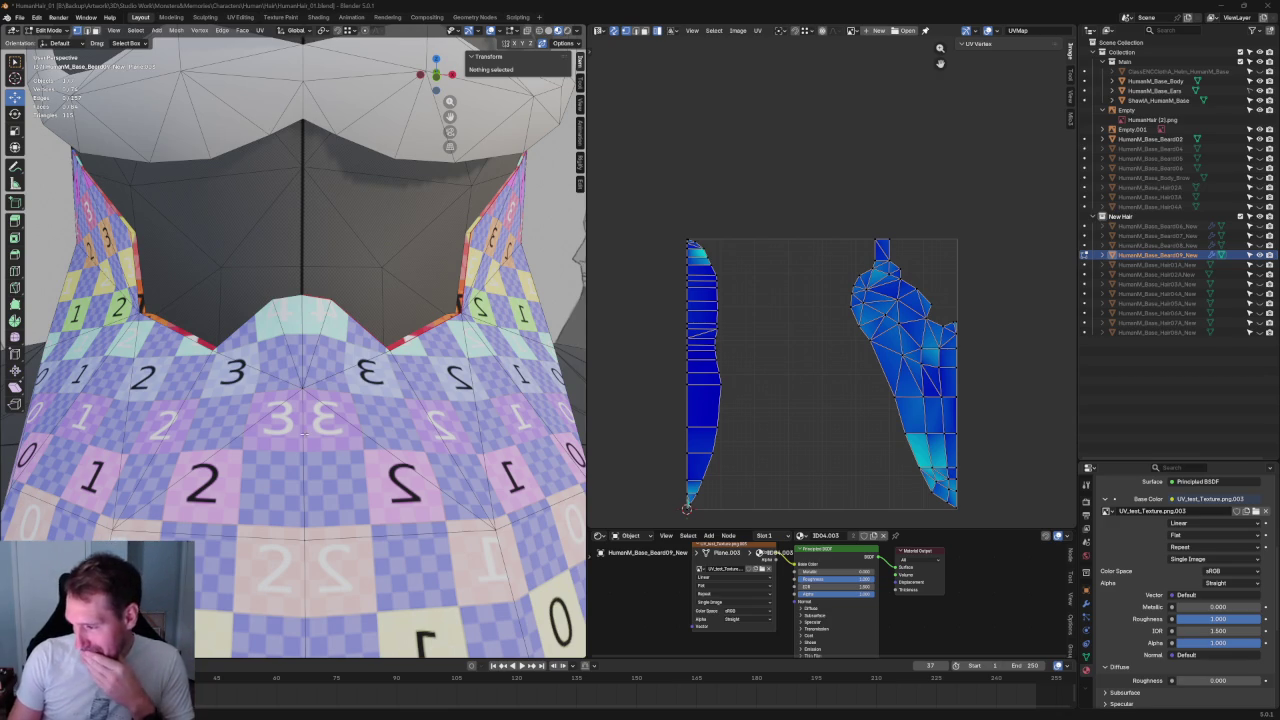
- Zoom into the UV Editor, try selecting part of the narrow strip island, then clear it
scroll(738, 305, up, 2)
middle_drag(738, 305, 806, 309)
click(806, 309)
mouse_move(831, 177)
mouse_down()
mouse_move(627, 370)
mouse_move(655, 355)
mouse_up()
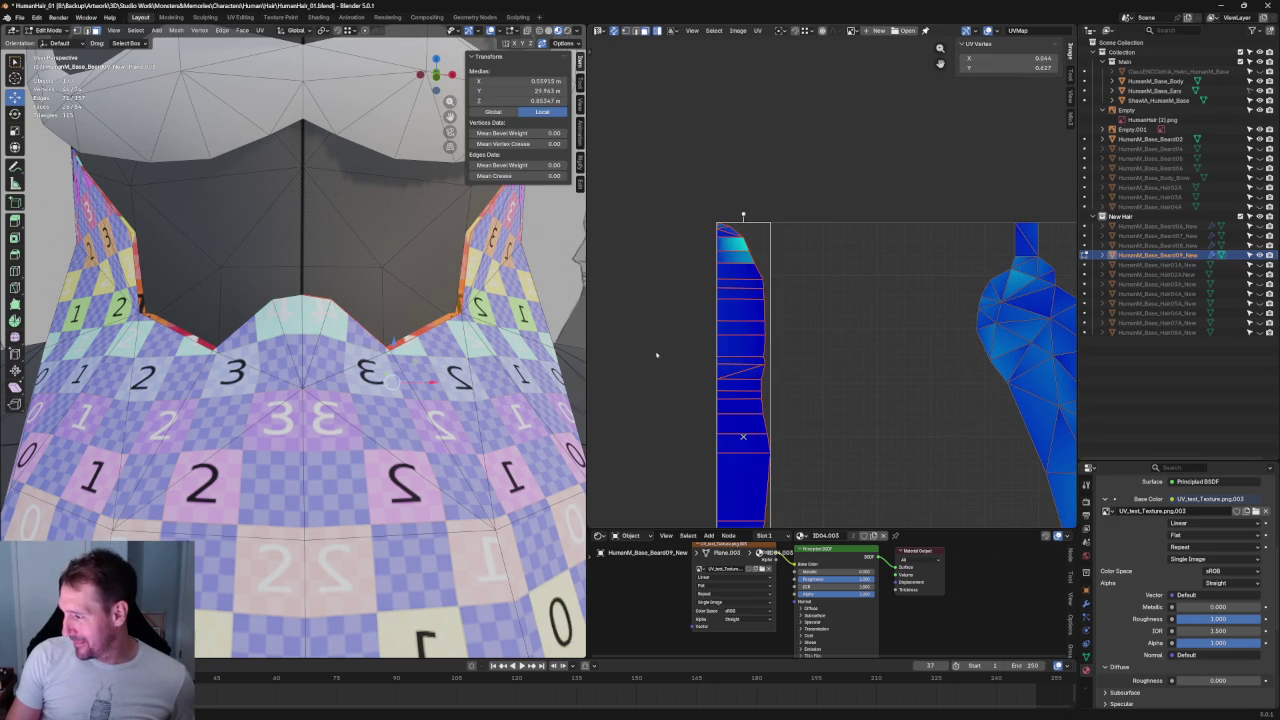
scroll(835, 305, down, 1)
scroll(835, 305, down, 1)
click(832, 309)
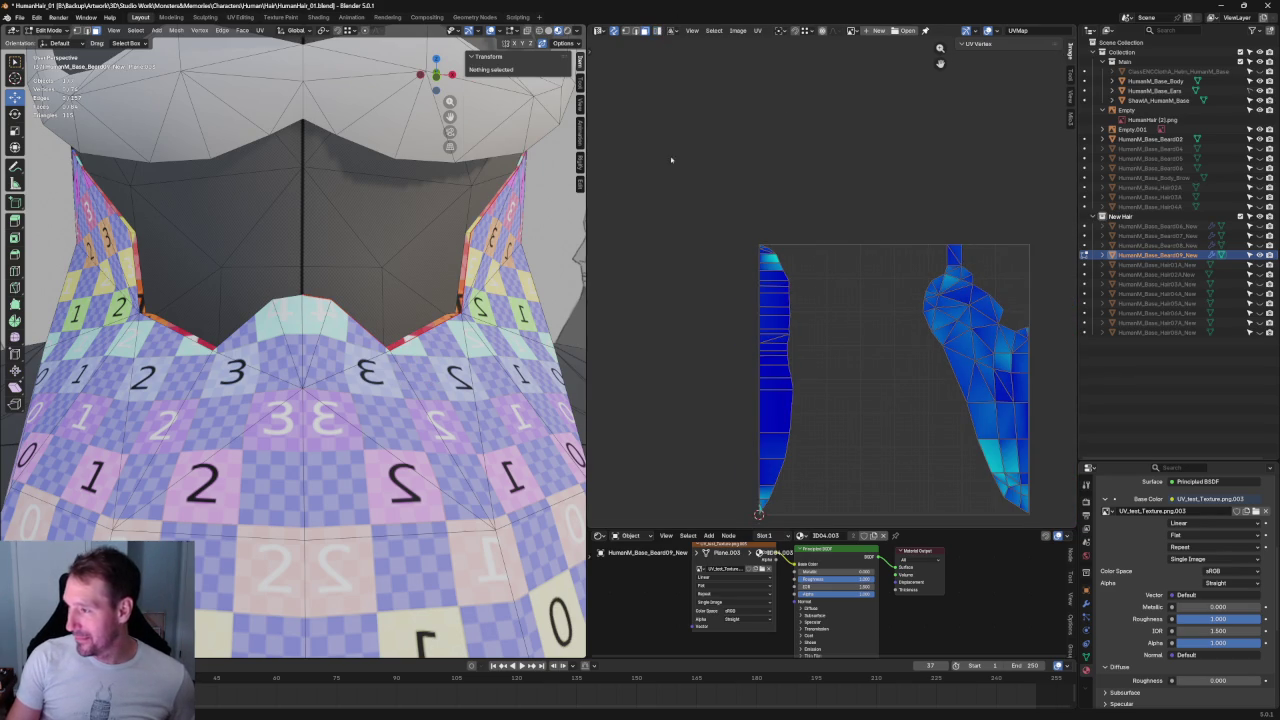
- Box-select the top faces of the strip island and check them on the beard beside the ear
scroll(300, 350, down, 5)
middle_drag(300, 350, 380, 330)
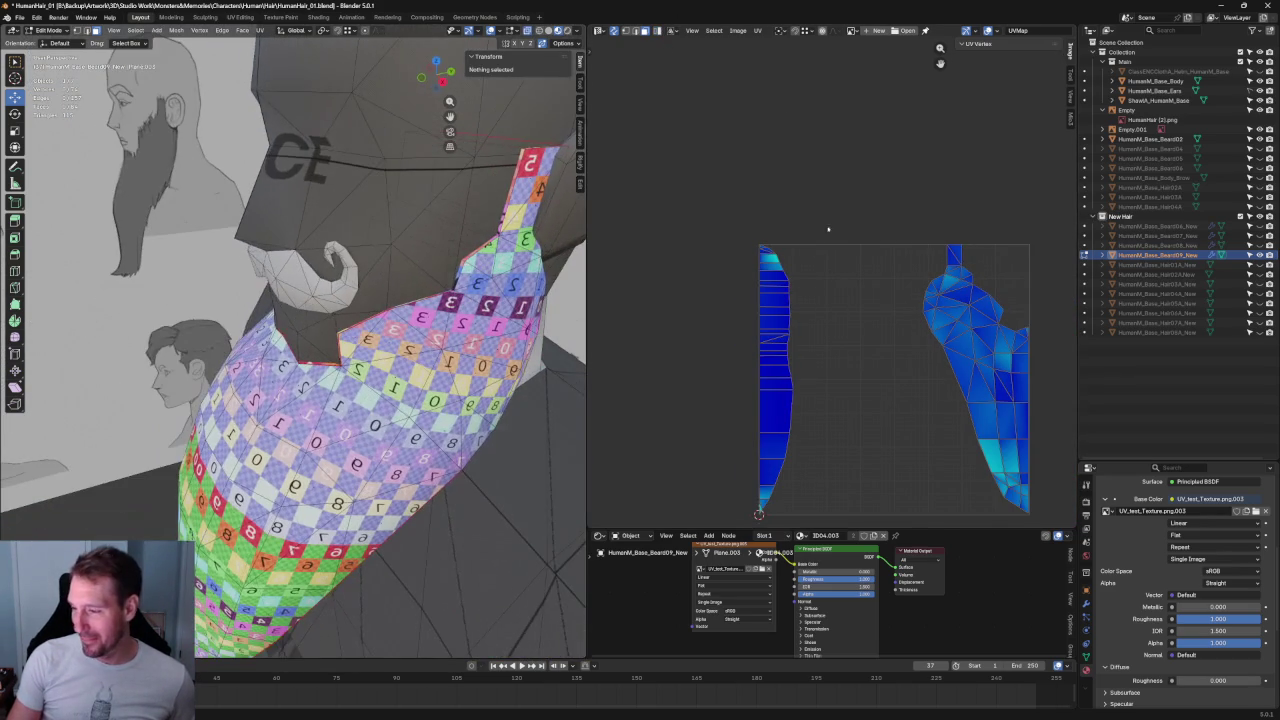
drag(706, 202, 857, 320)
scroll(789, 286, up, 2)
middle_drag(440, 300, 337, 324)
mouse_move(813, 184)
mouse_down()
mouse_move(641, 316)
mouse_move(663, 314)
mouse_up()
drag(810, 214, 676, 328)
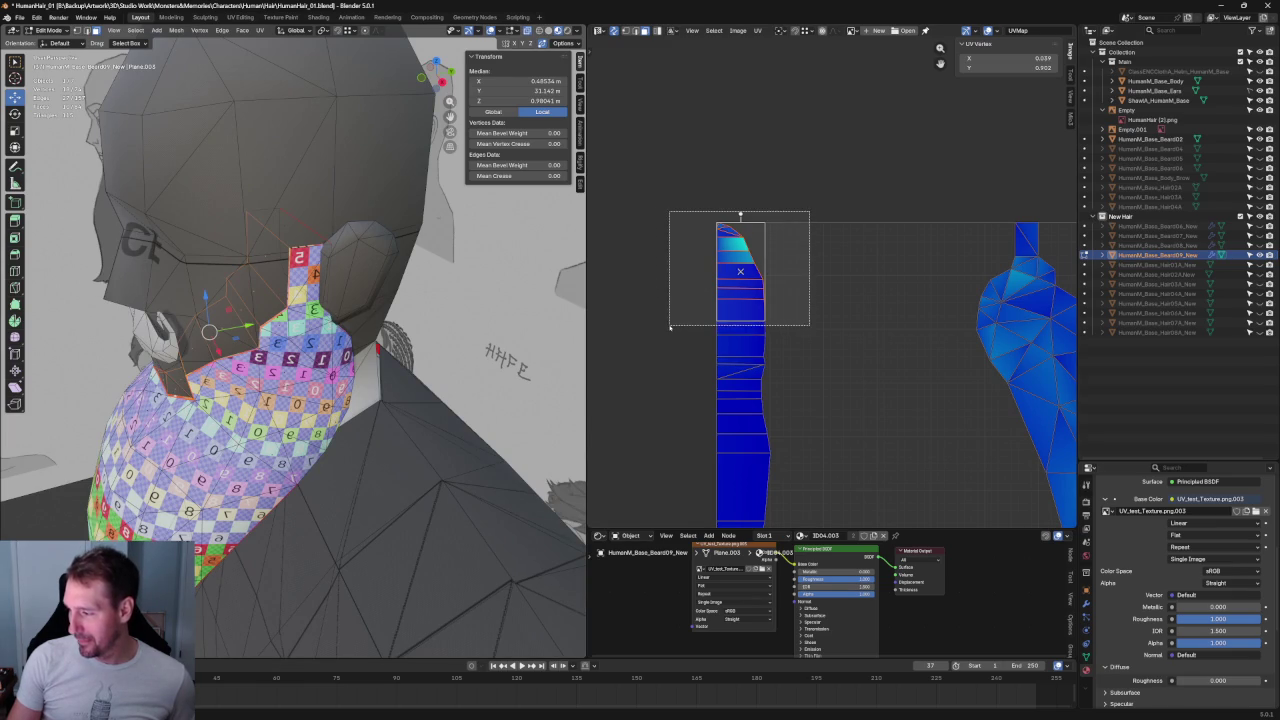
mouse_move(513, 323)
middle_down()
mouse_move(315, 309)
mouse_move(250, 330)
middle_up()
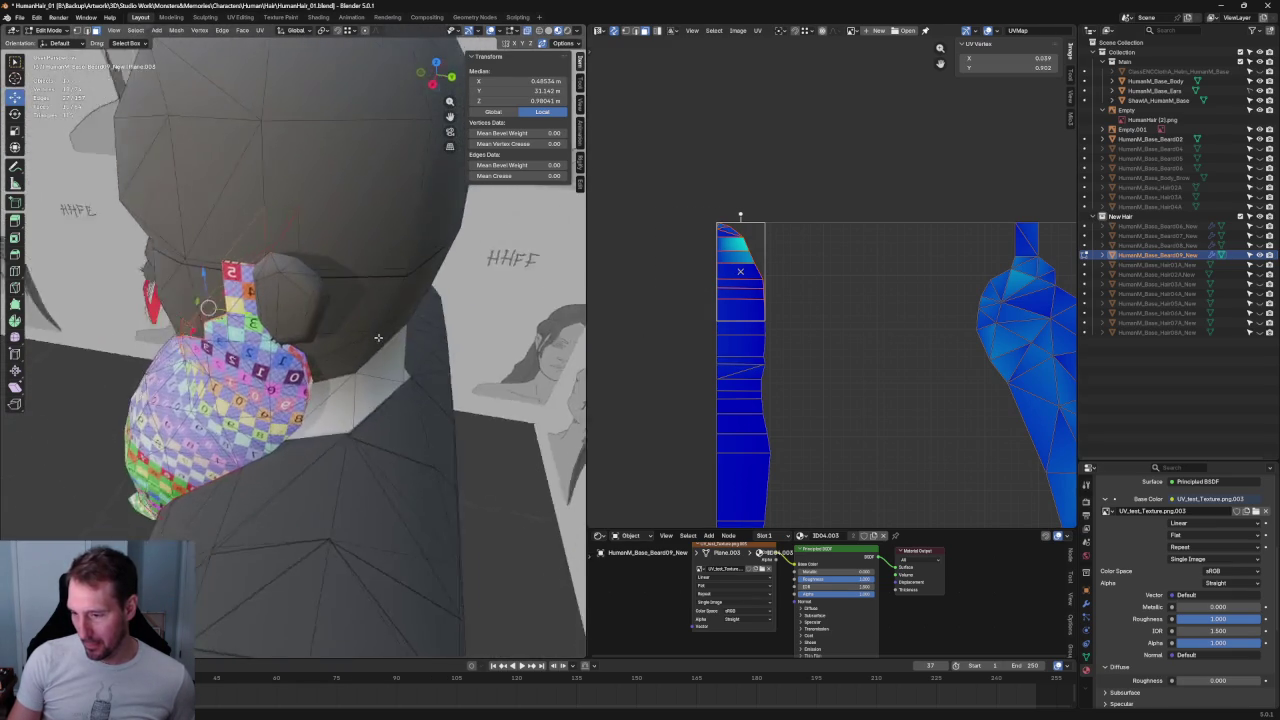
drag(827, 289, 680, 344)
middle_drag(250, 330, 306, 323)
- Split the selected faces off as their own UV island and move it to the centre
key(u)
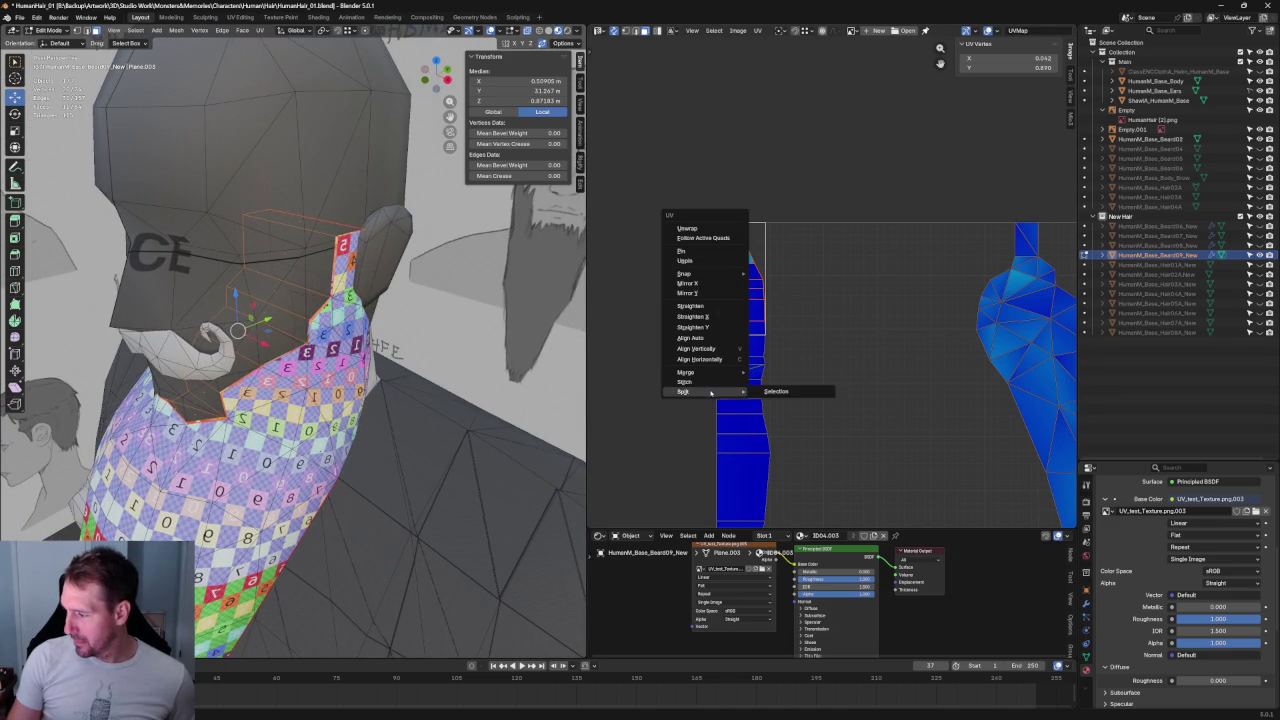
click(790, 391)
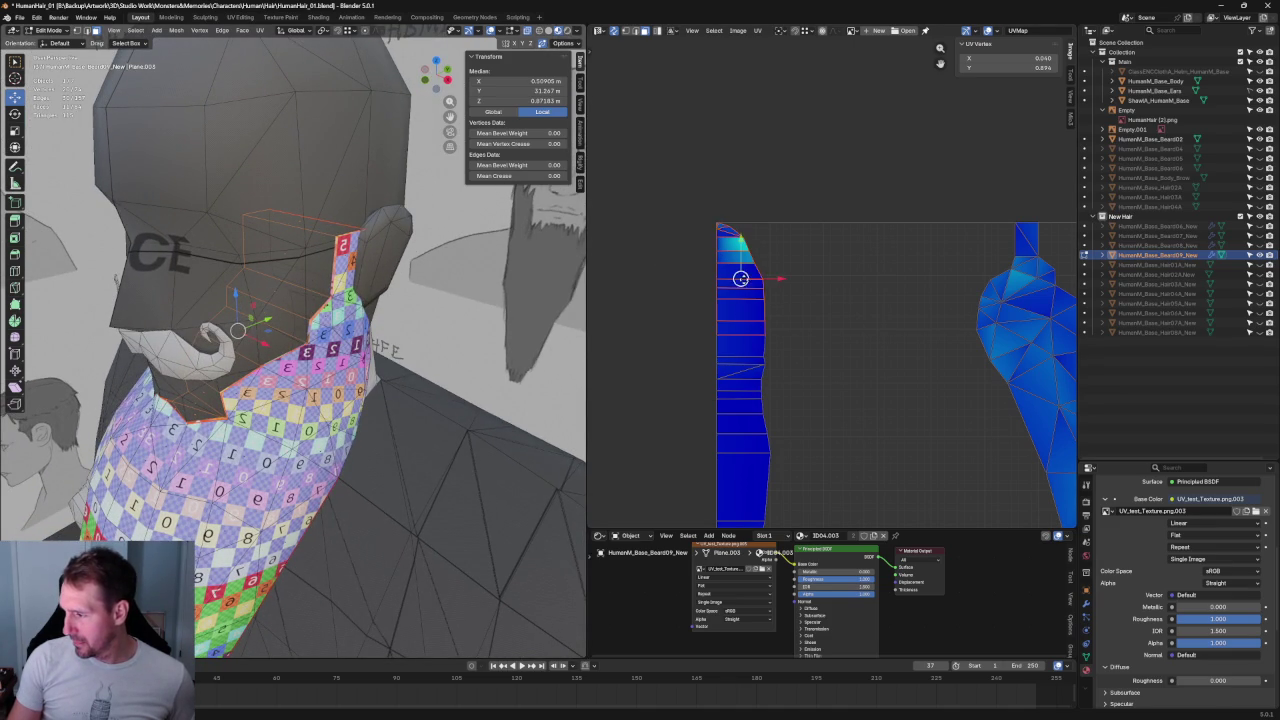
drag(740, 277, 846, 326)
- Mirror the split piece in X and Y, then undo the vertical flip
key(u)
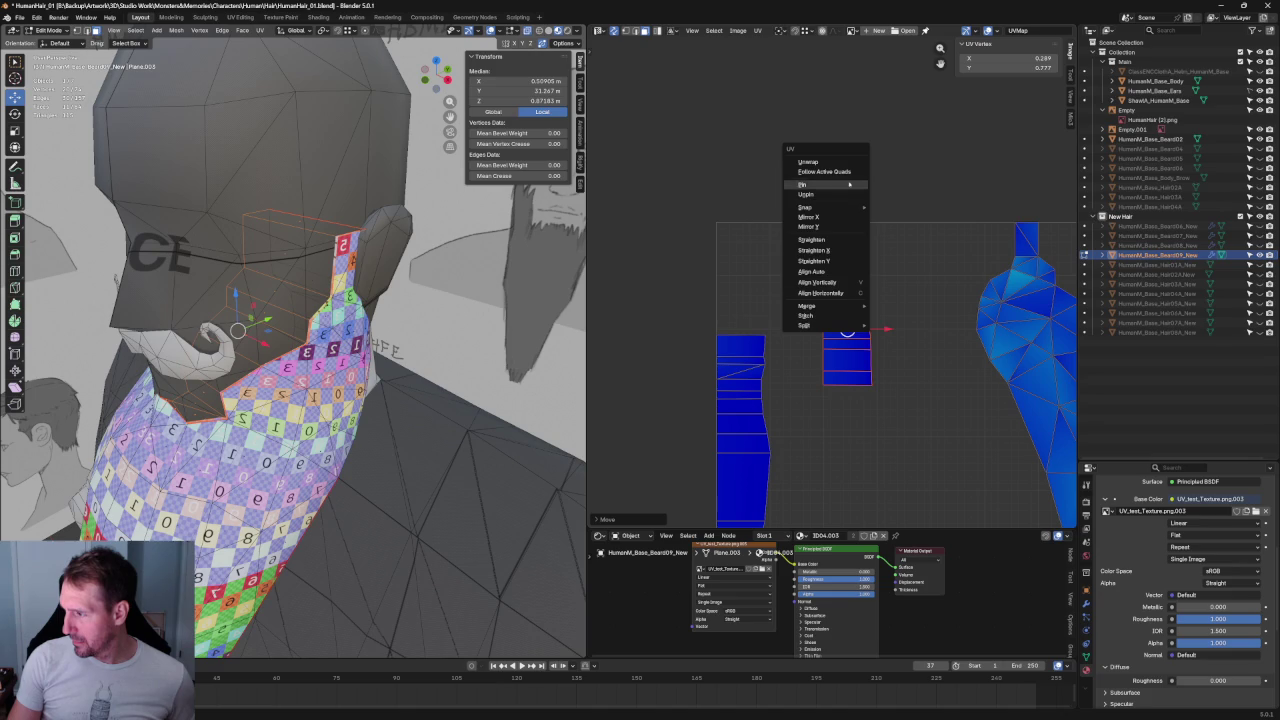
click(847, 218)
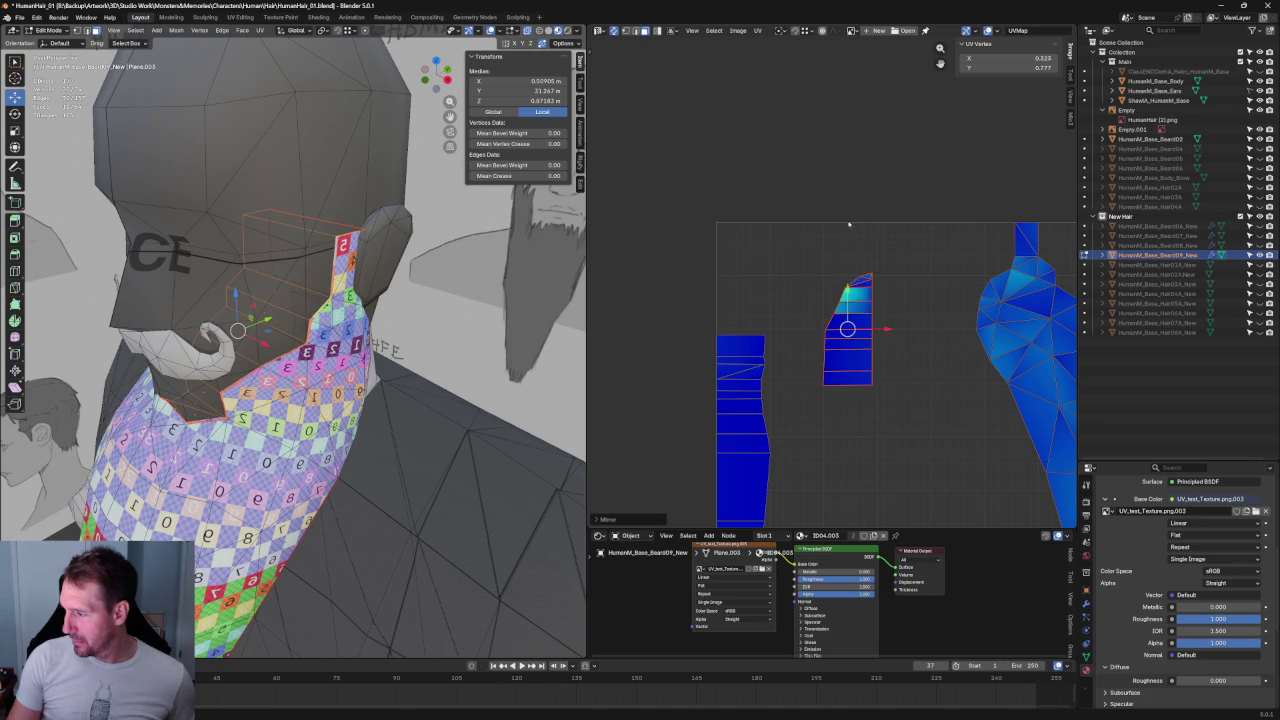
key(u)
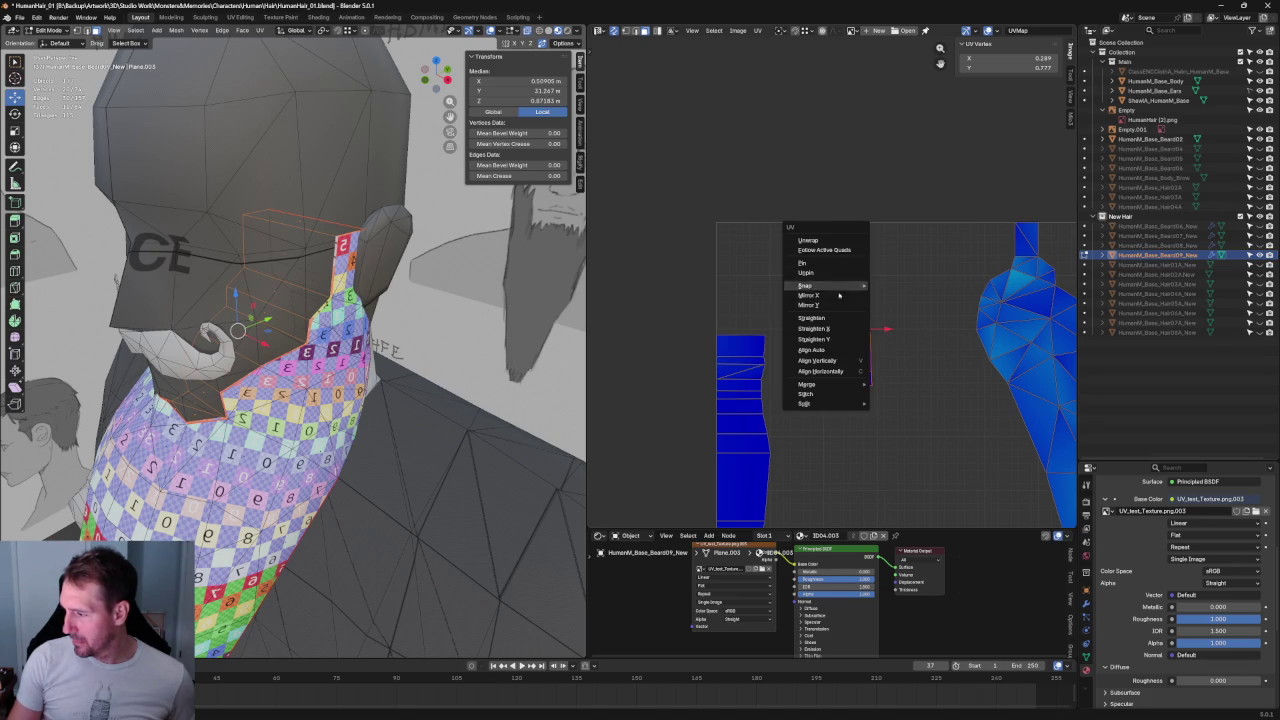
click(850, 318)
scroll(871, 330, up, 1)
middle_drag(871, 330, 832, 265)
key(ctrl+z)
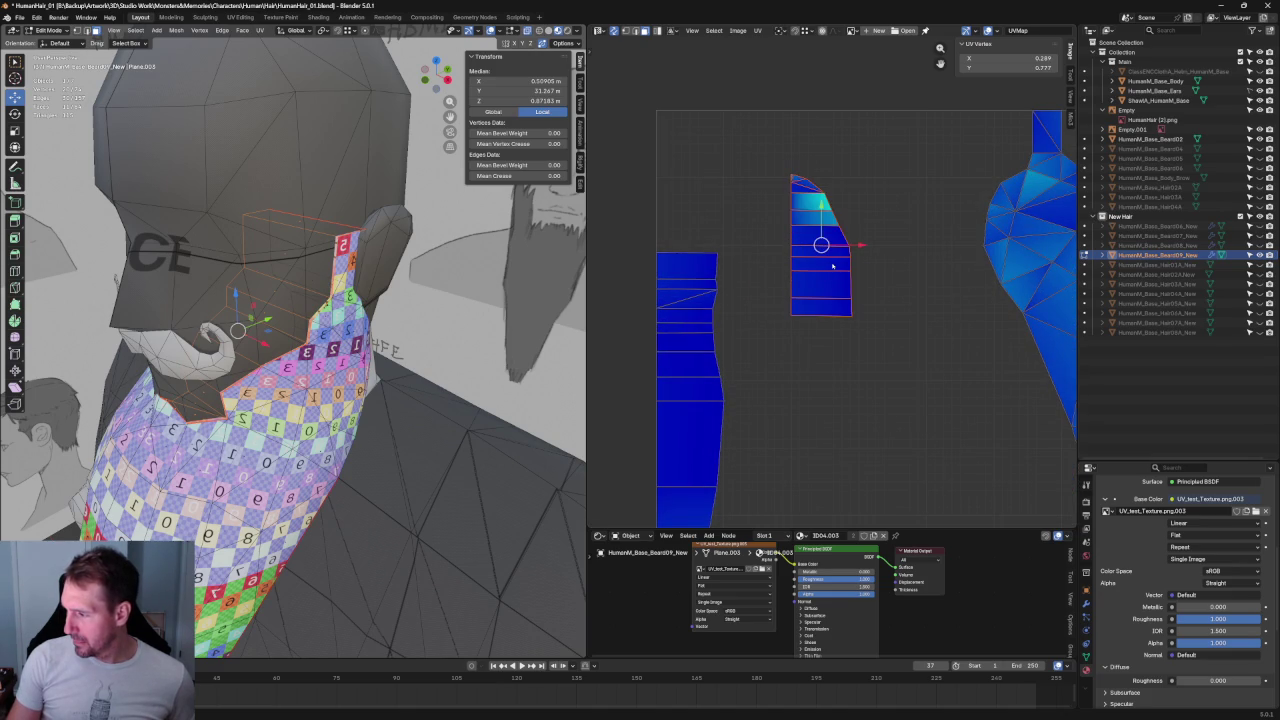
scroll(832, 265, down, 3)
- Move the split piece beside the narrow strip and enlarge it with the scale cage
drag(826, 263, 794, 304)
key(shift+space)
key(t)
drag(806, 269, 878, 221)
click(870, 314)
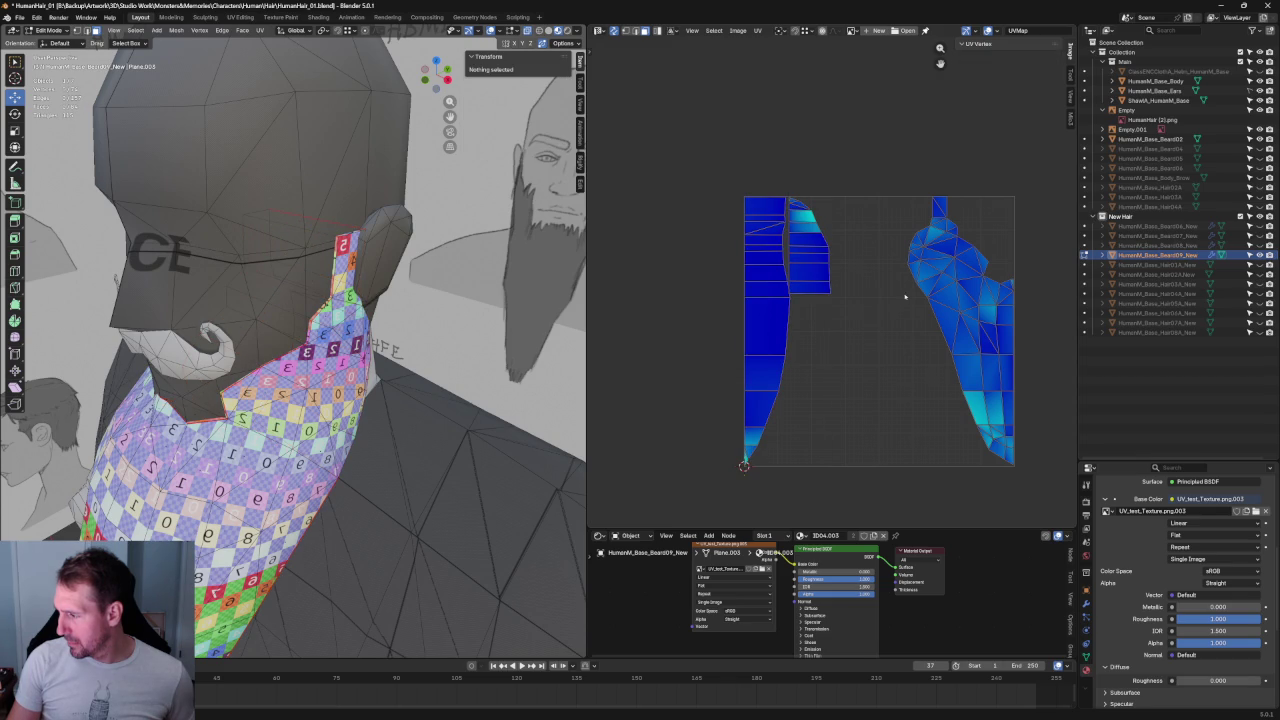
- Reselect the split-off piece and nudge it into place beside the strip
scroll(905, 297, up, 5)
scroll(797, 304, down, 4)
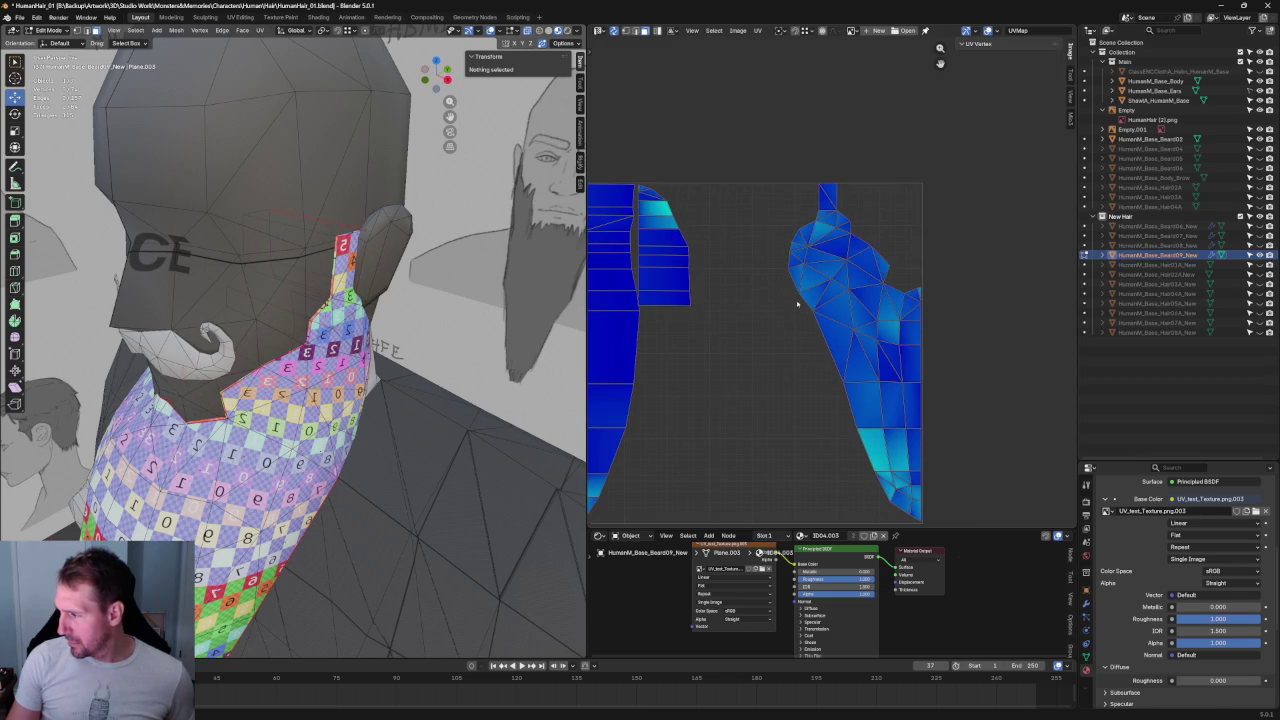
scroll(735, 231, up, 3)
drag(955, 152, 800, 424)
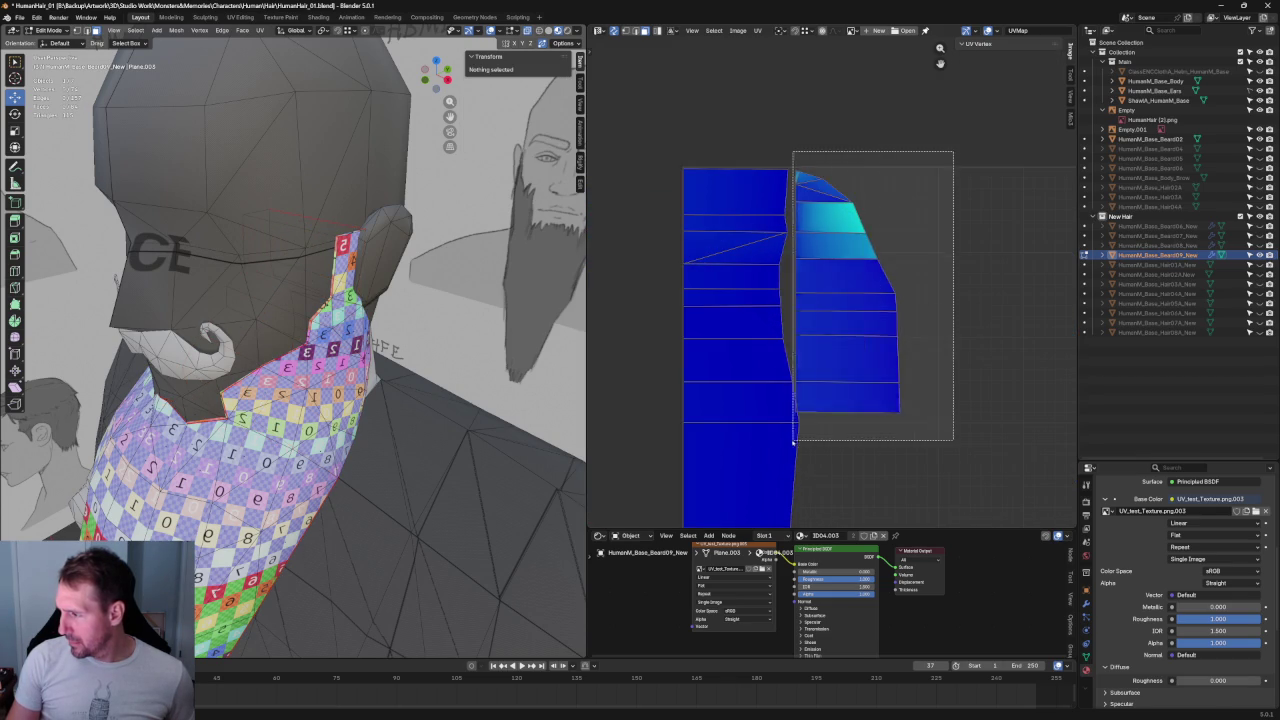
key(shift+space)
key(g)
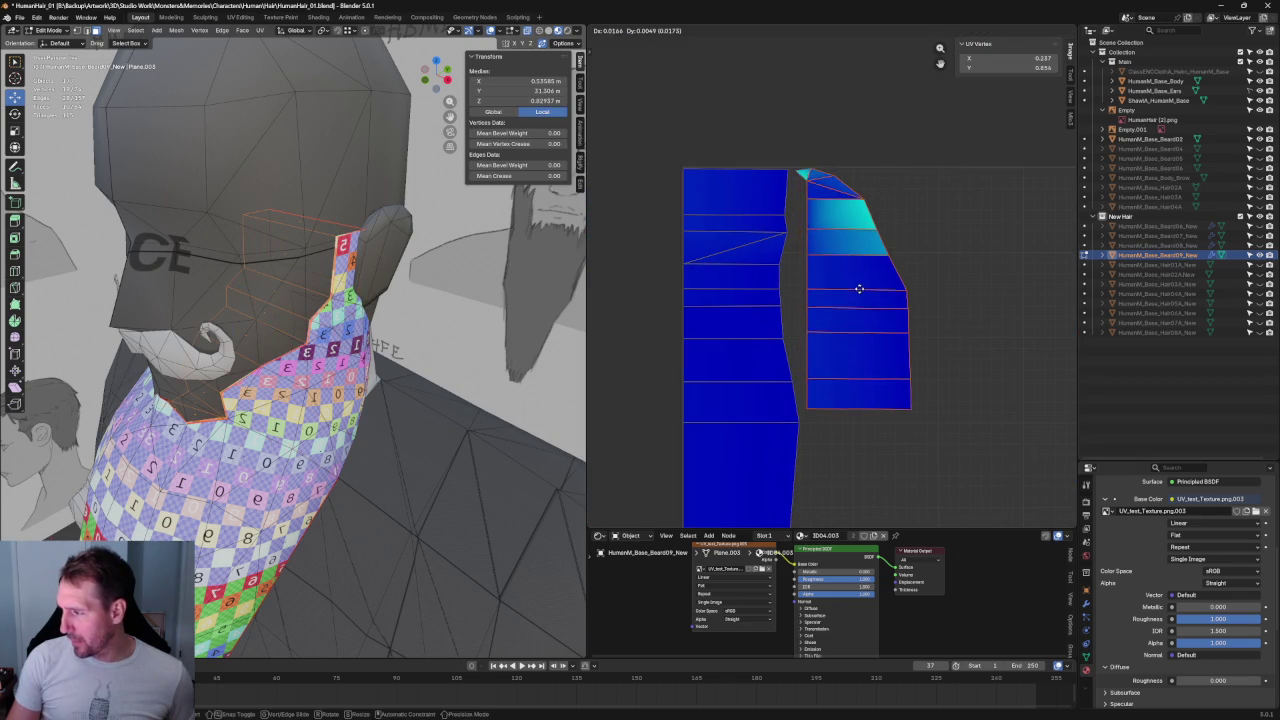
shift+drag(838, 132, 779, 203)
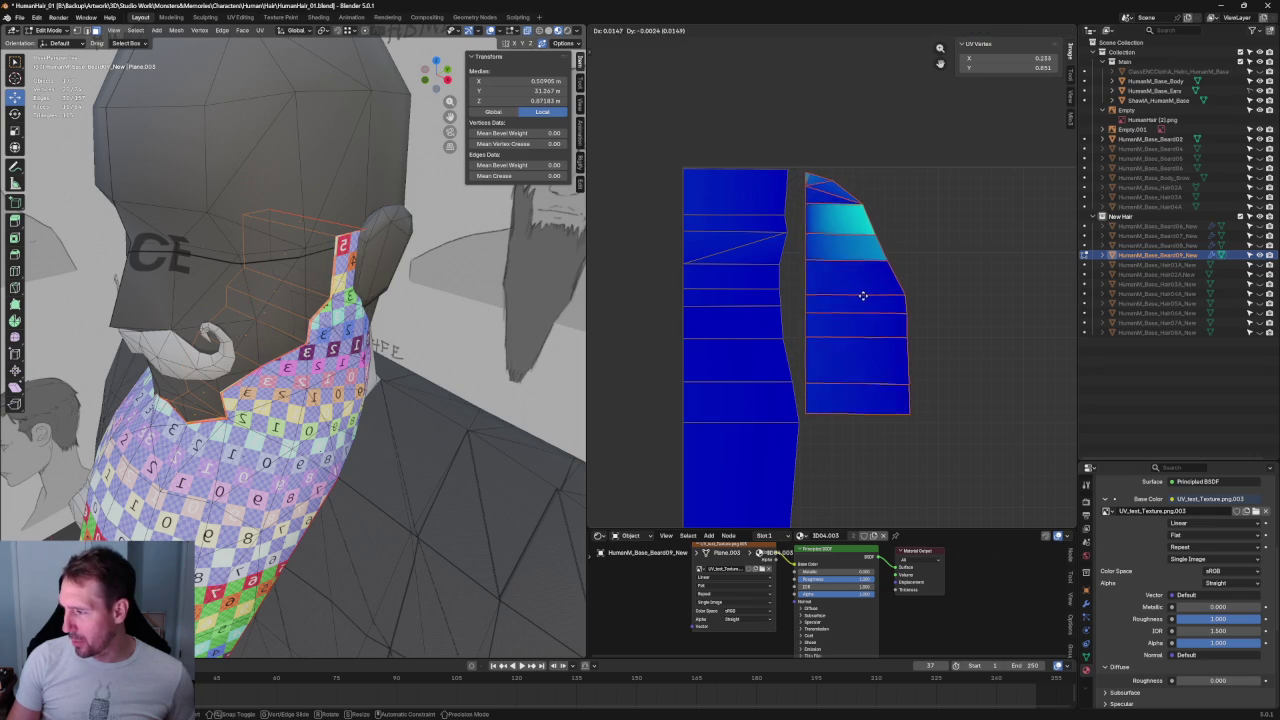
drag(848, 294, 863, 297)
scroll(863, 297, down, 4)
drag(914, 160, 760, 420)
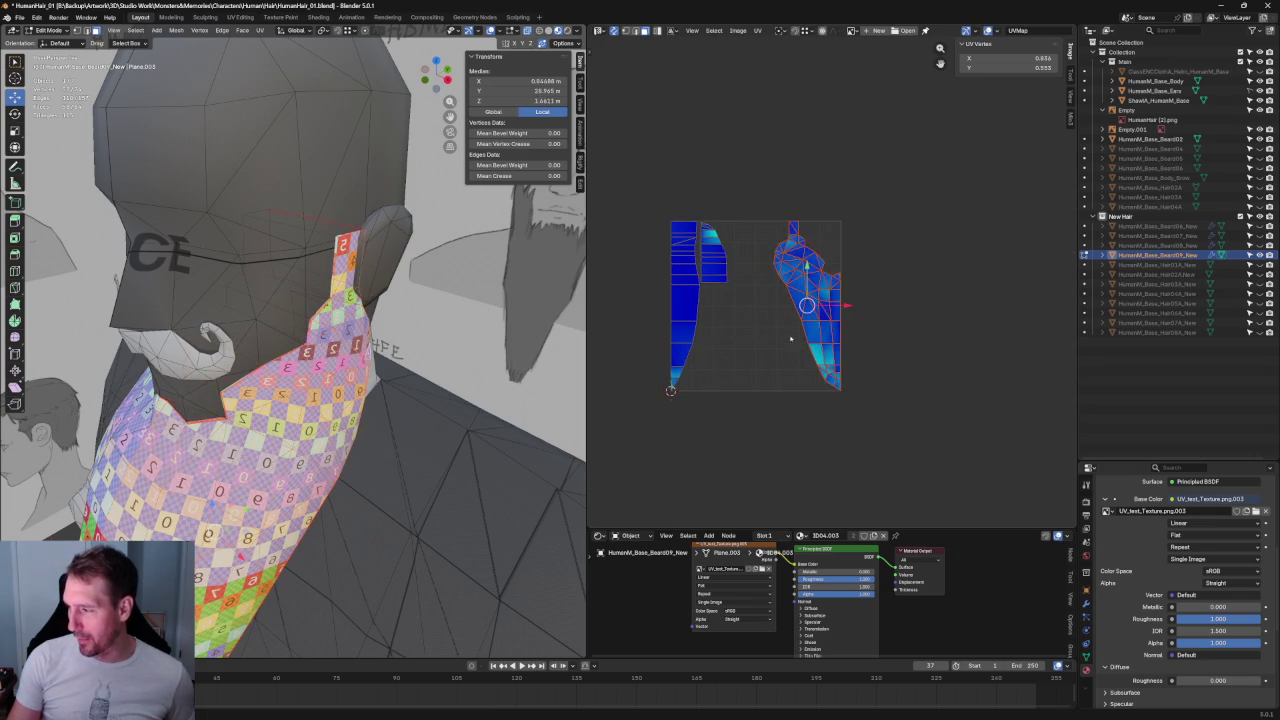
scroll(800, 285, up, 1)
scroll(800, 285, up, 1)
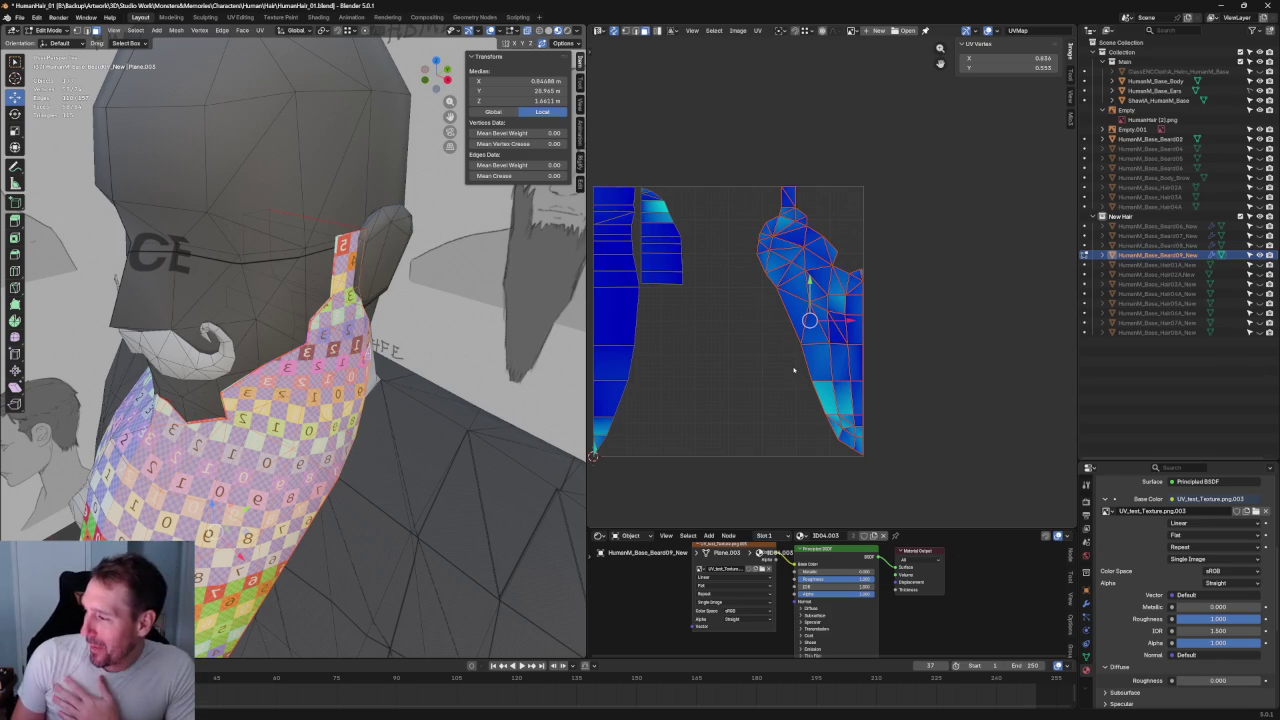
drag(809, 320, 720, 323)
key(r)
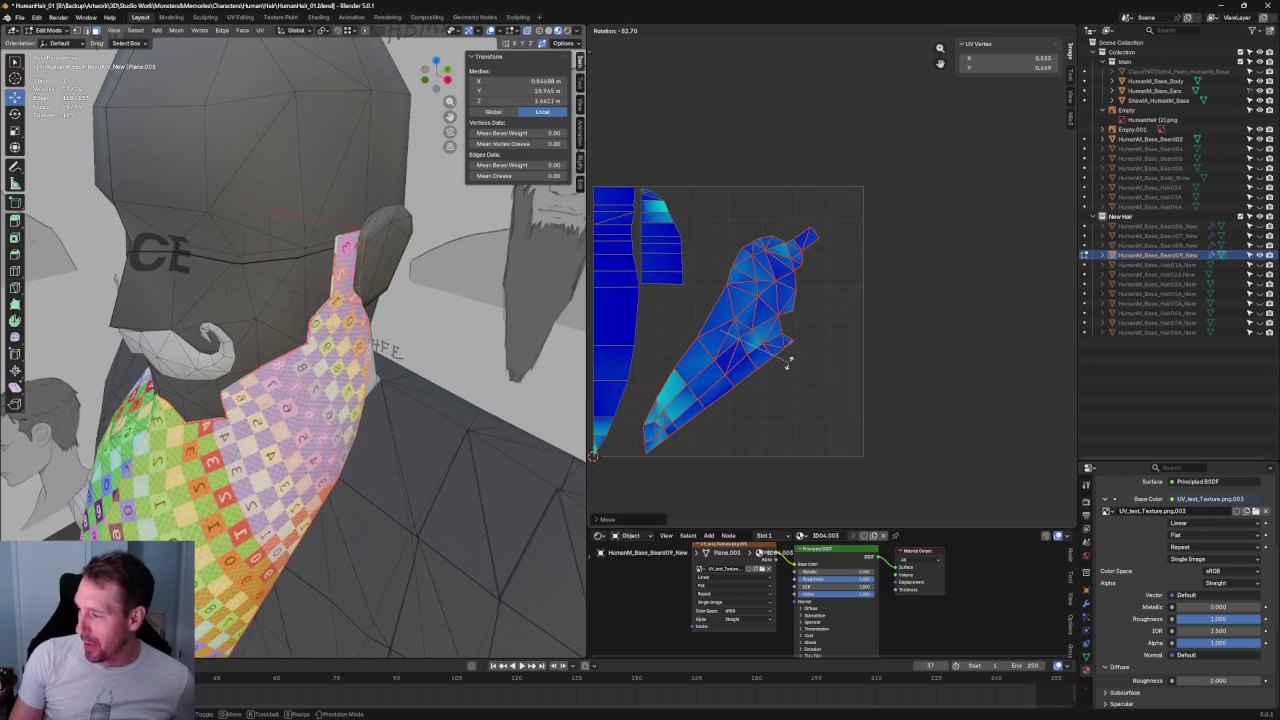
click(787, 365)
key(g)
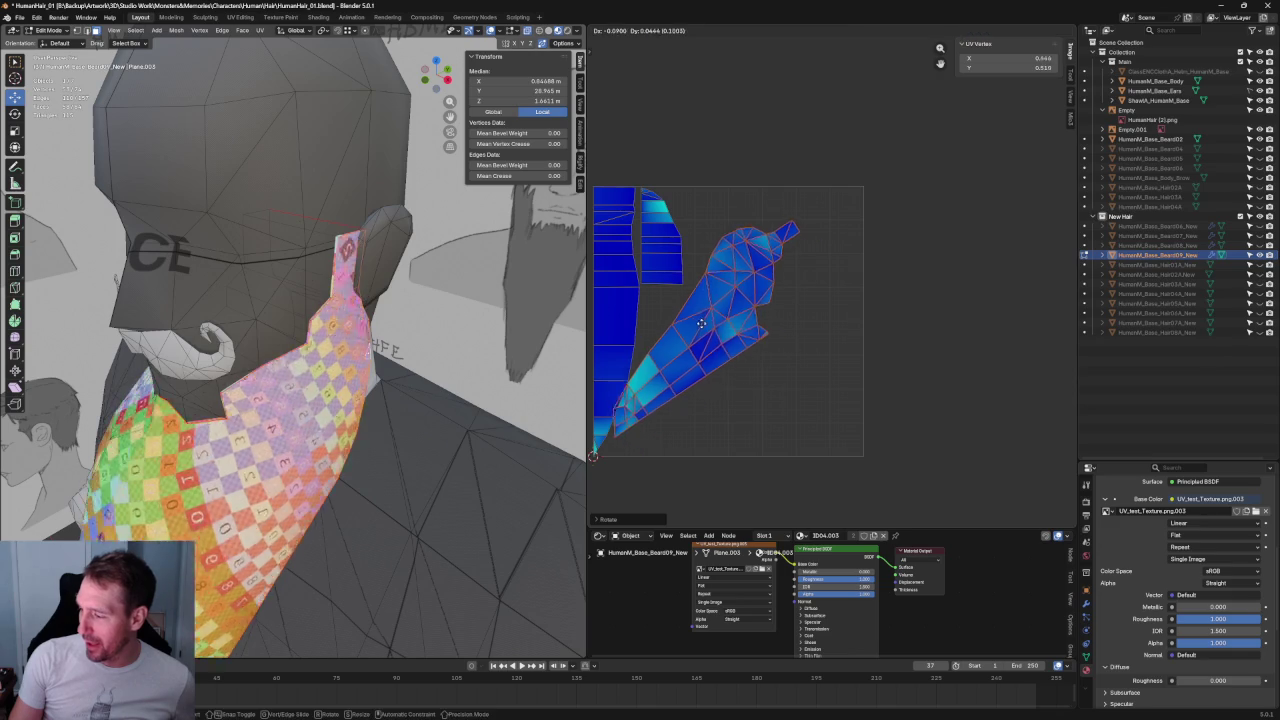
key(s)
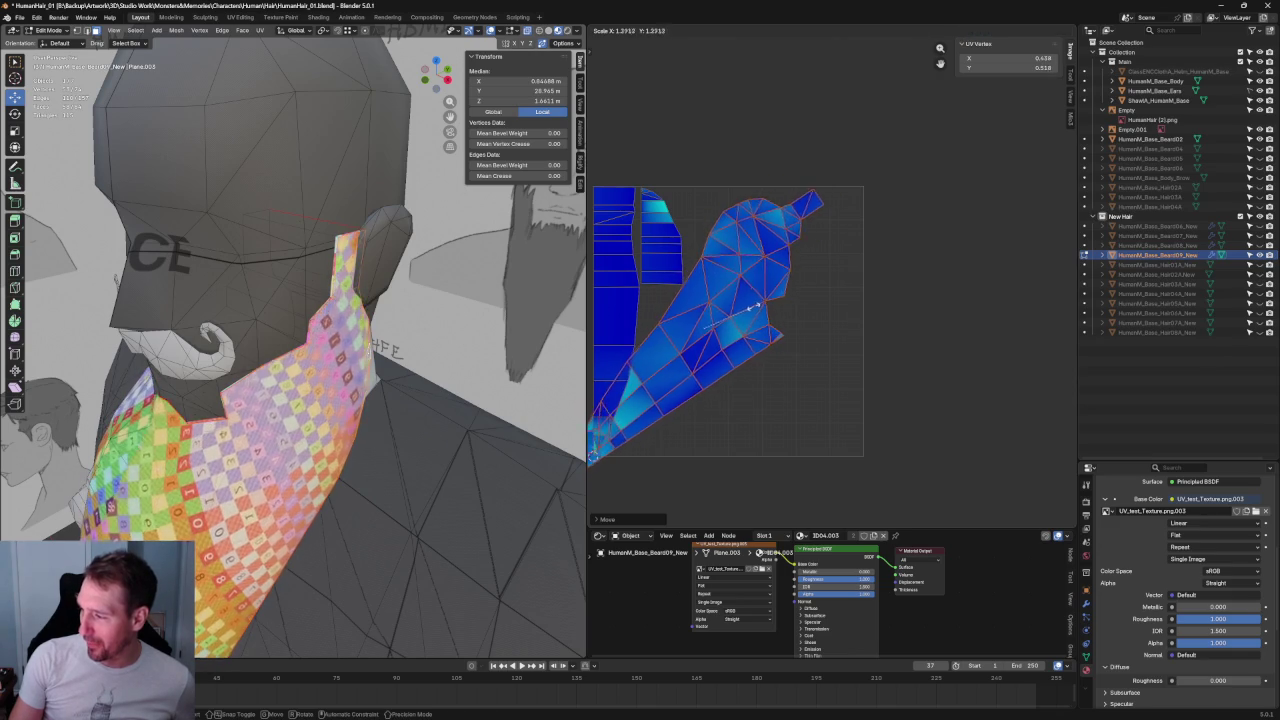
click(733, 328)
key(g)
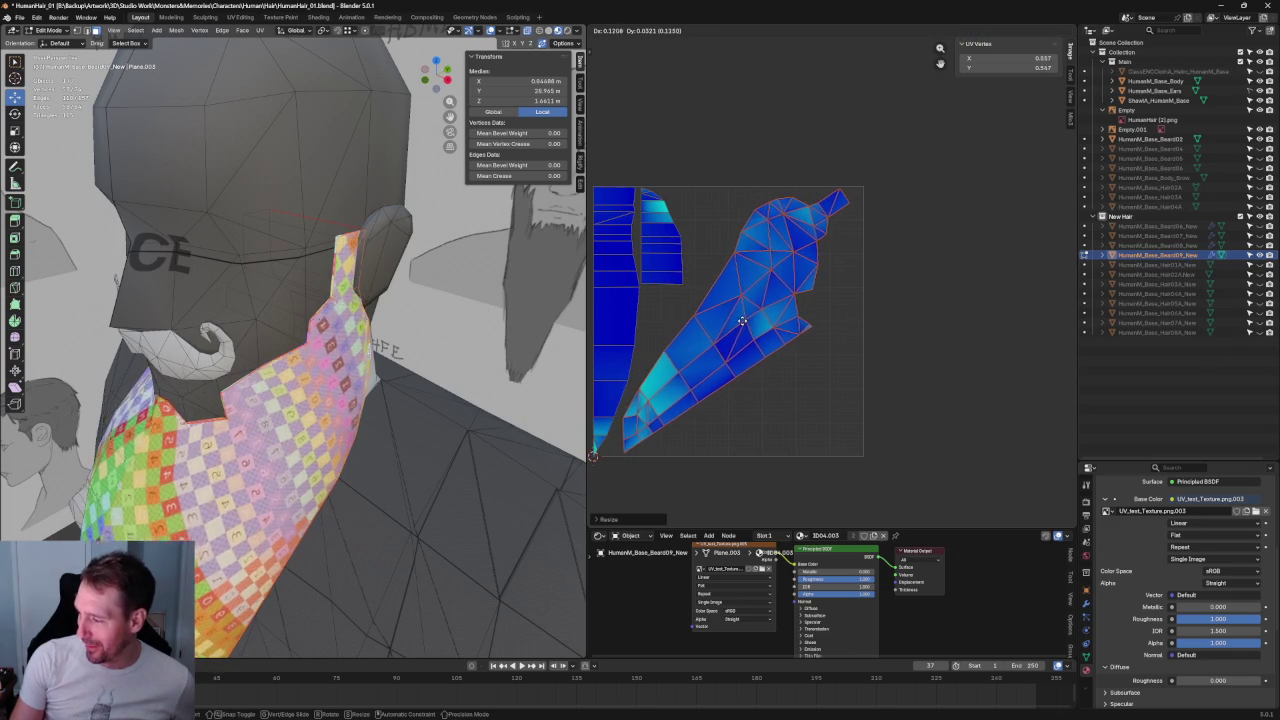
click(741, 322)
scroll(768, 357, down, 2)
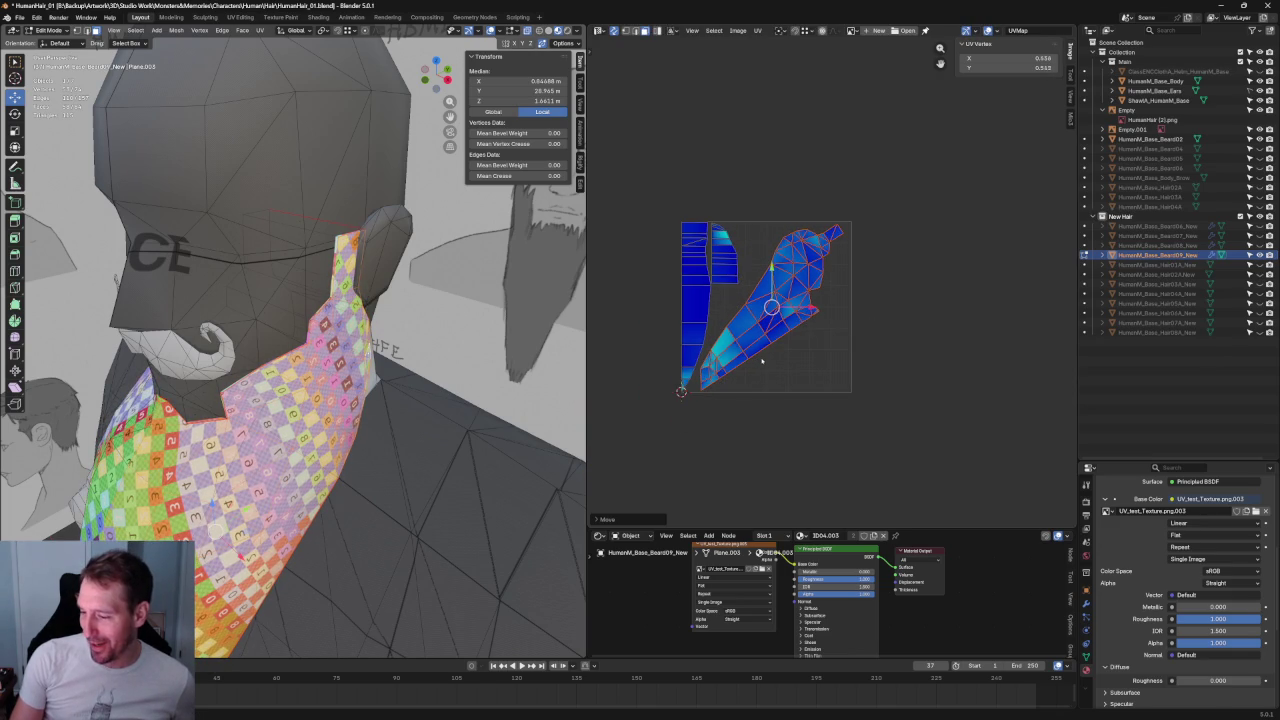
key(ctrl+z)
key(ctrl+z)
key(ctrl+z)
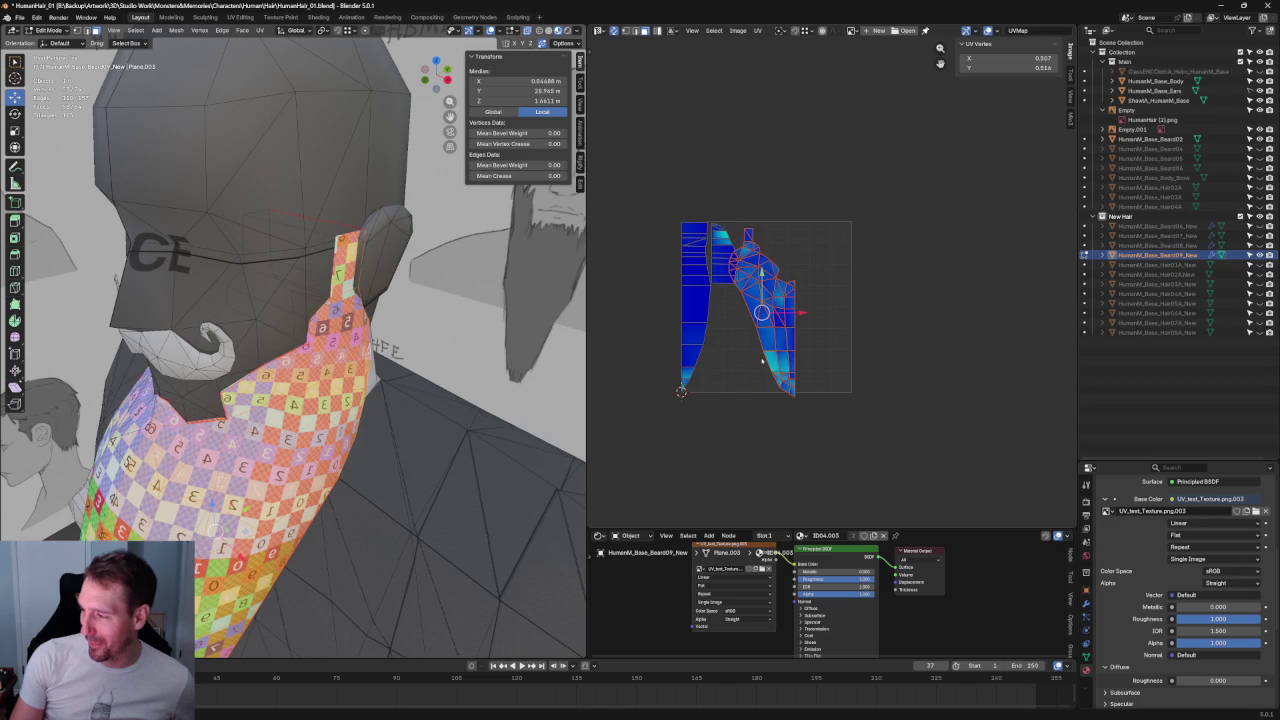
key(ctrl+z)
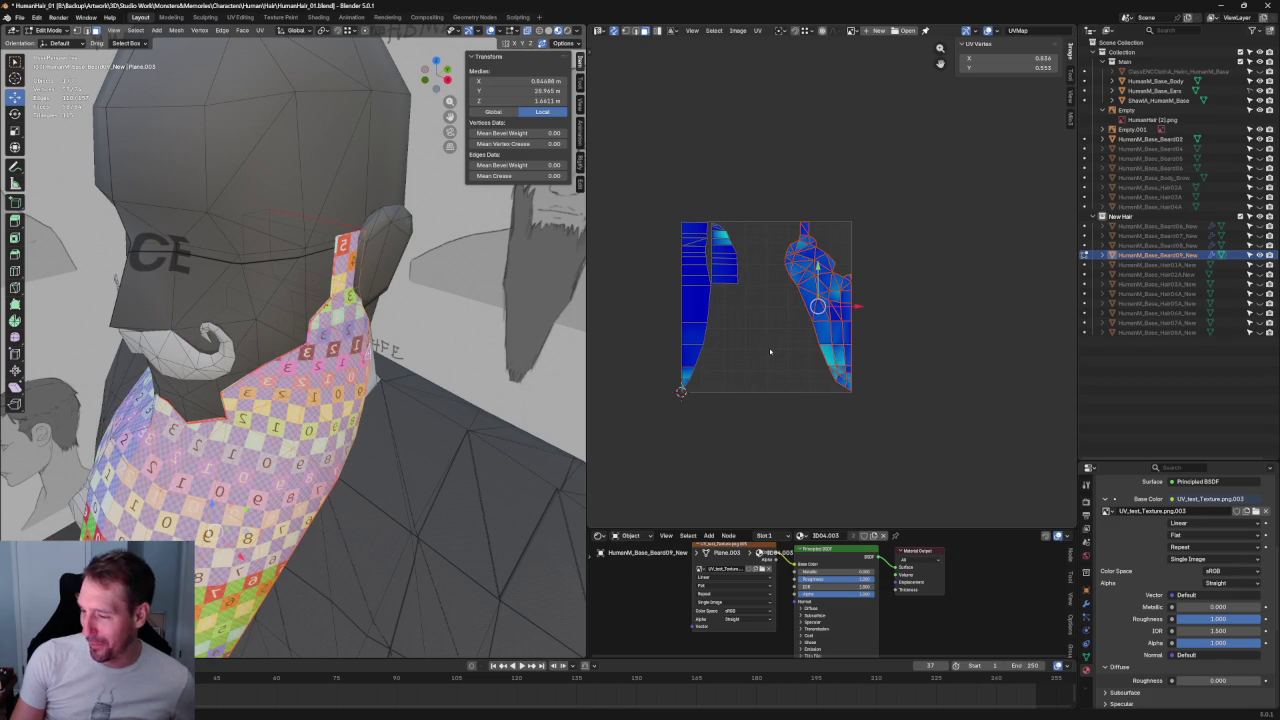
middle_drag(420, 378, 450, 380)
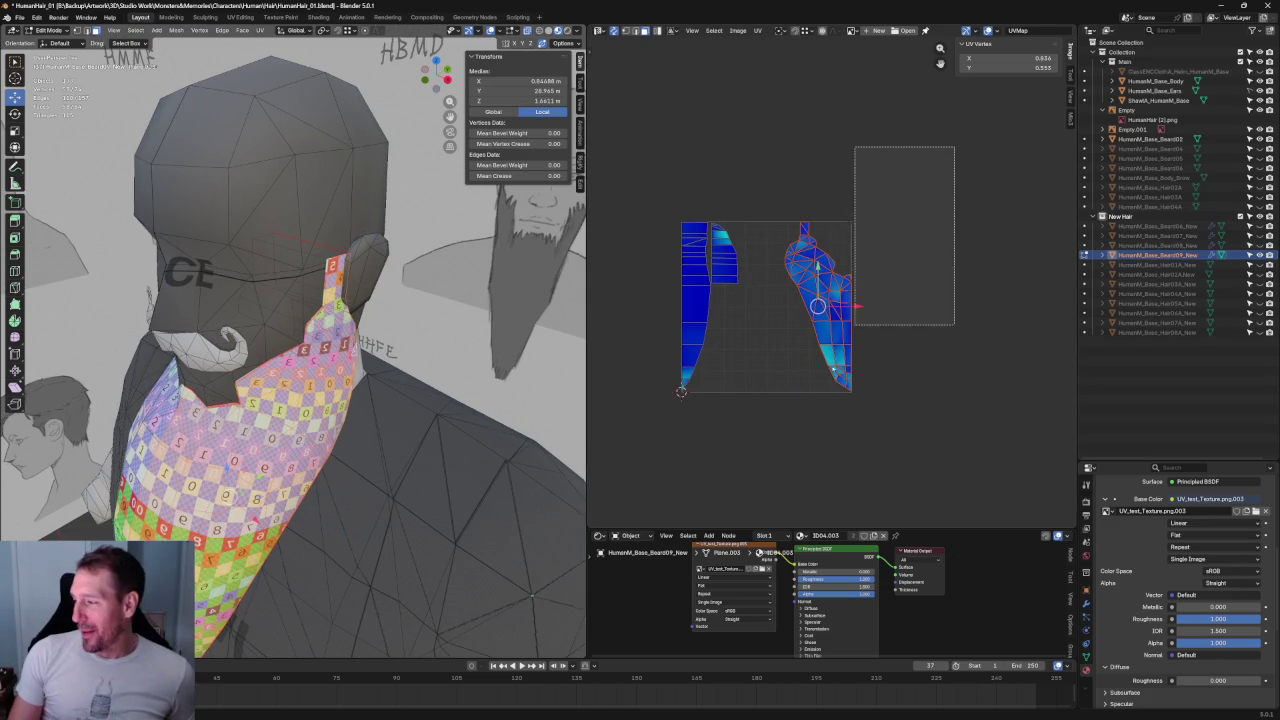
- Move the narrow strip island further right and deselect all UVs
scroll(855, 320, up, 2)
drag(774, 155, 608, 484)
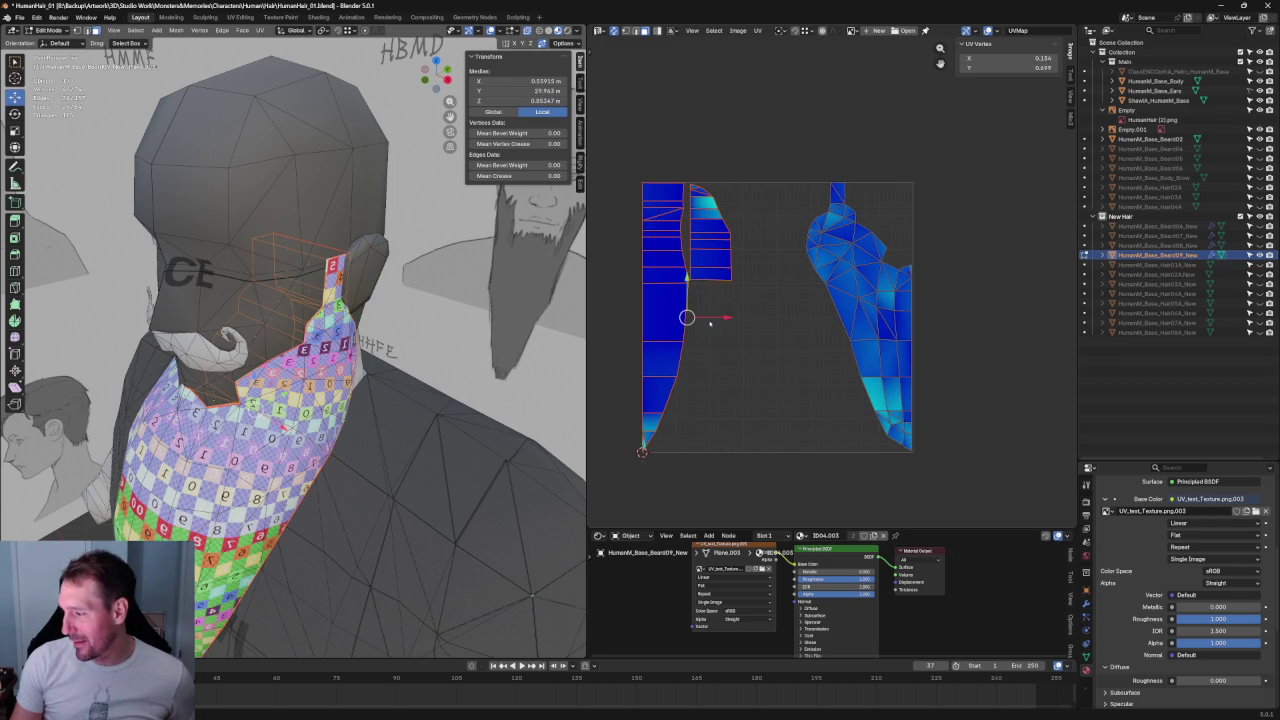
key(g)
click(826, 301)
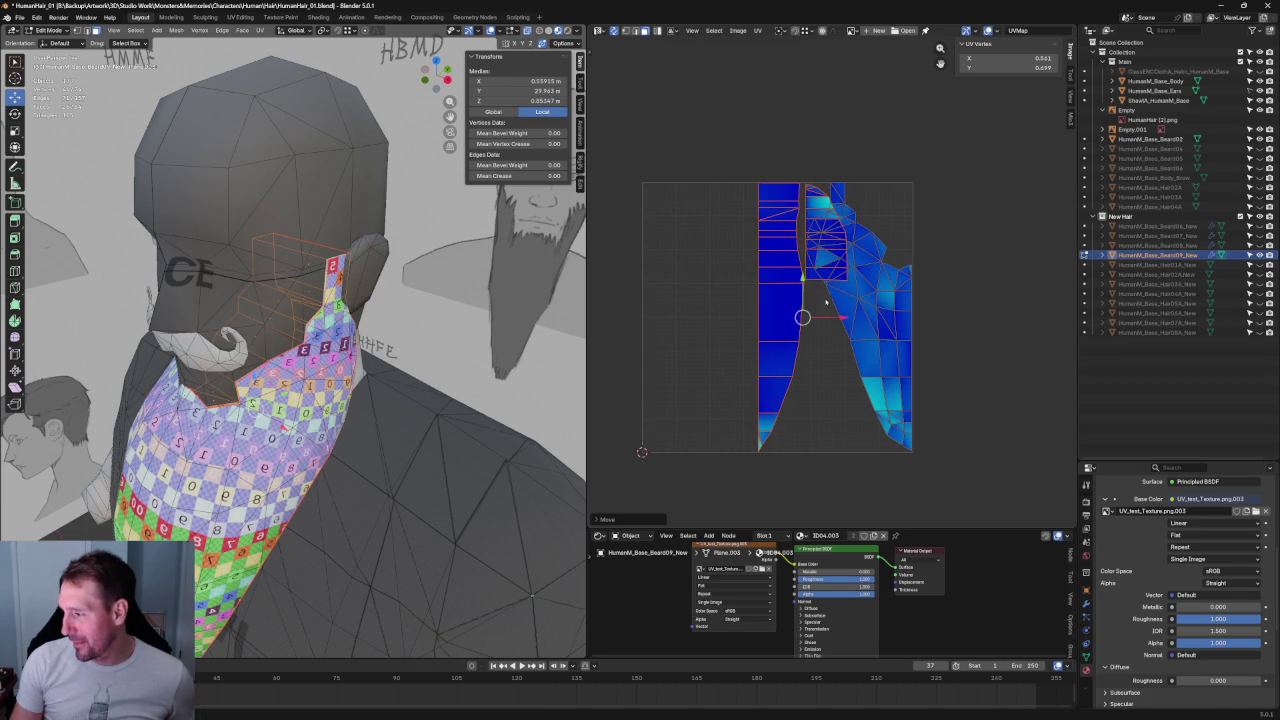
key(alt+a)
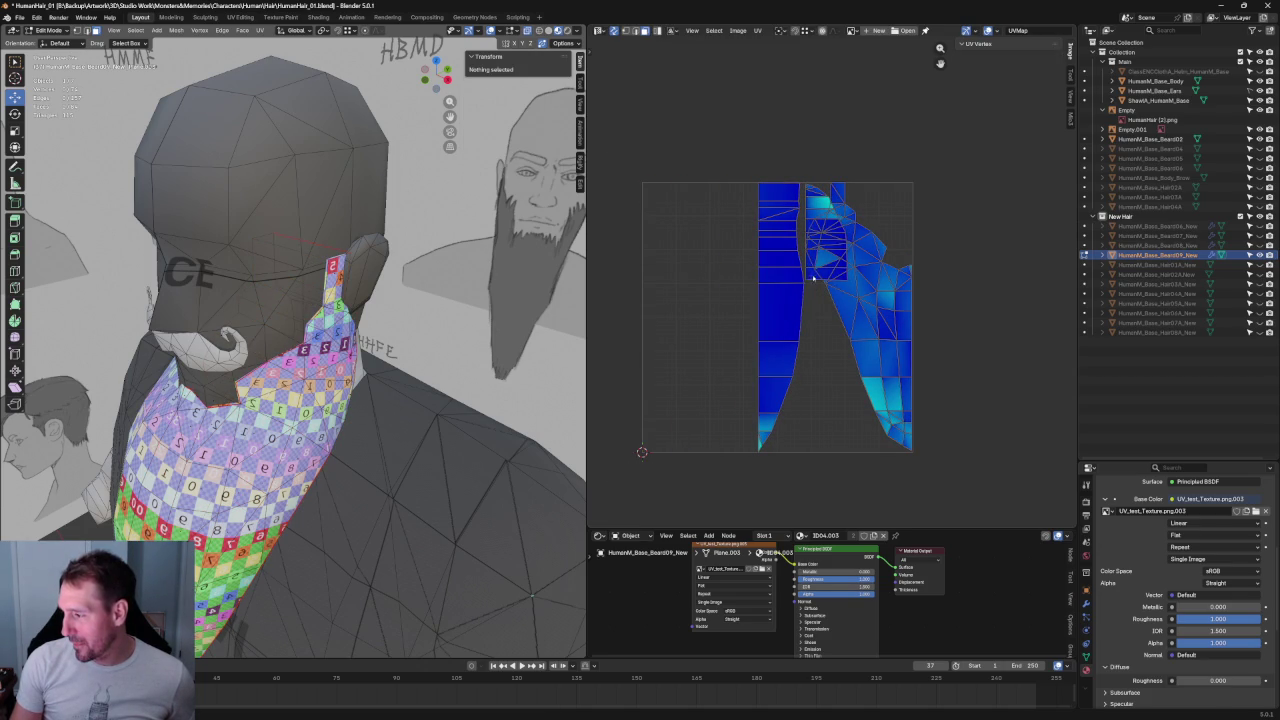
- Move the small UV piece down about 0.26 into the gap, then clear the selection
click(812, 190)
key(g)
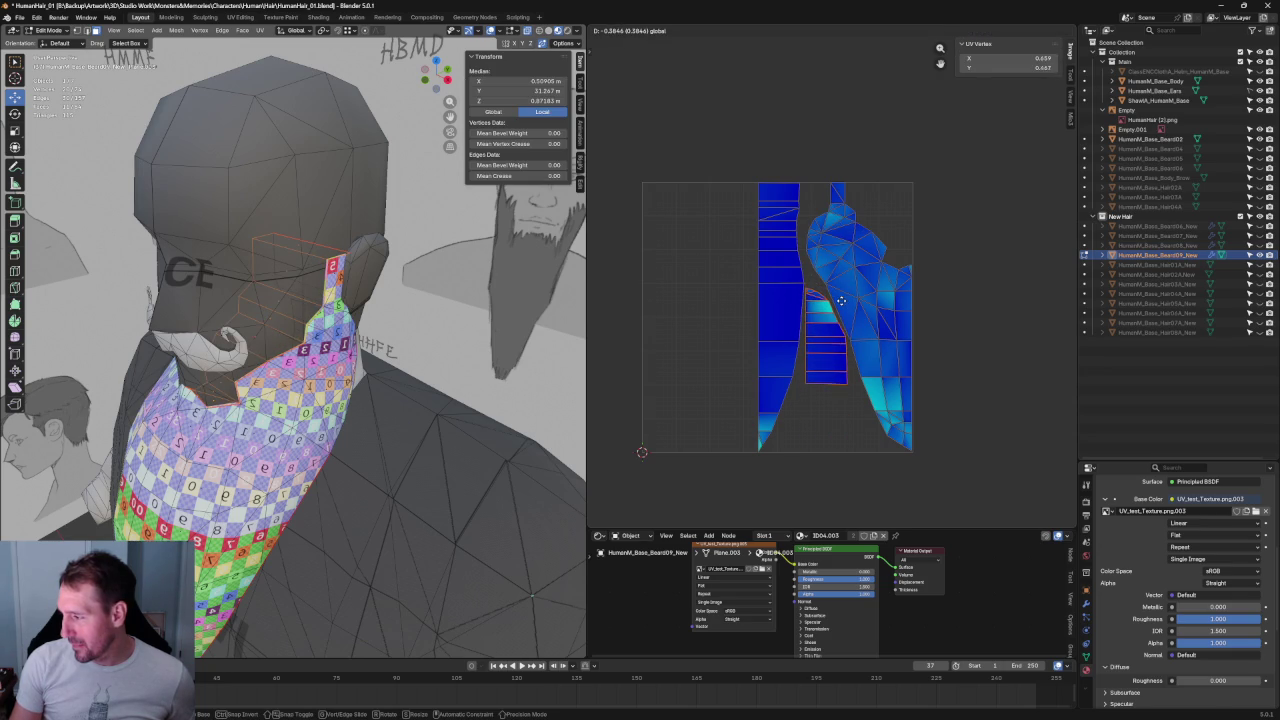
click(838, 304)
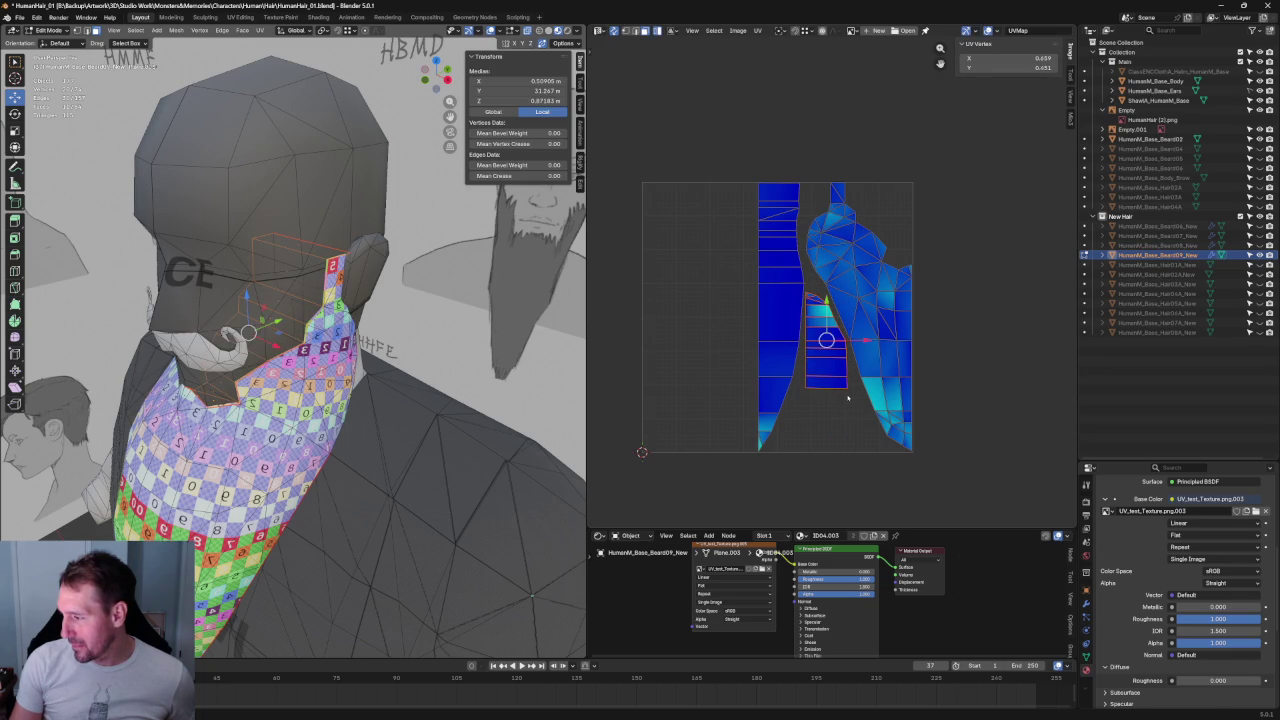
click(804, 331)
click(803, 312)
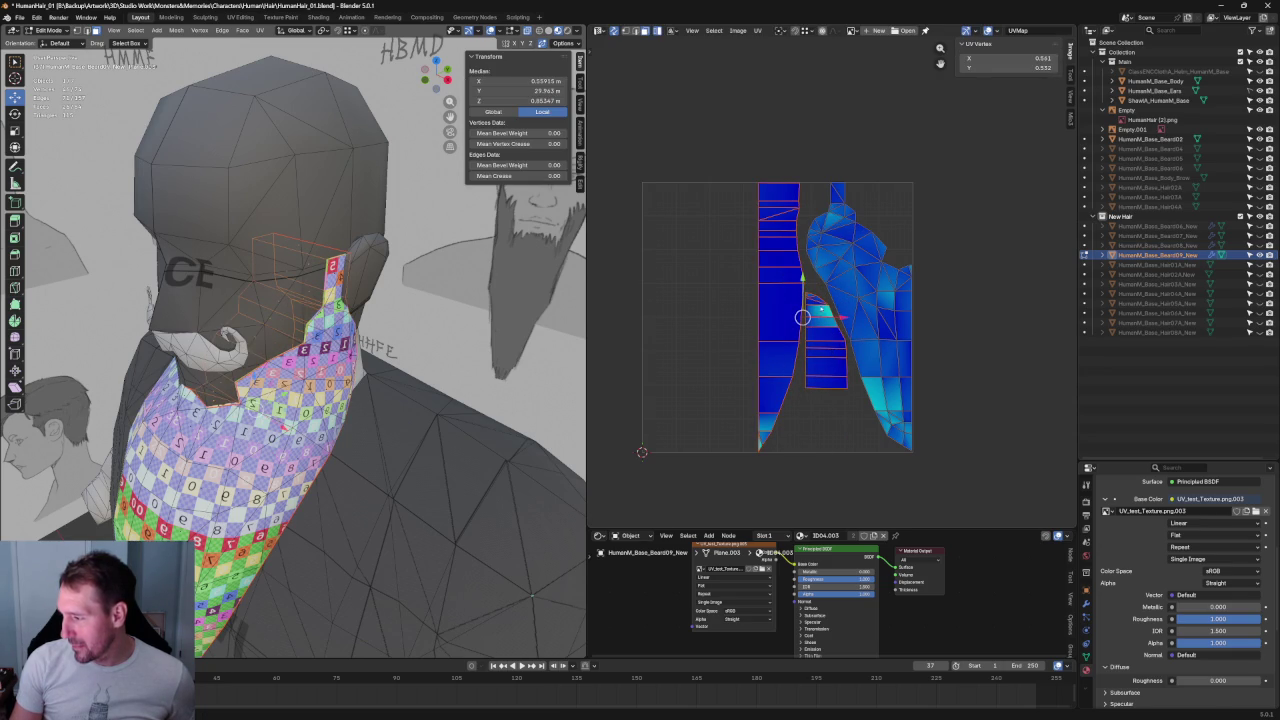
click(884, 205)
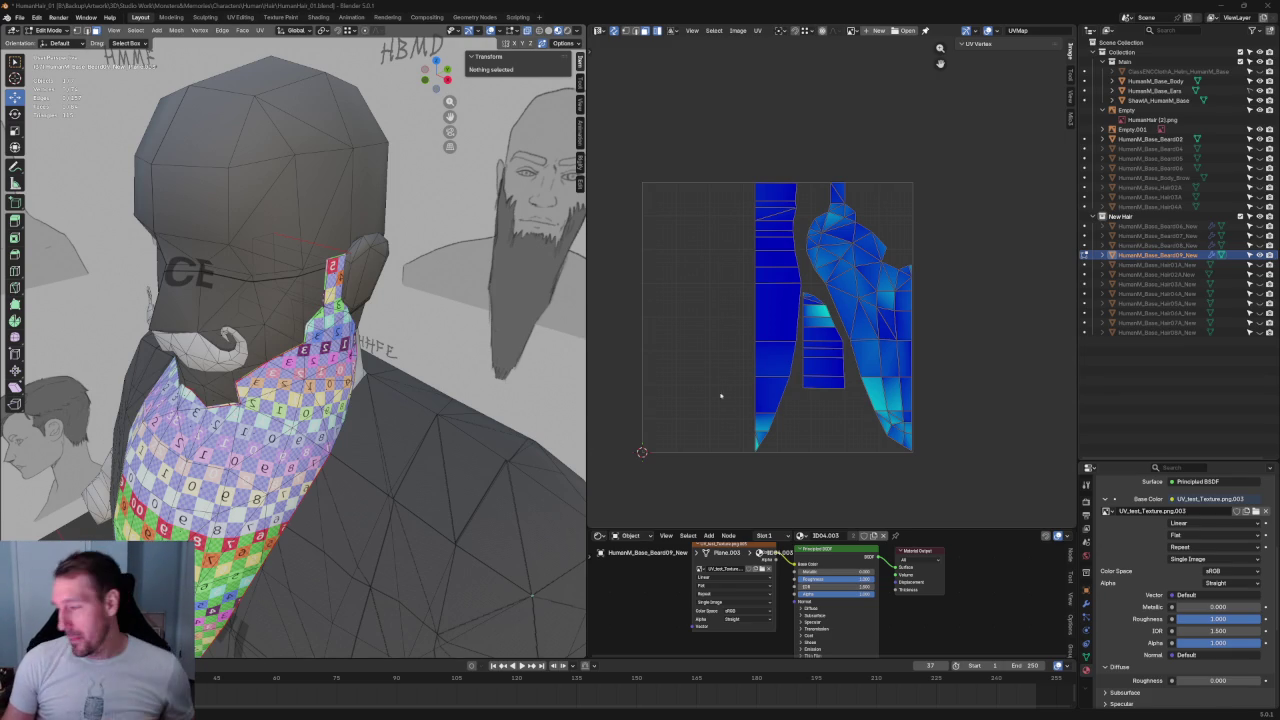
- Zoom in, box-select the beard's large UV island, then zoom back out
scroll(893, 234, up, 5)
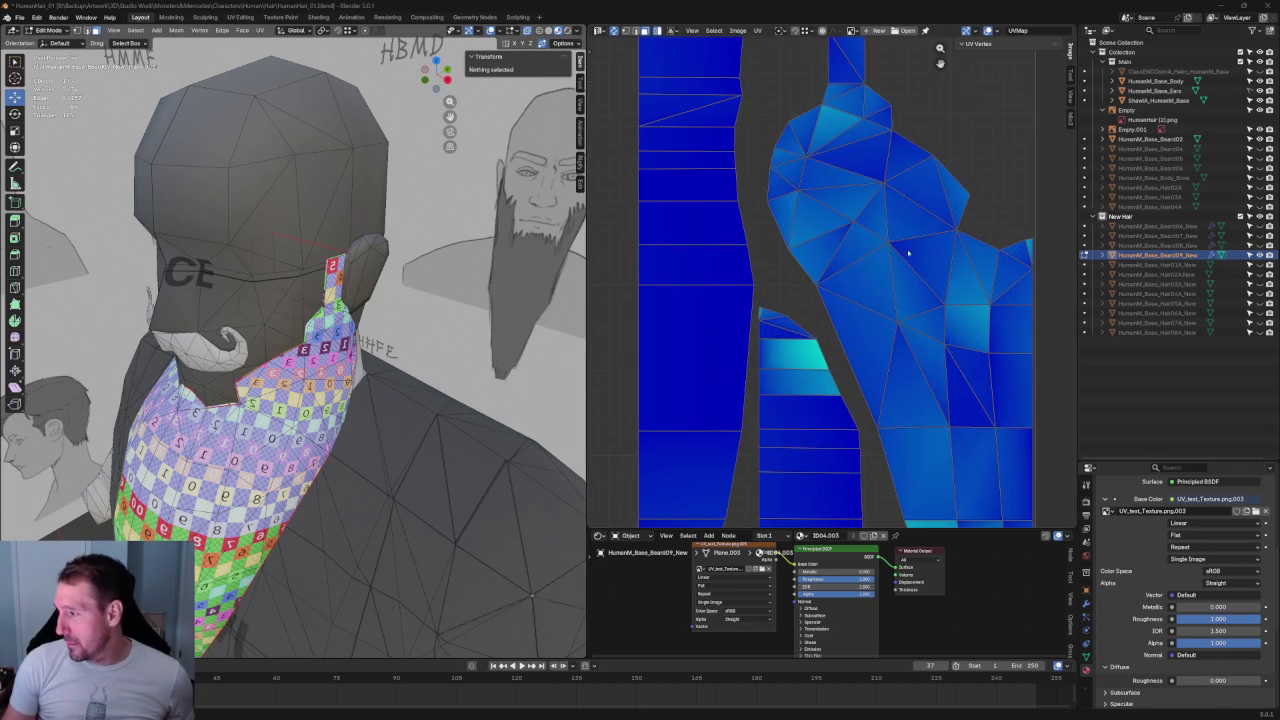
middle_drag(903, 251, 766, 449)
scroll(771, 423, up, 2)
drag(784, 246, 729, 407)
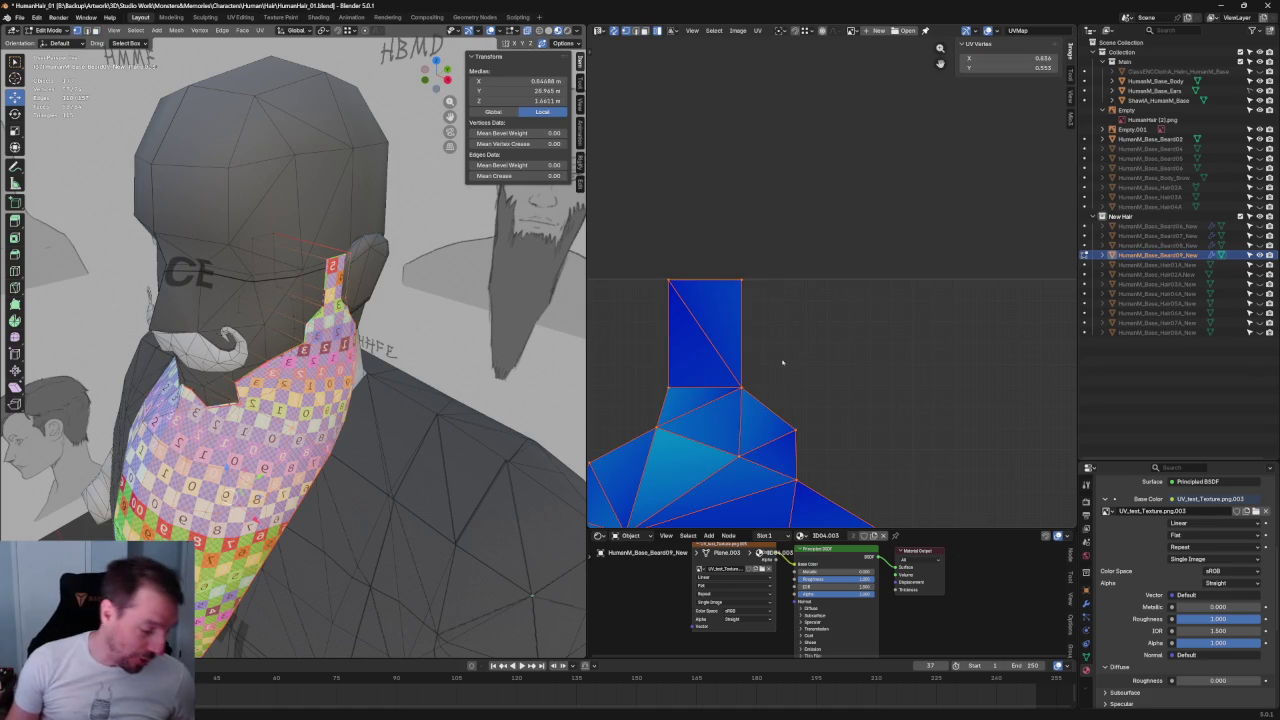
scroll(778, 366, down, 4)
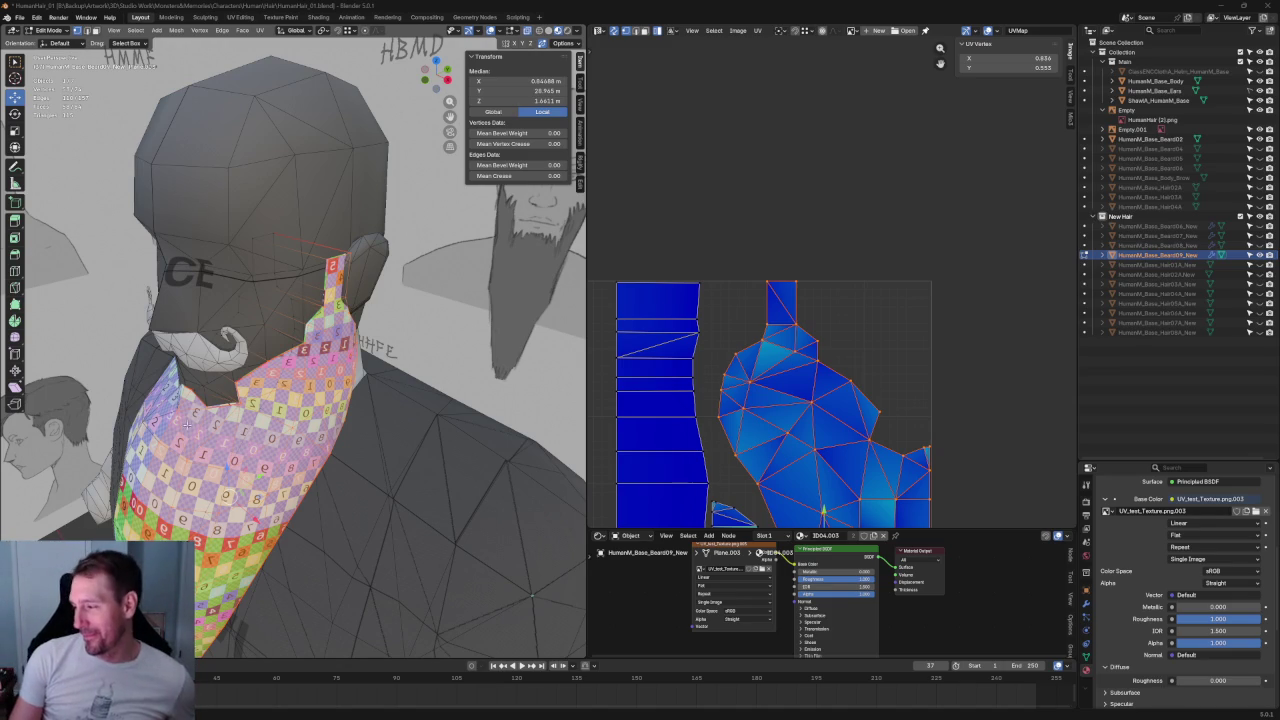
- Select the beard edge beside the ear, frame it, and nudge it slightly left along X
middle_drag(378, 325, 439, 305)
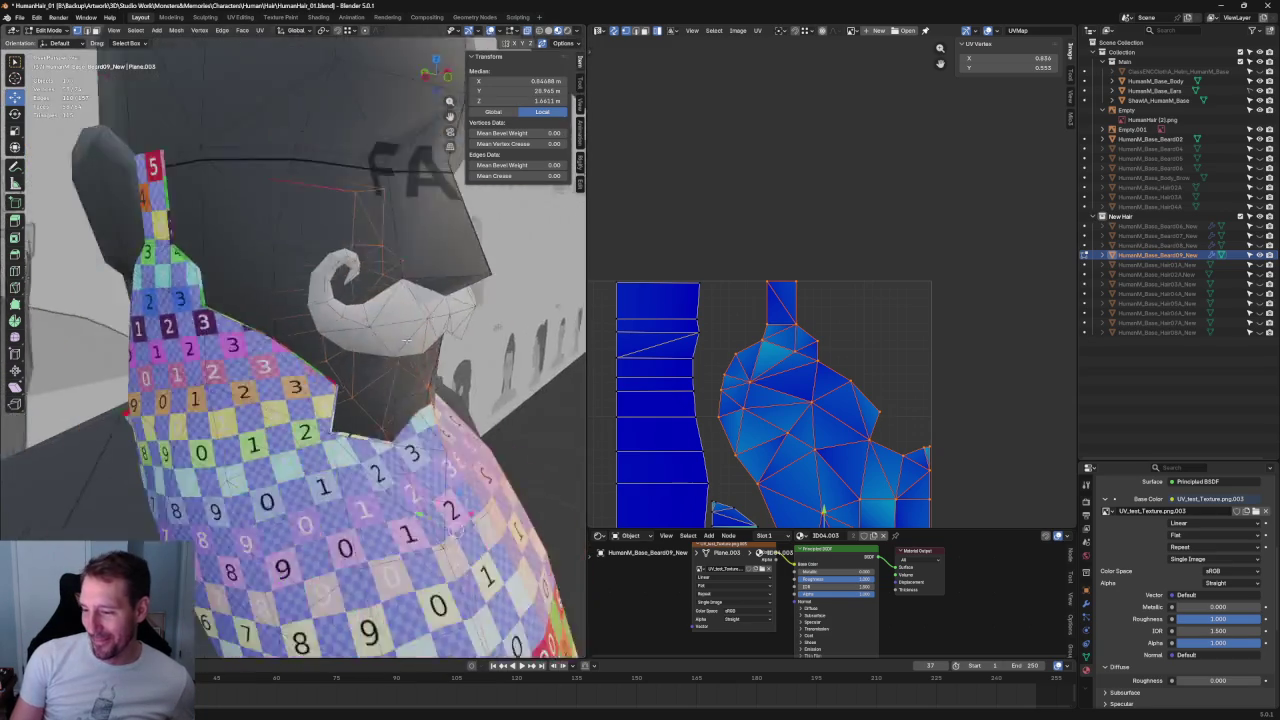
scroll(439, 305, up, 3)
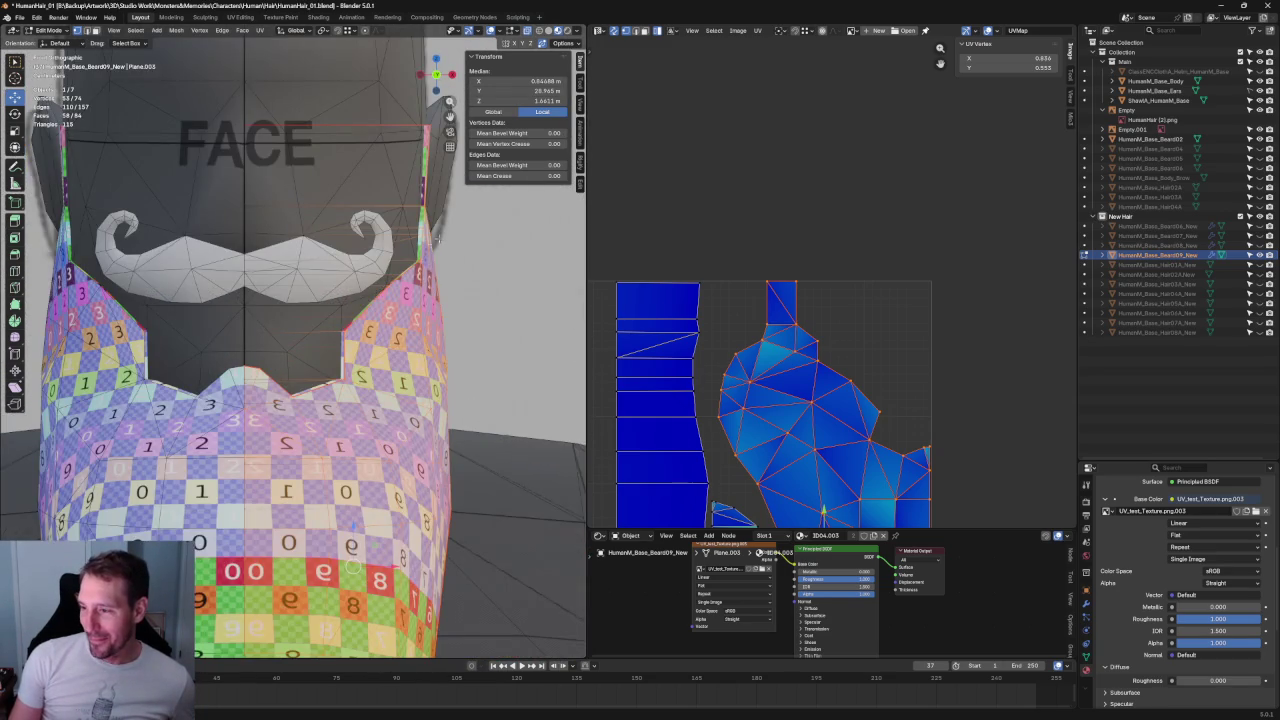
scroll(330, 340, up, 4)
scroll(320, 358, up, 3)
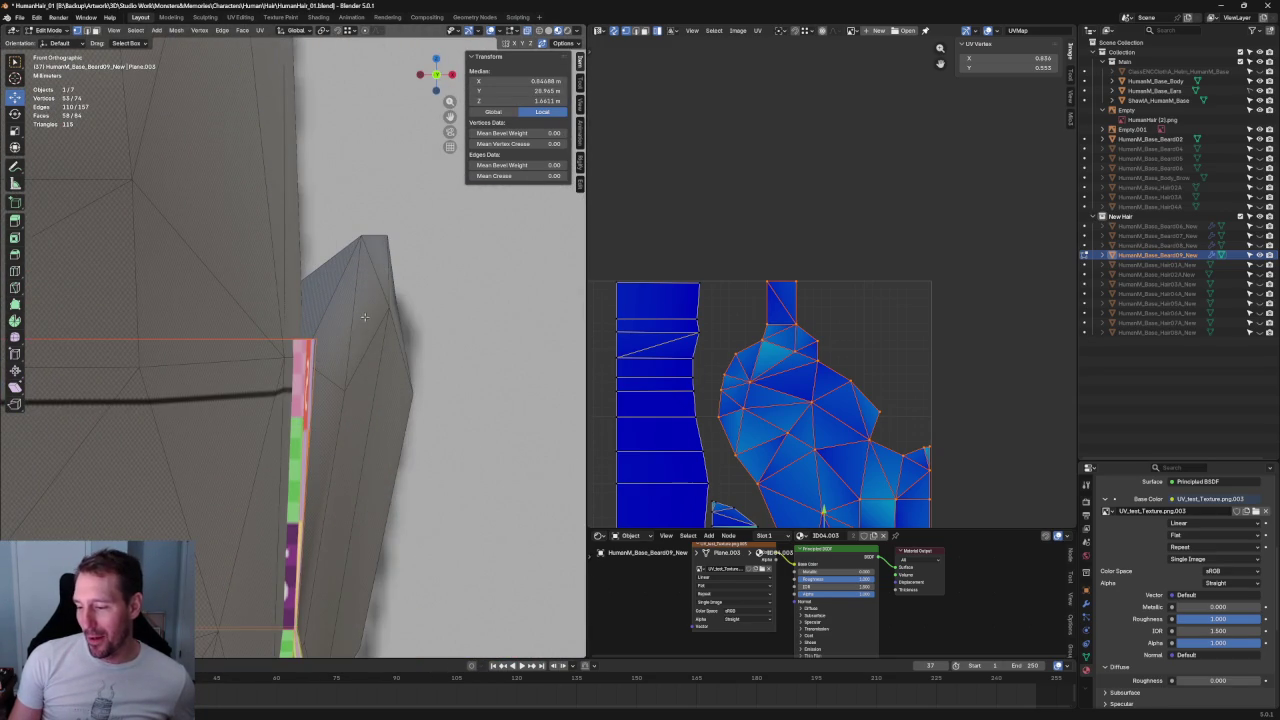
click(351, 333)
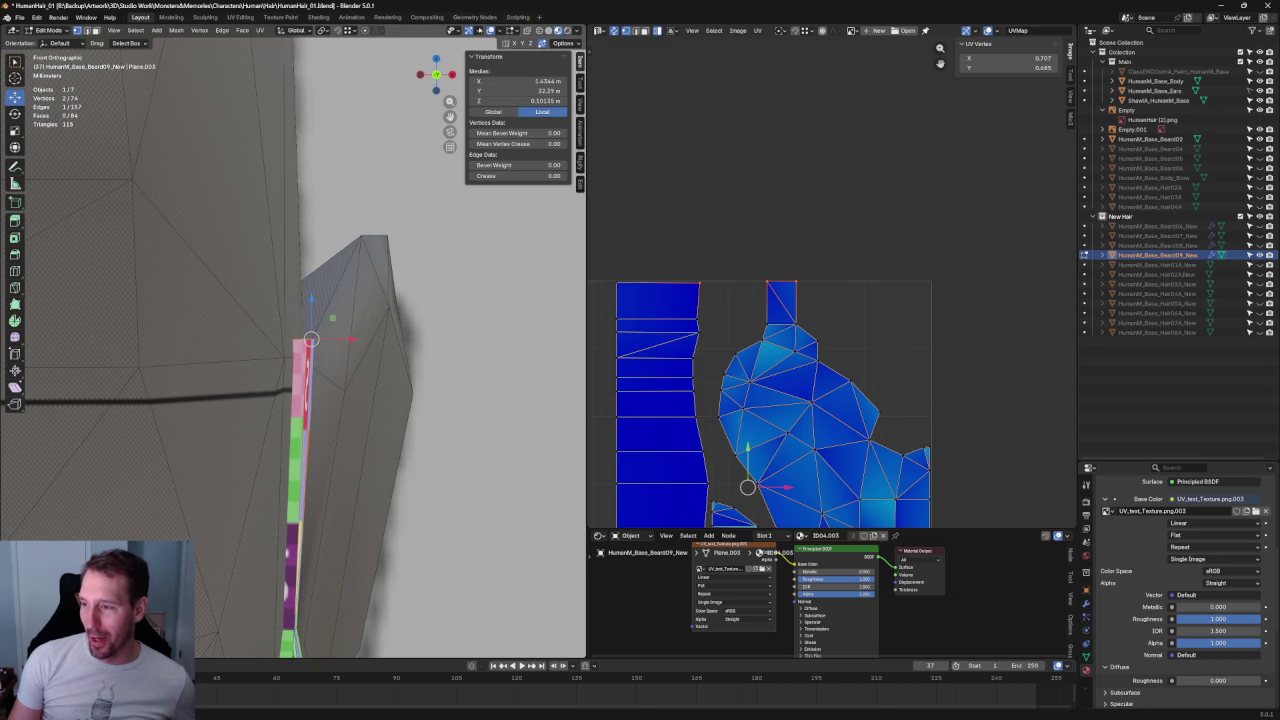
key(KP_Decimal)
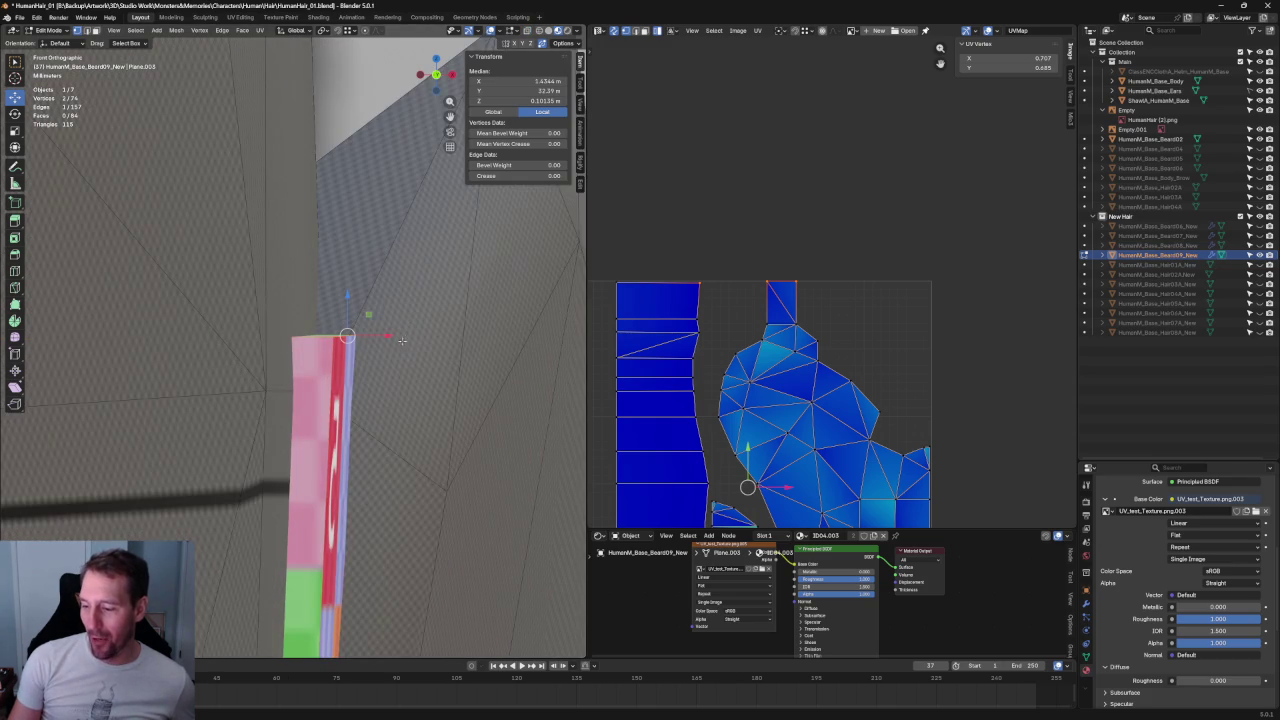
key(g)
key(x)
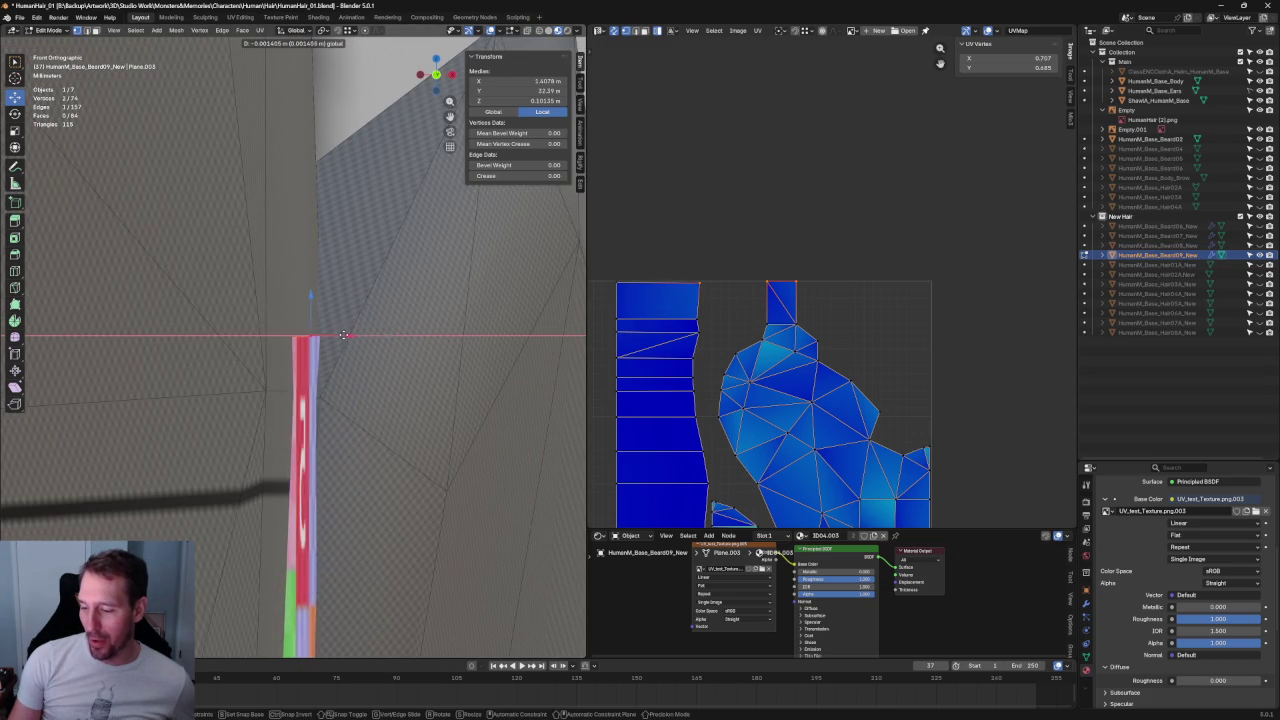
click(336, 337)
scroll(363, 348, down, 5)
scroll(363, 348, down, 3)
- In Right view, select the four top vertices and lower them along Z against the head
middle_drag(363, 348, 373, 355)
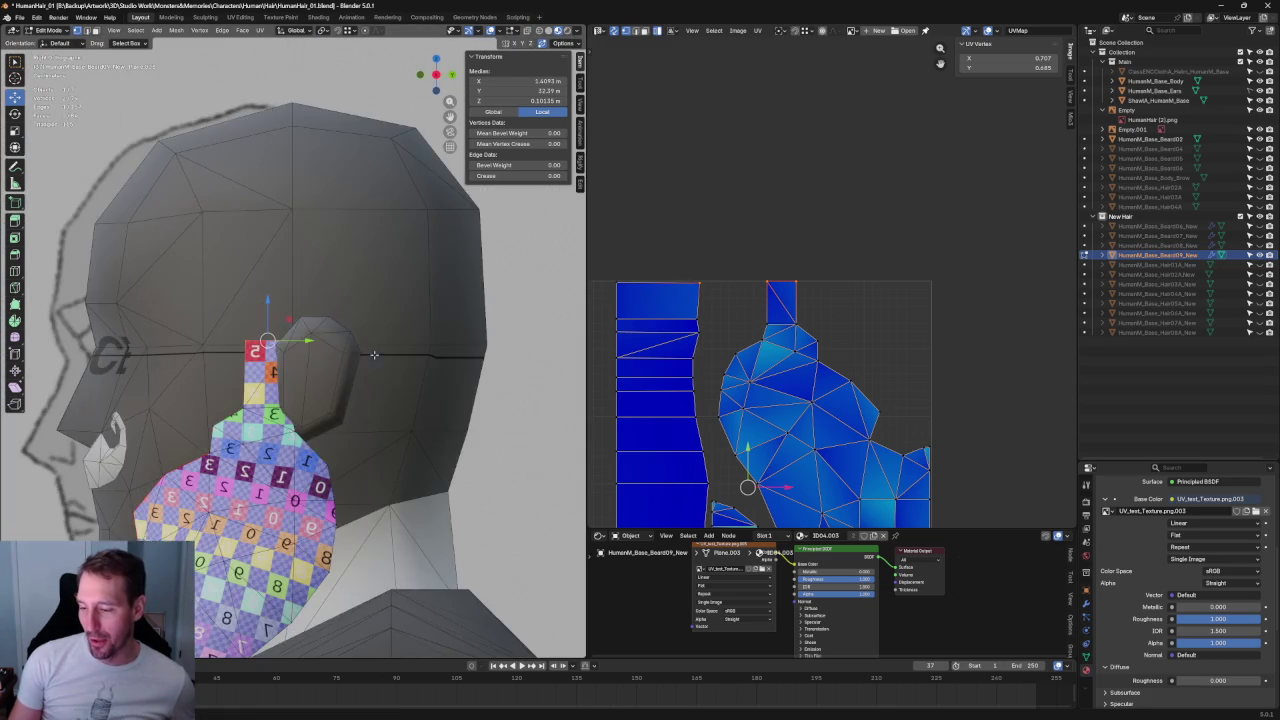
key(KP_3)
scroll(240, 367, up, 5)
drag(446, 228, 270, 312)
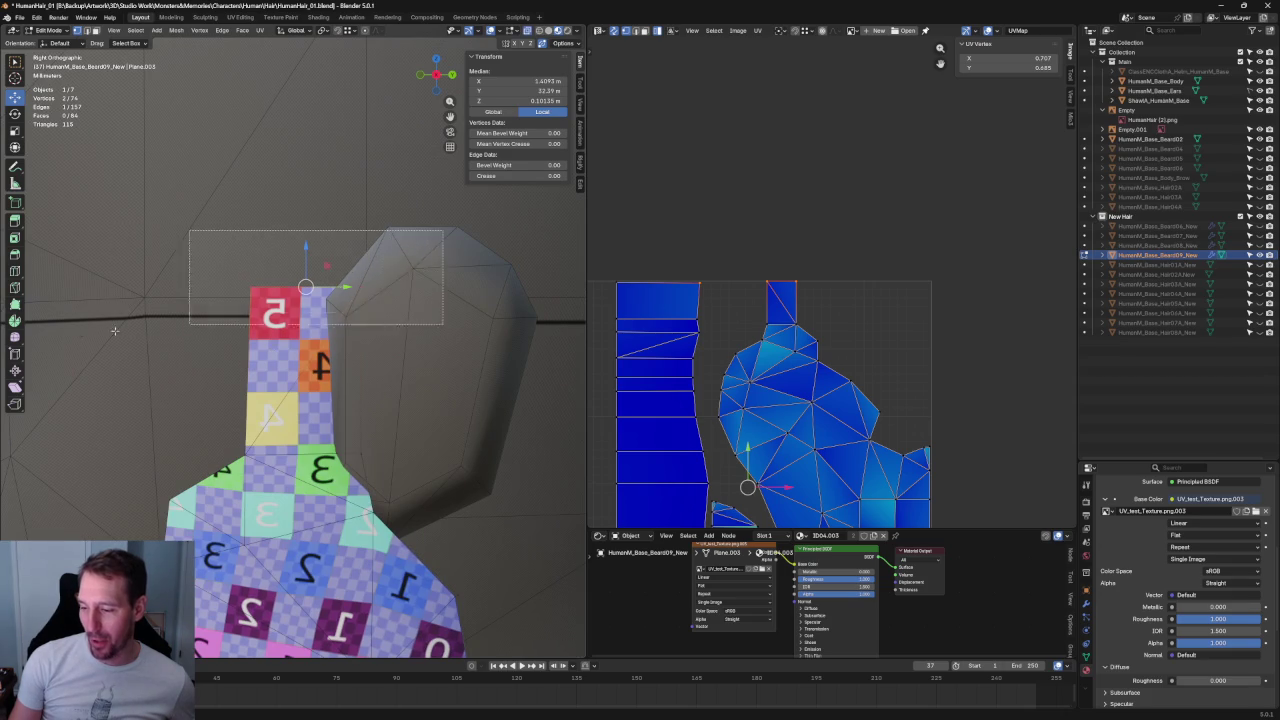
scroll(290, 342, up, 3)
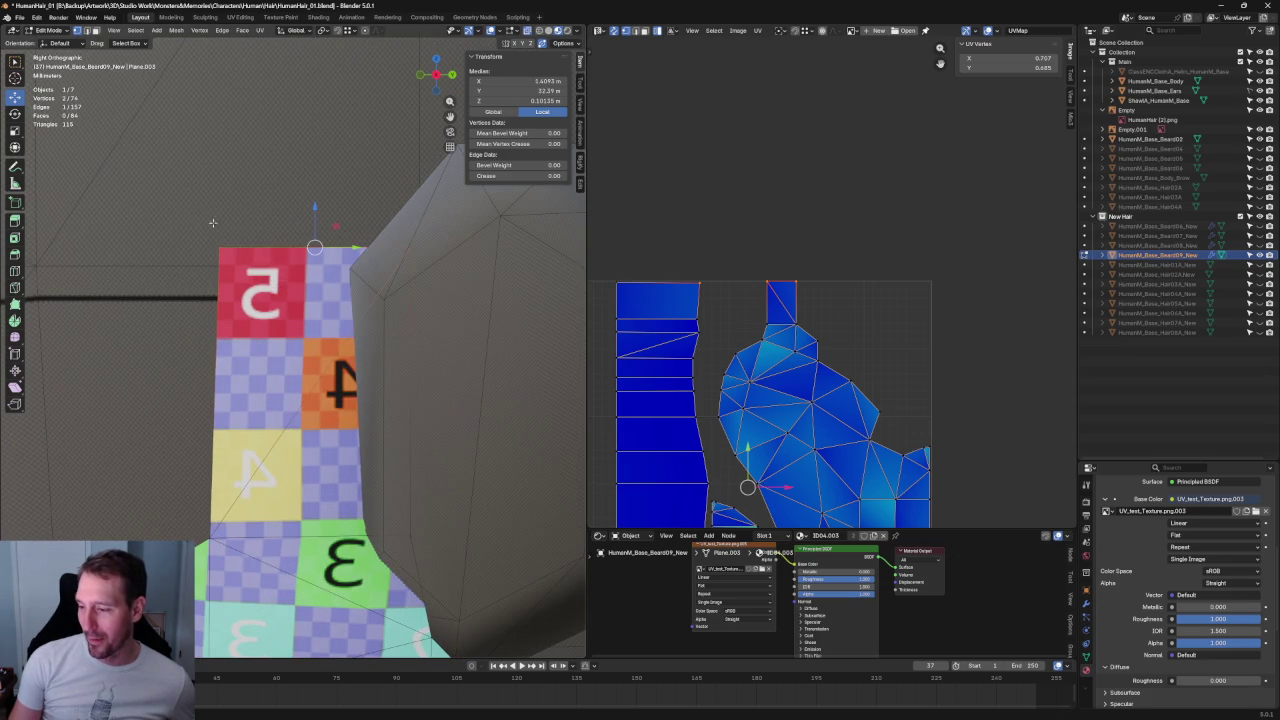
key(g)
key(z)
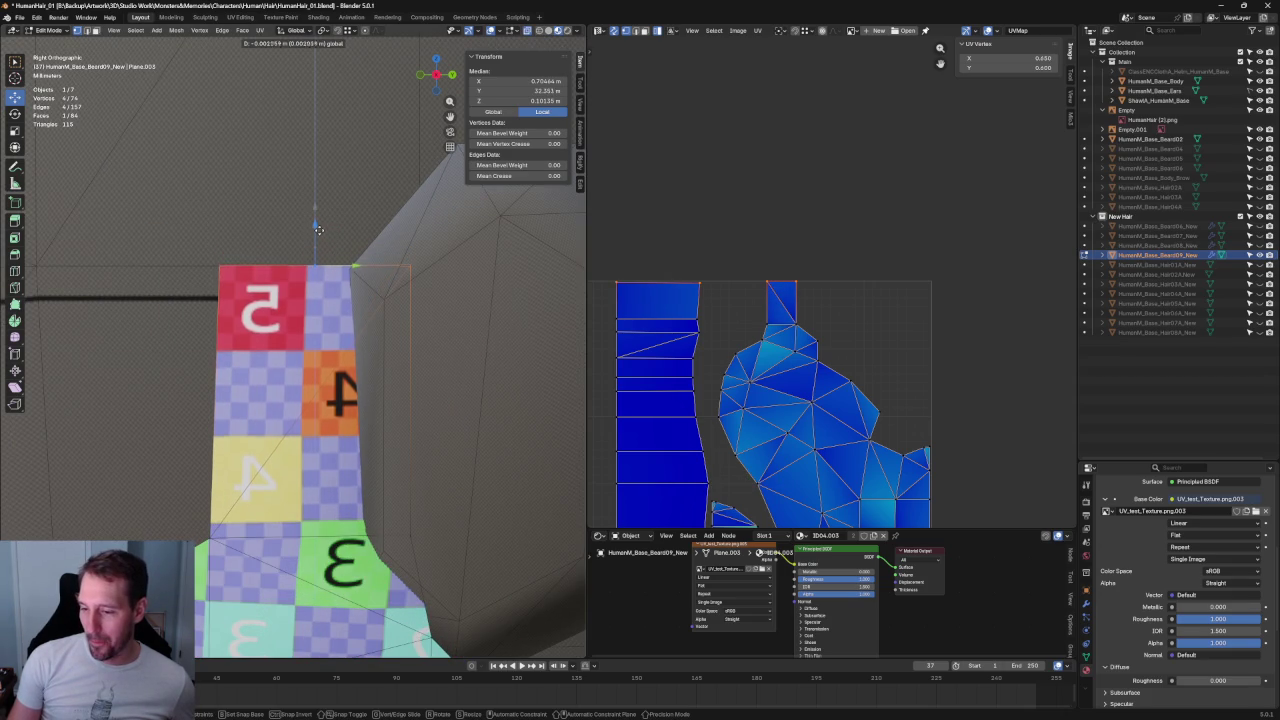
click(317, 229)
key(KP_1)
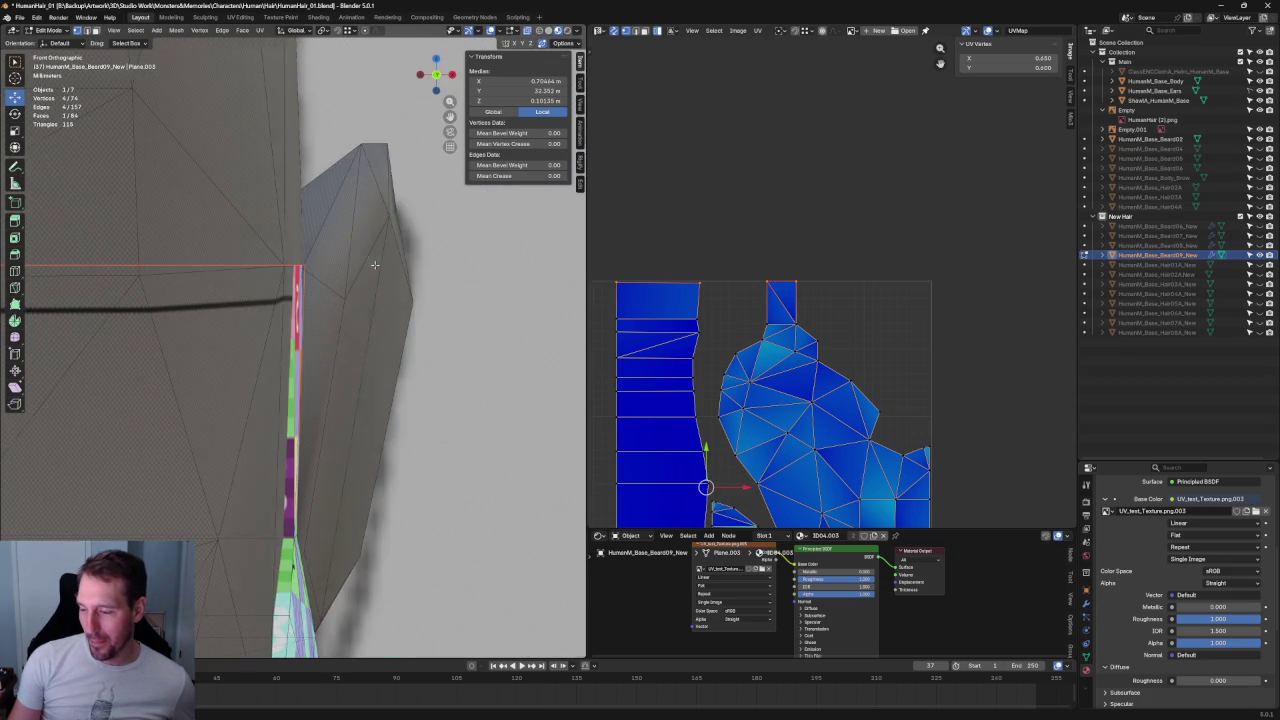
scroll(374, 264, down, 5)
scroll(374, 264, down, 2)
scroll(374, 264, down, 2)
middle_drag(374, 264, 285, 420)
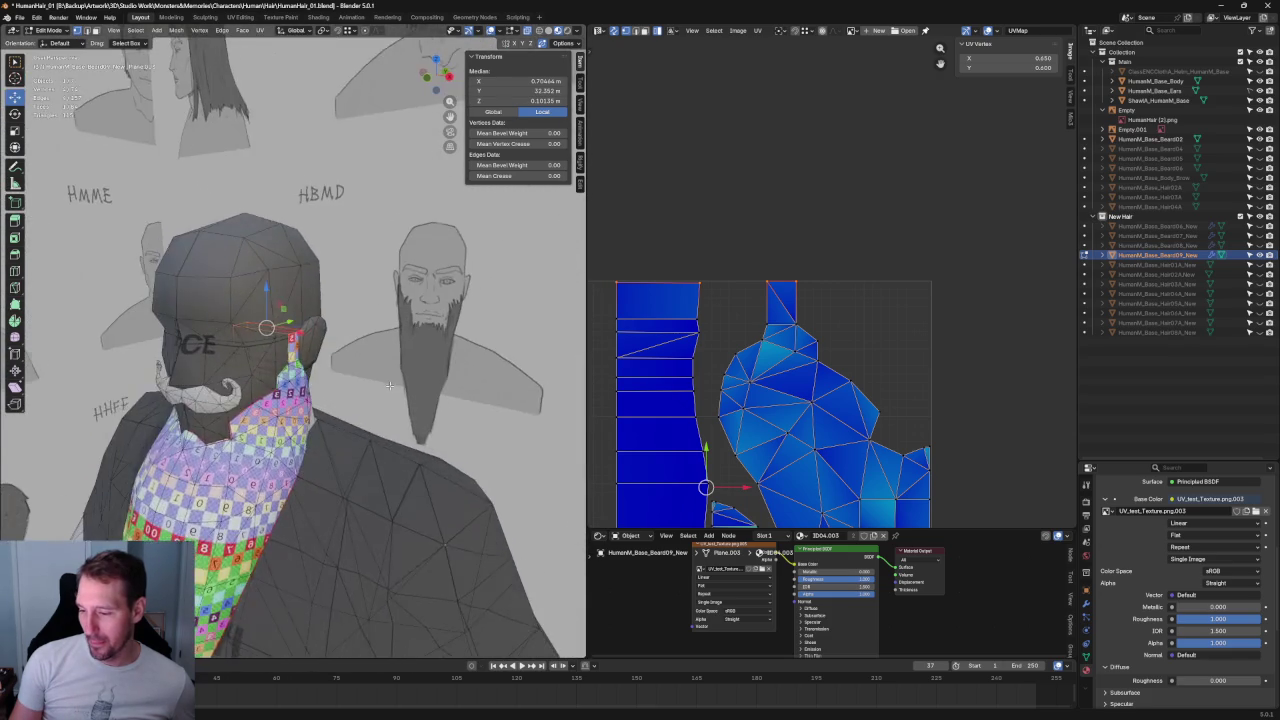
scroll(285, 430, up, 4)
scroll(281, 445, up, 2)
- Select a beard edge vertex near the moustache, frame it, and move it left
click(276, 485)
key(KP_Decimal)
key(grave)
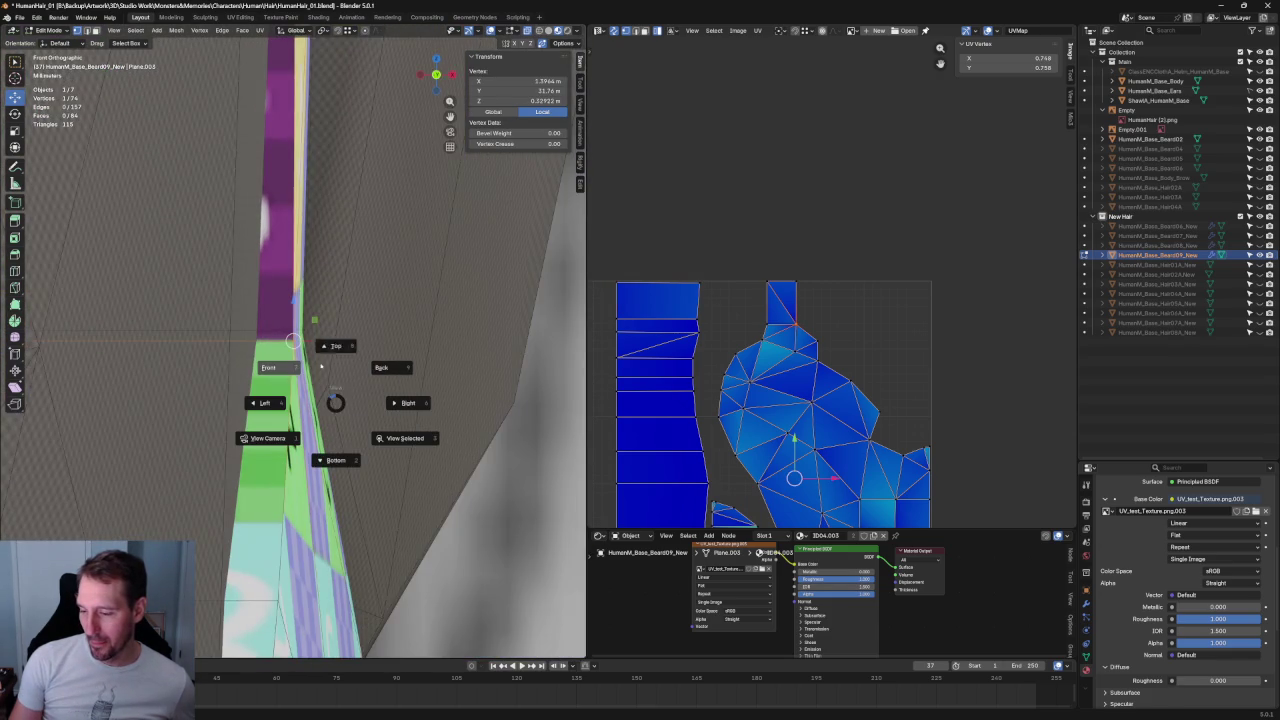
key(Escape)
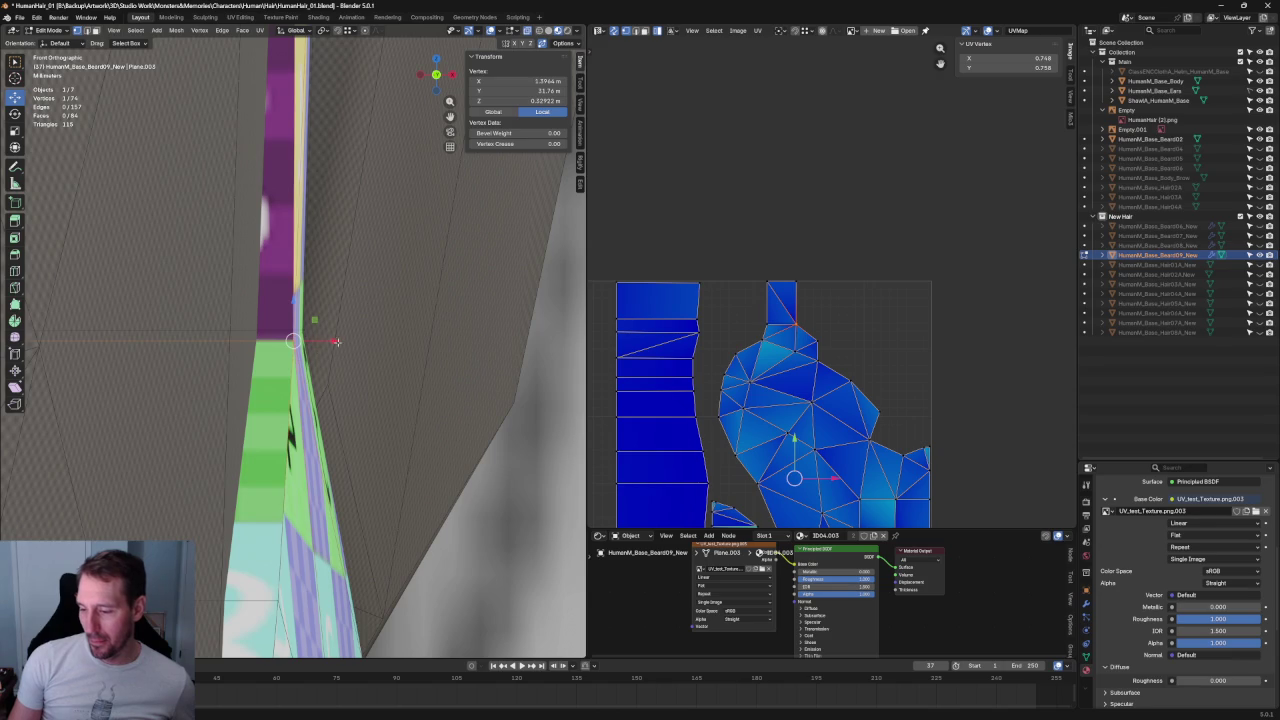
key(g)
click(301, 343)
- Move the vertex down and left to the strip's lower corner, then check it in Right view wireframe
scroll(301, 343, down, 2)
key(g)
click(315, 437)
shift+middle_drag(315, 437, 336, 357)
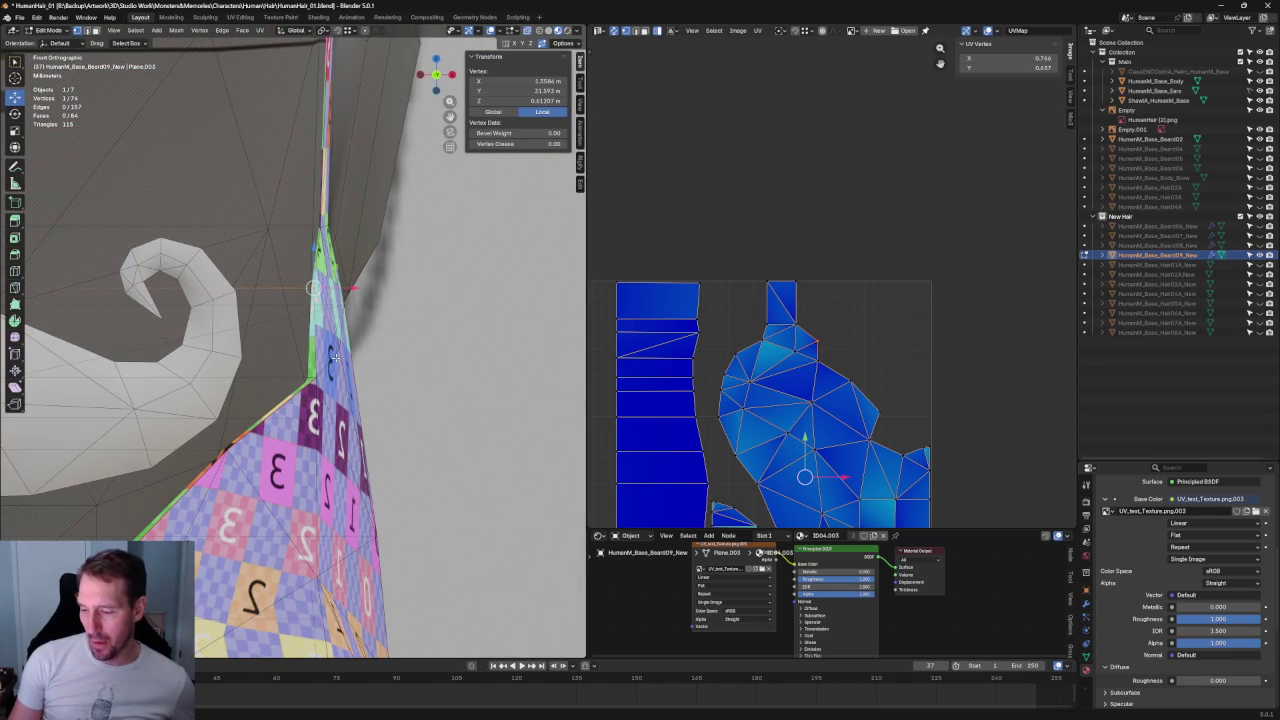
key(g)
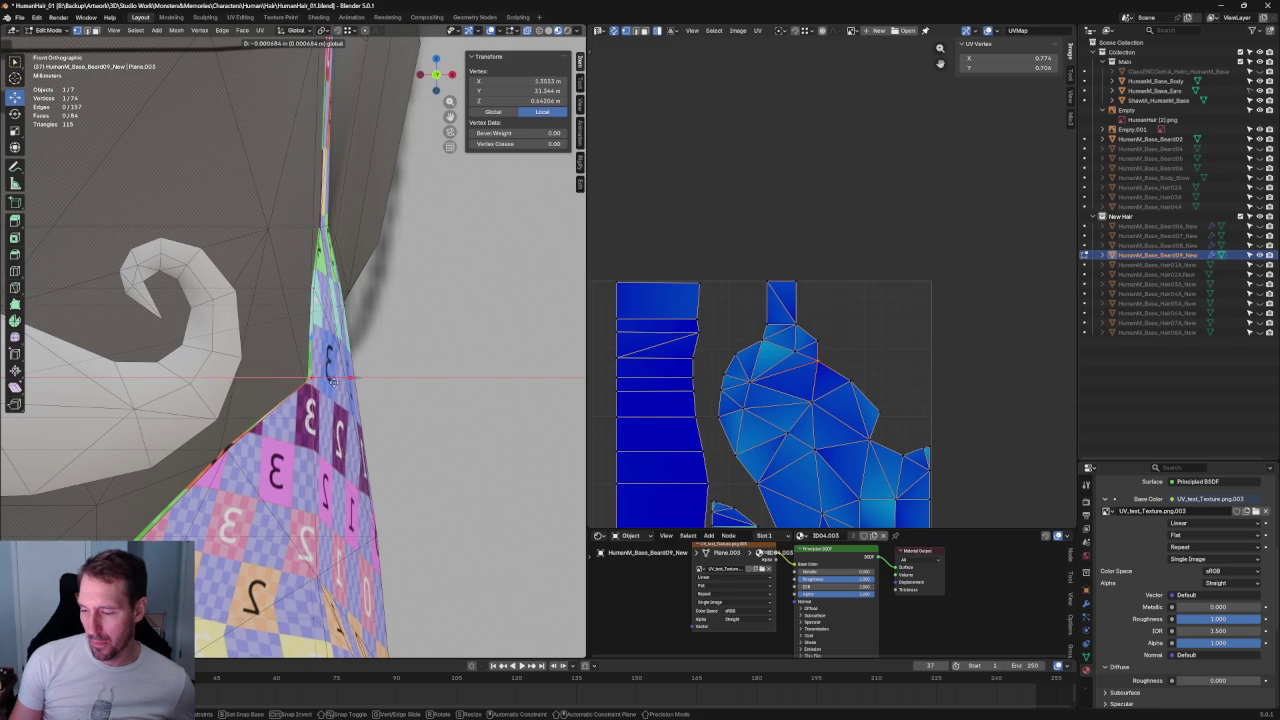
click(334, 380)
key(ctrl+KP_3)
key(KP_3)
key(KP_Decimal)
scroll(371, 351, down, 2)
key(shift+z)
- Lower the selected vertex along Z, then add a second jaw vertex and lower both
key(g)
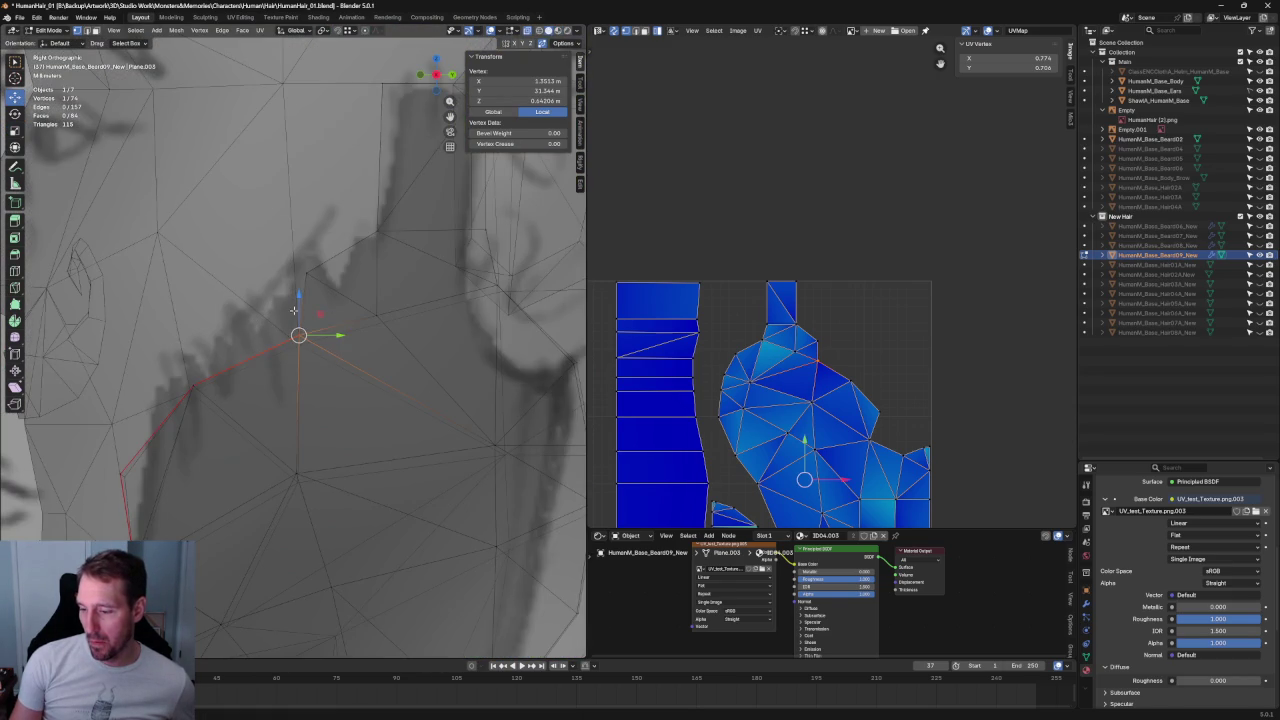
key(z)
click(300, 321)
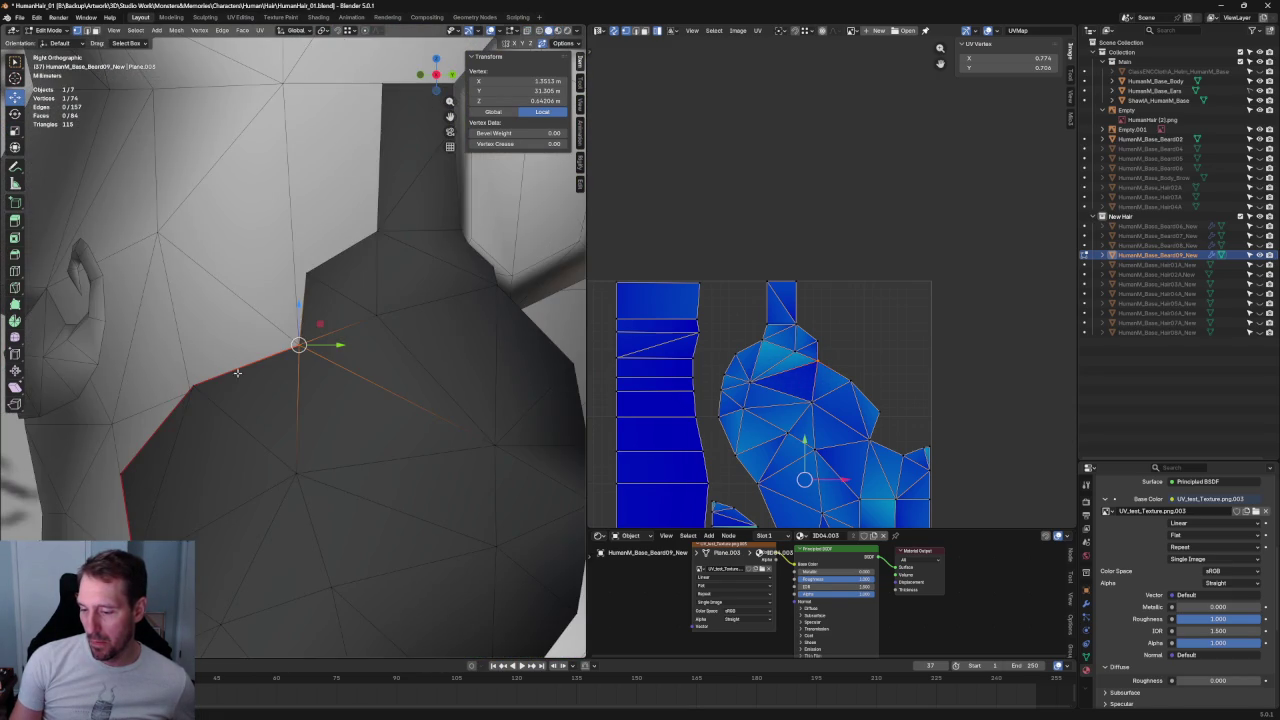
key(shift+z)
shift+click(193, 389)
key(shift+z)
key(g)
key(z)
click(196, 385)
- Shift the jaw vertices along Y against the head and return to solid display
key(g)
key(y)
click(217, 396)
key(shift+z)
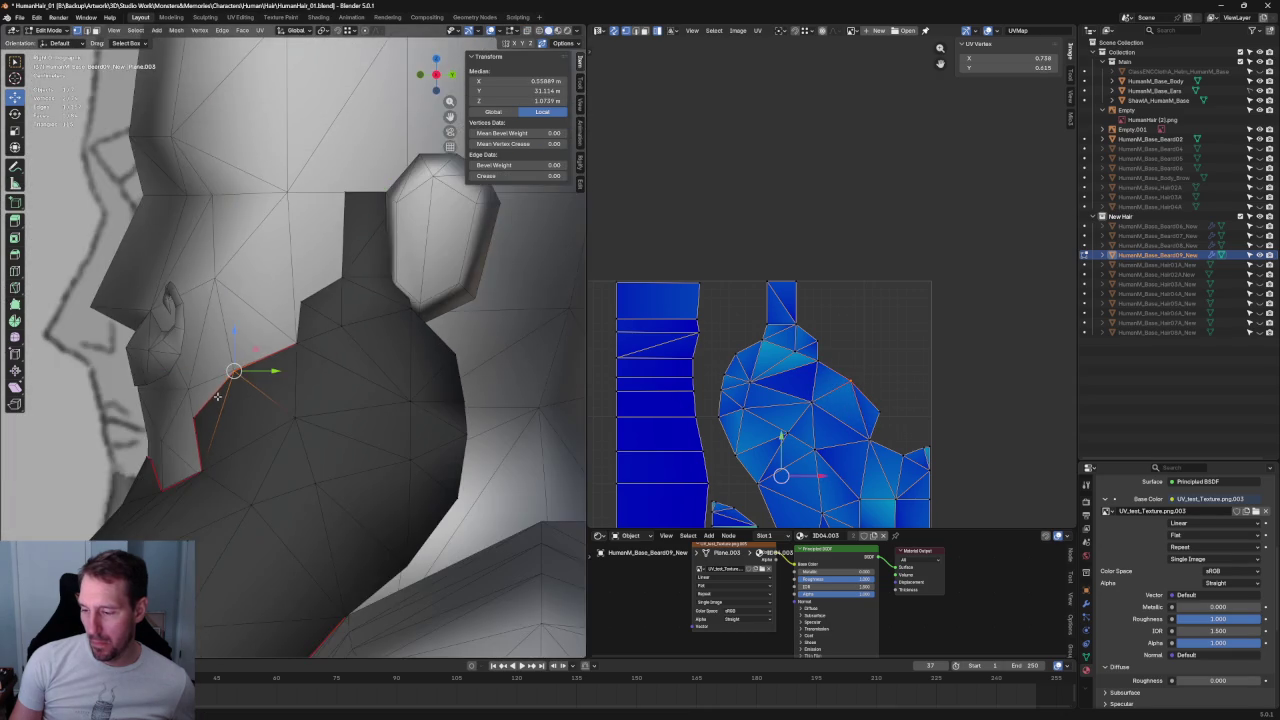
scroll(217, 396, down, 4)
- With X-ray on, select the next jaw edge vertex and nudge it slightly sideways
key(shift+space)
key(s)
scroll(382, 365, up, 6)
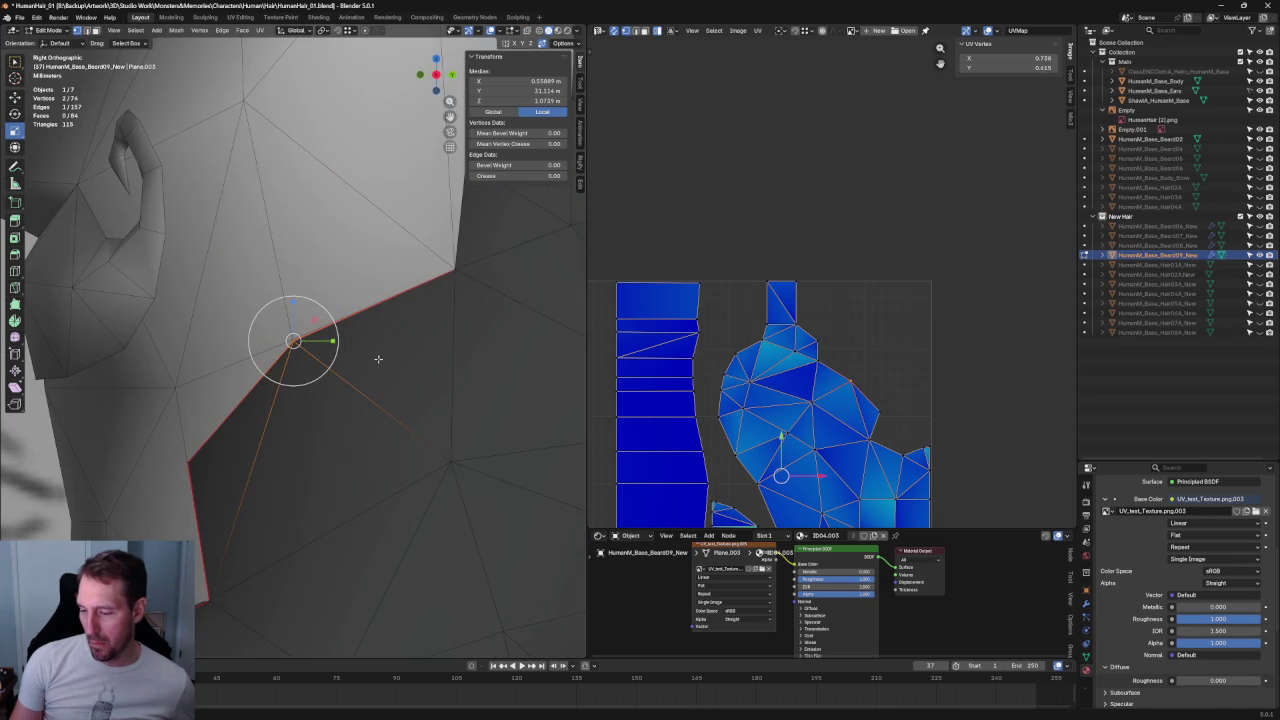
middle_drag(379, 359, 305, 388)
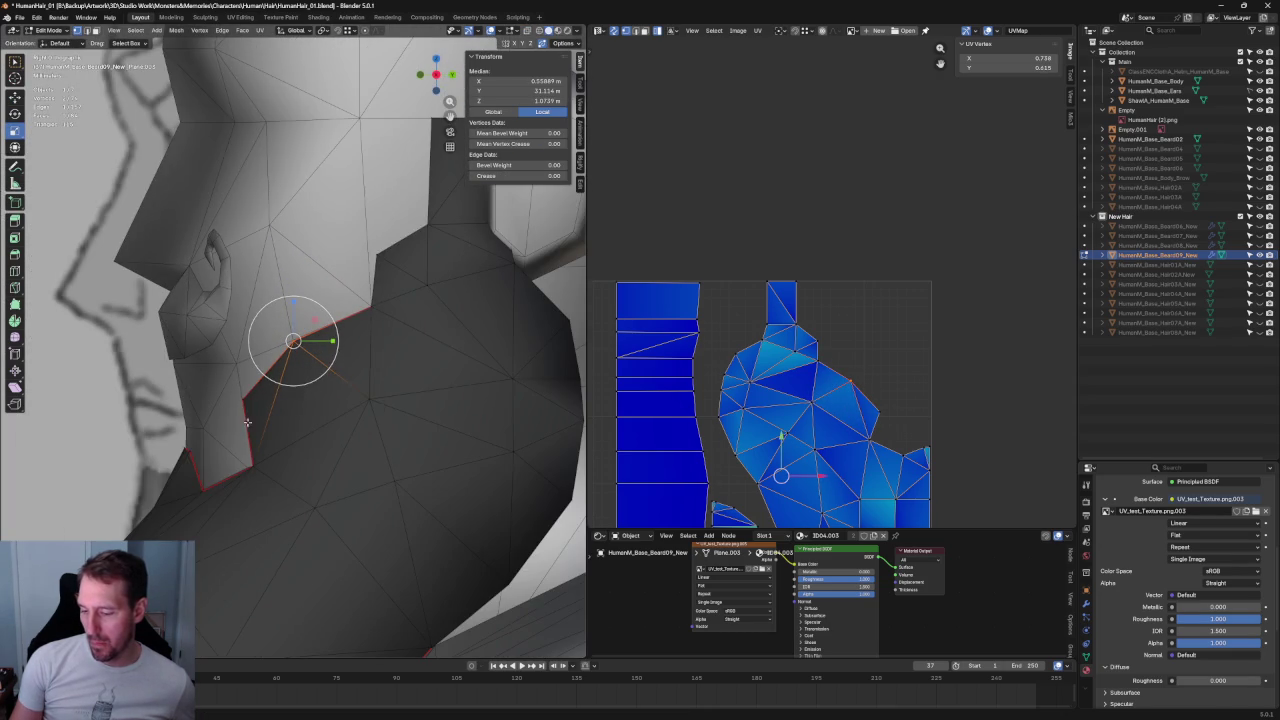
scroll(249, 421, up, 3)
scroll(277, 232, up, 3)
key(alt+z)
click(247, 214)
key(shift+space)
key(g)
drag(287, 215, 290, 215)
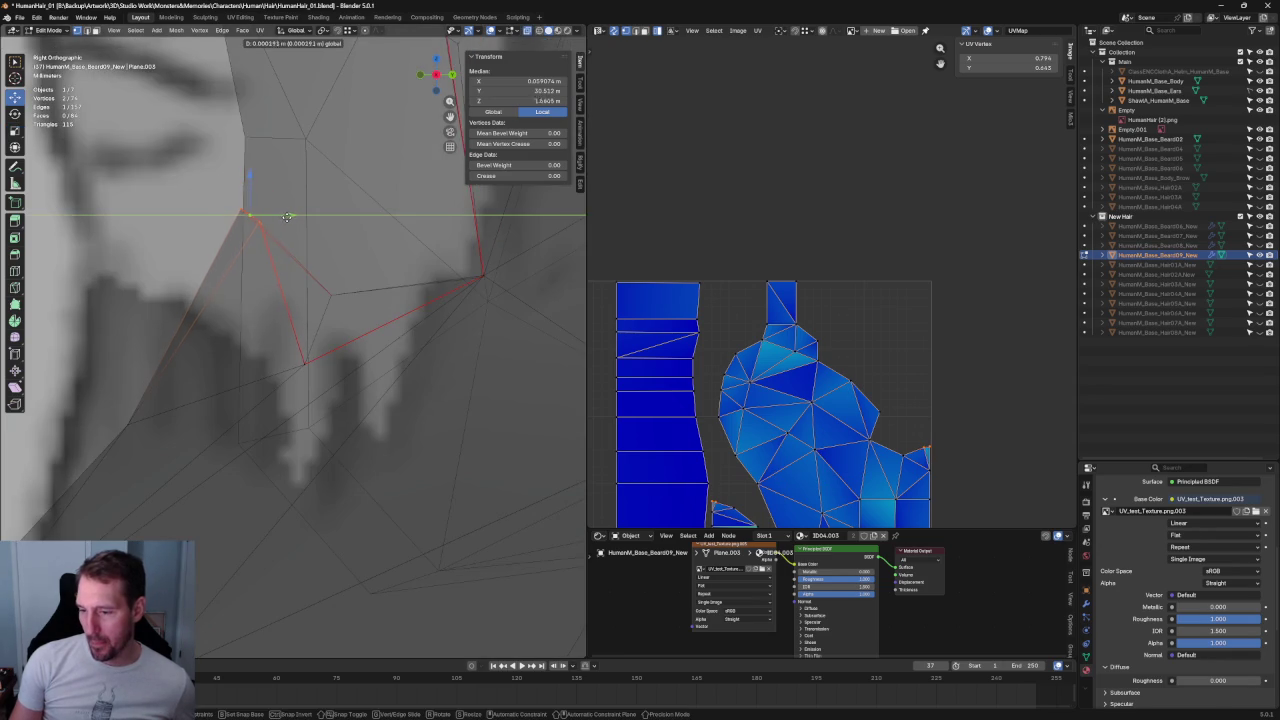
- With X-ray on, slide the middle beard edge vertex along Z, then along Y
key(alt+z)
key(alt+z)
drag(369, 258, 294, 318)
key(g)
key(z)
click(321, 315)
key(g)
key(y)
click(309, 284)
- Select the vertices along the beard outline and raise them toward the jaw
key(2)
click(309, 280)
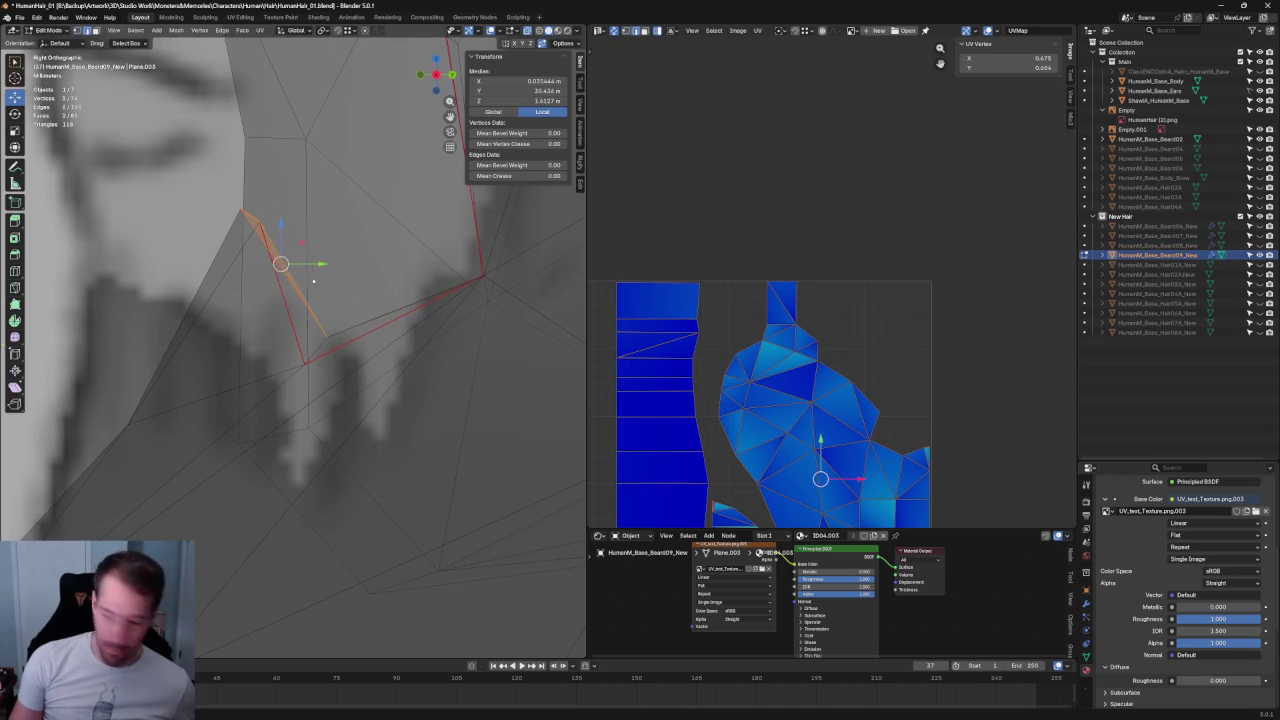
key(j)
mouse_move(354, 263)
mouse_down()
mouse_move(275, 290)
mouse_move(357, 341)
mouse_up()
key(g)
click(320, 217)
key(g)
key(y)
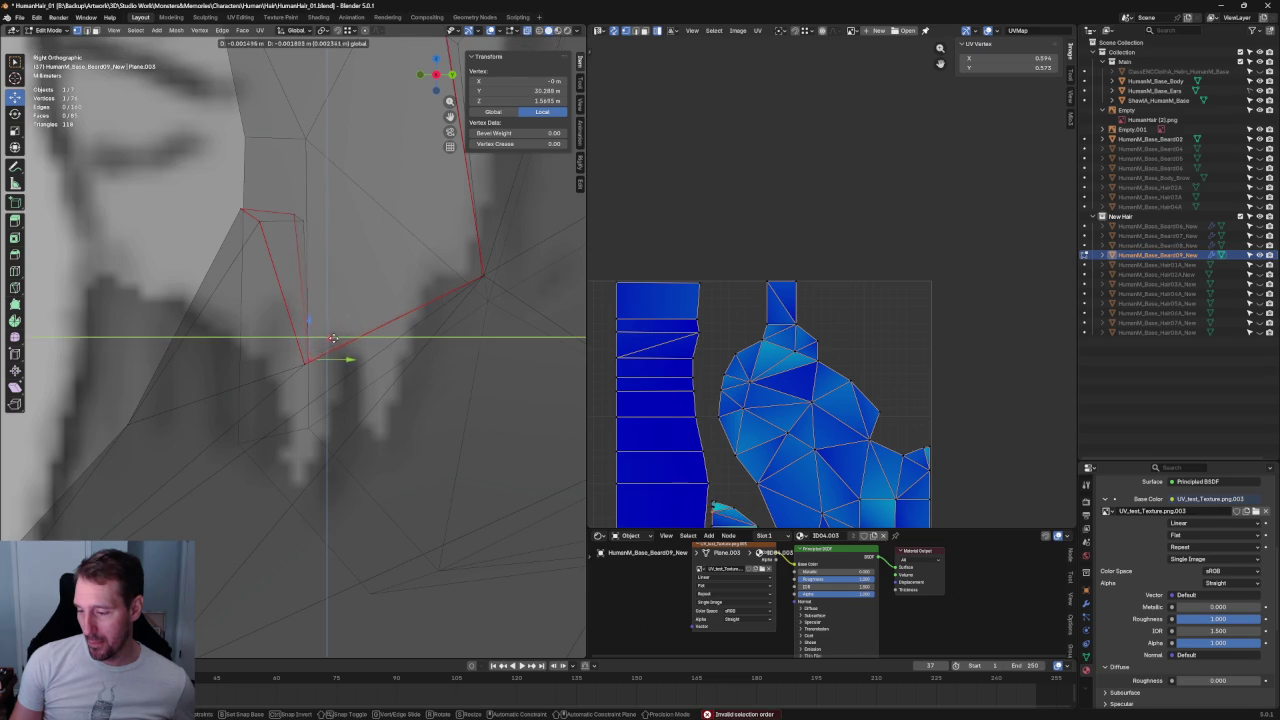
key(Escape)
click(352, 277)
scroll(364, 247, up, 2)
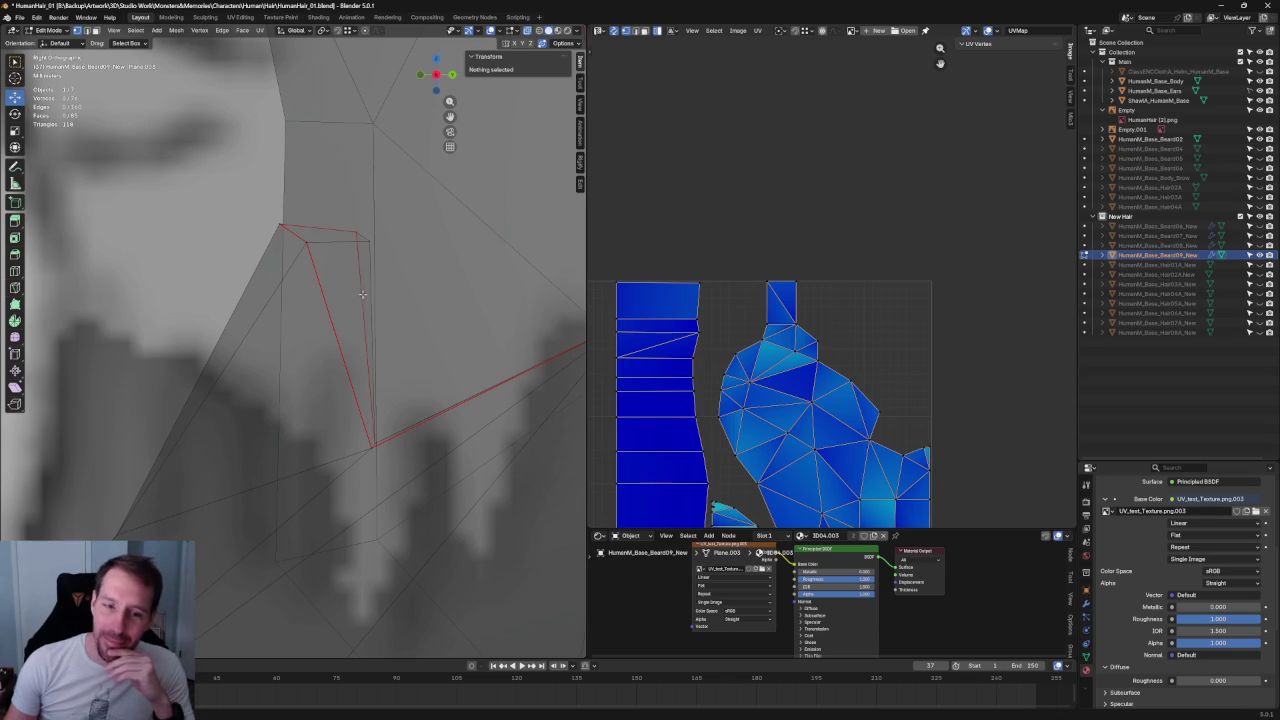
- Slide one beard outline vertex along Y onto the head edge, and another along Z
click(362, 236)
key(g)
key(y)
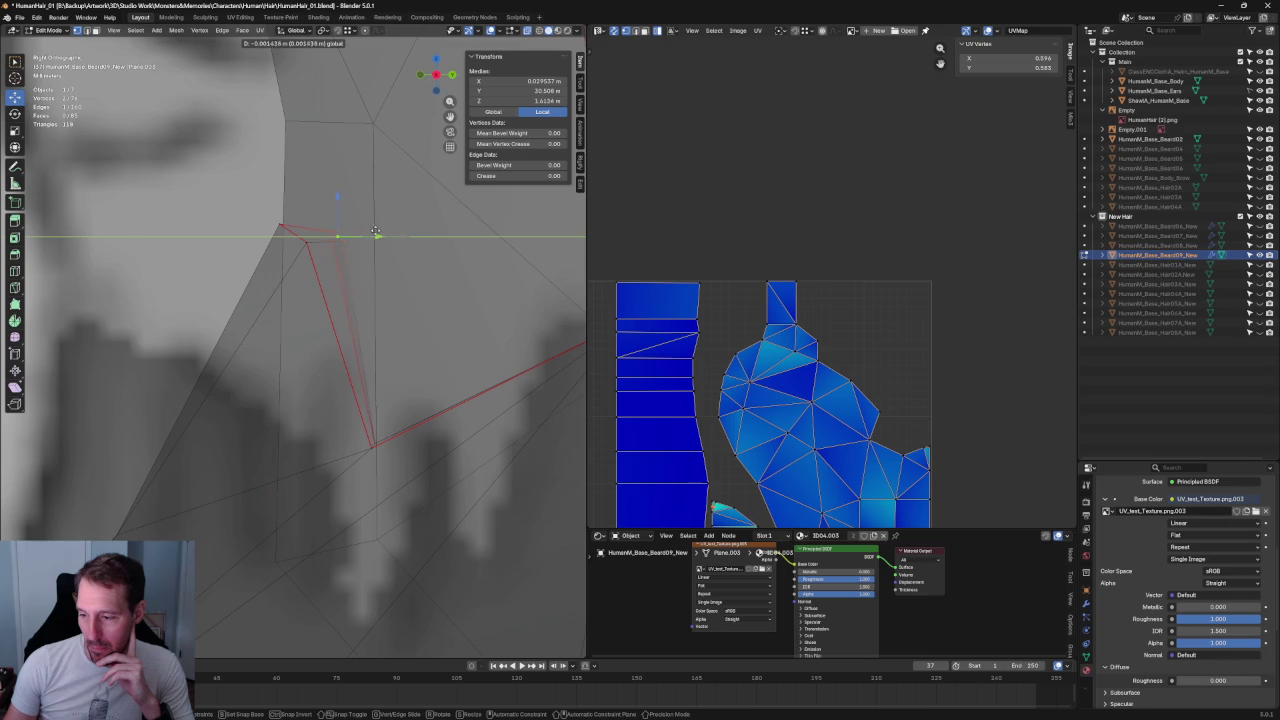
click(377, 229)
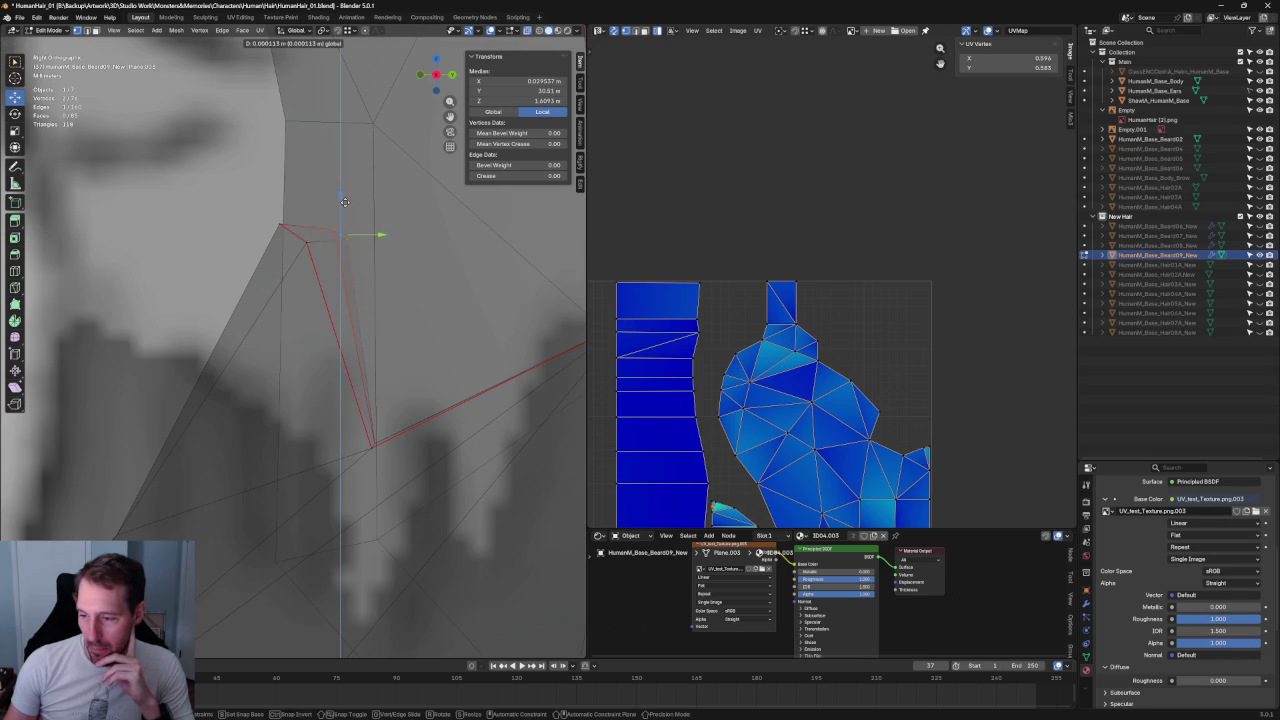
drag(407, 197, 304, 246)
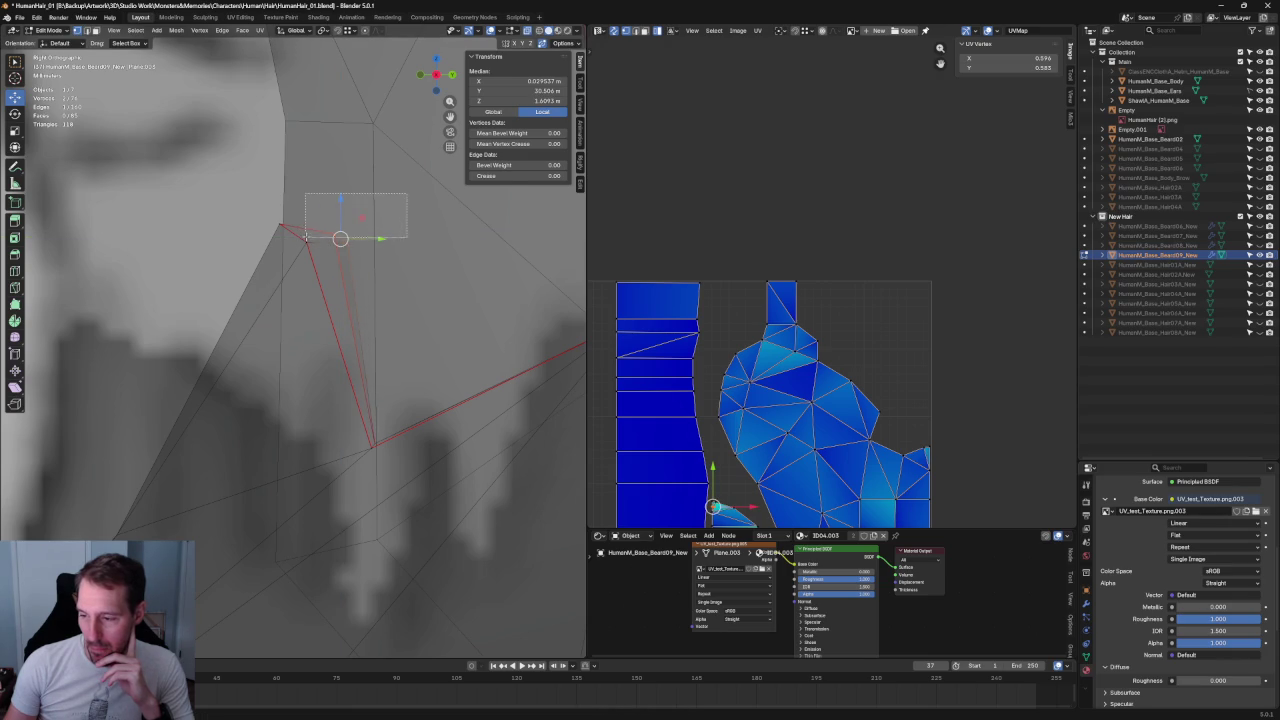
key(g)
key(z)
click(338, 193)
- Move the upper beard edge vertex along Y toward the ear
mouse_move(338, 193)
middle_down()
mouse_move(400, 258)
mouse_move(407, 236)
middle_up()
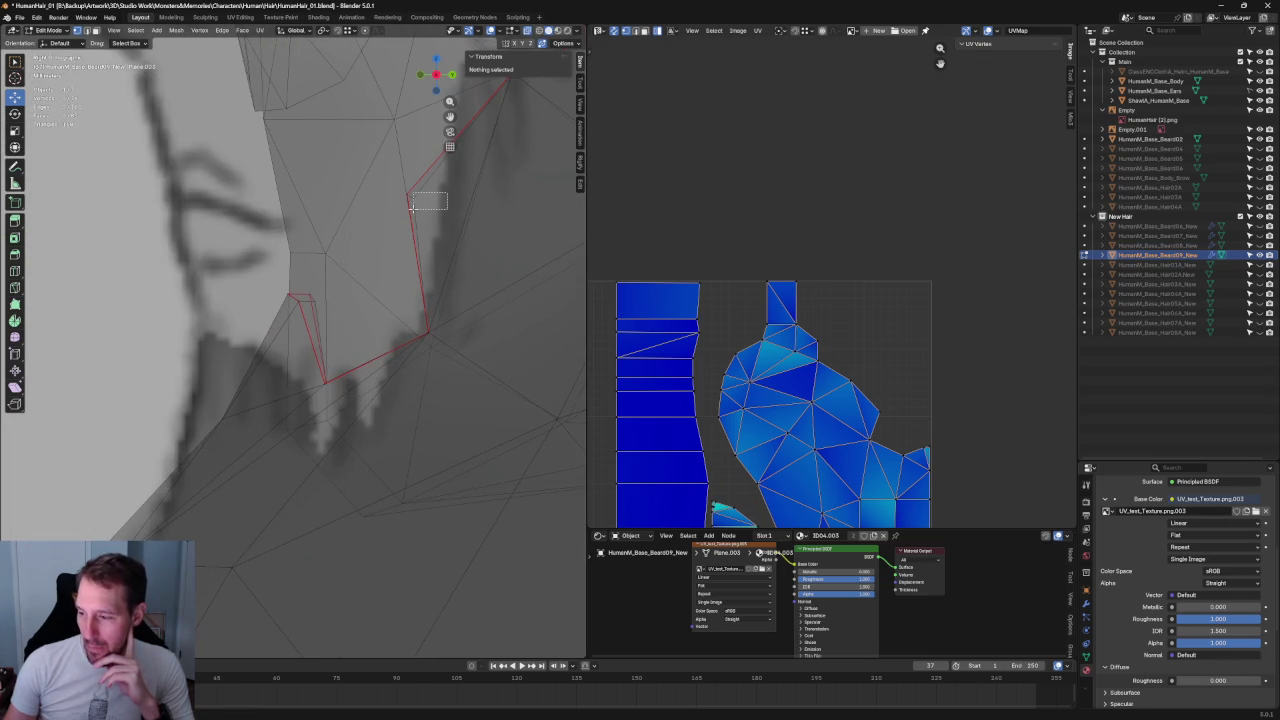
scroll(390, 270, up, 5)
mouse_move(368, 333)
mouse_down()
mouse_move(362, 300)
mouse_move(388, 287)
mouse_up()
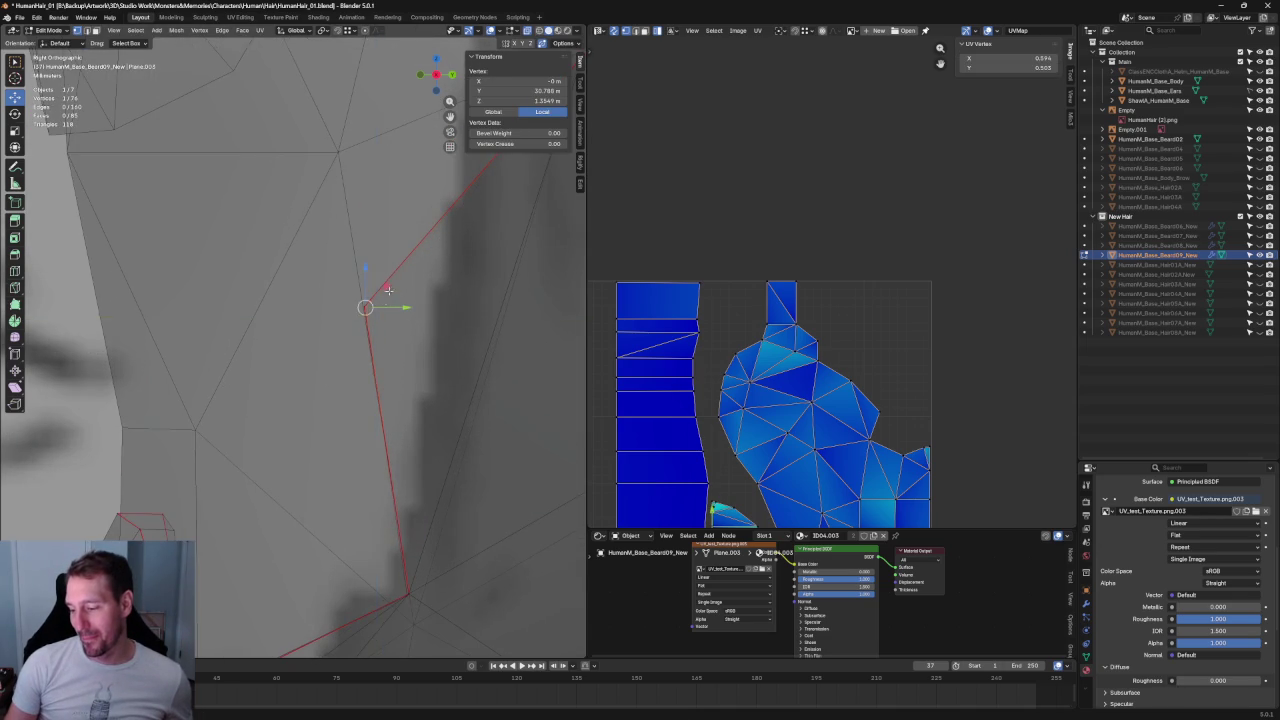
scroll(327, 317, down, 2)
shift+middle_drag(528, 222, 327, 317)
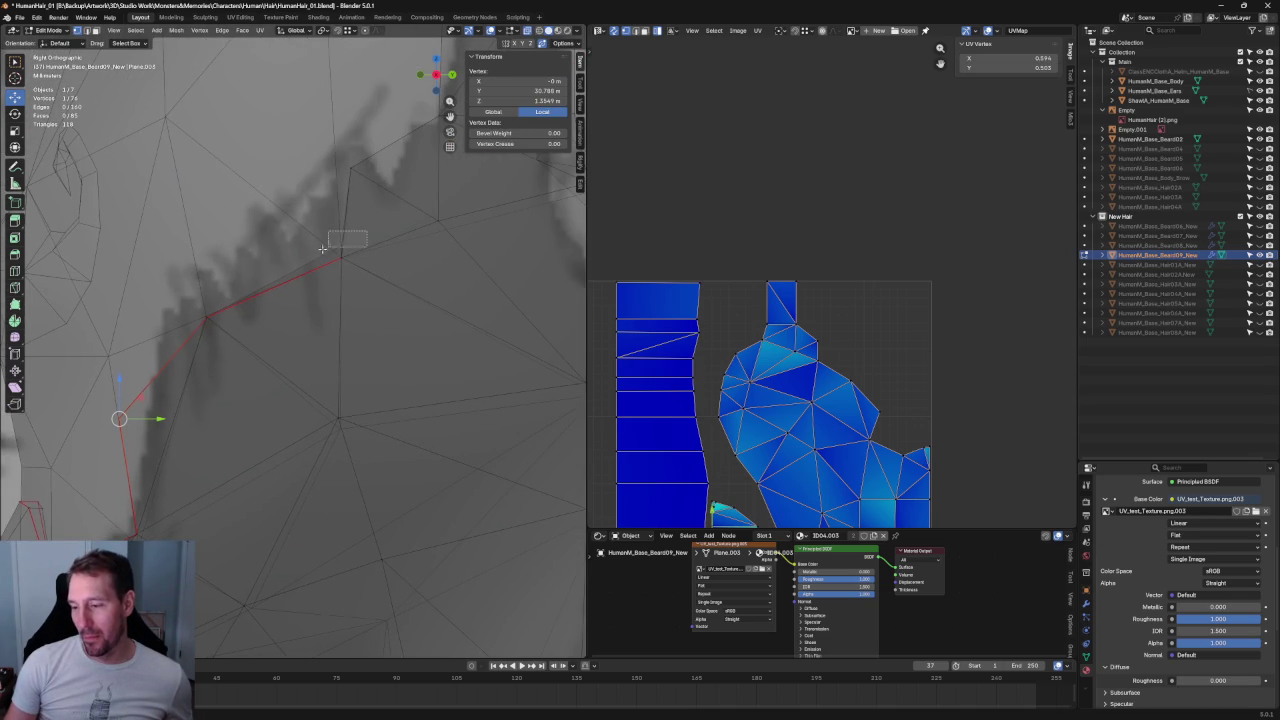
drag(366, 232, 329, 262)
key(g)
key(y)
click(440, 182)
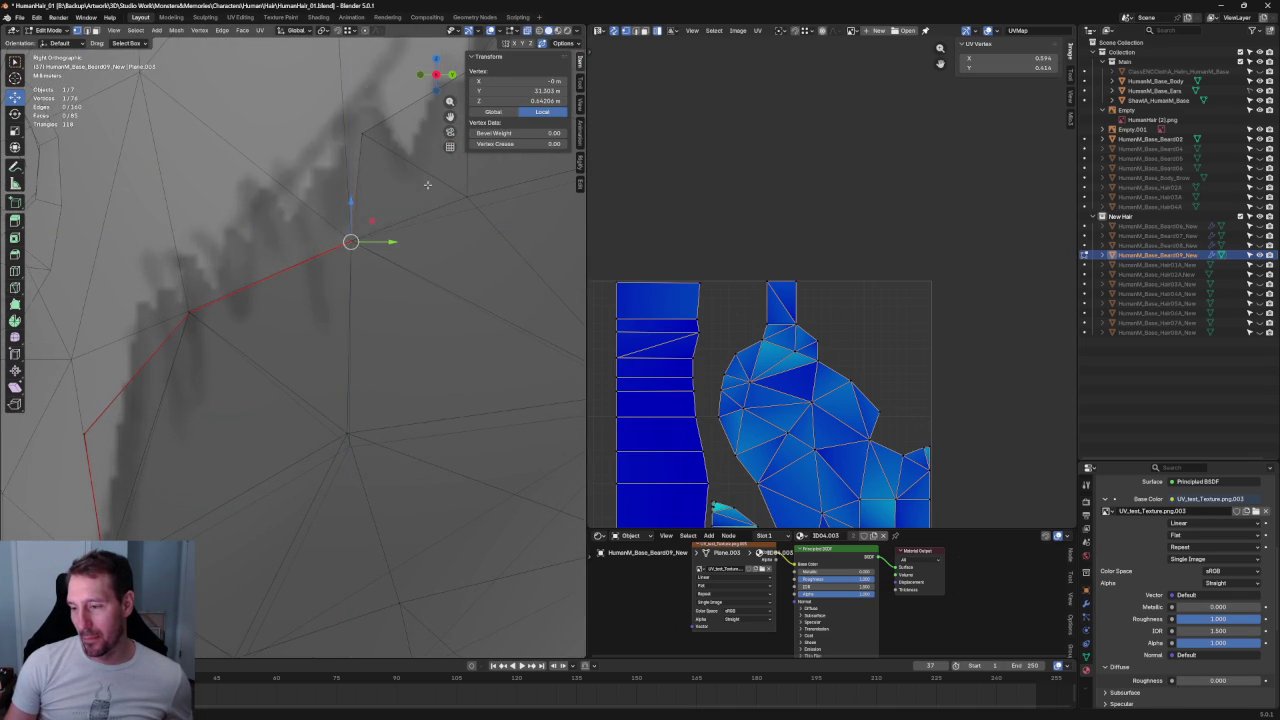
shift+middle_drag(440, 182, 250, 370)
click(339, 287)
- Check the beard's coverage in solid view, then select a vertex near the ear
scroll(344, 353, up, 2)
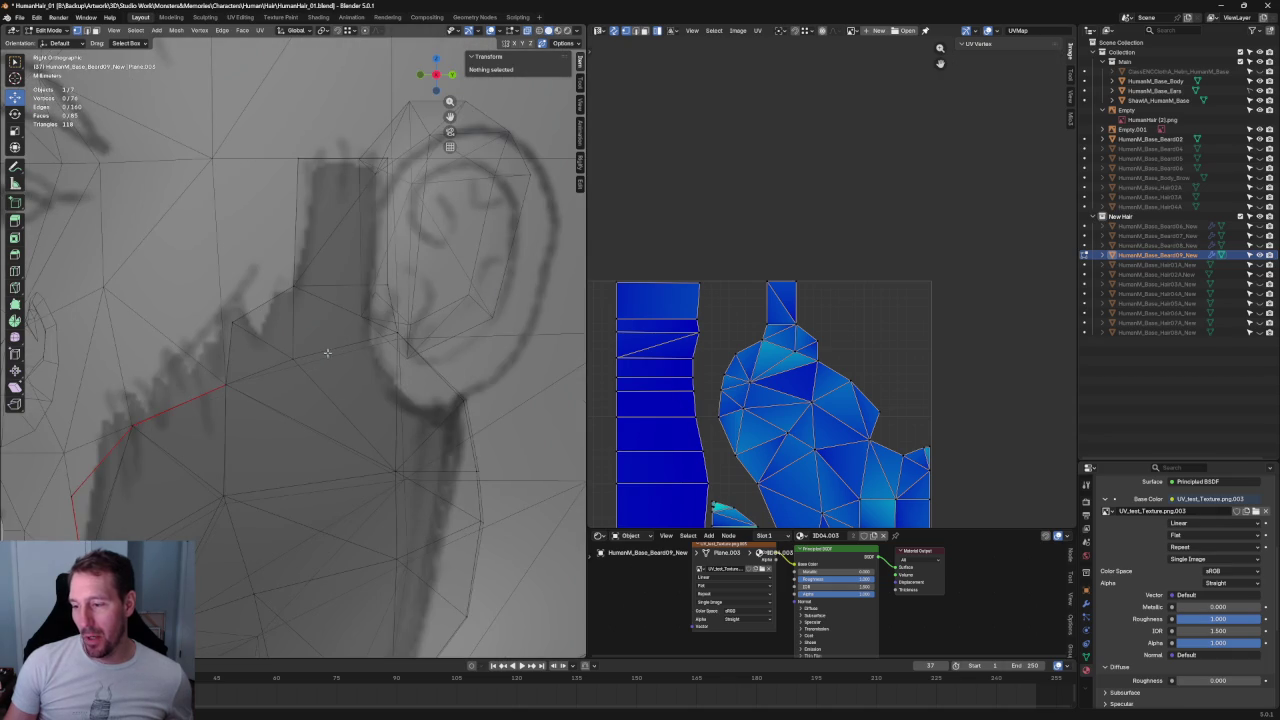
scroll(380, 252, up, 2)
key(alt+z)
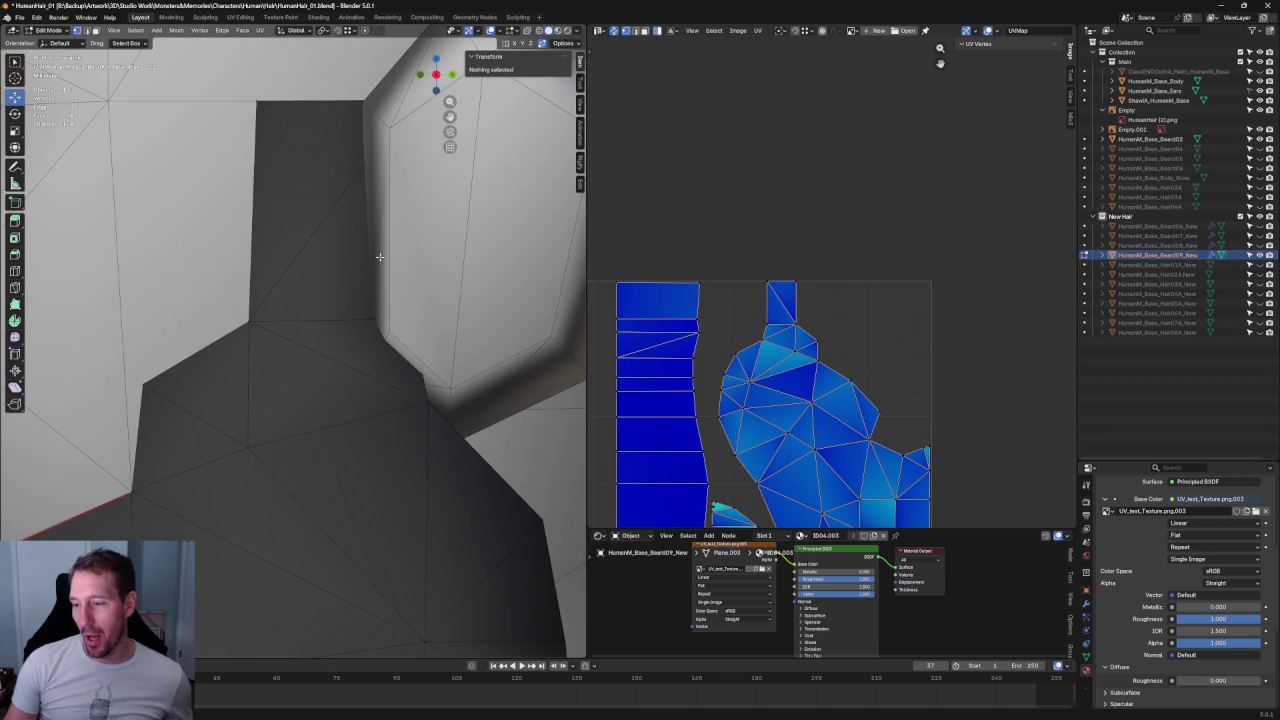
scroll(379, 257, down, 3)
key(alt+z)
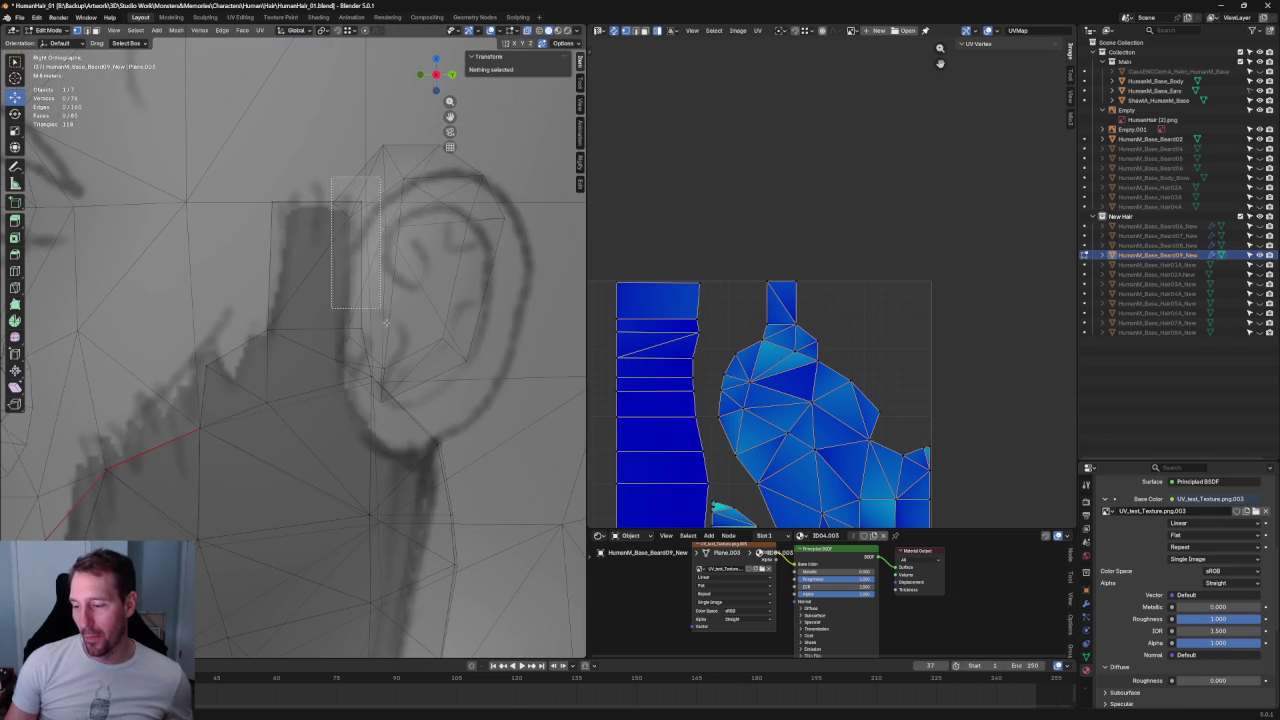
click(362, 268)
scroll(403, 352, down, 3)
scroll(400, 351, down, 2)
scroll(402, 345, up, 3)
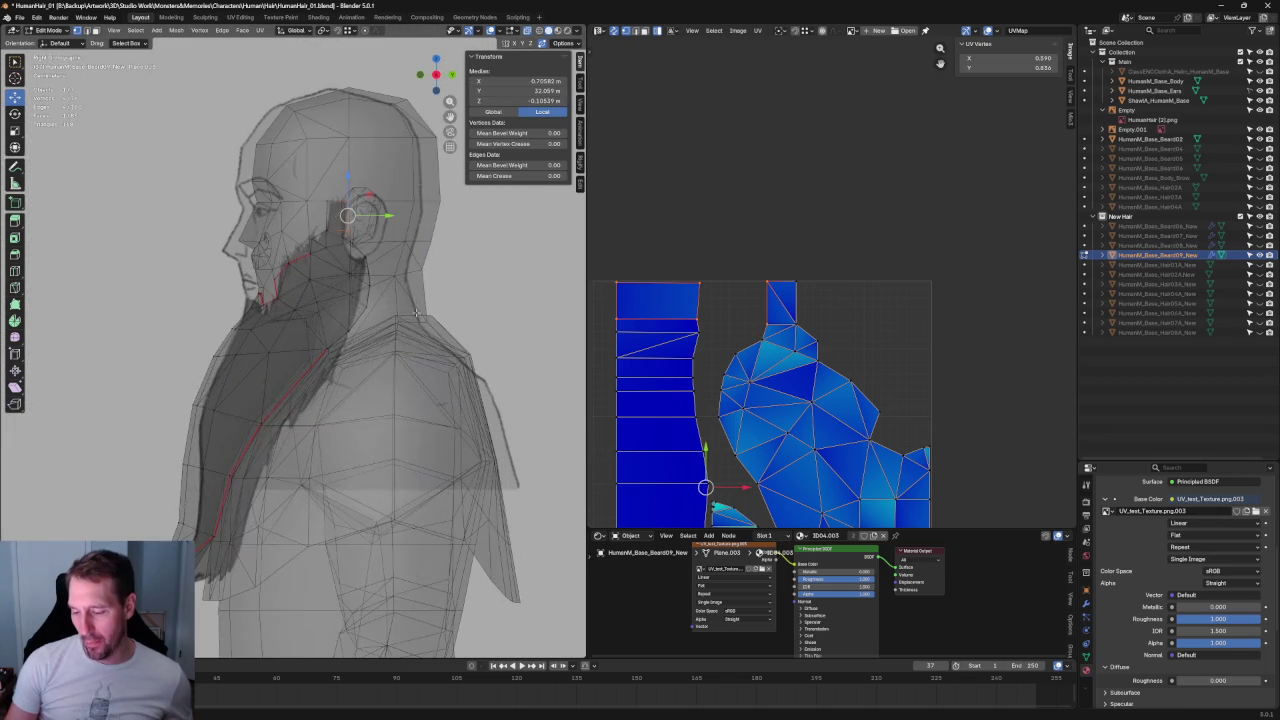
- Check coverage in solid view and select the vertical beard edge beside the ear
key(alt+z)
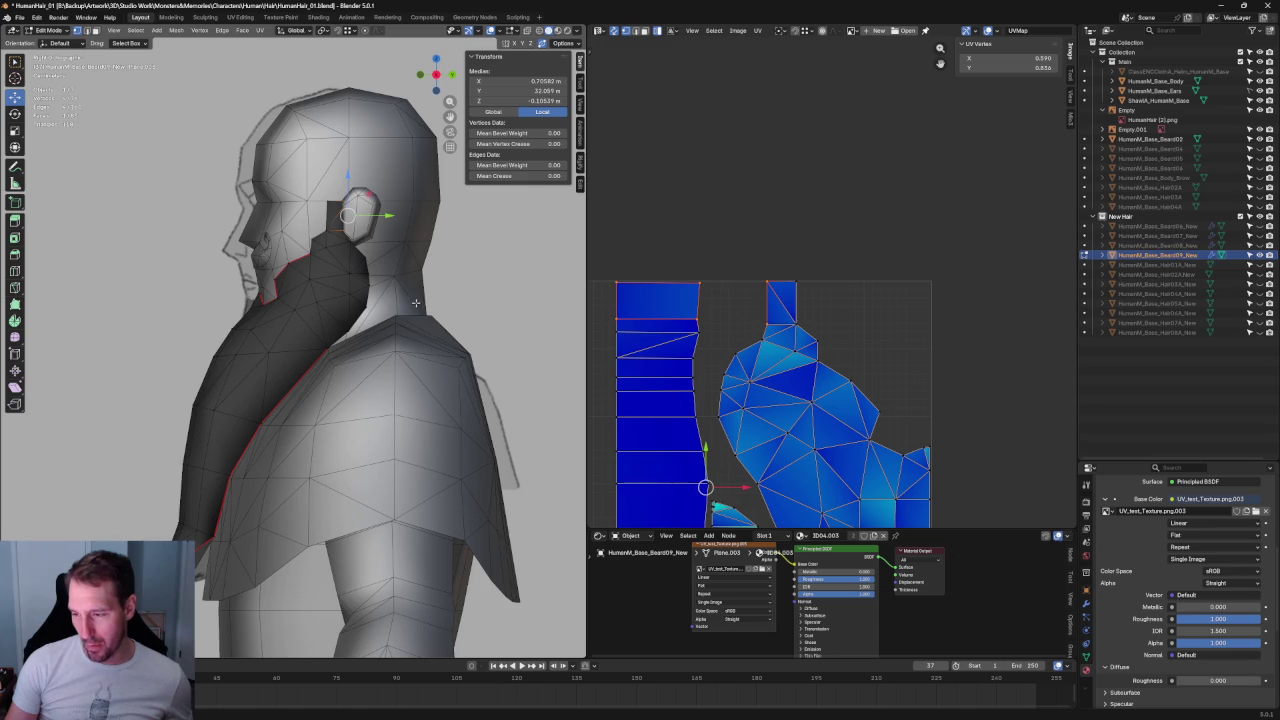
key(alt+z)
scroll(416, 304, up, 3)
scroll(416, 304, up, 2)
scroll(309, 120, up, 2)
drag(309, 120, 430, 328)
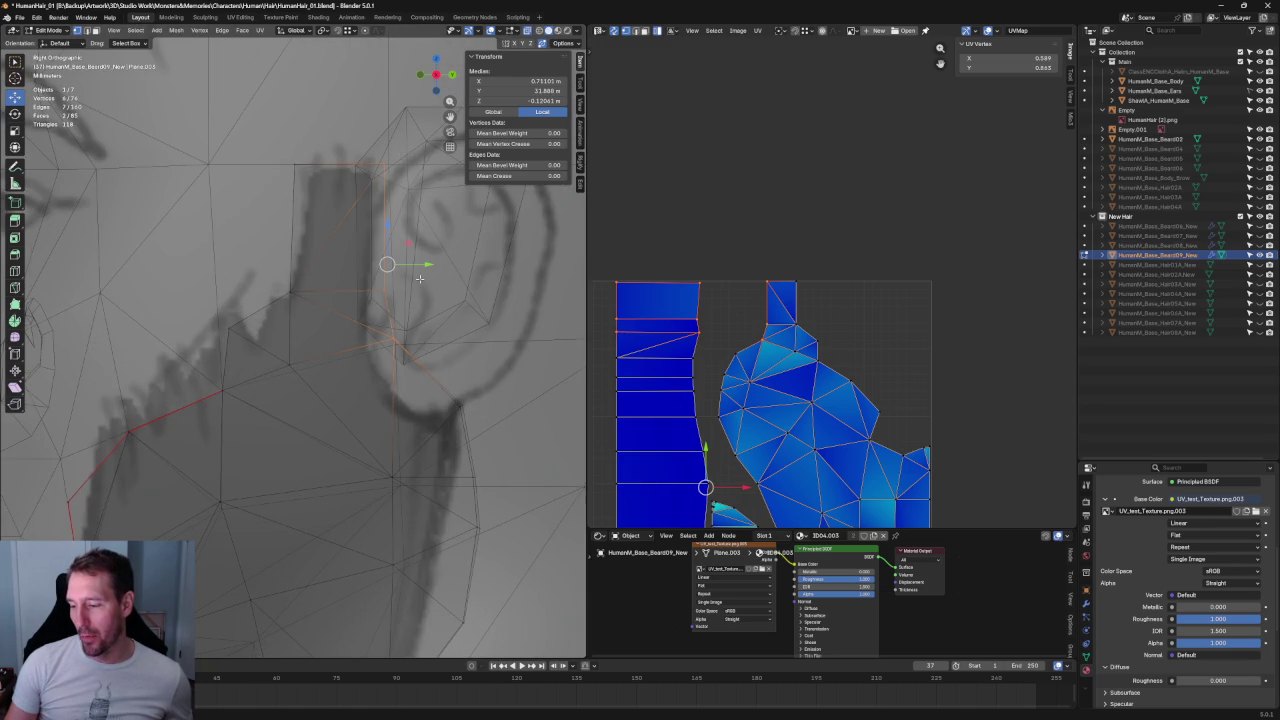
scroll(419, 279, down, 2)
click(359, 194)
- Slide the ear-side edge along Y in two passes until it sits flush with the head
key(alt+z)
key(alt+z)
key(g)
key(y)
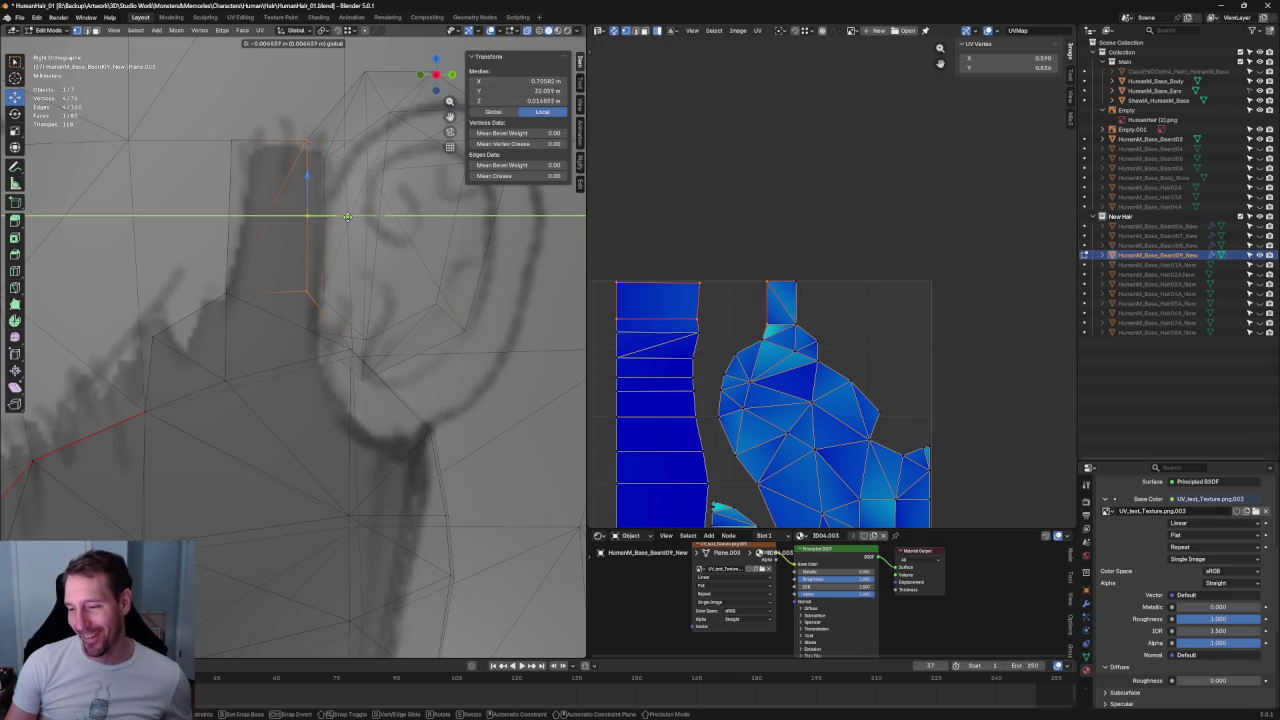
click(347, 217)
key(alt+z)
key(g)
key(y)
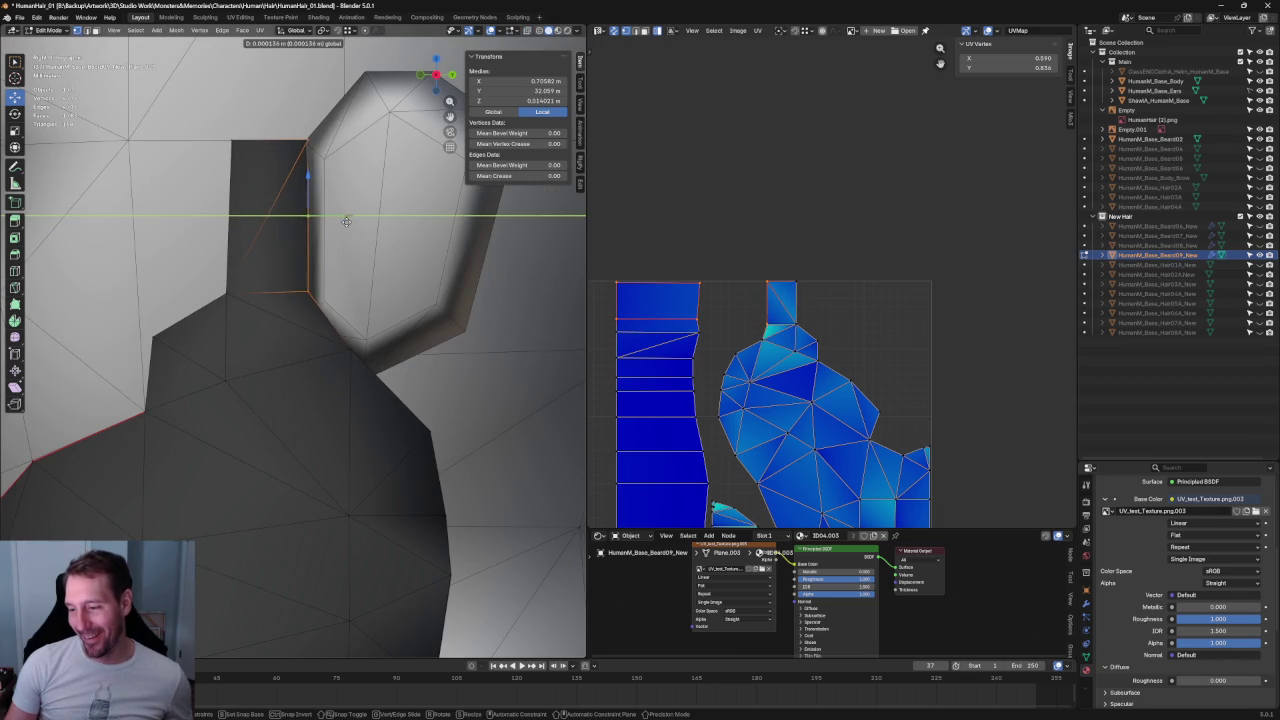
click(345, 221)
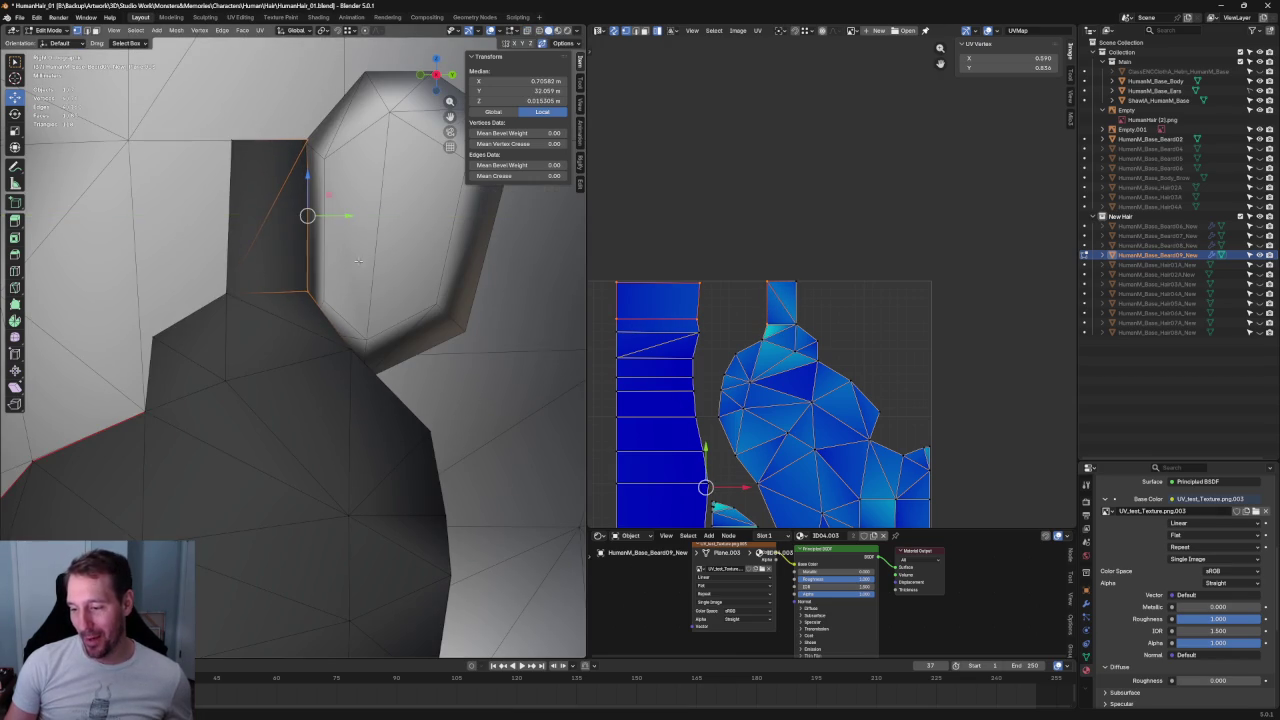
scroll(336, 330, down, 3)
scroll(336, 330, up, 3)
middle_drag(336, 330, 239, 374)
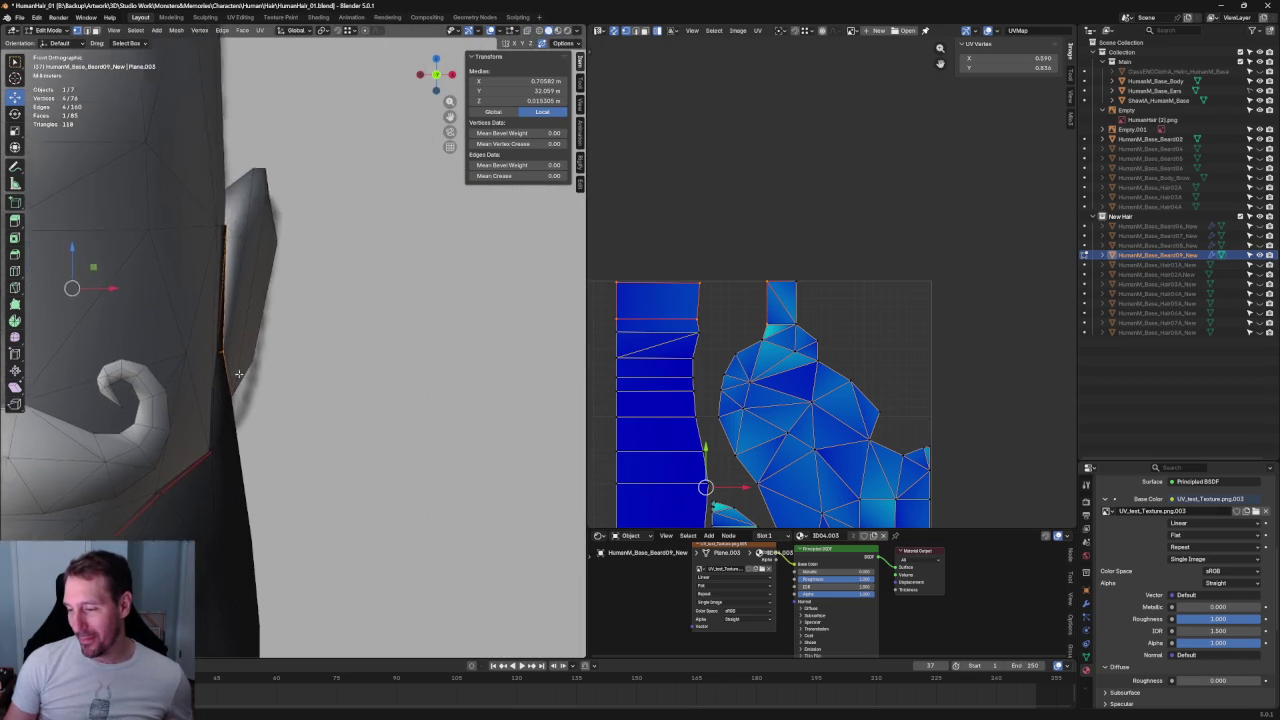
scroll(239, 374, up, 3)
mouse_move(135, 378)
shift+middle_down()
mouse_move(230, 392)
mouse_move(432, 379)
shift+middle_up()
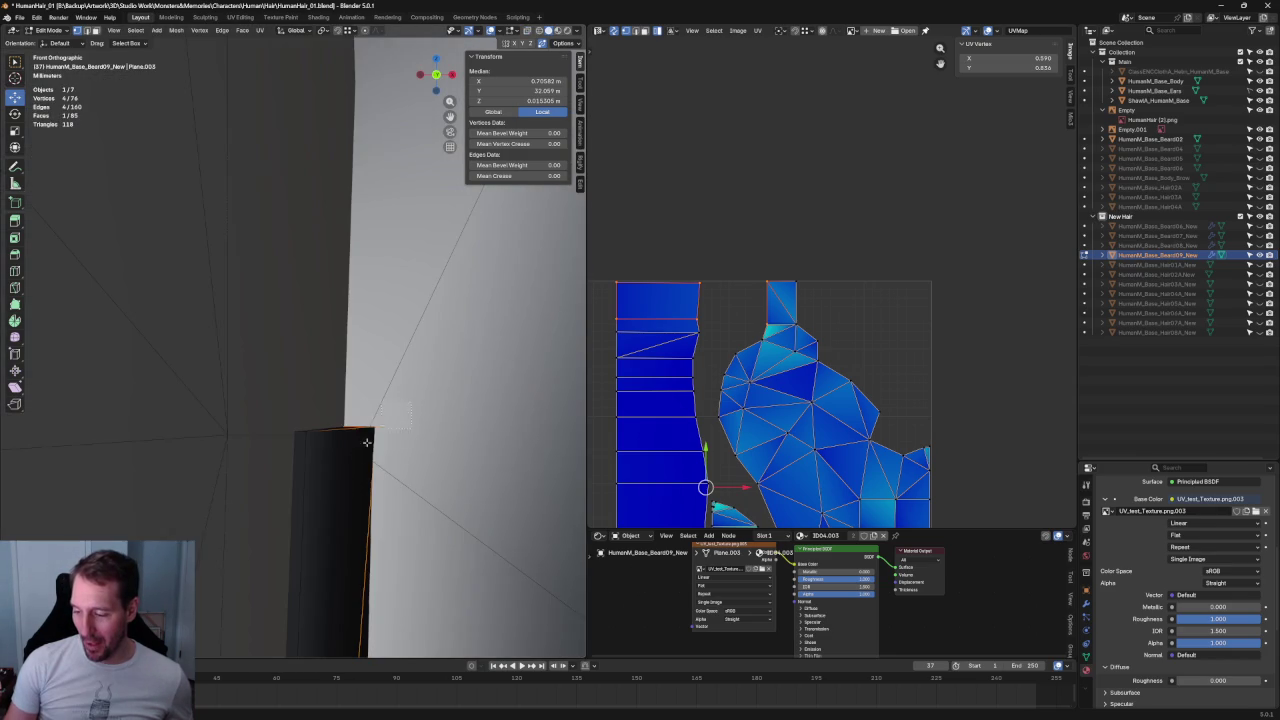
click(372, 428)
middle_drag(372, 428, 377, 349)
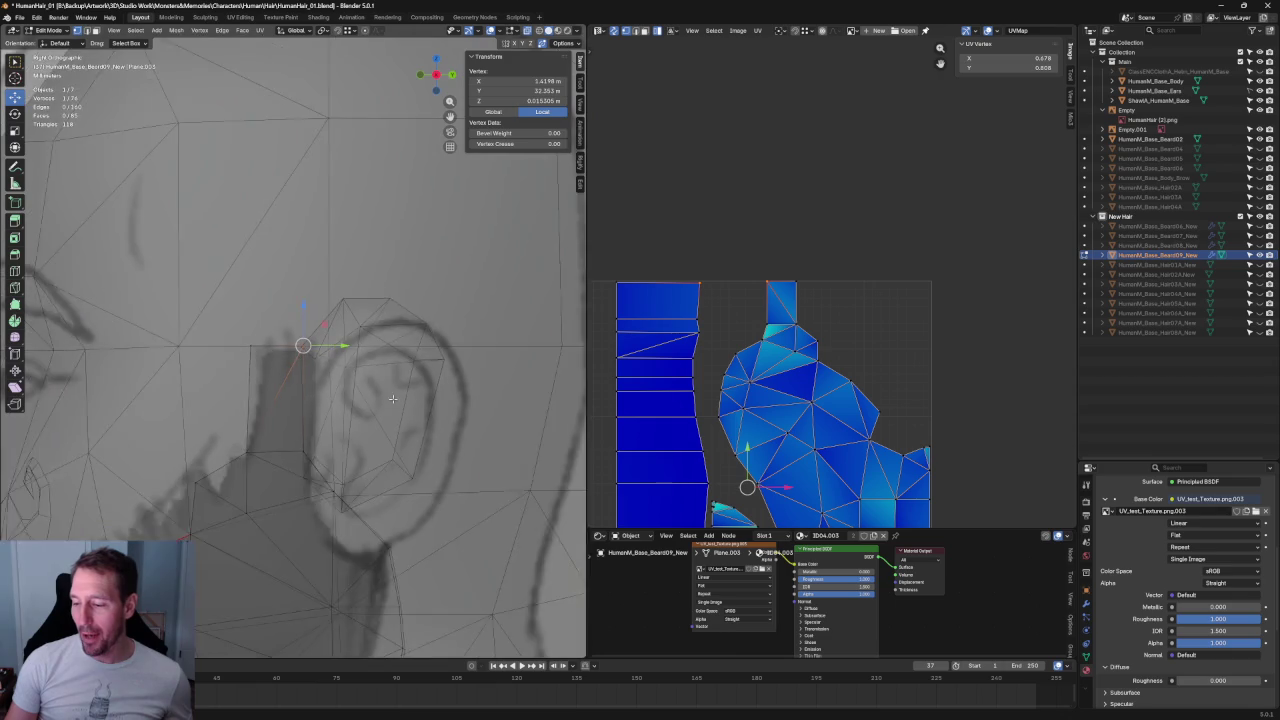
scroll(377, 349, up, 2)
drag(222, 204, 380, 560)
scroll(282, 430, down, 1)
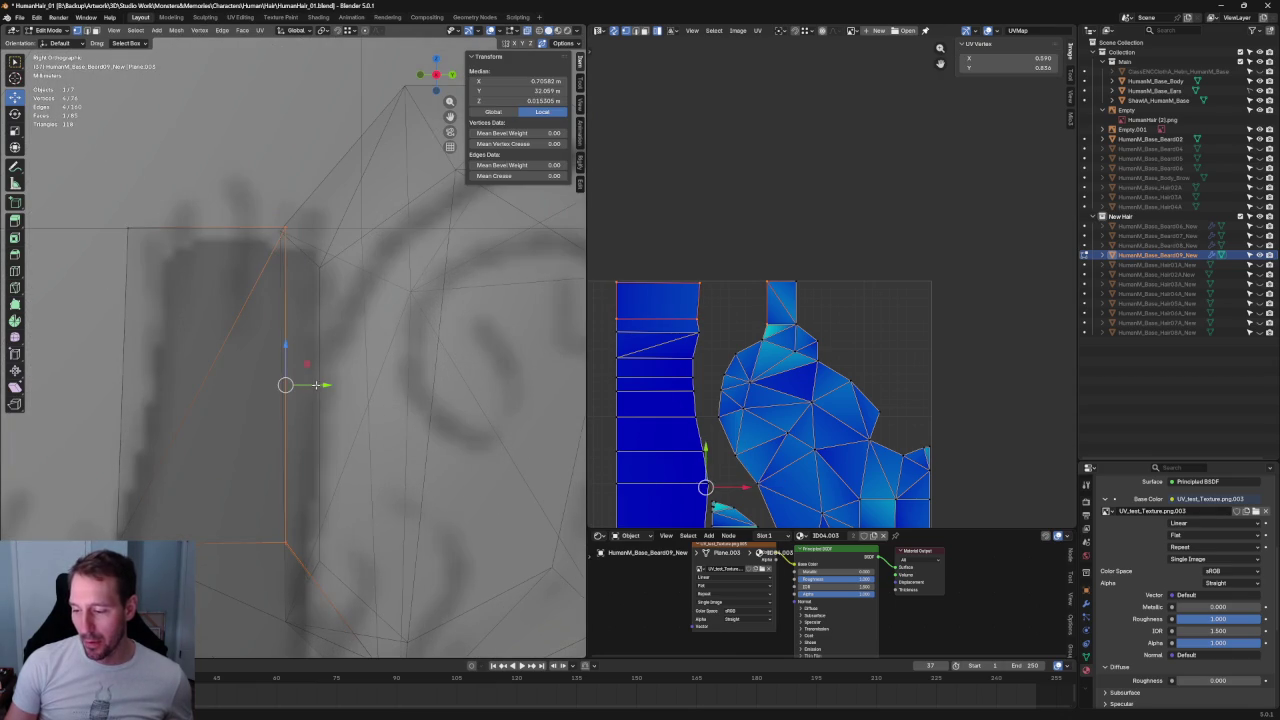
key(grave)
scroll(325, 385, down, 4)
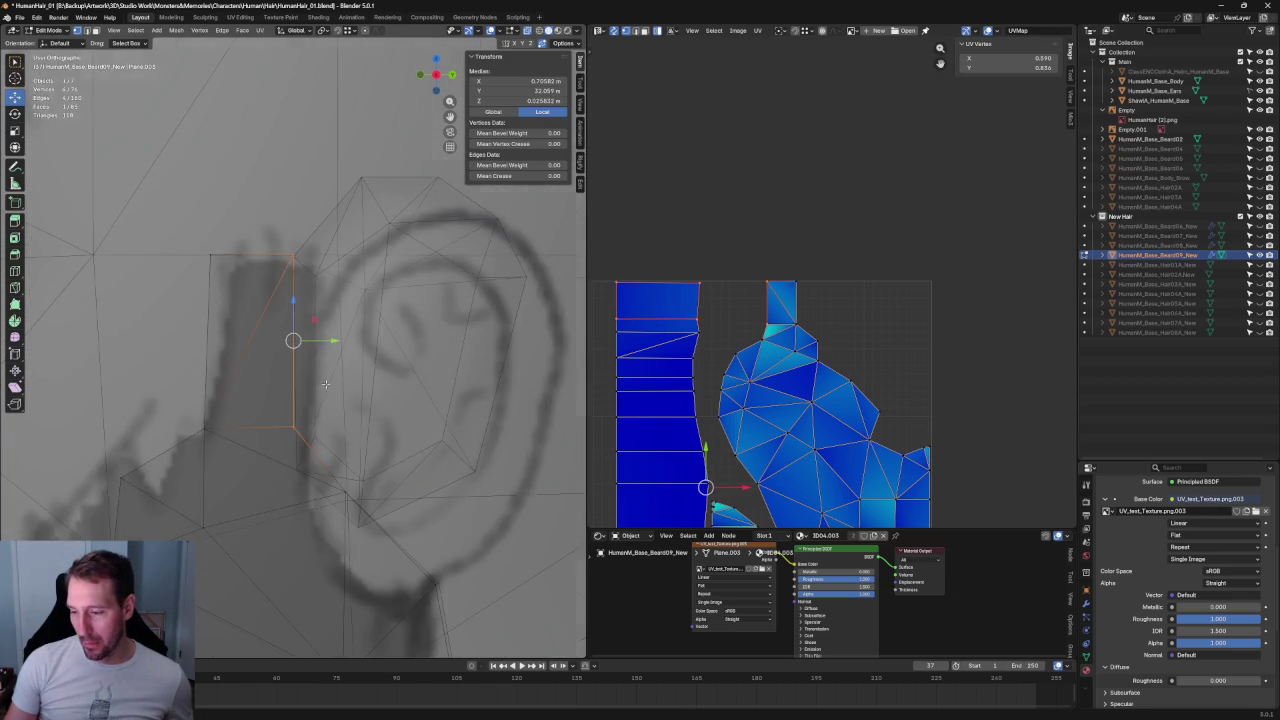
click(362, 362)
mouse_move(517, 311)
middle_down()
mouse_move(263, 413)
mouse_move(287, 384)
middle_up()
click(287, 384)
middle_drag(337, 211, 289, 346)
shift+click(300, 230)
key(g)
key(x)
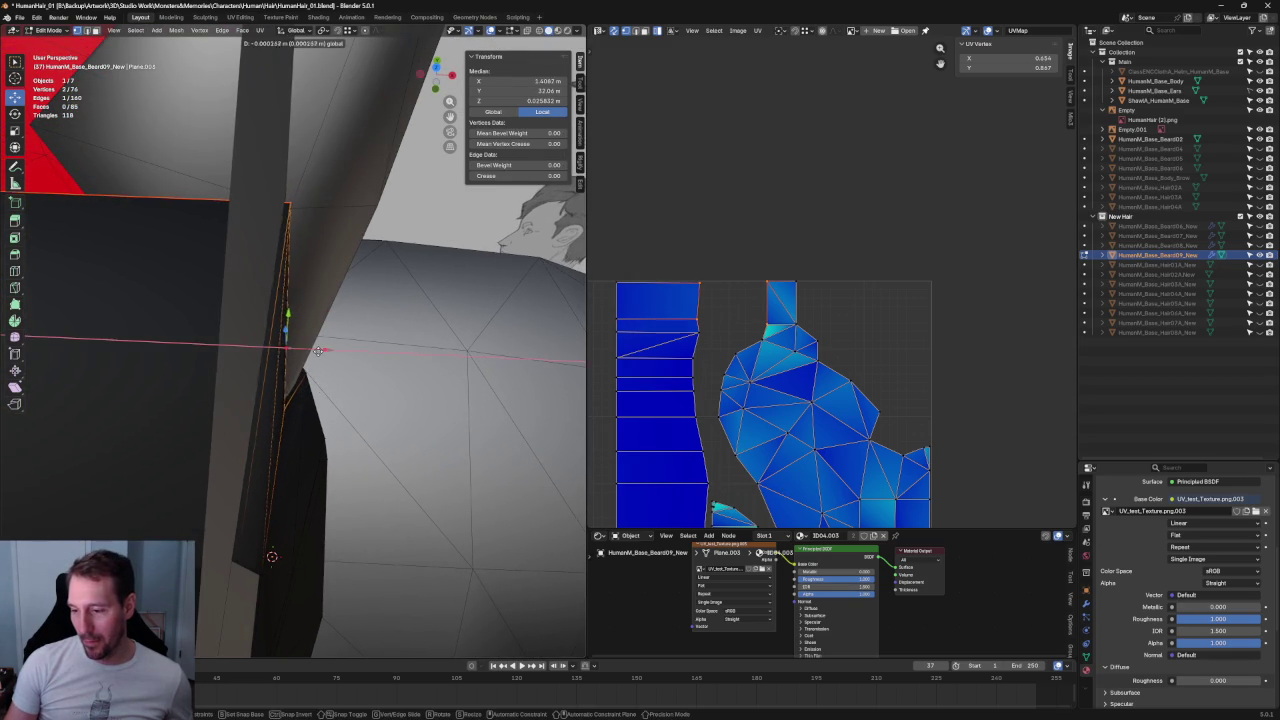
key(Escape)
scroll(318, 349, down, 3)
key(grave)
scroll(383, 250, down, 10)
scroll(350, 190, down, 2)
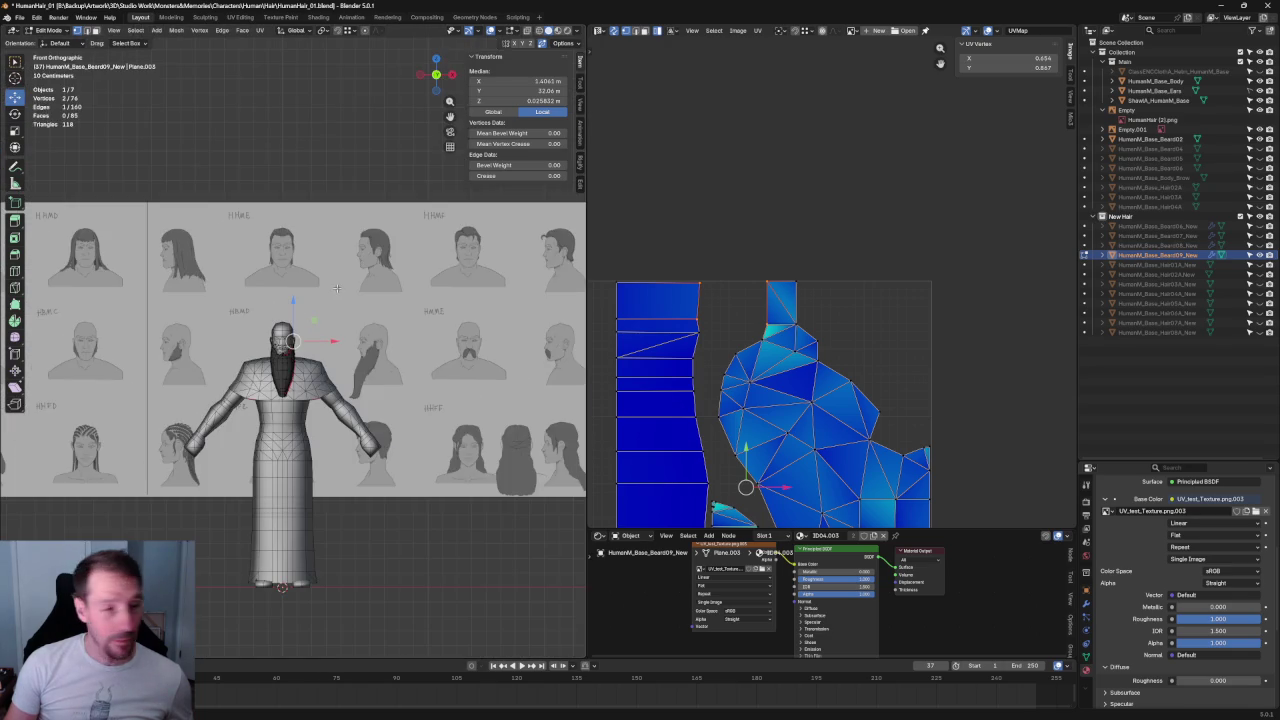
key(alt+a)
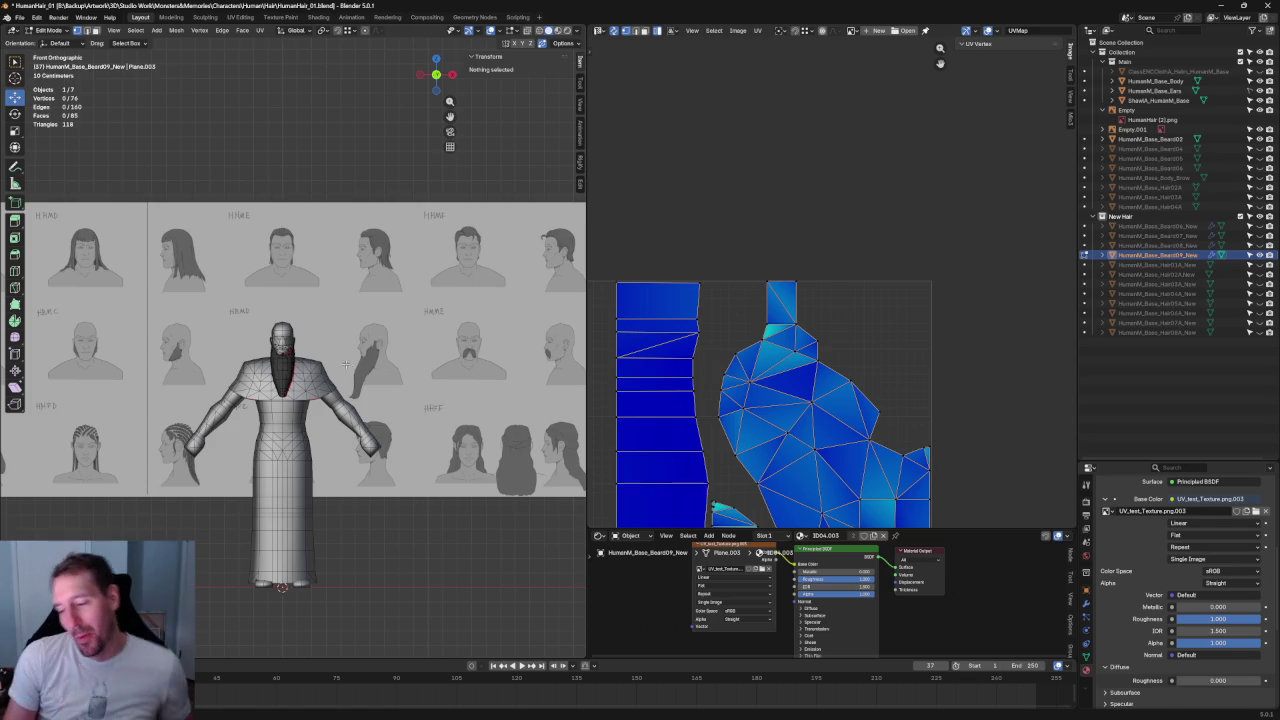
scroll(307, 228, up, 4)
scroll(320, 220, up, 3)
- Select the vertical beard edge vertices in X-ray and nudge them sideways along X
scroll(338, 210, up, 2)
scroll(338, 210, up, 3)
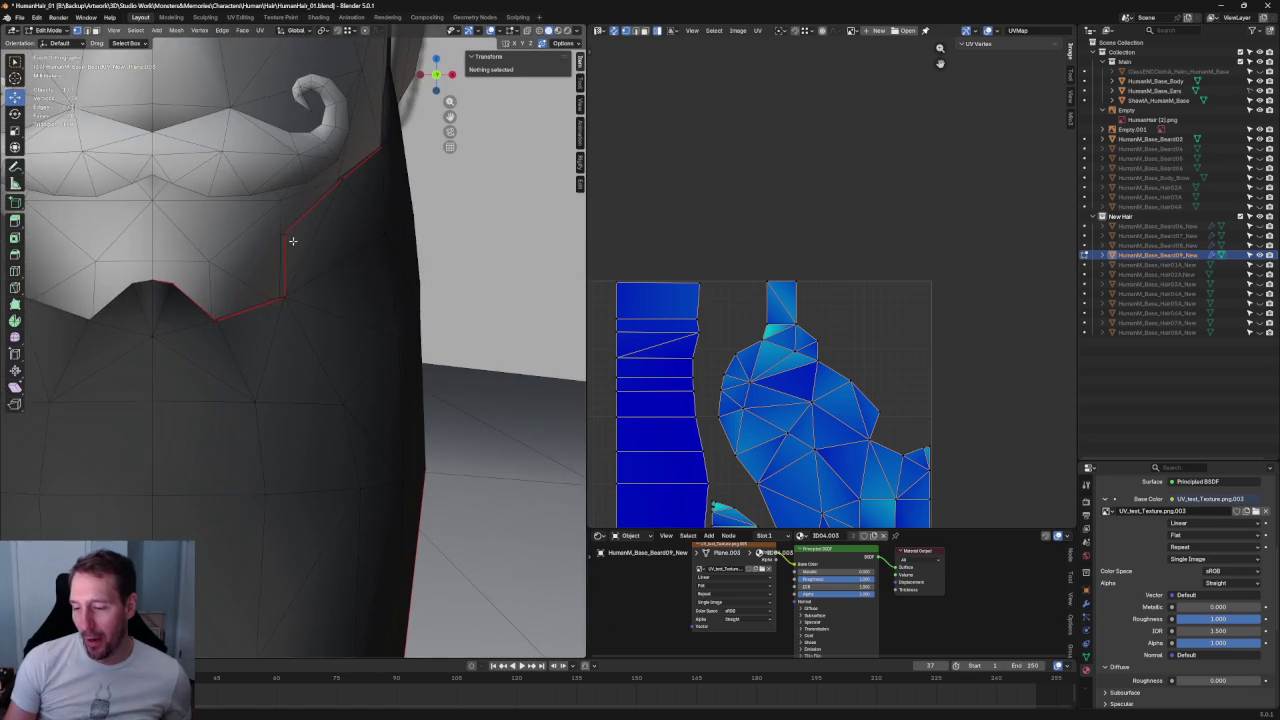
scroll(289, 243, up, 2)
scroll(303, 346, up, 2)
key(alt+z)
key(alt+z)
drag(336, 282, 254, 476)
key(alt+z)
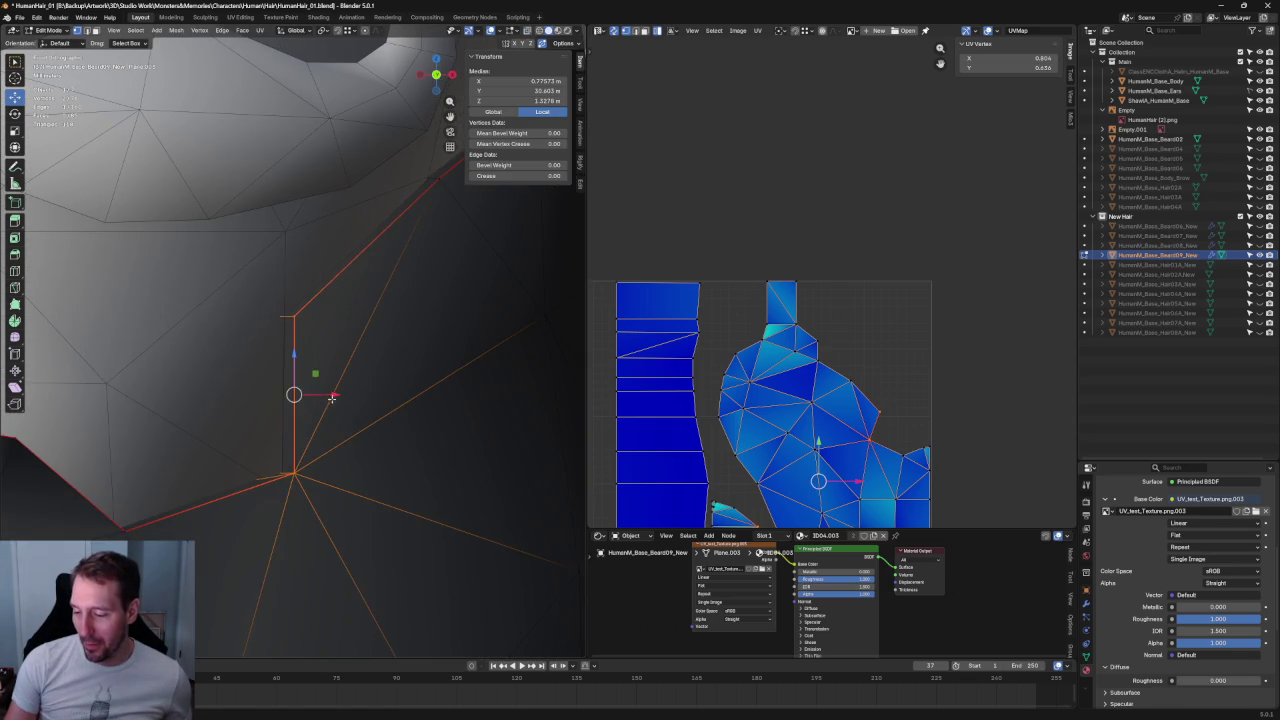
drag(333, 398, 324, 394)
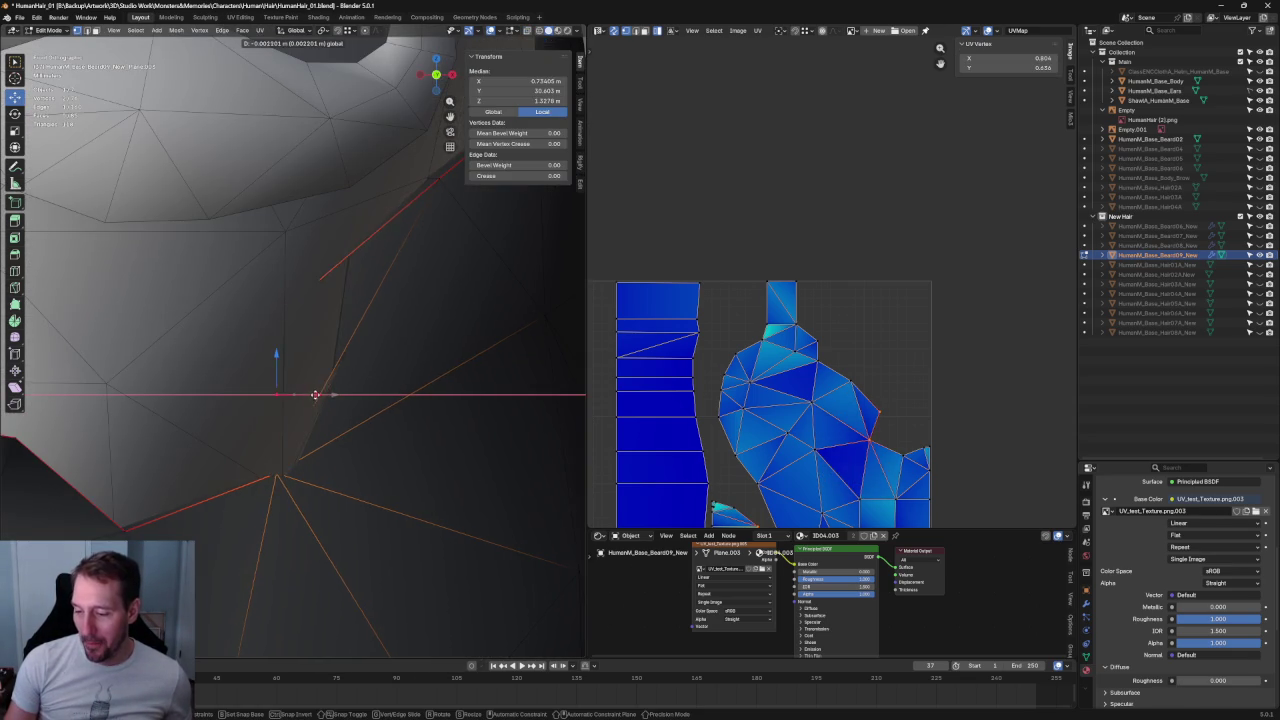
click(321, 395)
middle_drag(321, 395, 314, 404)
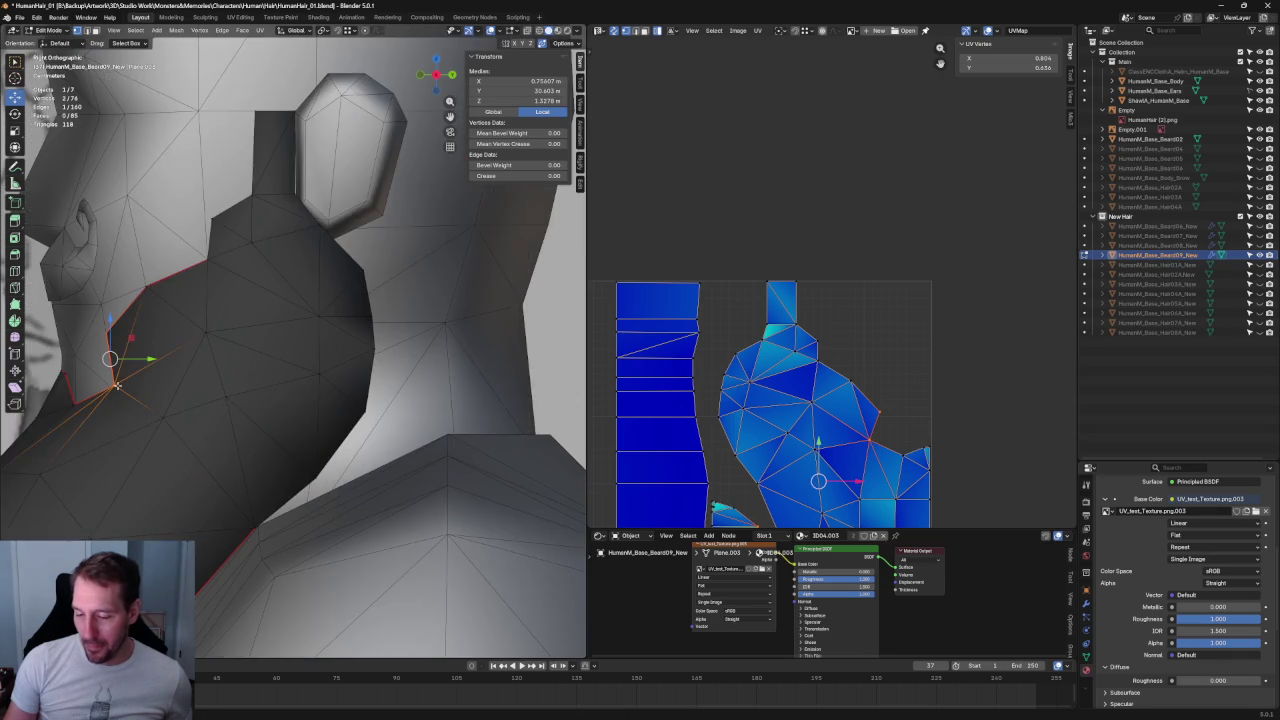
- Select the edge's apex vertex, nudge it slightly lower, and view it from the front
scroll(411, 377, up, 3)
mouse_move(411, 377)
middle_down()
mouse_move(372, 326)
mouse_move(277, 366)
middle_up()
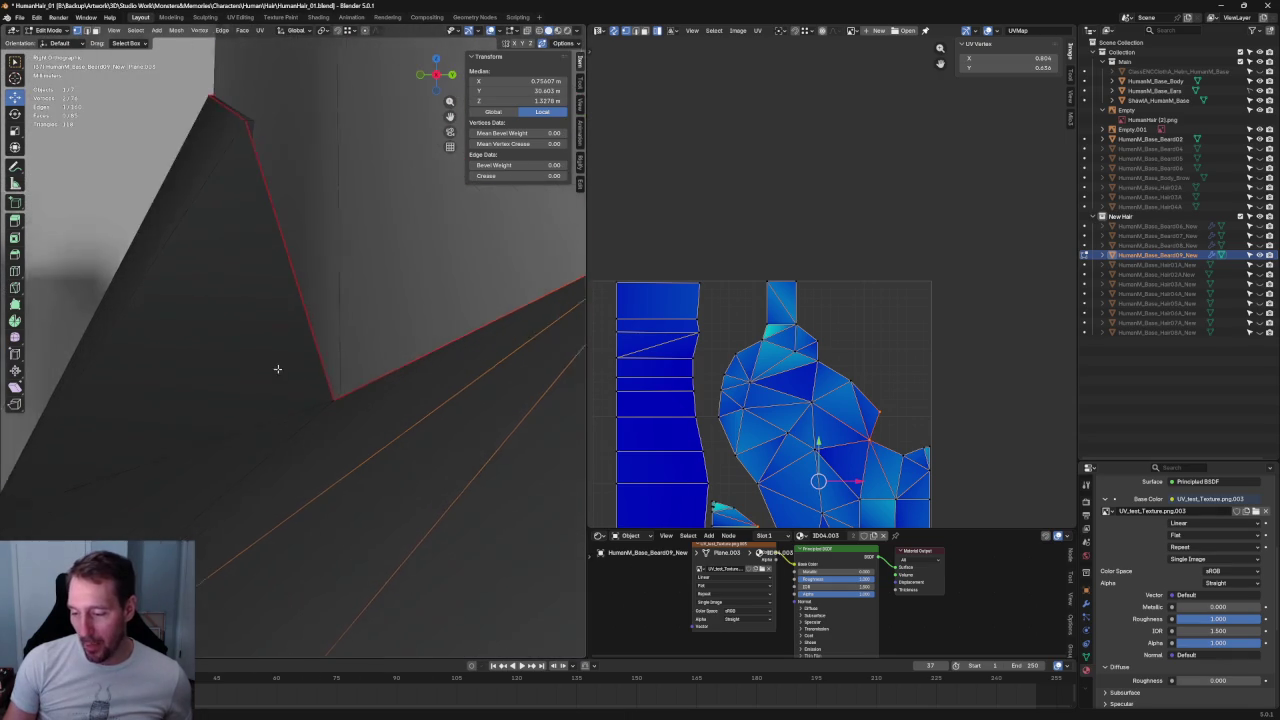
key(alt+z)
mouse_move(272, 366)
mouse_down()
mouse_move(345, 415)
mouse_move(391, 405)
mouse_up()
key(alt+z)
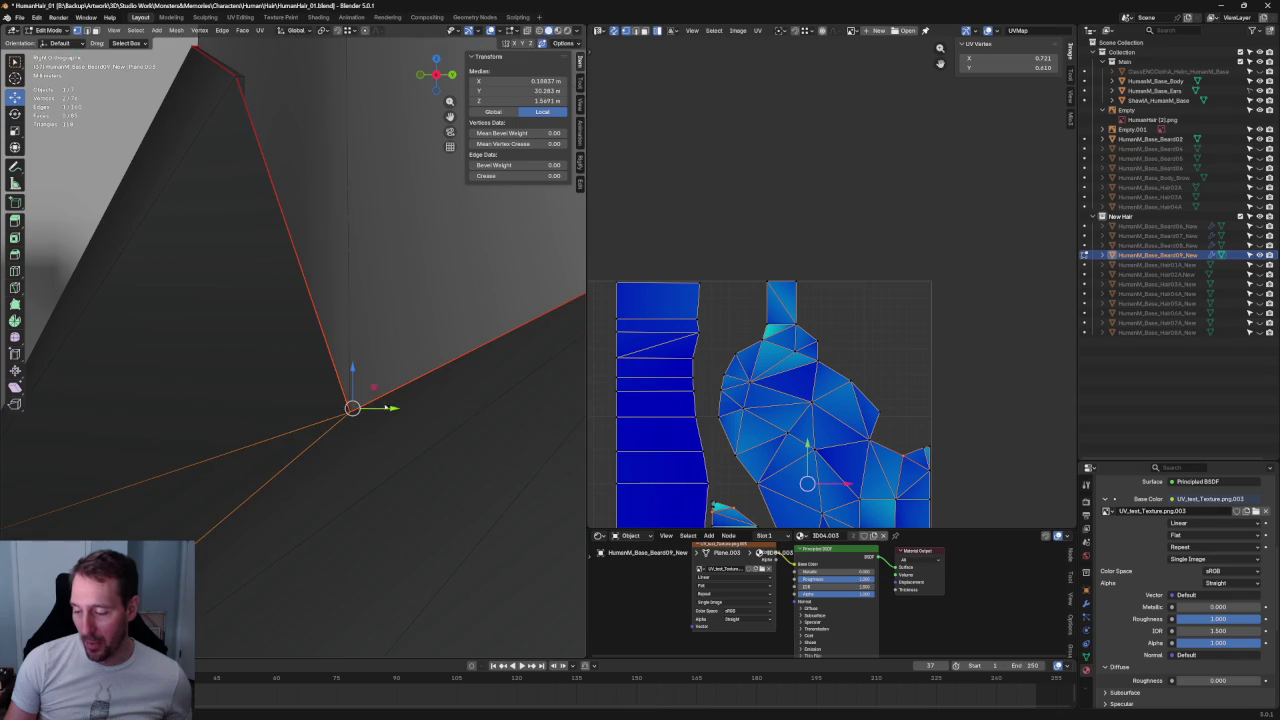
key(KP_Decimal)
key(KP_6)
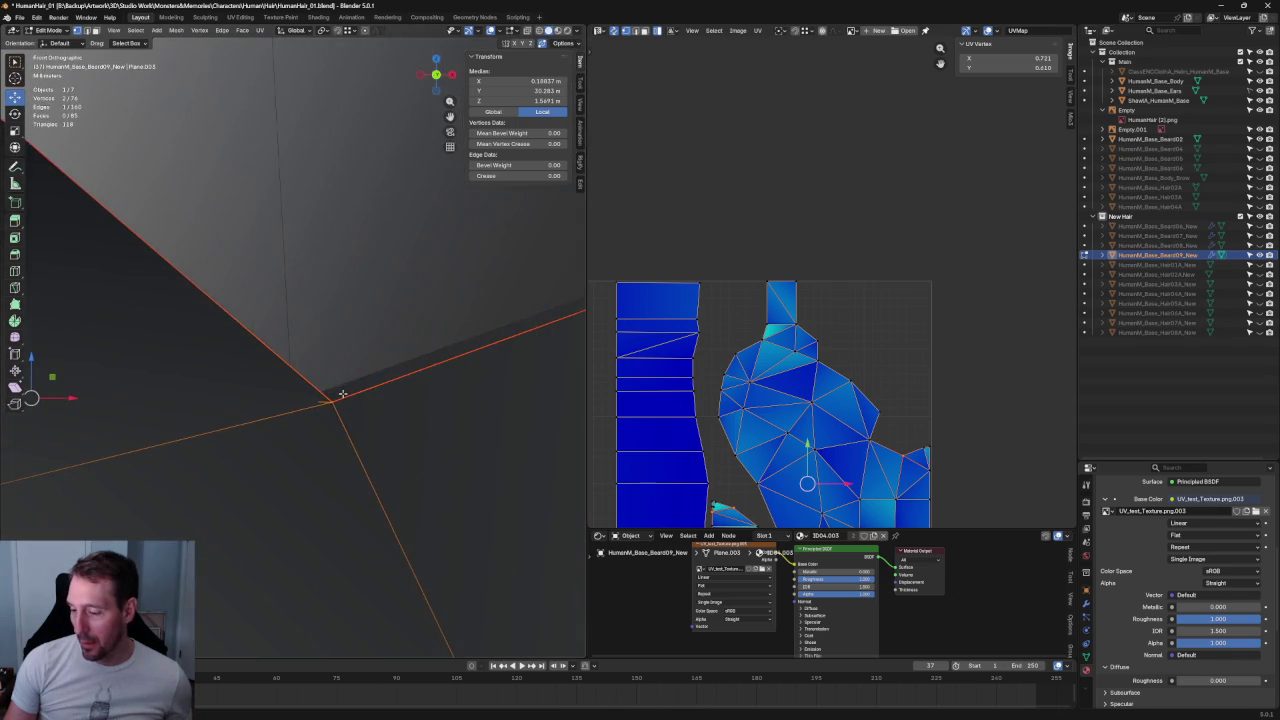
key(KP_1)
- Move a single beard edge vertex sideways along X and orbit to check the edge
click(299, 356)
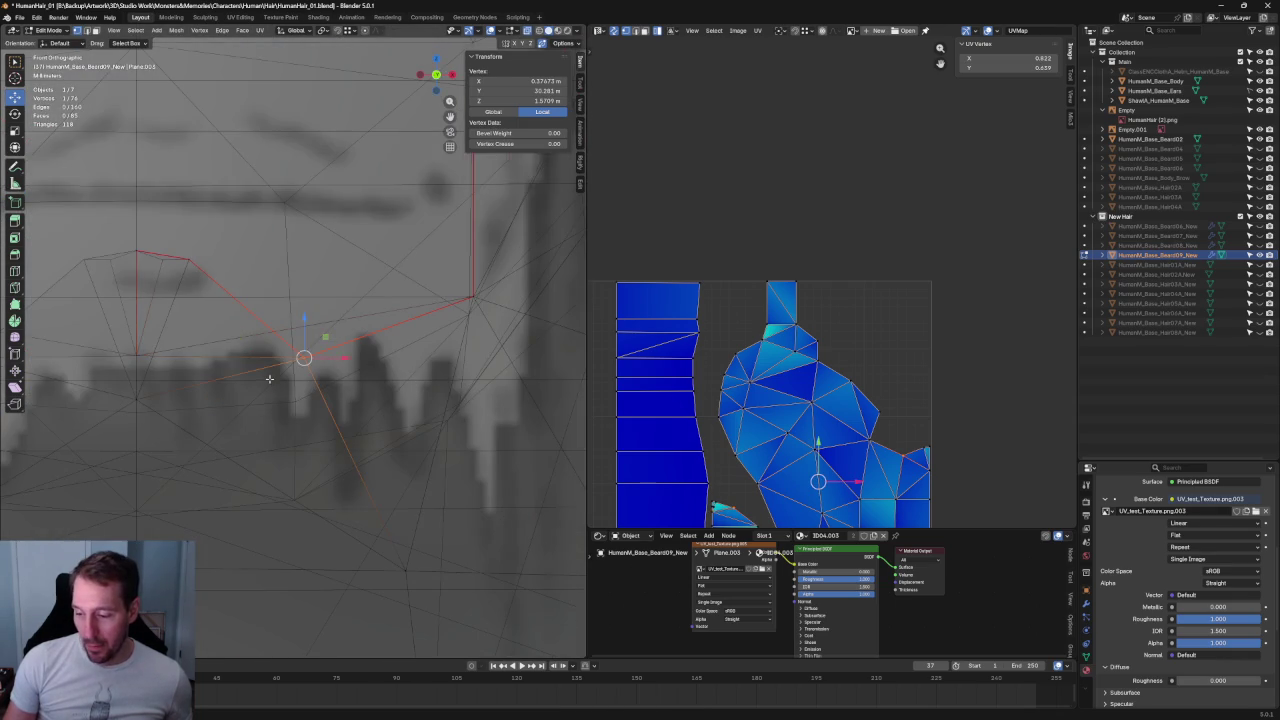
scroll(325, 370, up, 3)
scroll(332, 381, up, 3)
key(g)
key(x)
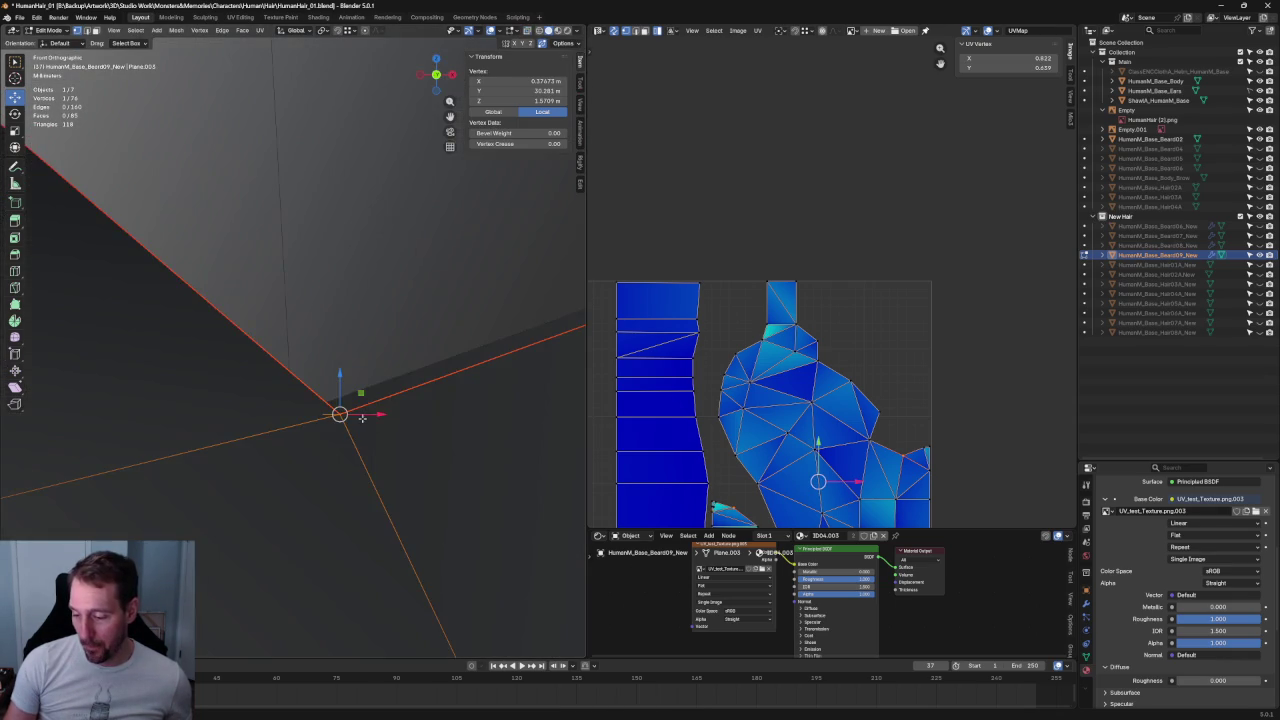
click(323, 424)
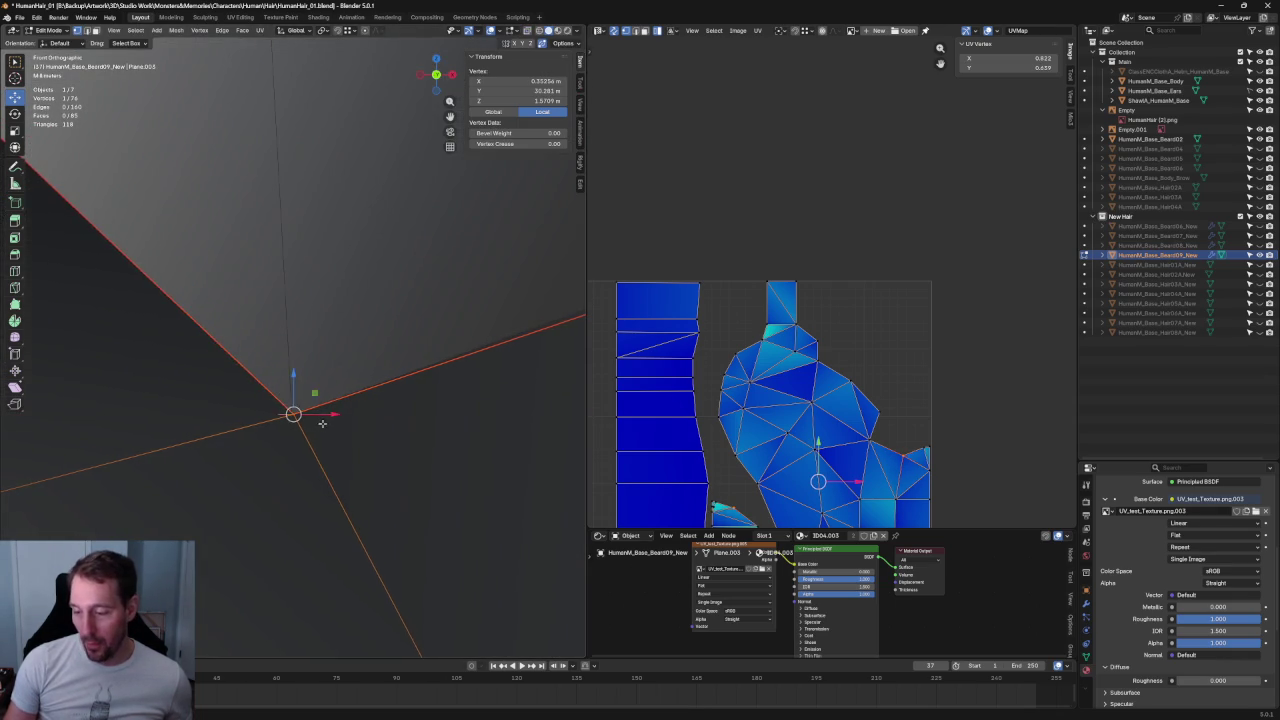
middle_drag(323, 424, 318, 431)
middle_drag(174, 374, 337, 434)
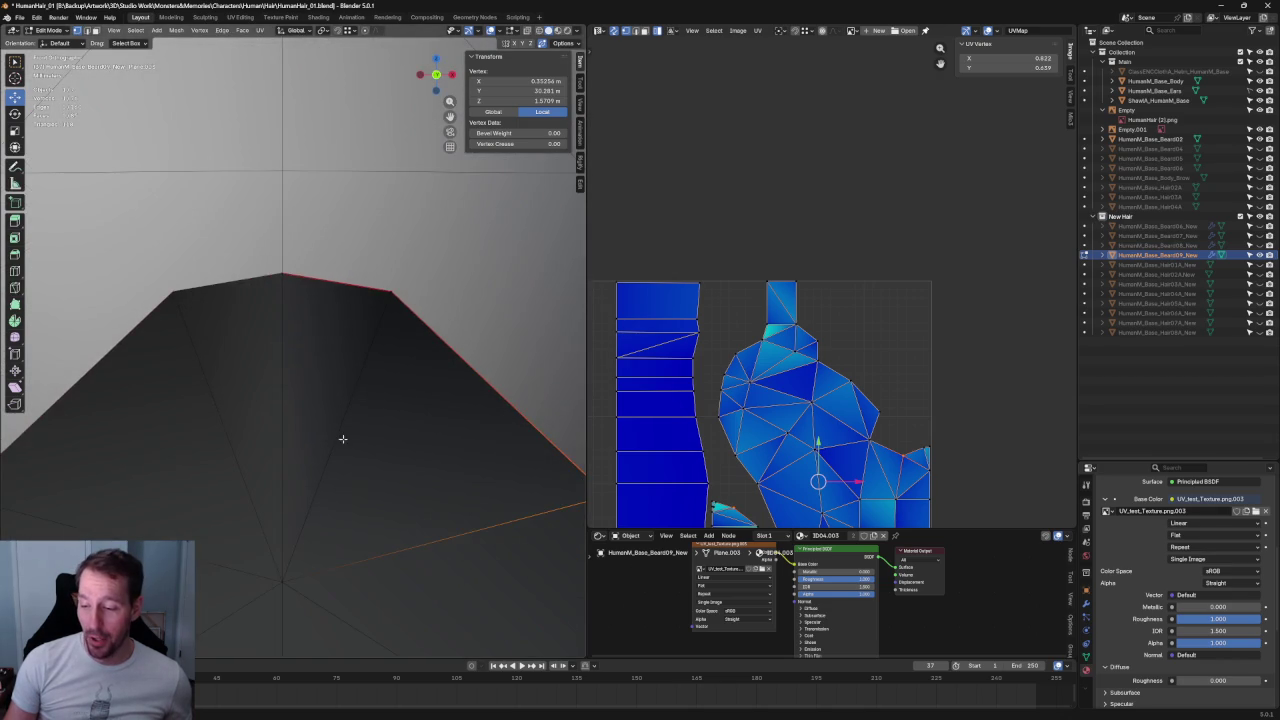
- In front view, box-select the beard's top vertices, then cancel a trial vertical move
key(KP_1)
drag(358, 218, 220, 314)
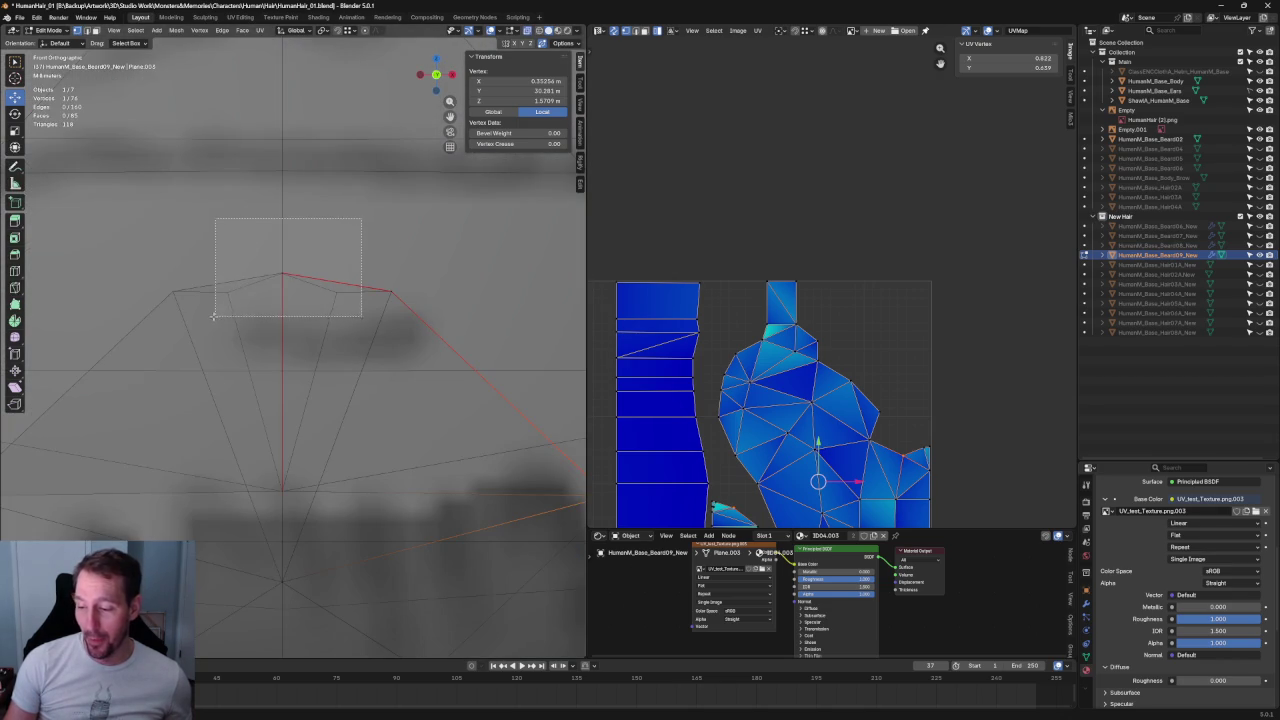
key(g)
key(z)
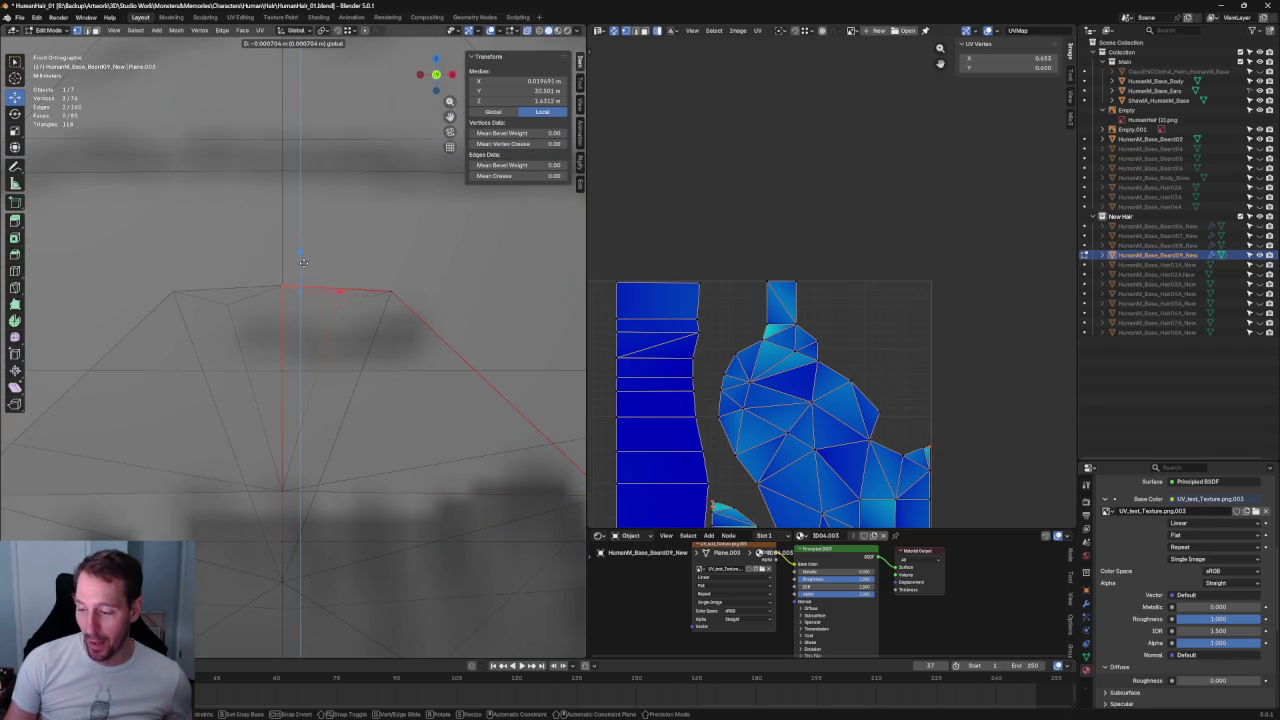
key(Escape)
- Raise a single top vertex along Z and inspect it in perspective
click(338, 293)
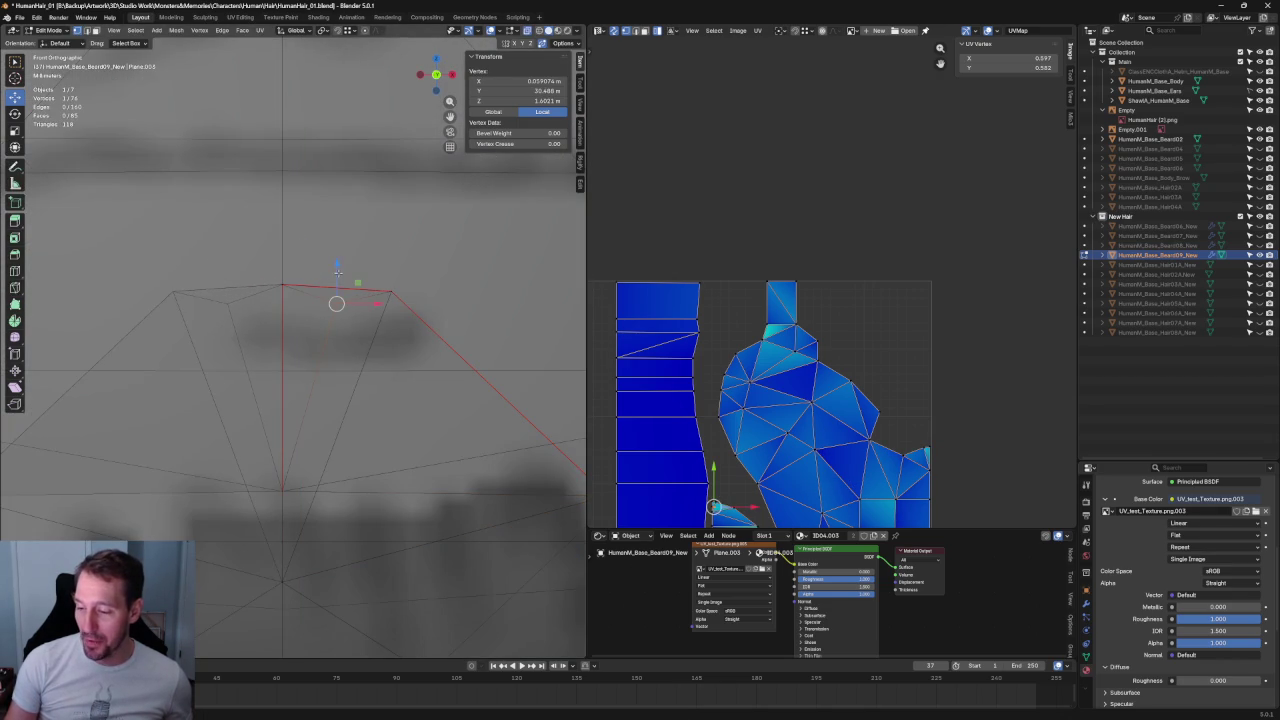
key(g)
key(z)
click(342, 254)
mouse_move(342, 254)
middle_down()
mouse_move(265, 314)
mouse_move(318, 331)
middle_up()
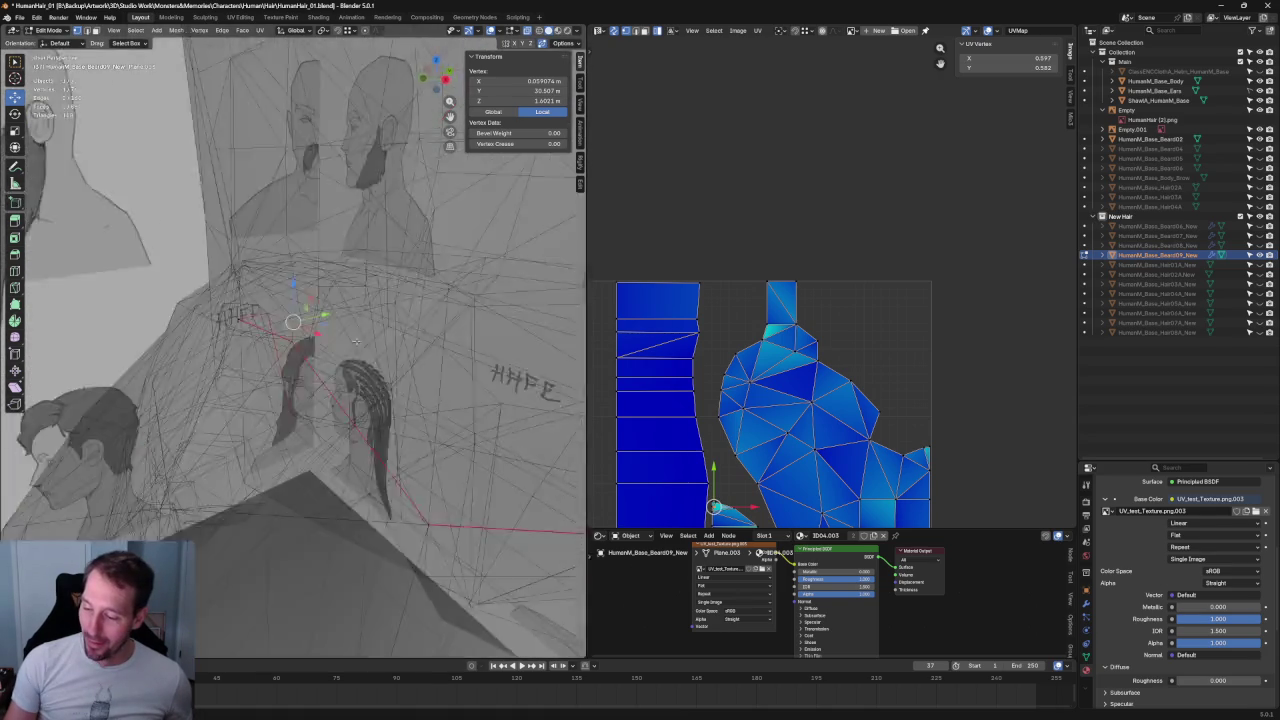
scroll(342, 333, up, 3)
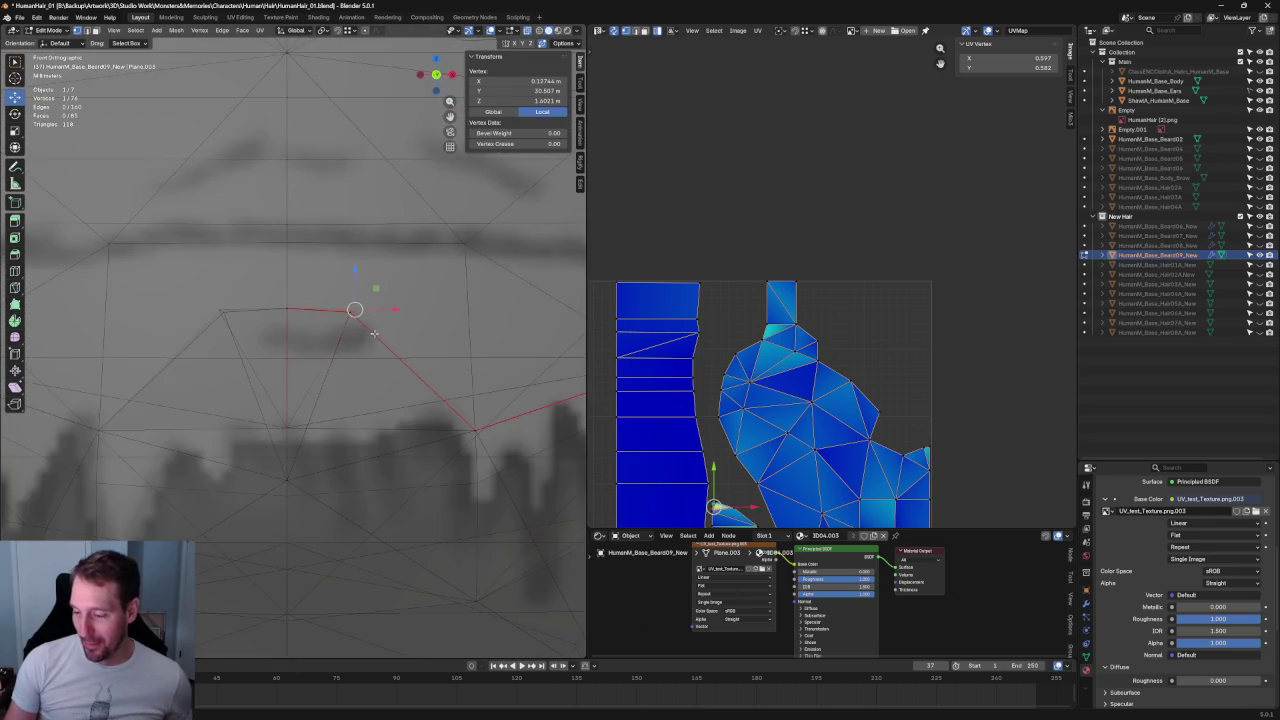
scroll(330, 333, up, 3)
- Reposition that vertex freely in front view, then turn X-ray off
key(KP_1)
key(g)
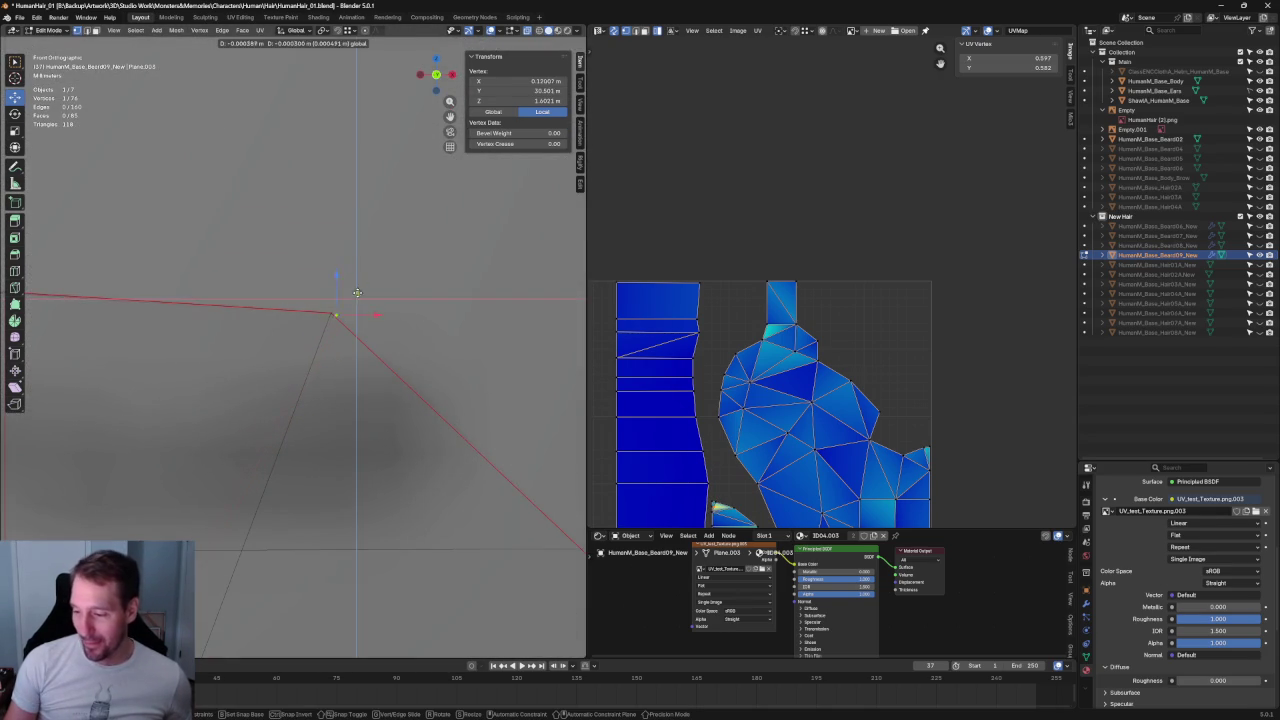
click(351, 288)
scroll(330, 306, down, 2)
scroll(309, 323, down, 2)
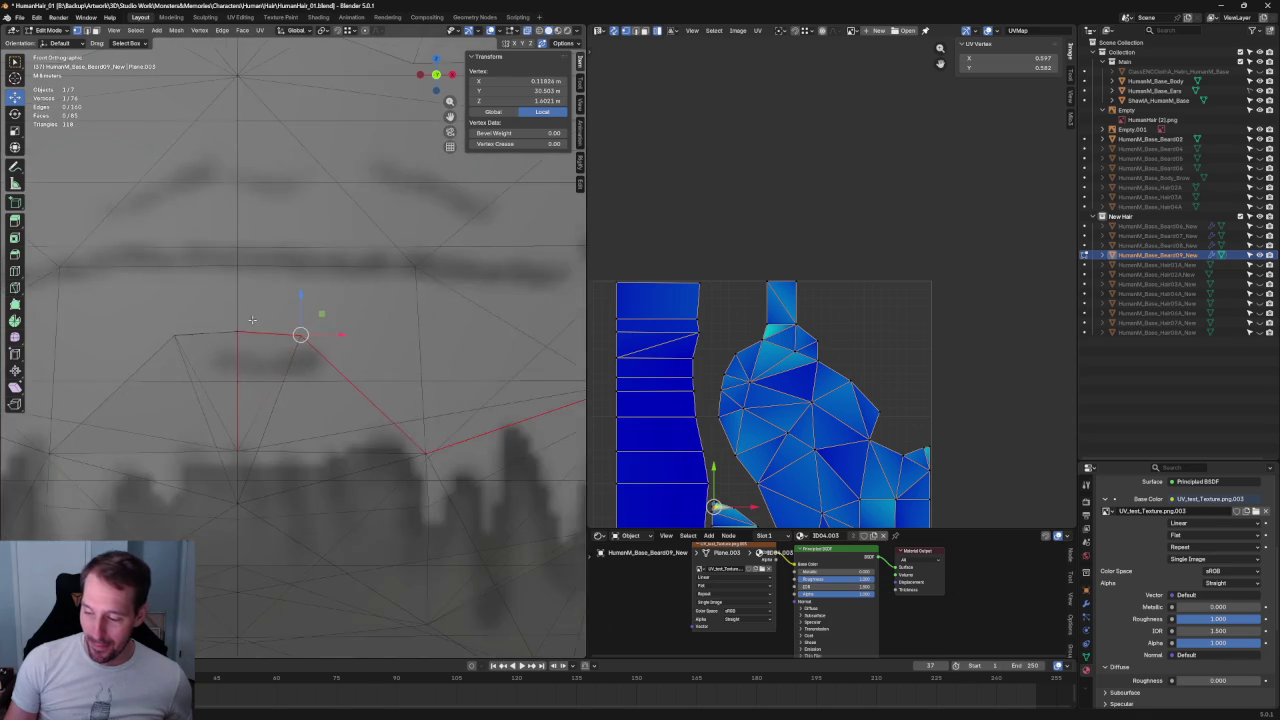
scroll(297, 334, down, 2)
key(alt+z)
scroll(297, 330, down, 2)
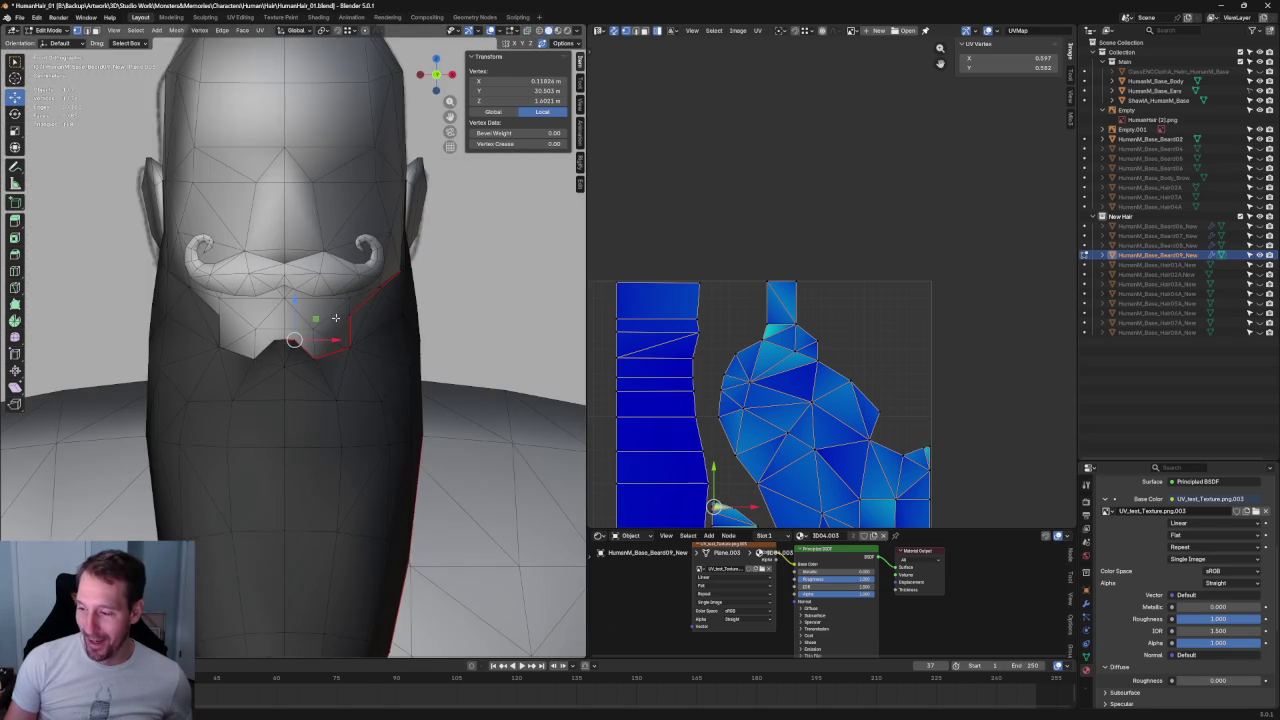
scroll(336, 318, down, 2)
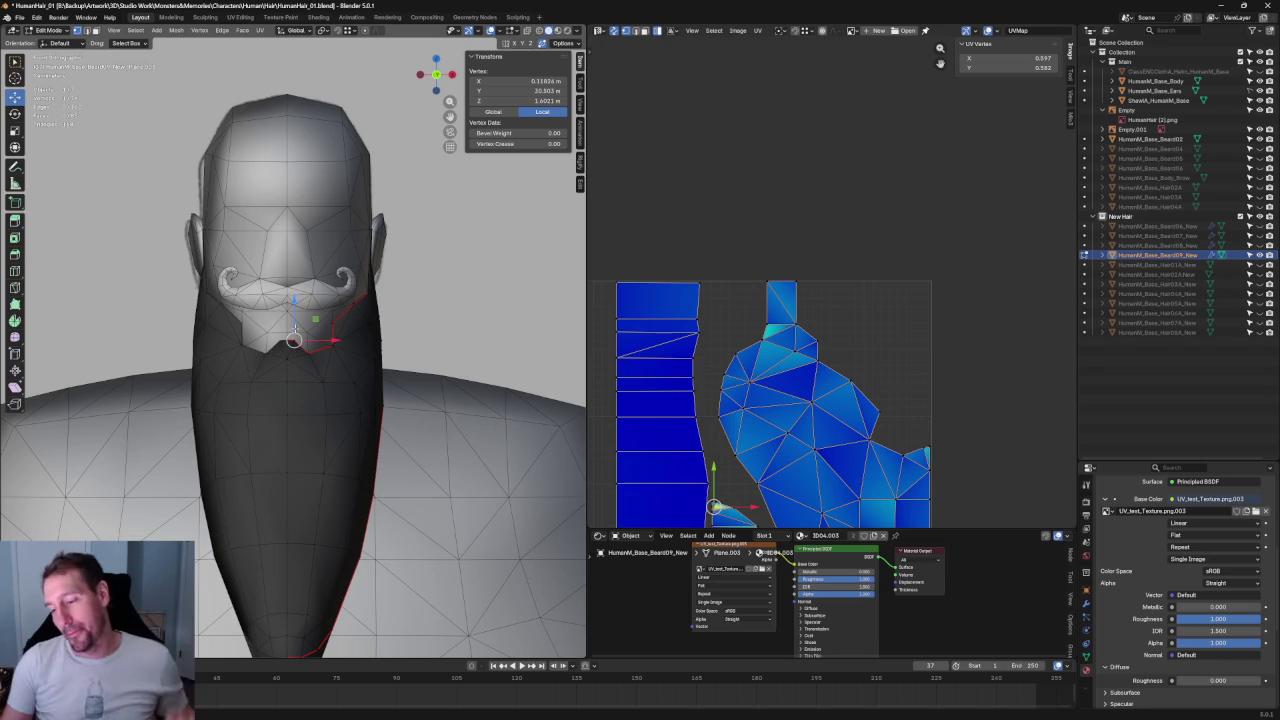
- Zoom in and move the seam vertex beside the mustache into place
scroll(410, 220, up, 5)
scroll(300, 330, up, 2)
scroll(320, 330, up, 2)
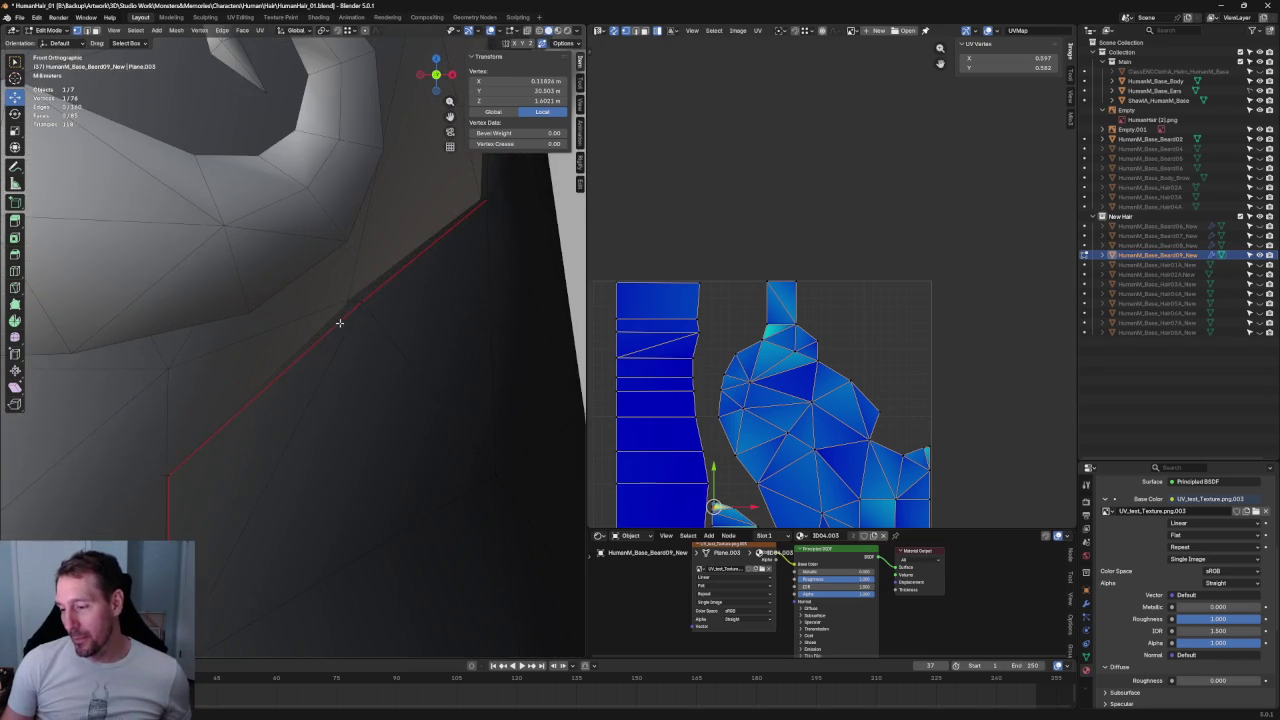
scroll(375, 304, up, 3)
click(405, 275)
scroll(410, 274, up, 2)
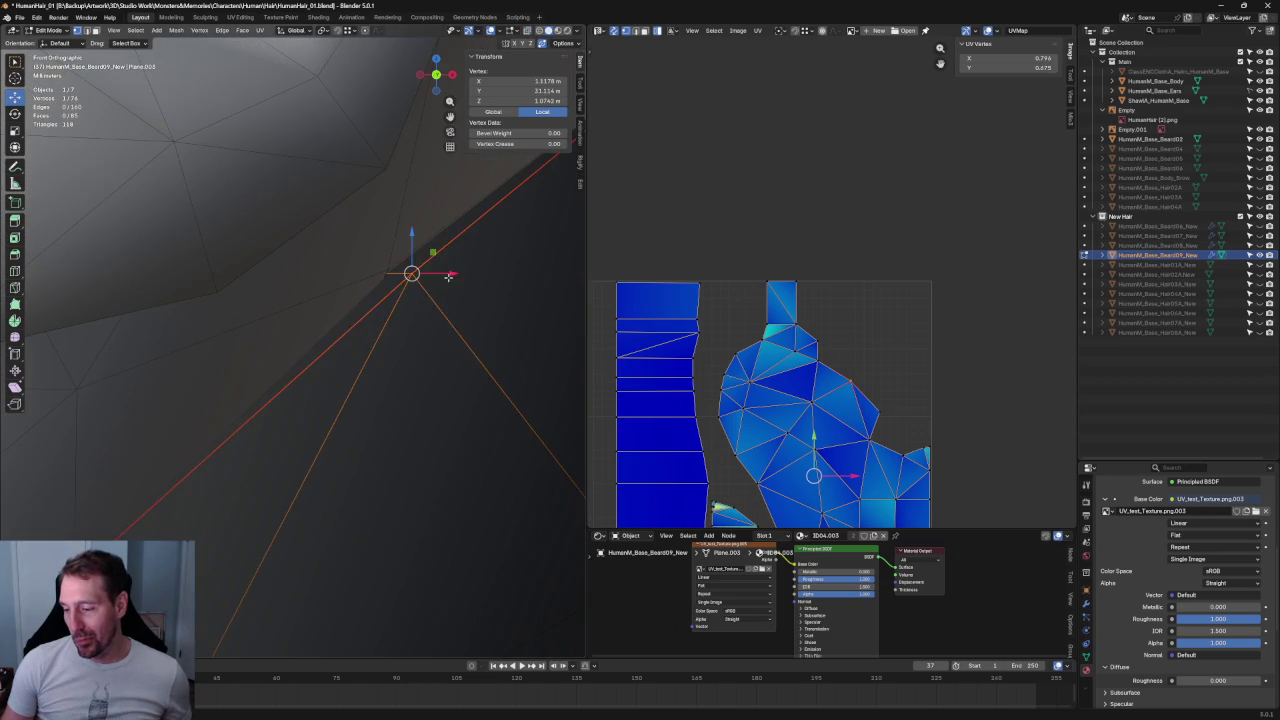
key(g)
click(424, 270)
- Slide that vertex along Y to adjust its depth against the head
scroll(440, 280, down, 3)
scroll(447, 243, down, 2)
scroll(447, 243, up, 3)
scroll(280, 310, up, 1)
key(g)
key(y)
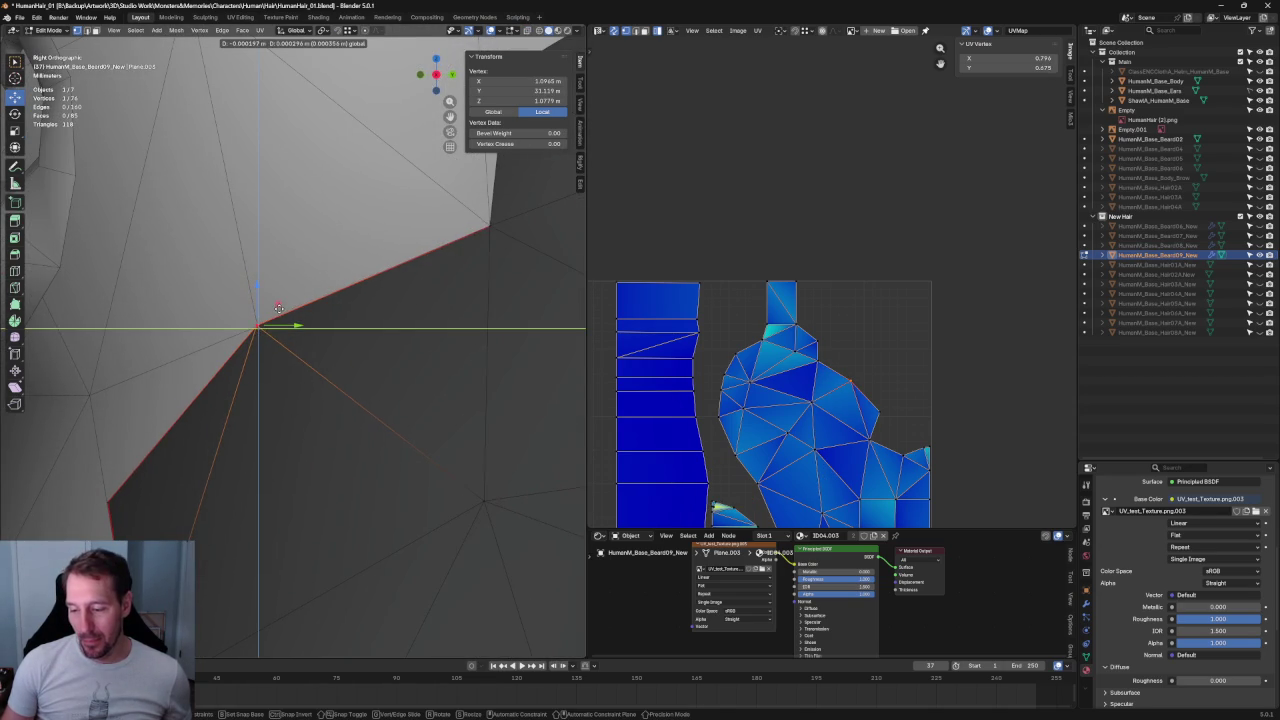
click(280, 310)
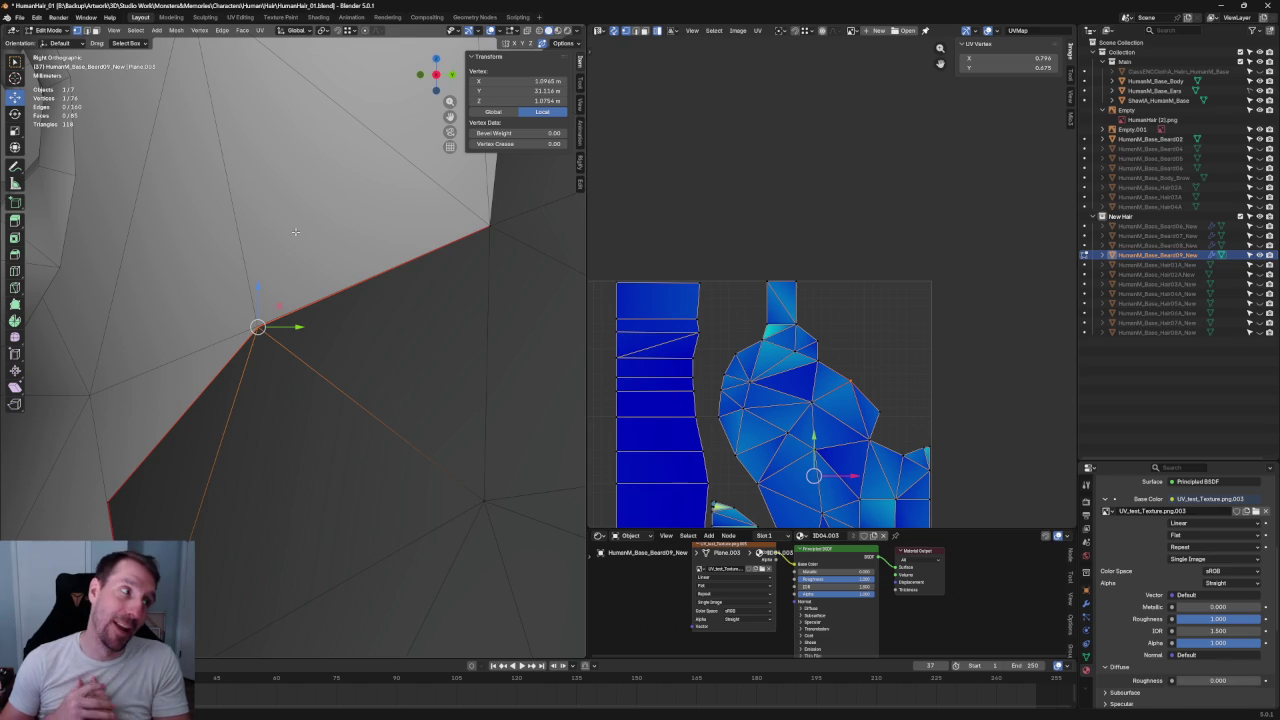
- In right side view, narrow the quad face near the ear along Y
scroll(430, 290, down, 1)
scroll(428, 304, down, 3)
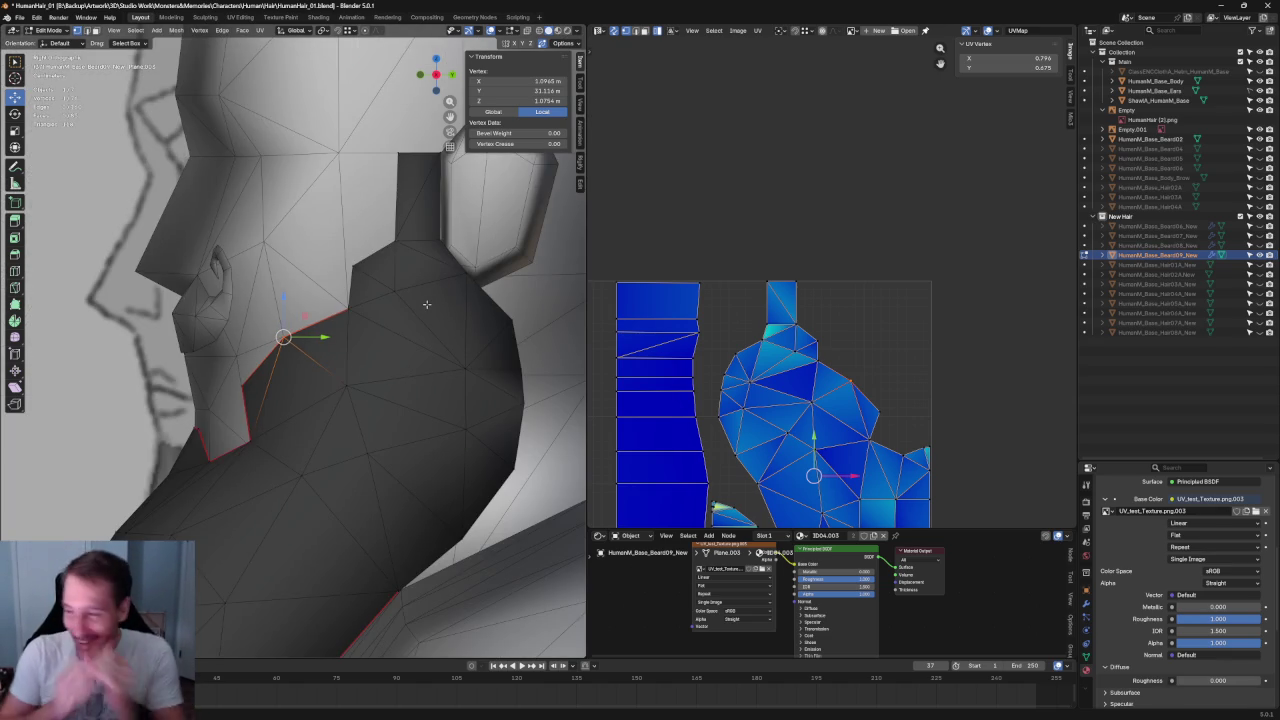
scroll(460, 220, down, 4)
key(grave)
click(457, 274)
scroll(324, 218, down, 3)
scroll(324, 218, down, 3)
scroll(297, 380, up, 3)
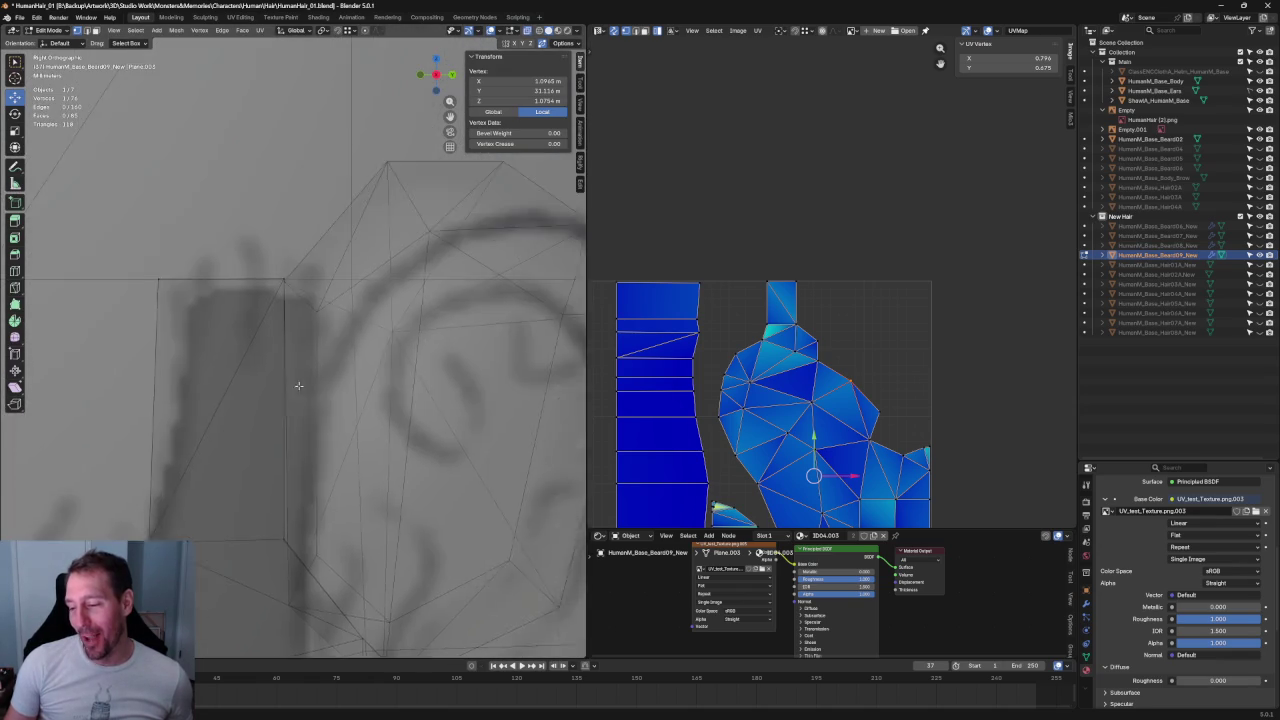
scroll(297, 380, up, 2)
click(297, 392)
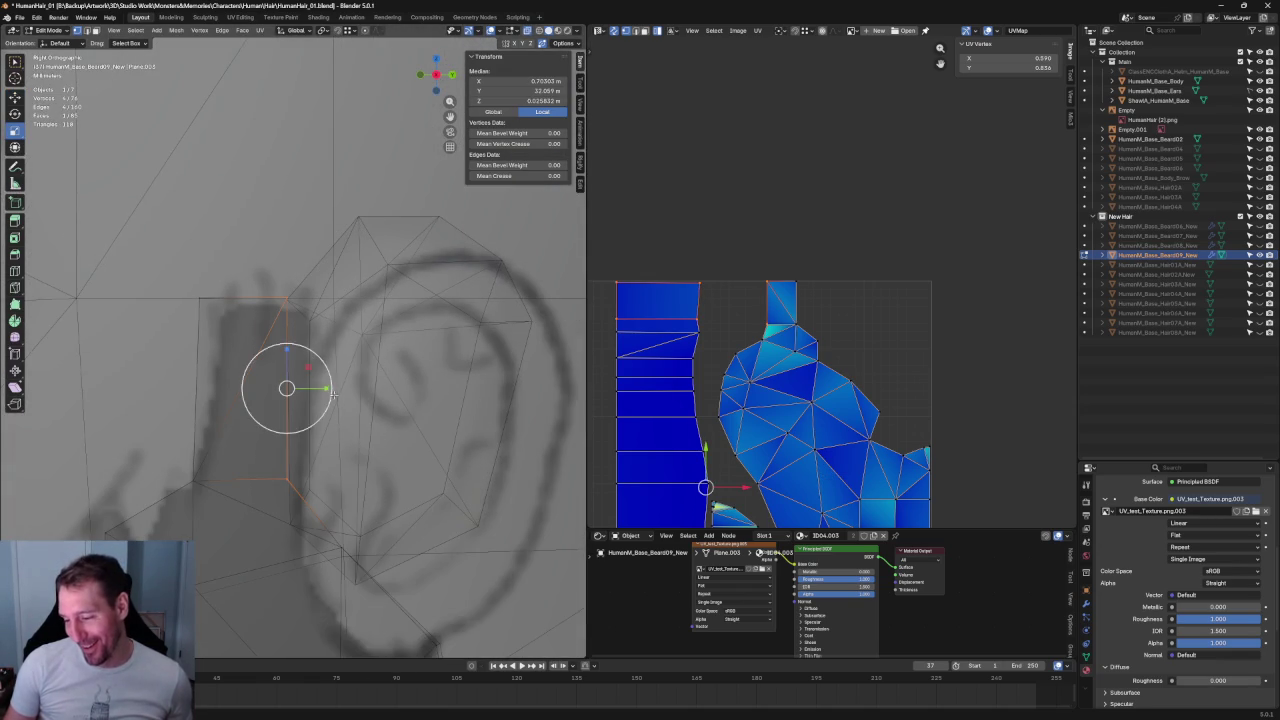
key(s)
key(y)
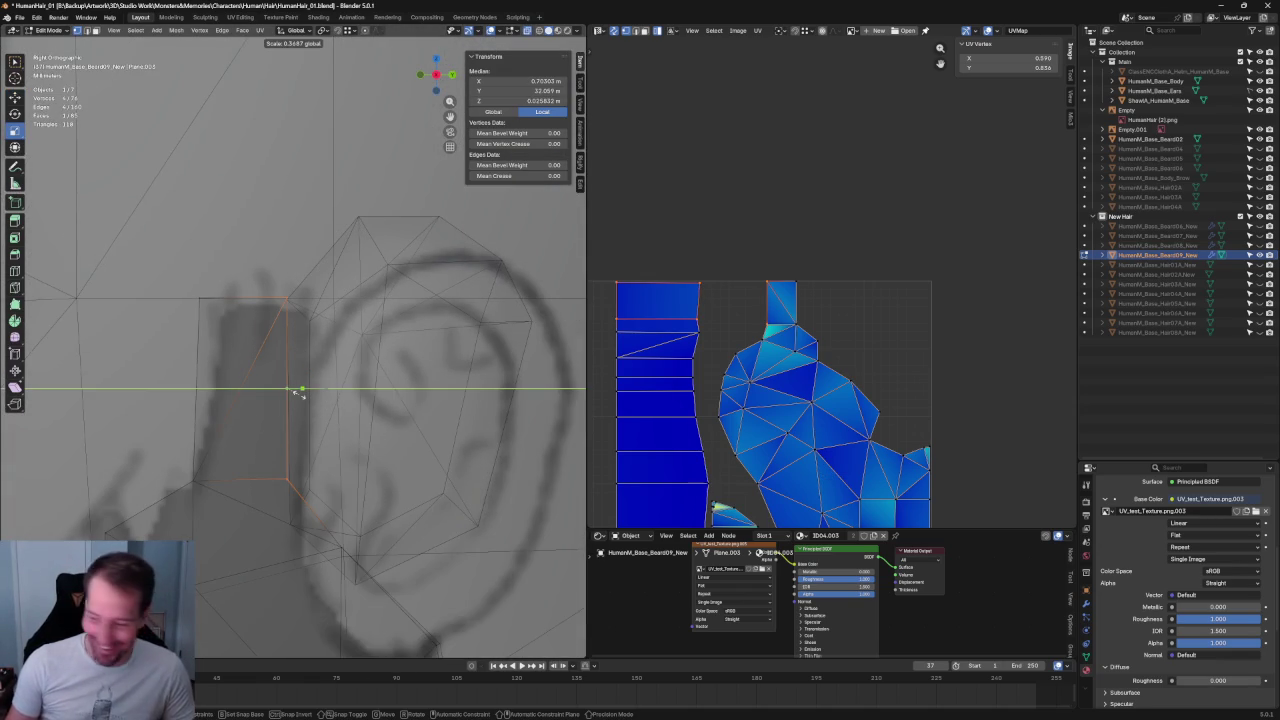
click(298, 393)
- Scale the face's left edge along Y and its top edge along Z to fit the head
click(243, 395)
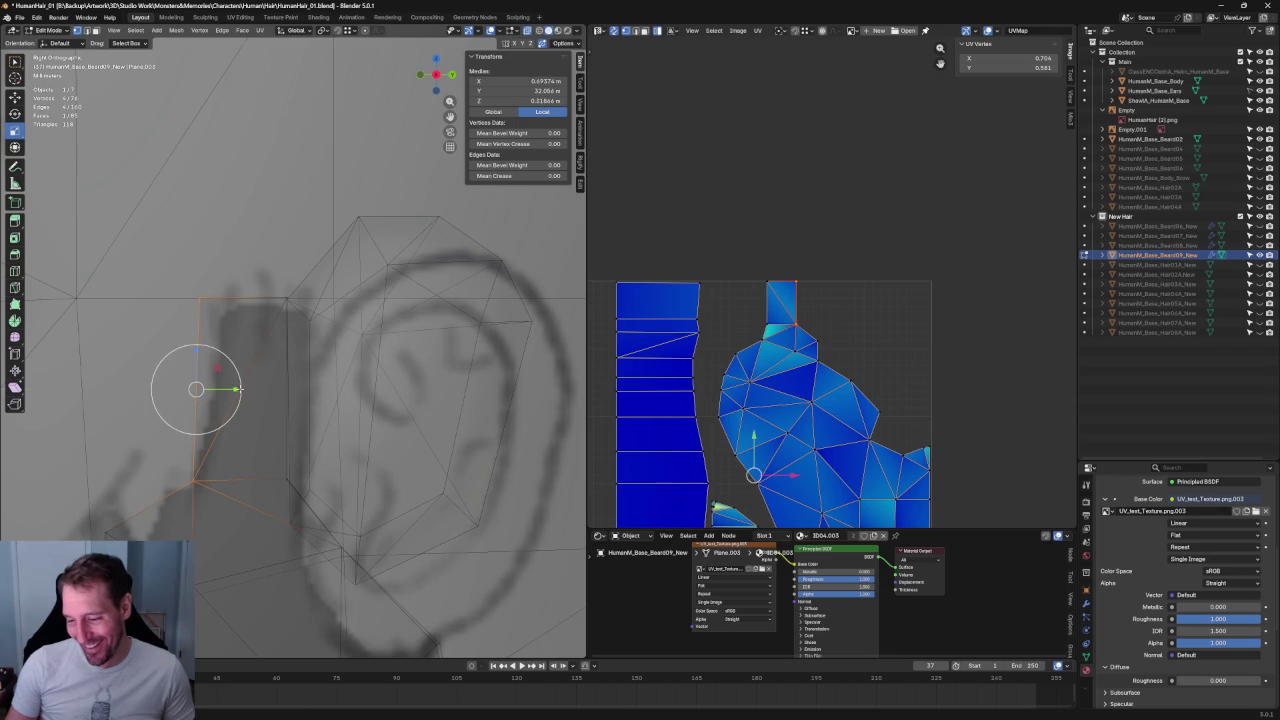
key(s)
key(y)
click(387, 304)
click(241, 299)
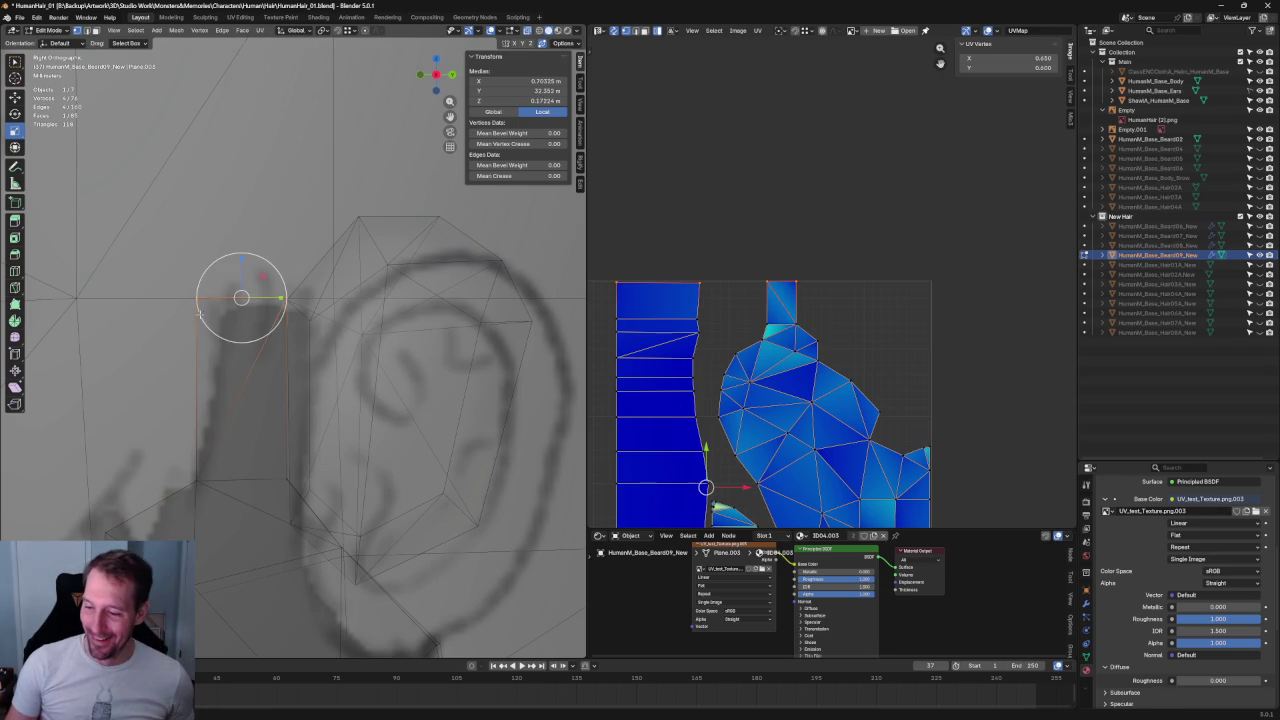
key(s)
key(z)
click(241, 306)
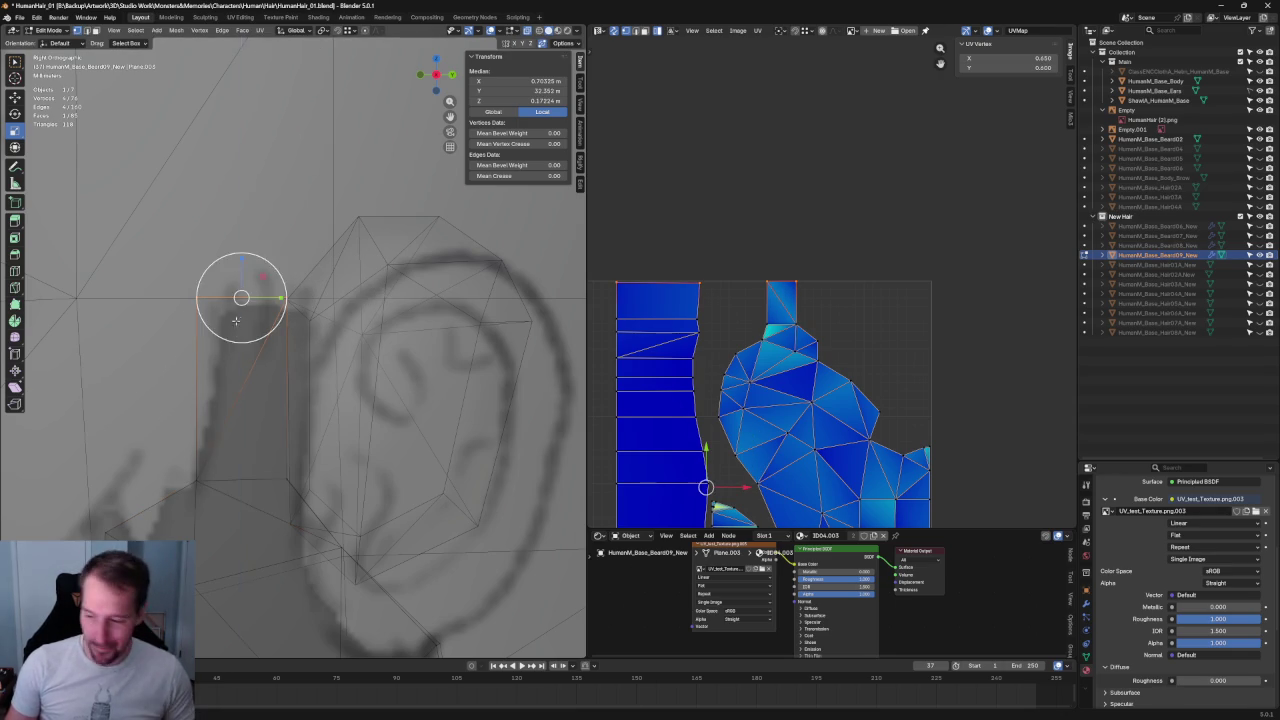
scroll(286, 337, down, 4)
scroll(288, 338, down, 3)
scroll(290, 340, down, 2)
scroll(288, 350, down, 2)
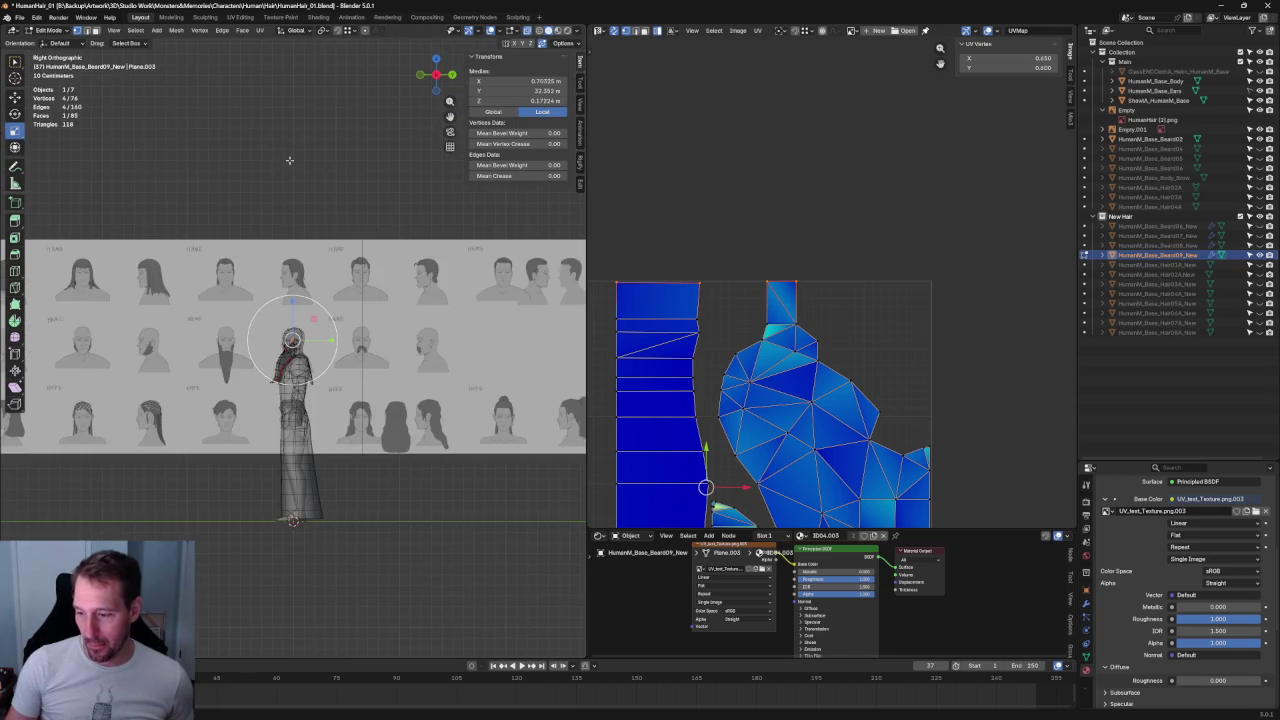
- Deselect all and check the head from the front with see-through shading toggled
key(alt+a)
scroll(288, 350, up, 2)
key(KP_1)
scroll(329, 377, up, 4)
key(alt+z)
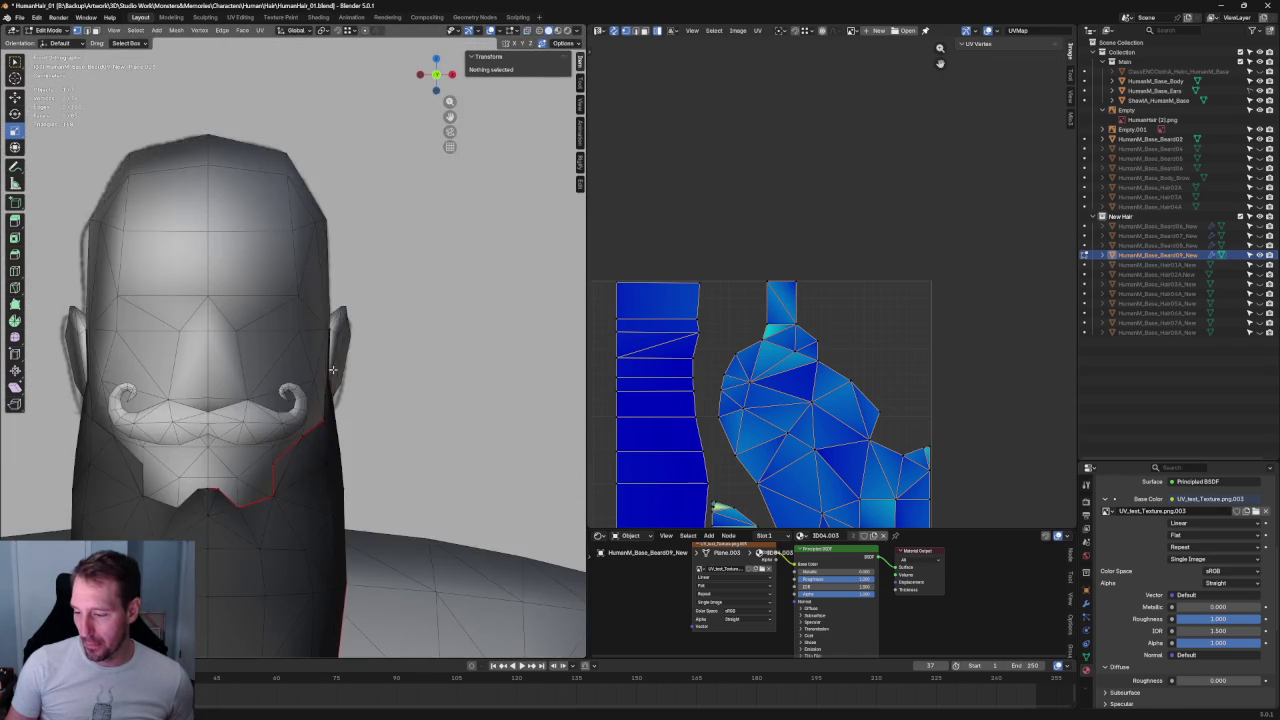
scroll(330, 378, up, 3)
key(alt+z)
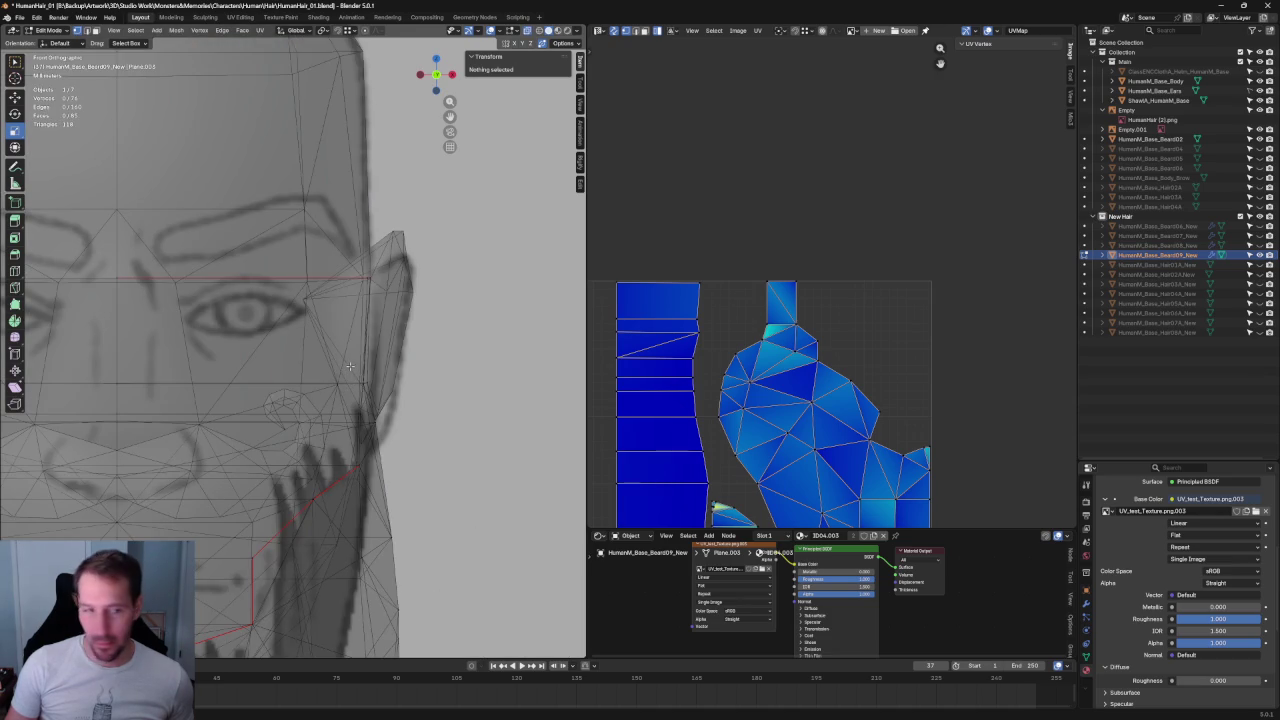
- In side view, slide the beard vertex beside the ear along Y against the head
key(grave)
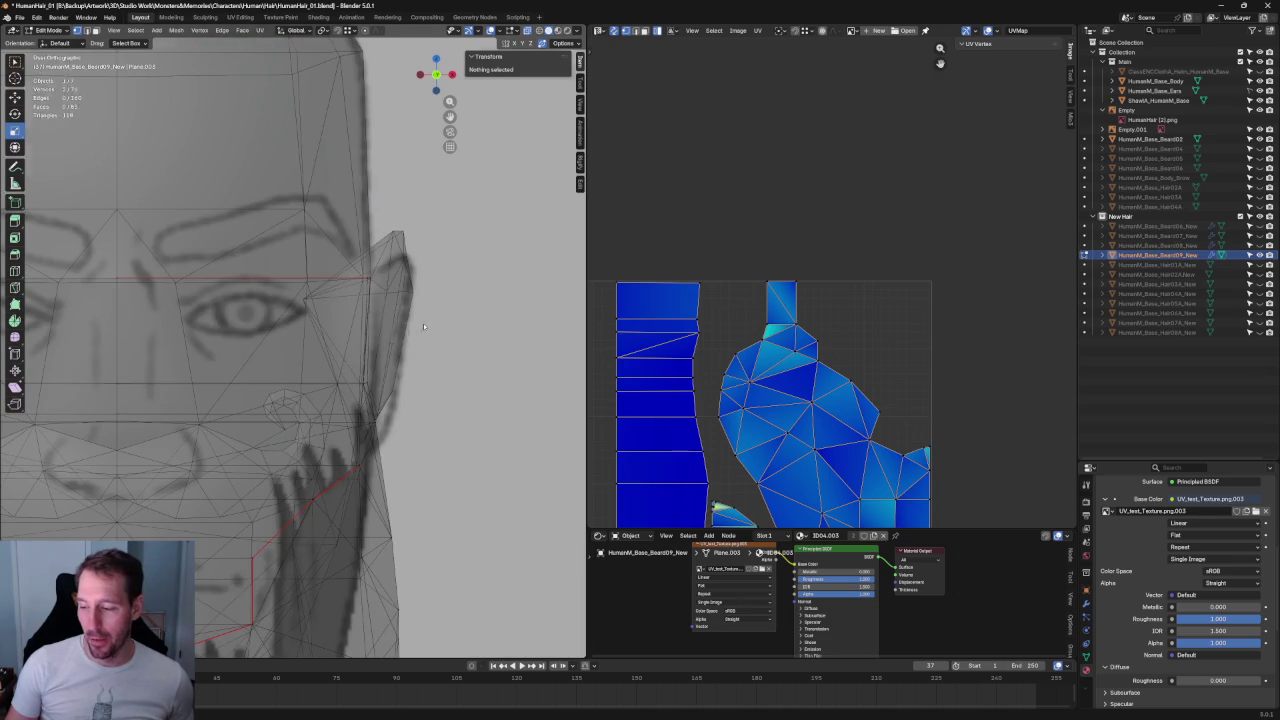
click(471, 320)
scroll(410, 355, up, 1)
scroll(413, 359, up, 4)
scroll(413, 359, down, 6)
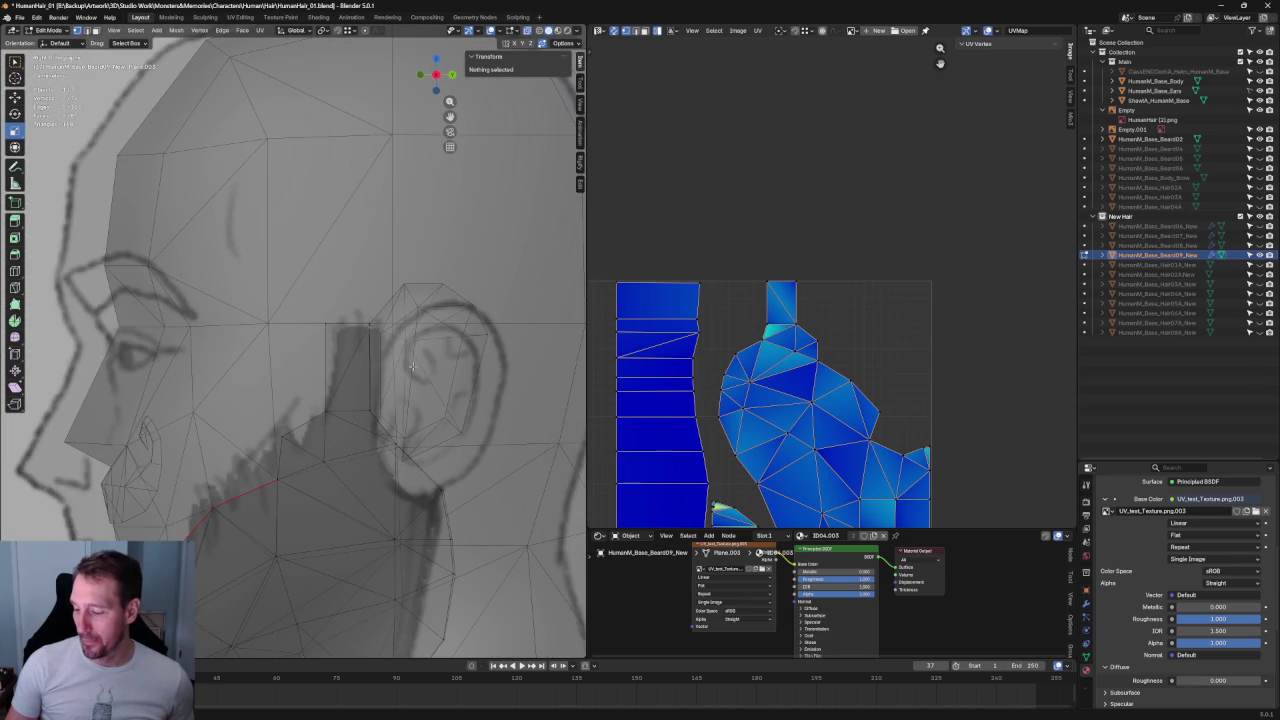
scroll(402, 342, up, 5)
click(352, 308)
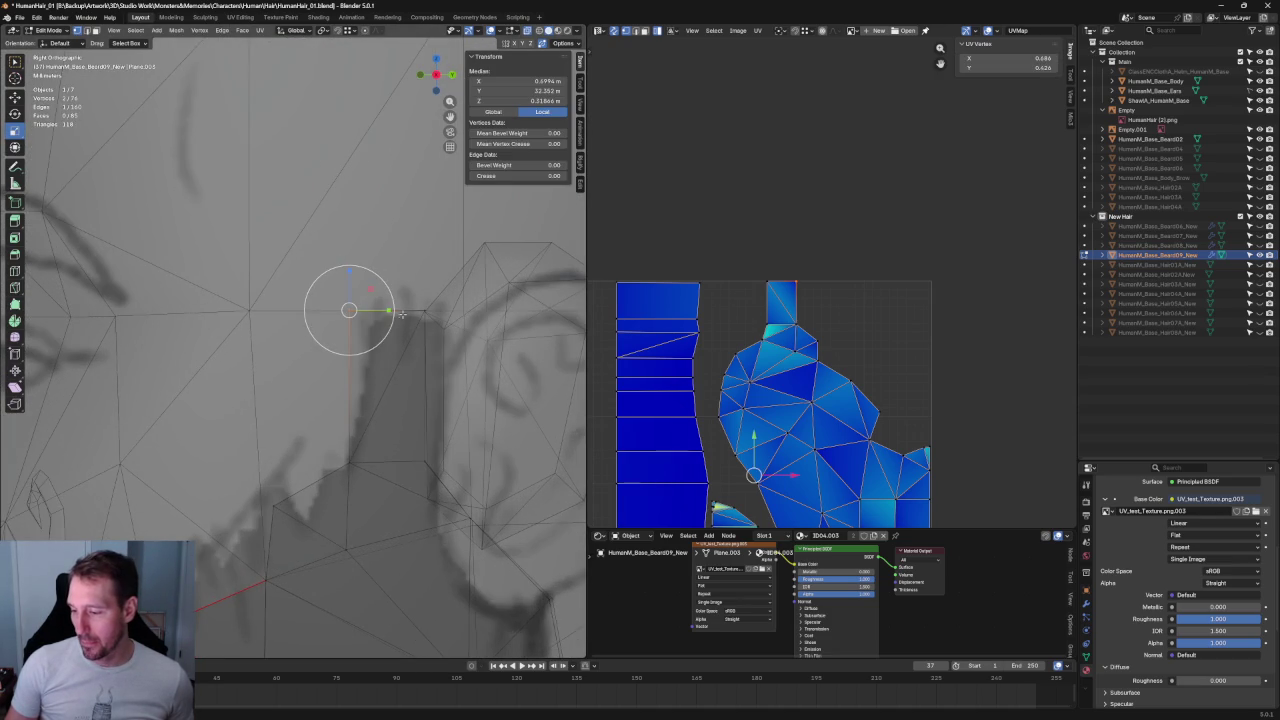
key(shift+space)
key(g)
key(g)
key(y)
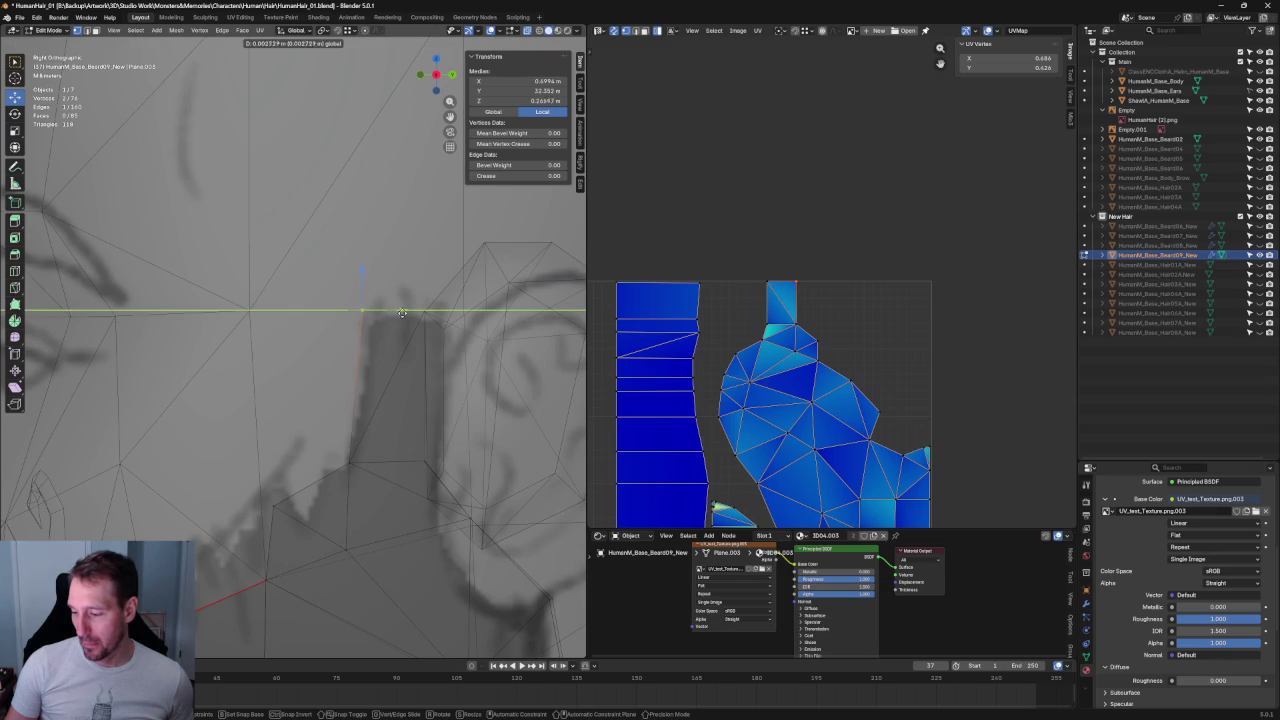
click(391, 378)
key(alt+a)
- Orbit around the head to inspect the fitted beard, ending in front view
scroll(391, 378, down, 4)
mouse_move(391, 378)
middle_down()
mouse_move(370, 406)
mouse_move(421, 408)
middle_up()
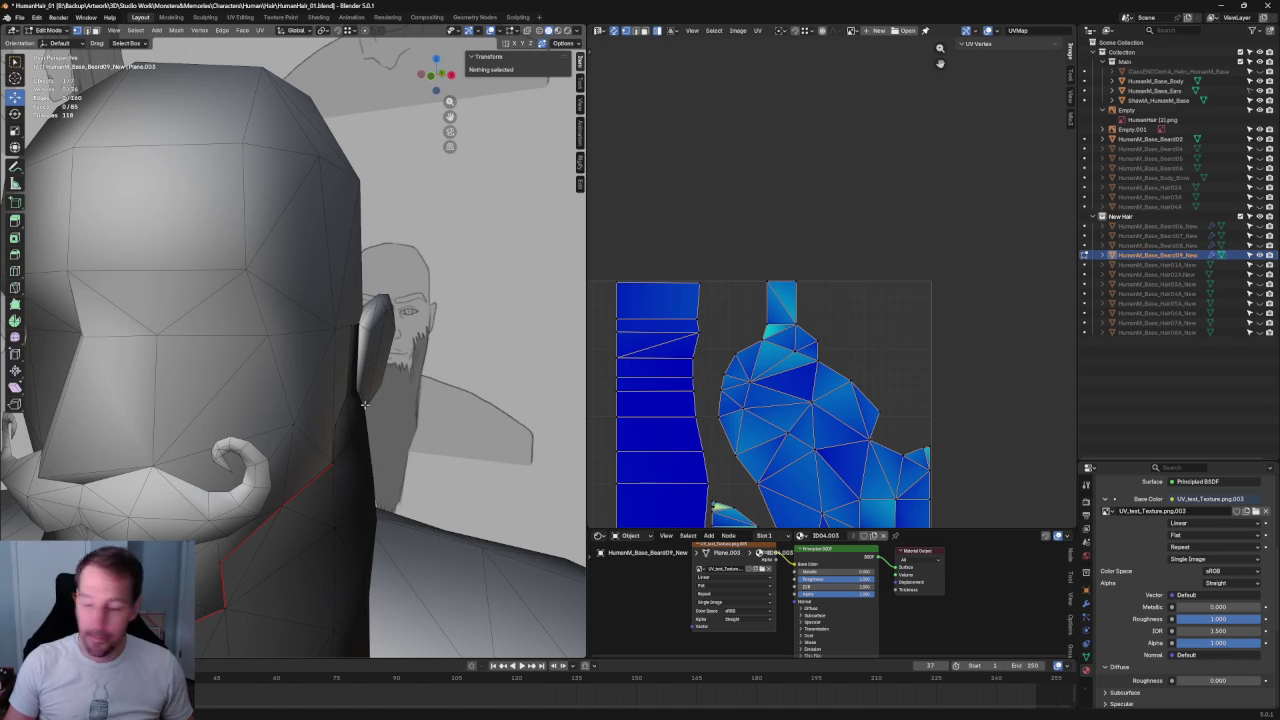
key(KP_1)
scroll(419, 271, up, 2)
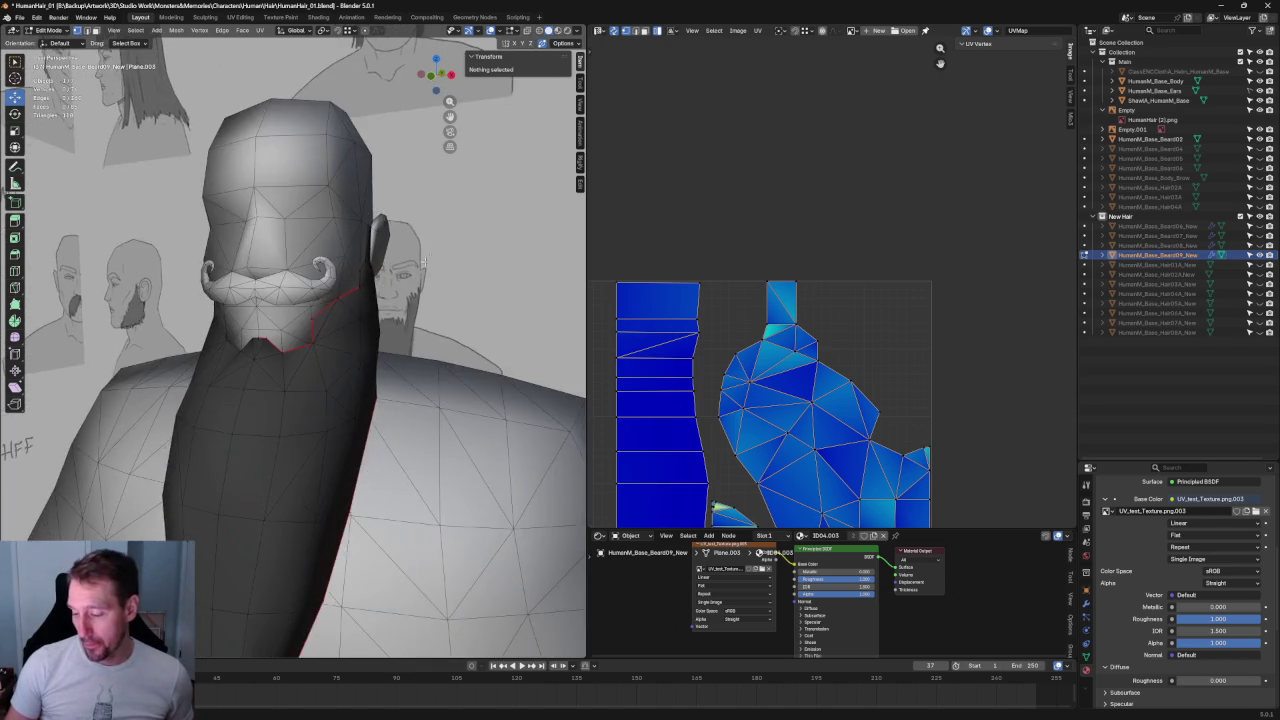
scroll(419, 271, up, 2)
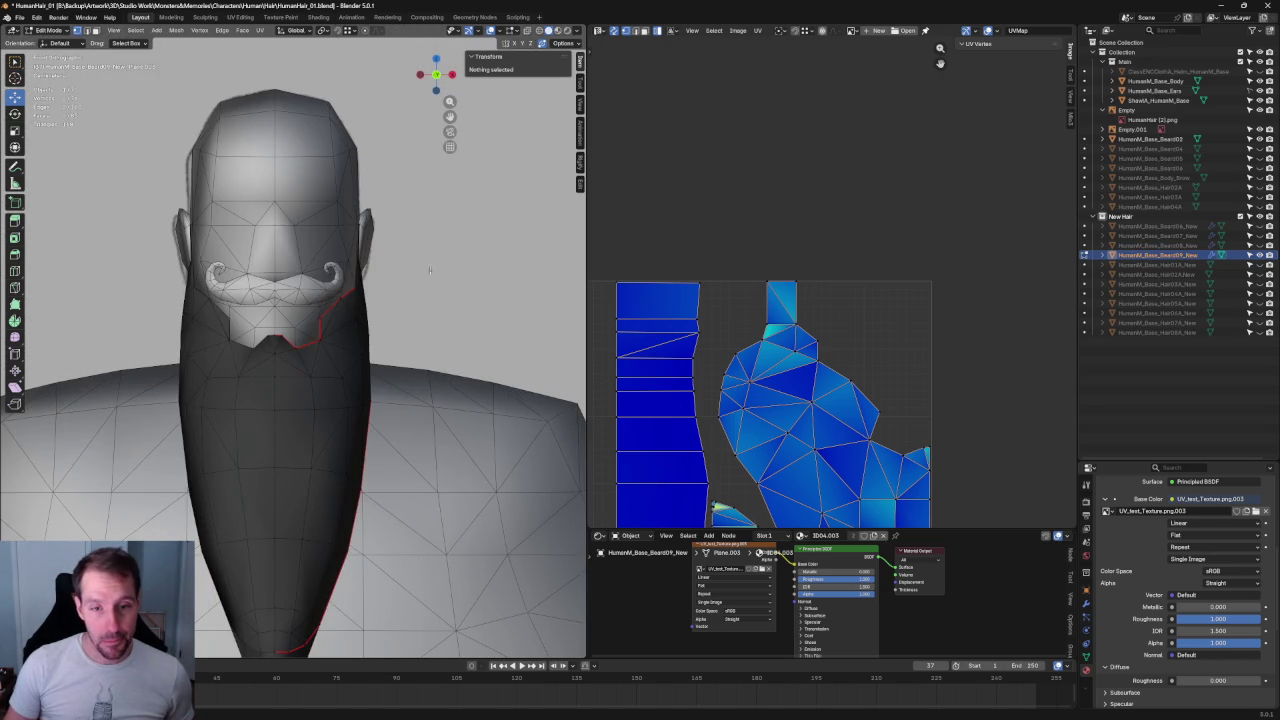
- Select a vertex on the beard's jaw edge and move it down slightly
scroll(430, 268, up, 2)
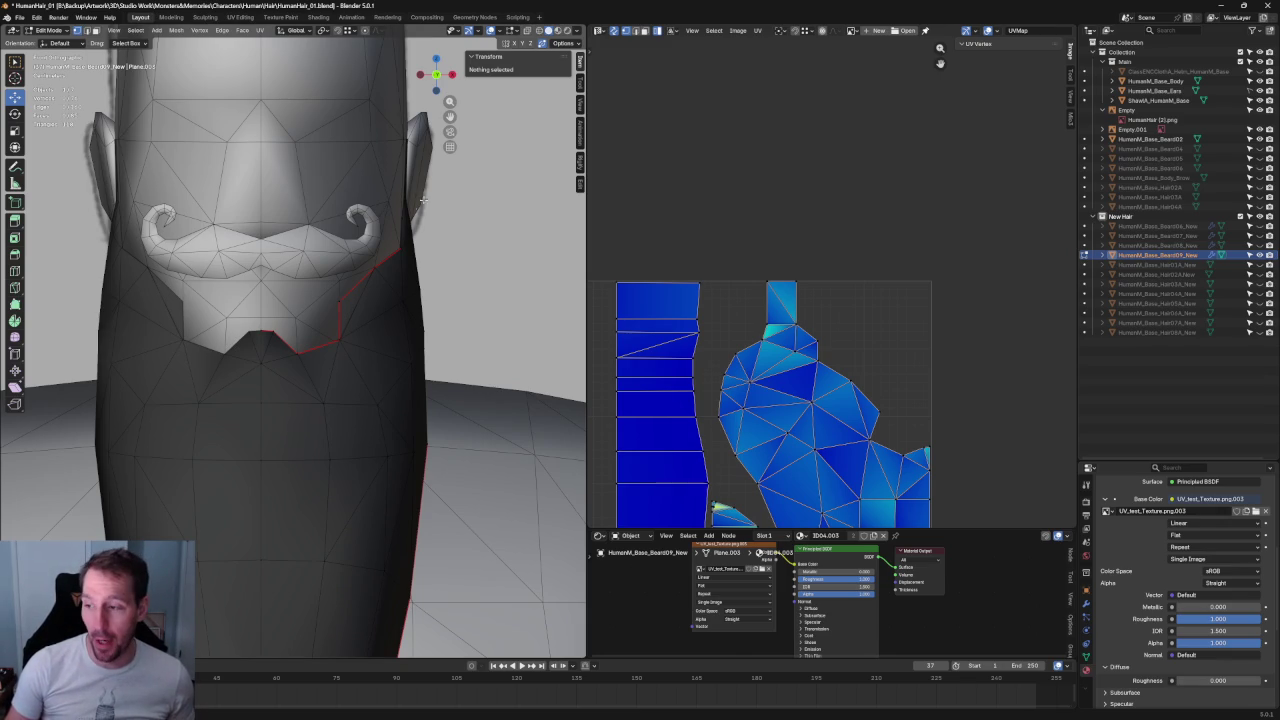
scroll(420, 196, up, 3)
mouse_move(422, 216)
middle_down()
mouse_move(294, 231)
mouse_move(329, 206)
mouse_move(345, 220)
middle_up()
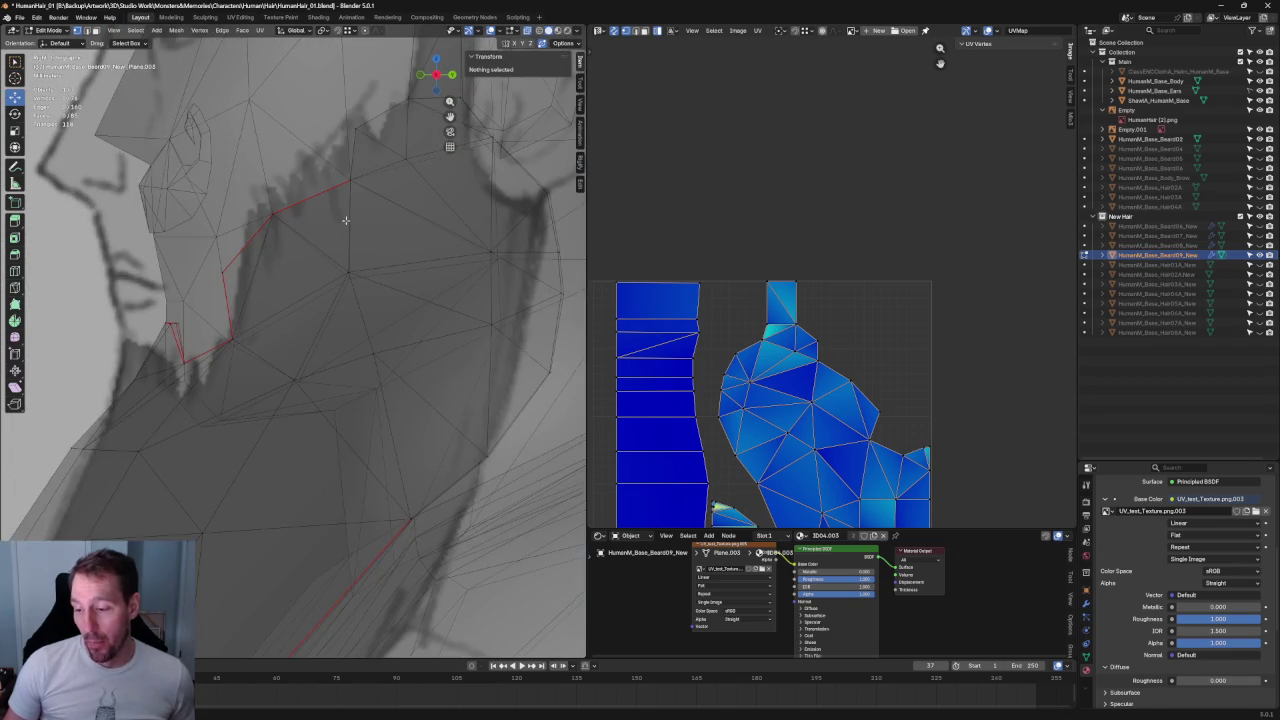
scroll(320, 225, up, 2)
scroll(350, 265, up, 2)
scroll(360, 255, up, 2)
click(310, 285)
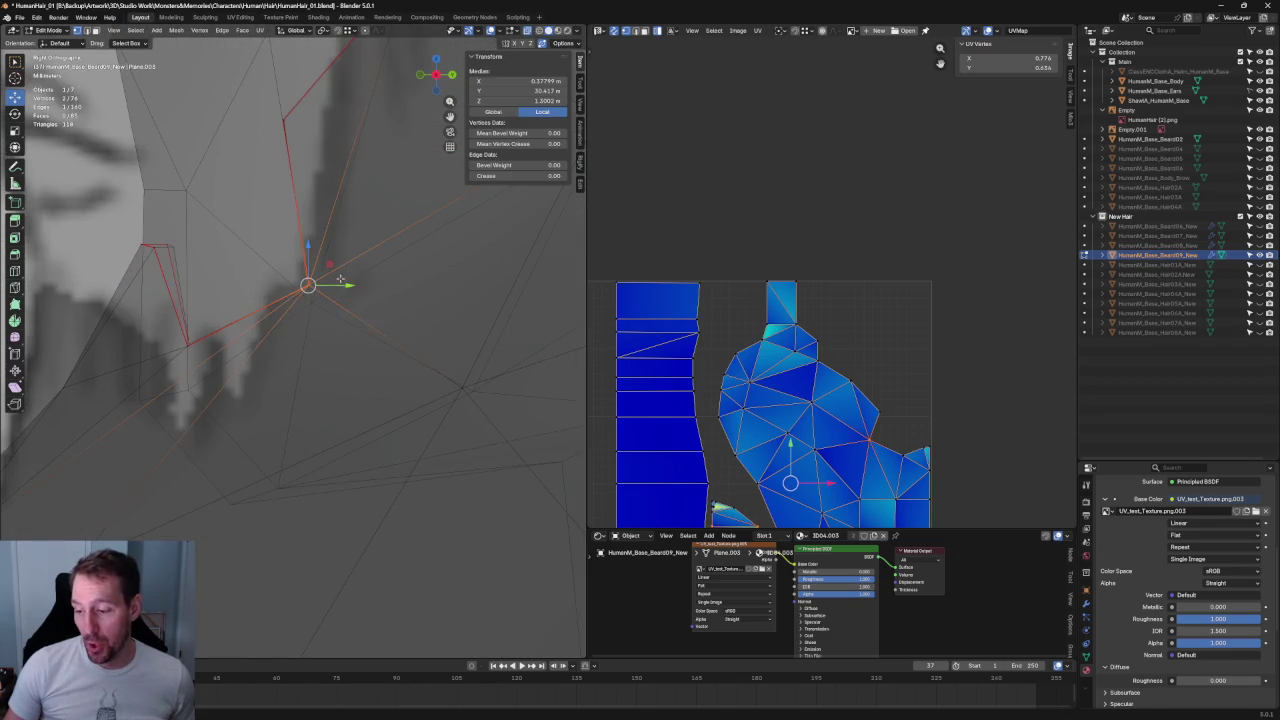
scroll(338, 284, up, 2)
drag(318, 232, 351, 283)
- Line up the side edge's upper and lower vertices by scaling them along X
mouse_move(351, 283)
middle_down()
mouse_move(441, 257)
mouse_move(340, 210)
middle_up()
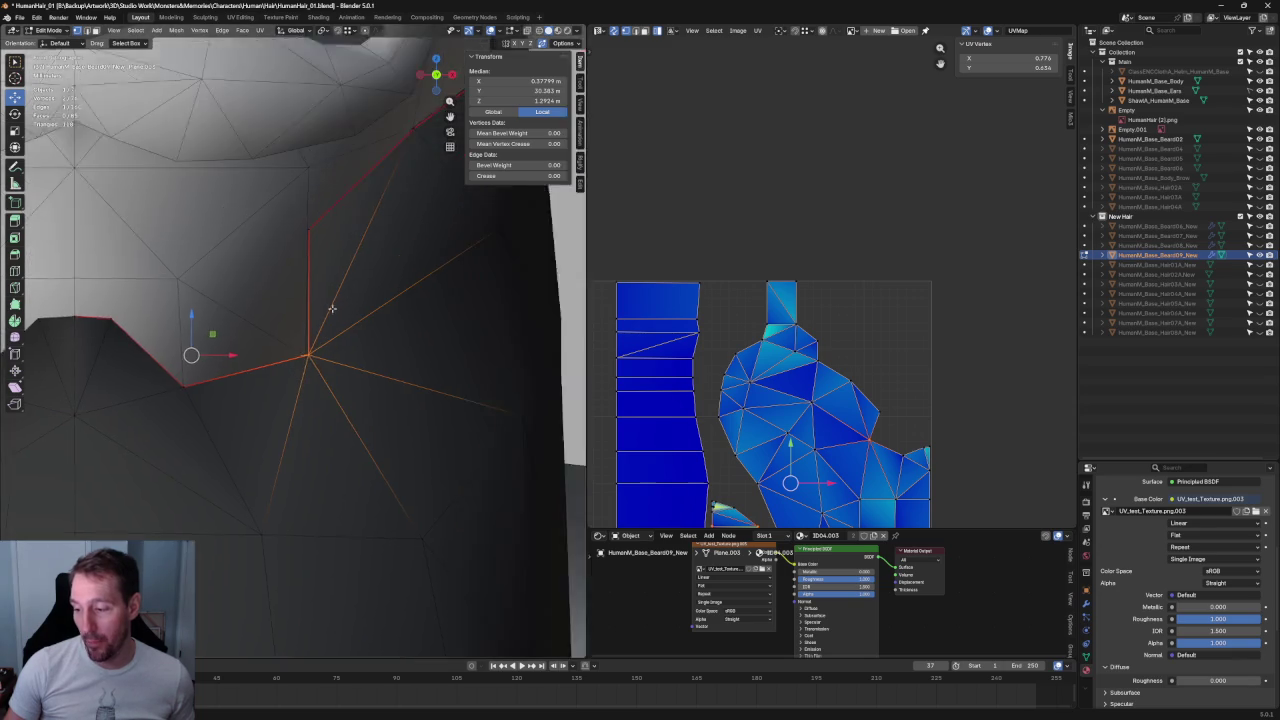
drag(326, 168, 240, 226)
key(alt+z)
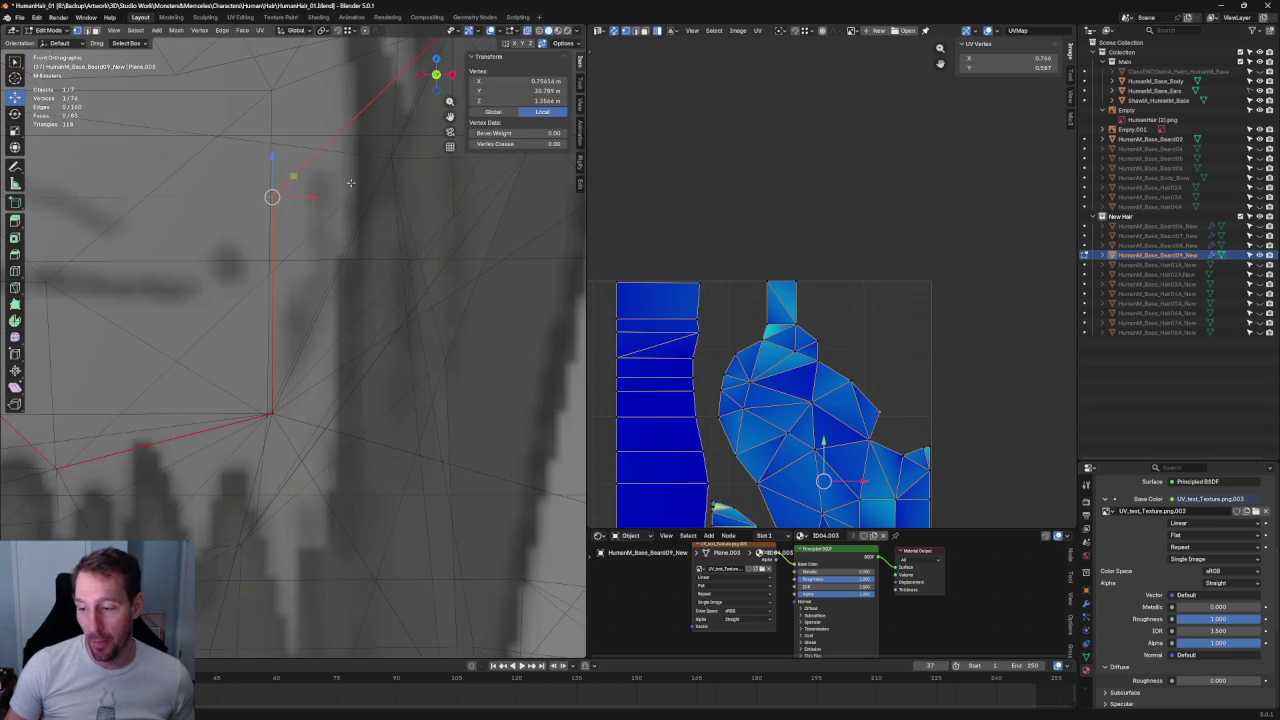
key(alt+z)
shift+drag(326, 344, 251, 451)
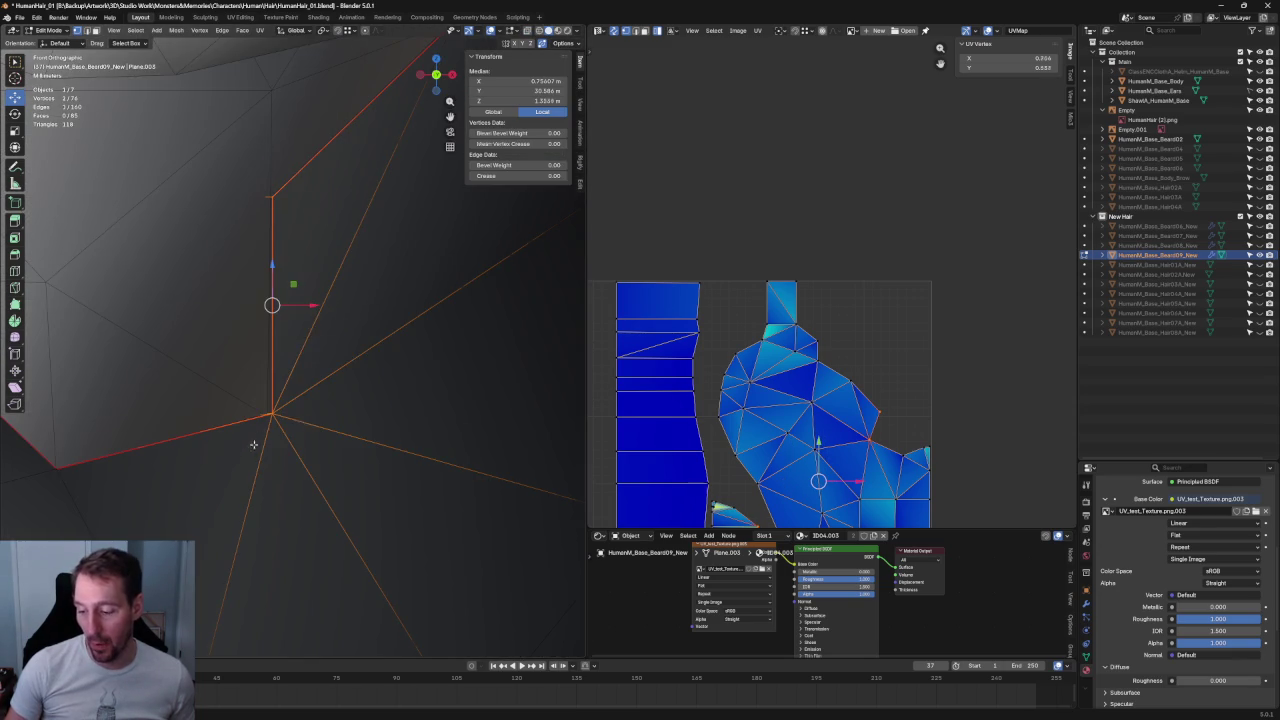
key(s)
key(x)
click(293, 309)
scroll(293, 309, down, 5)
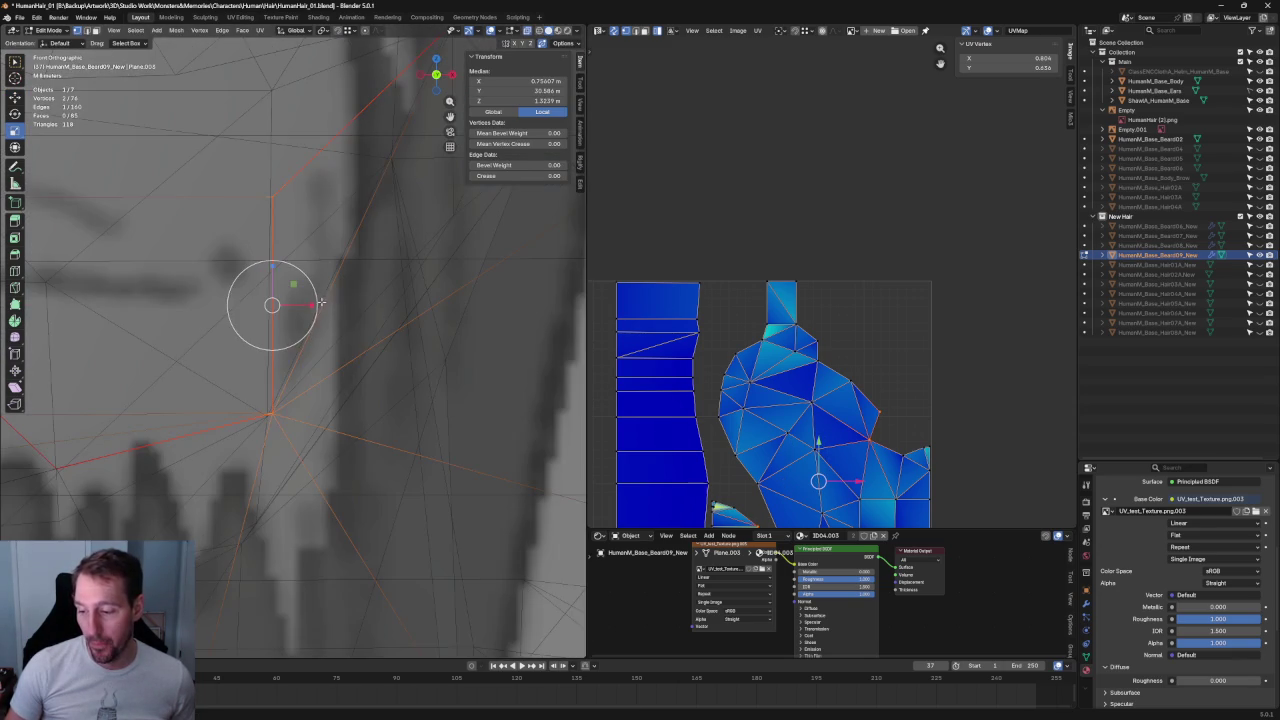
scroll(286, 323, down, 2)
scroll(331, 299, down, 2)
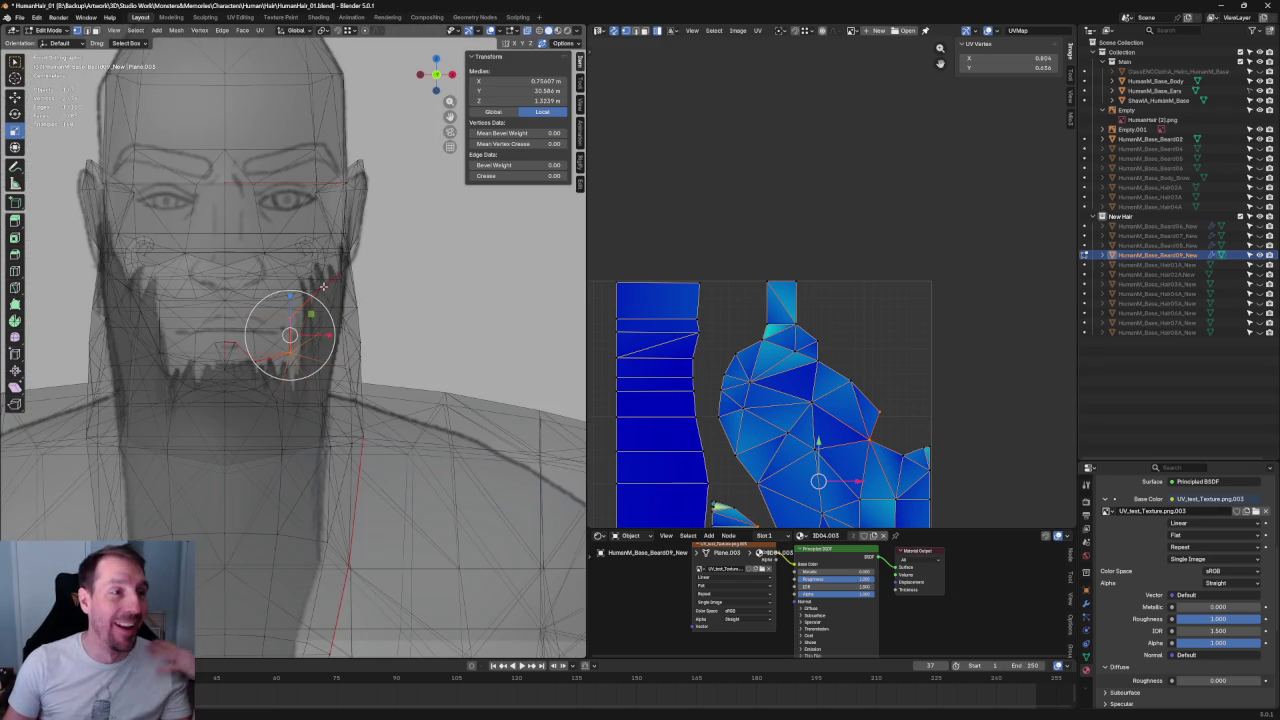
scroll(337, 224, down, 2)
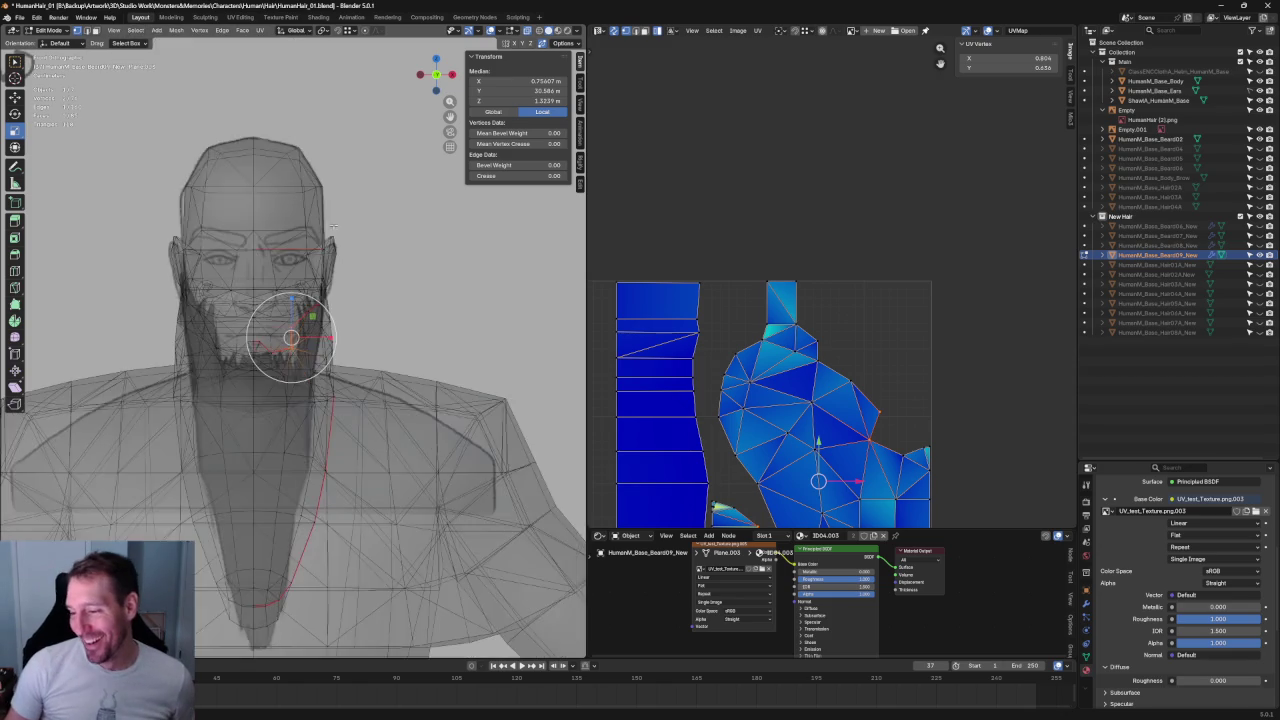
scroll(337, 224, up, 2)
- In front view, shift two beard side vertices outward along X
key(alt+z)
scroll(393, 262, down, 2)
scroll(393, 262, down, 3)
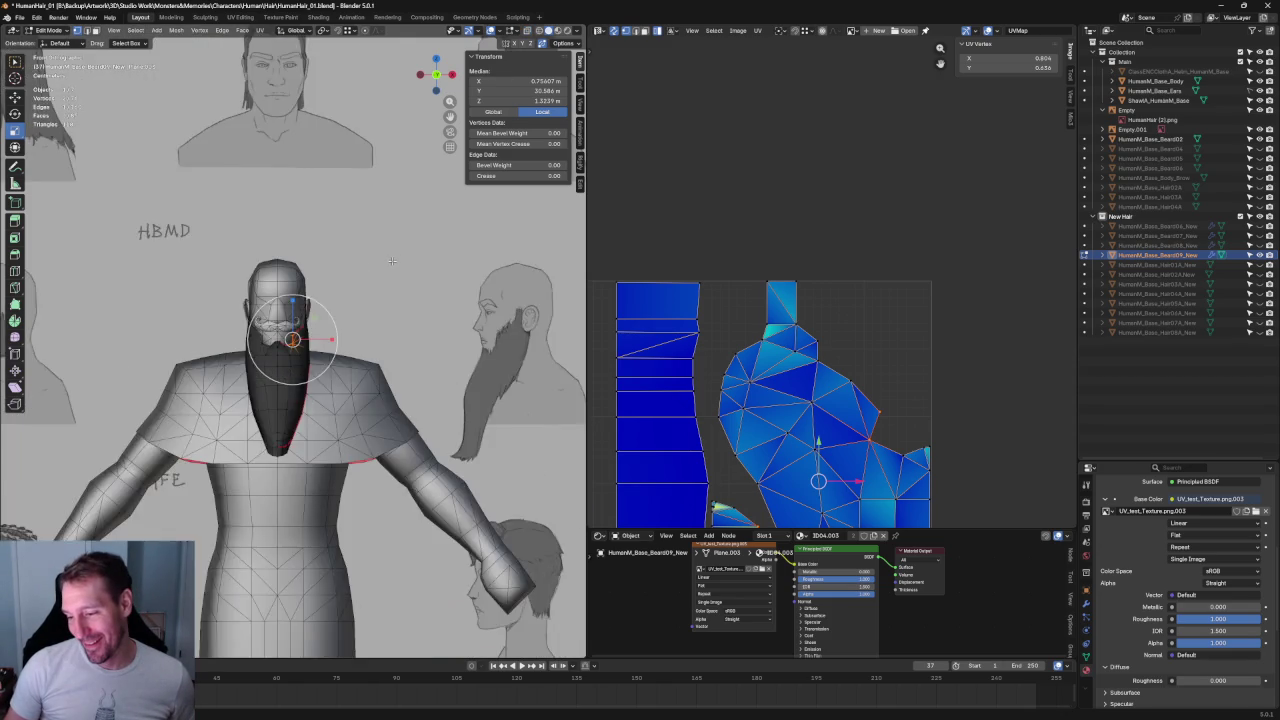
scroll(380, 290, up, 3)
scroll(360, 320, up, 1)
scroll(349, 336, up, 1)
key(KP_1)
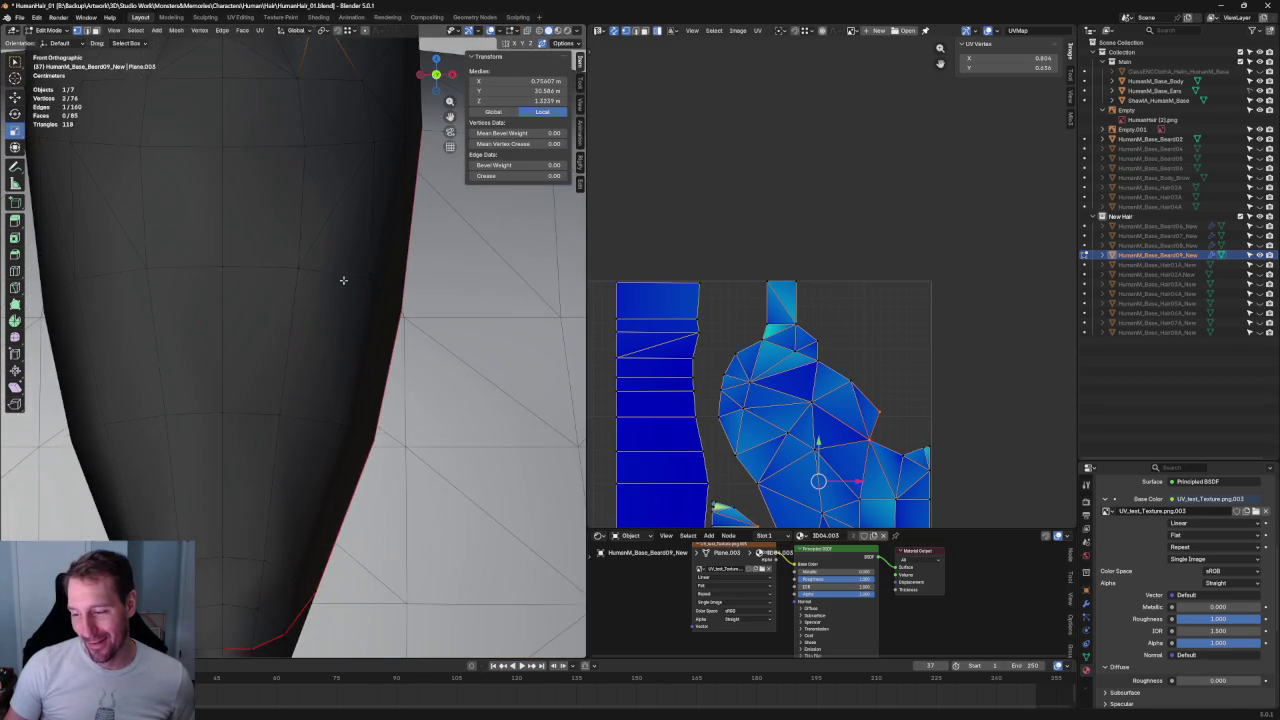
key(alt+z)
click(318, 263)
key(alt+z)
key(shift+space)
key(g)
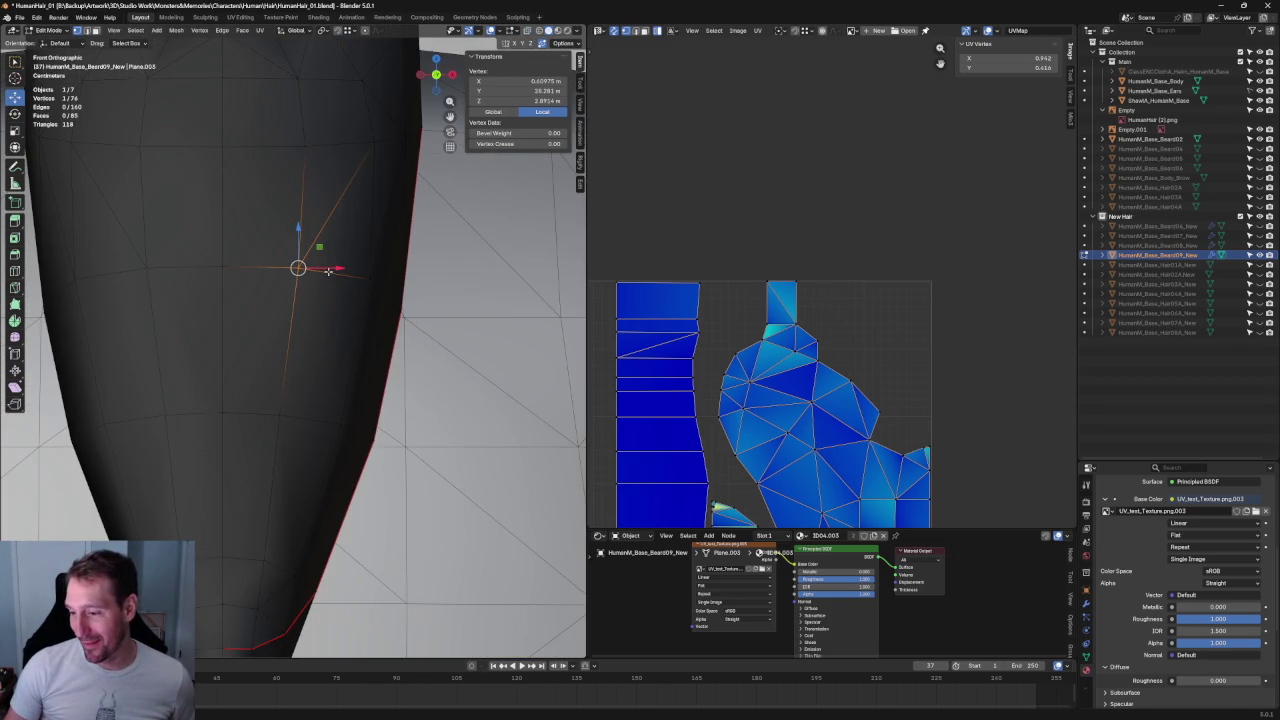
drag(333, 270, 338, 268)
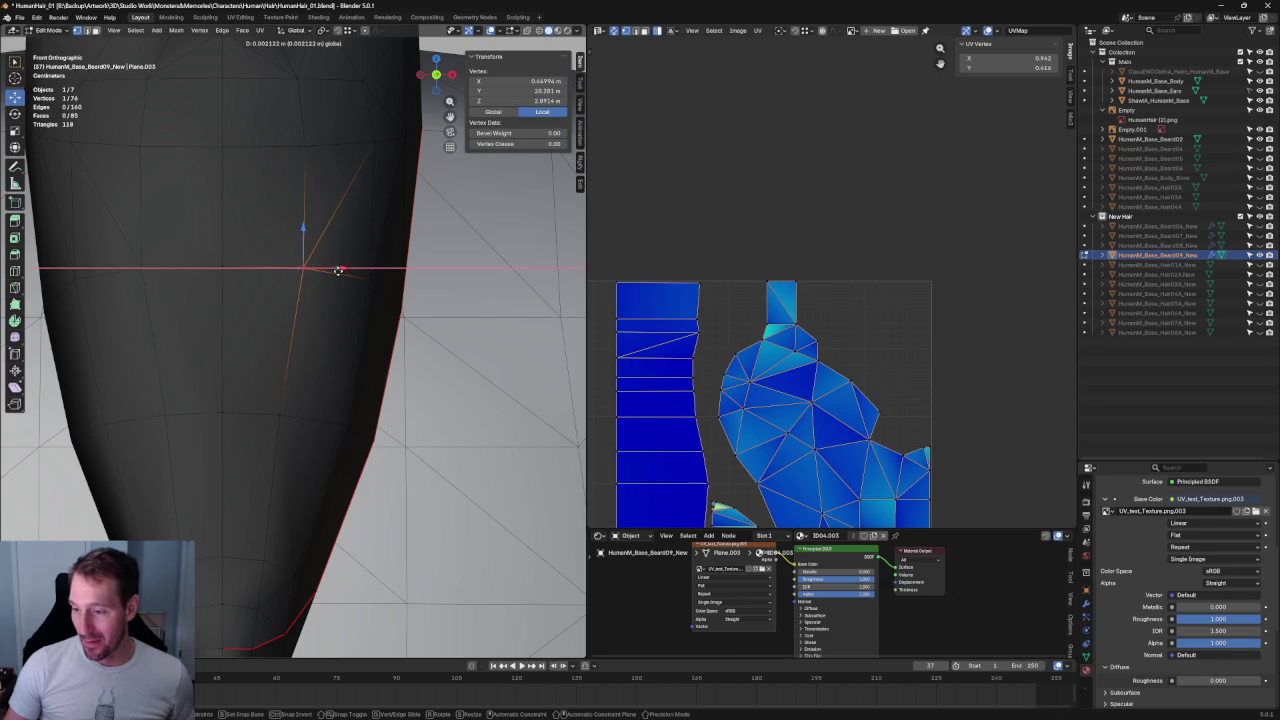
click(278, 413)
key(g)
key(x)
click(322, 418)
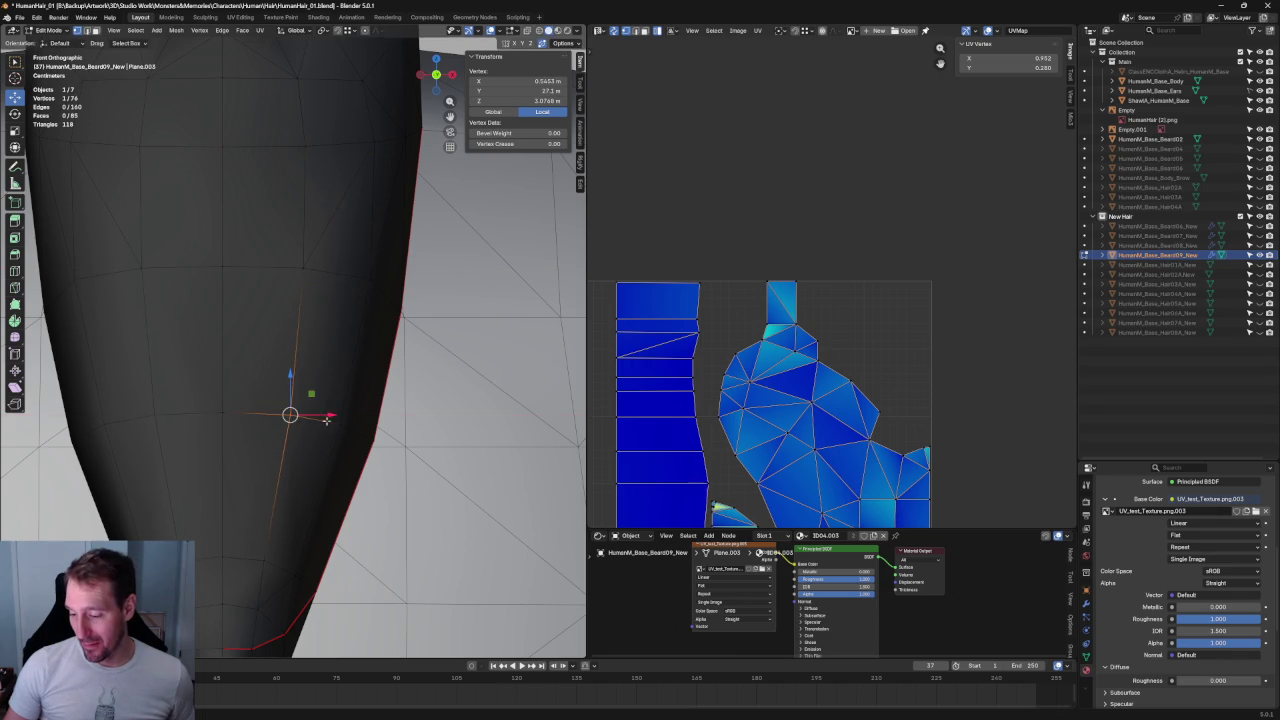
- Select the two side vertices and connect them with a new edge (J)
shift+middle_drag(322, 418, 348, 285)
scroll(348, 285, up, 1)
drag(357, 277, 297, 229)
shift+drag(189, 414, 246, 471)
key(j)
key(alt+a)
scroll(323, 386, down, 3)
shift+middle_drag(305, 300, 299, 405)
scroll(299, 405, up, 2)
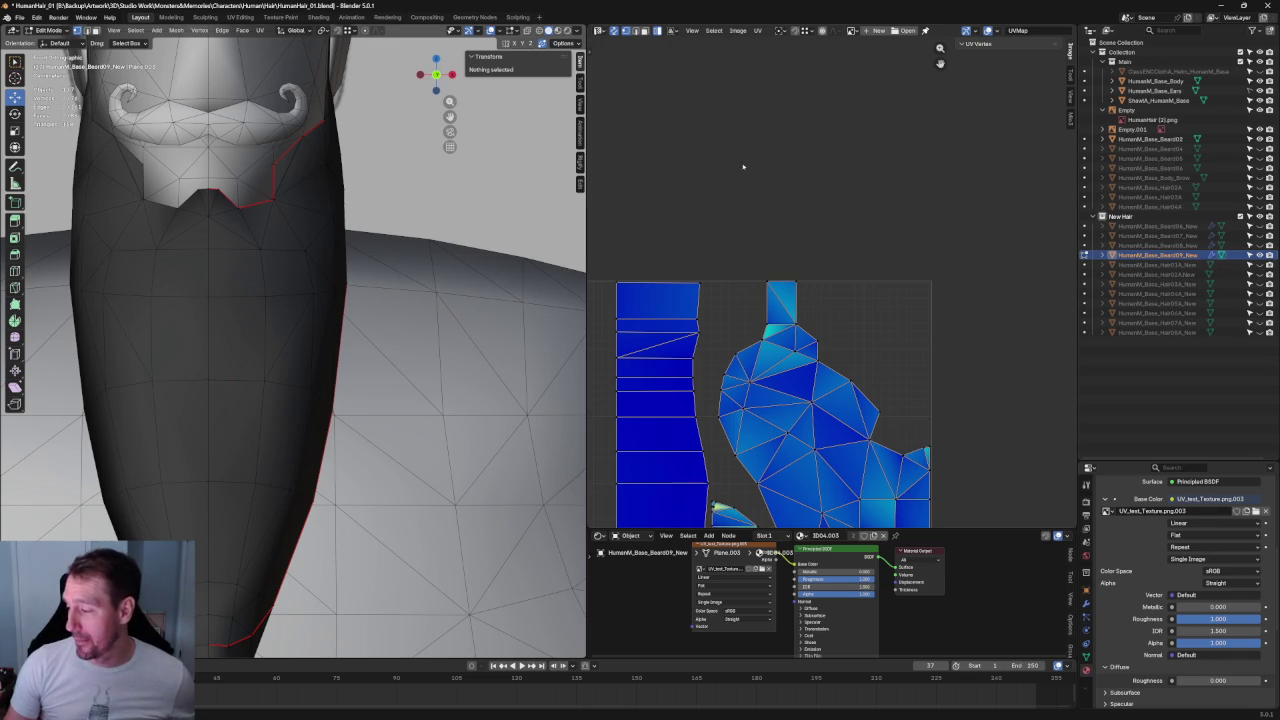
- Pack the long beard's UV islands with Ctrl+P, then hide it for the shorter beard
key(ctrl+p)
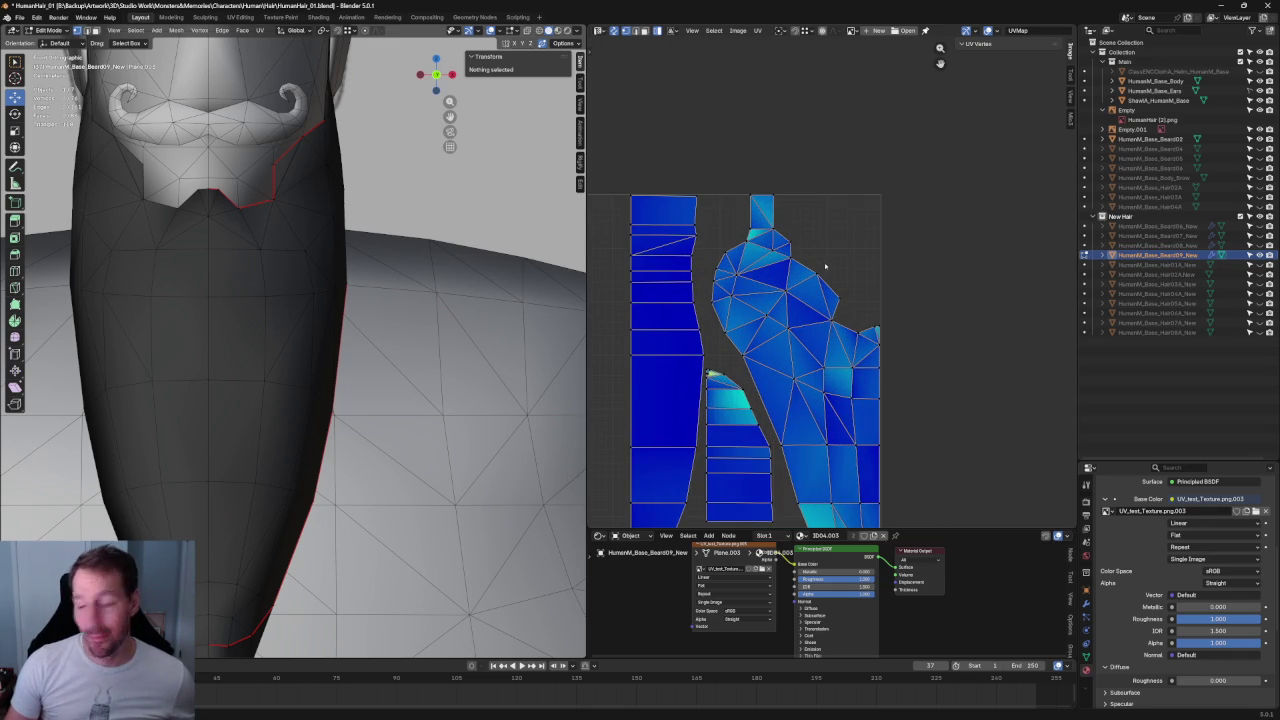
scroll(870, 322, up, 2)
scroll(877, 340, up, 2)
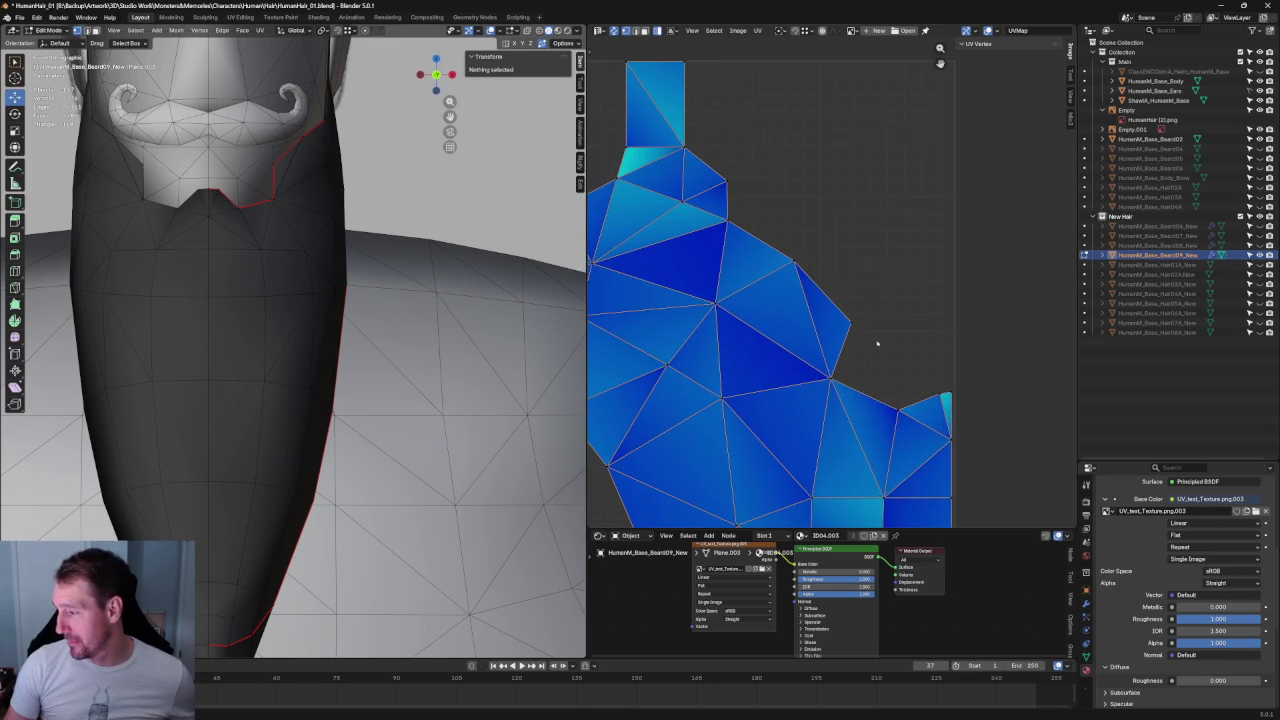
scroll(790, 240, down, 2)
scroll(770, 232, up, 3)
scroll(735, 236, down, 3)
scroll(770, 248, down, 2)
scroll(801, 258, up, 1)
scroll(801, 258, down, 1)
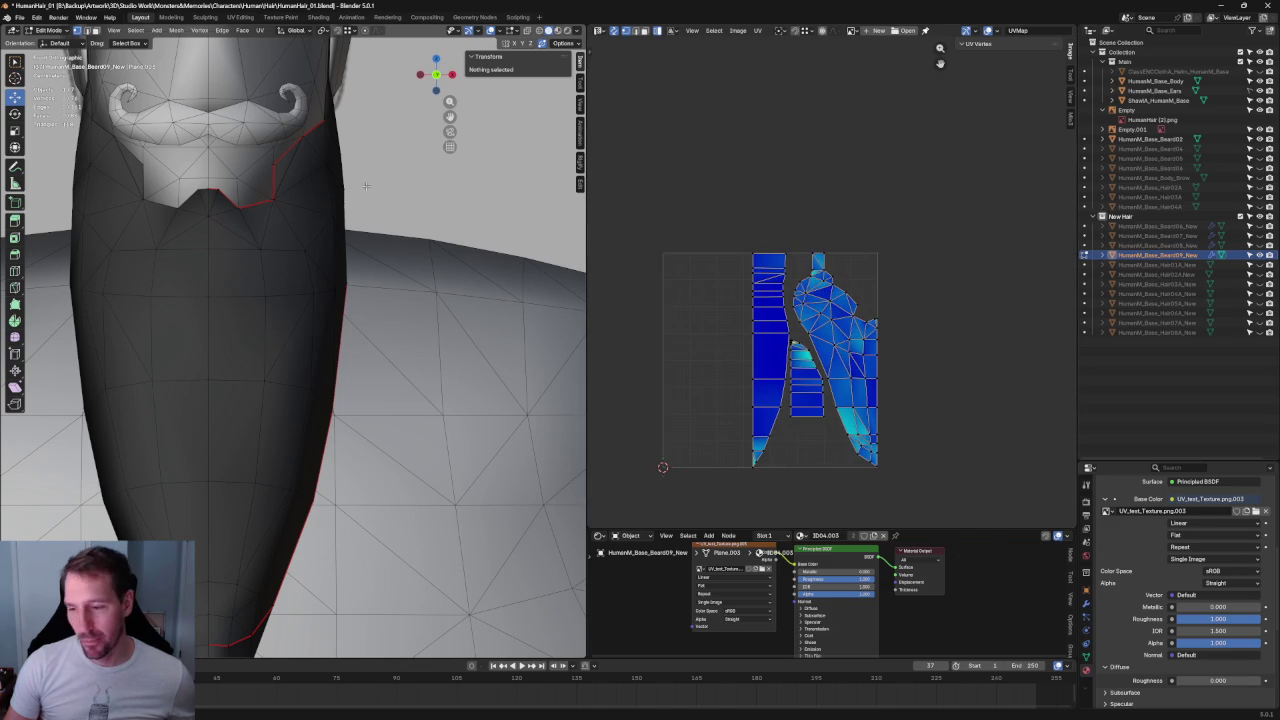
click(1260, 255)
click(1260, 245)
- Show the Beard07 mesh, select it in object mode and face the front view
click(1260, 235)
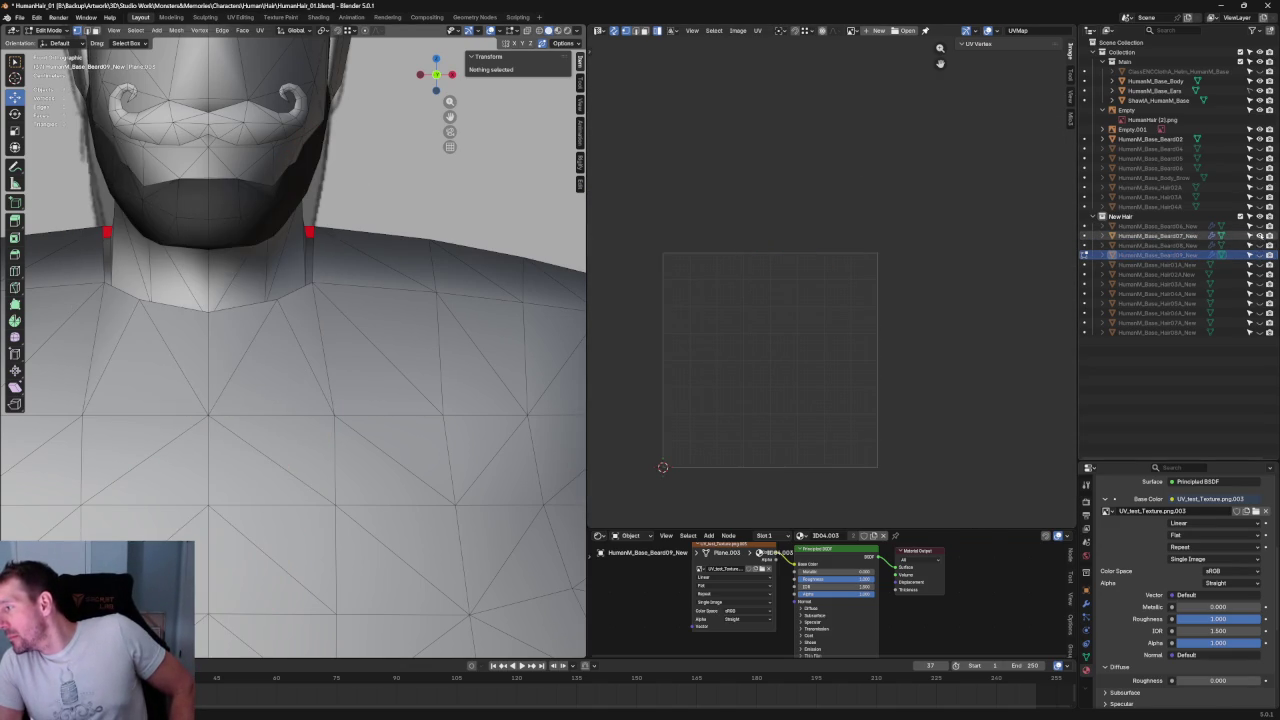
key(Tab)
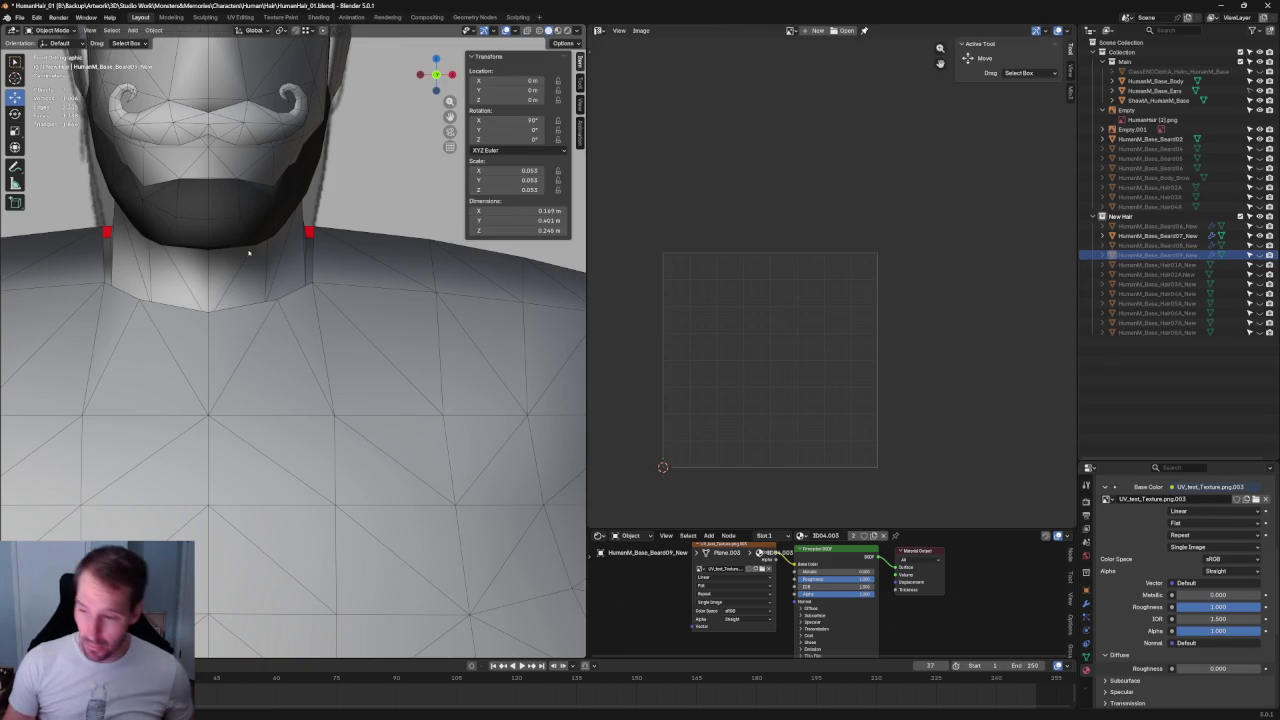
click(227, 206)
scroll(227, 206, down, 3)
middle_drag(227, 206, 352, 244)
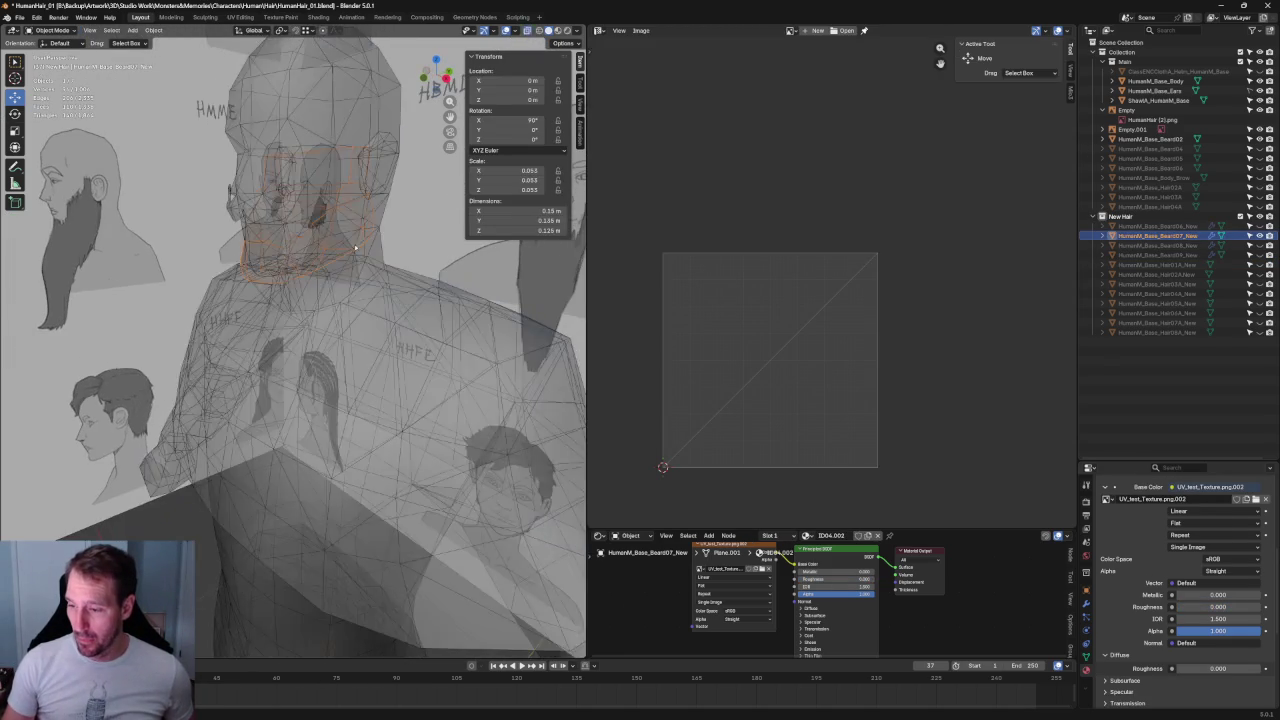
key(KP_1)
- Select all of Beard07's geometry in Edit Mode and Unwrap it into new UV islands
key(Tab)
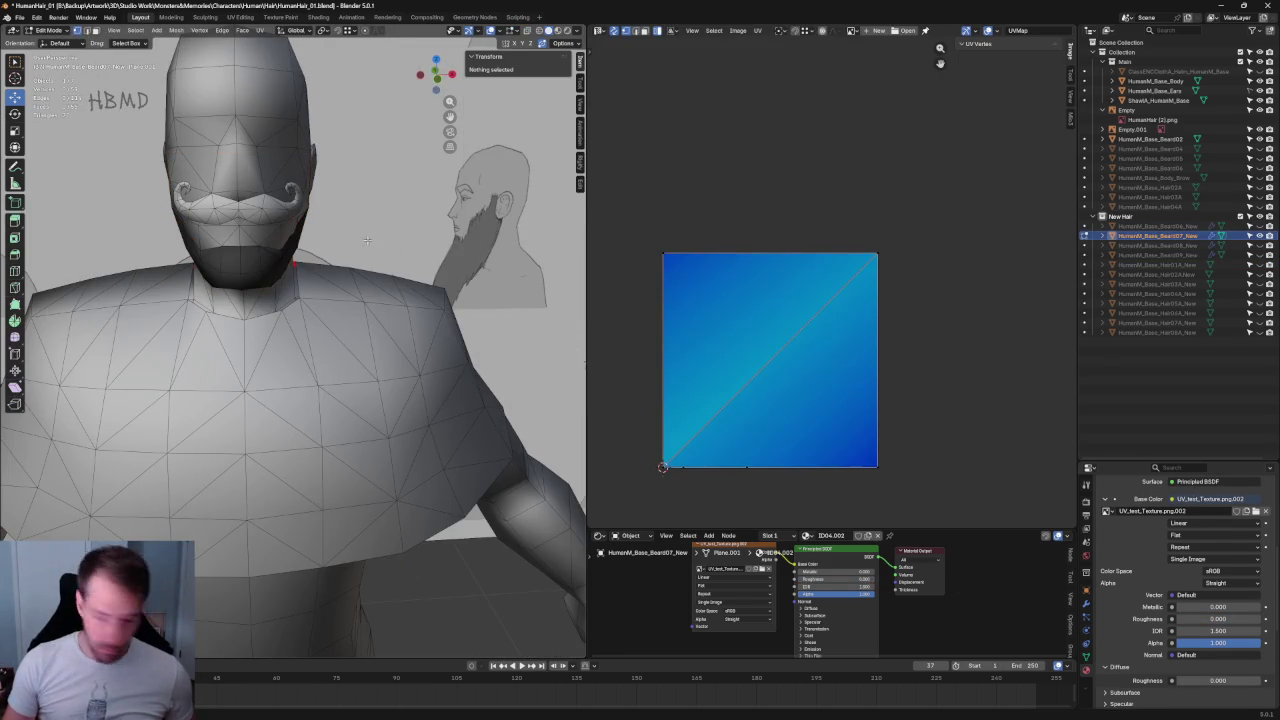
key(a)
scroll(968, 208, down, 2)
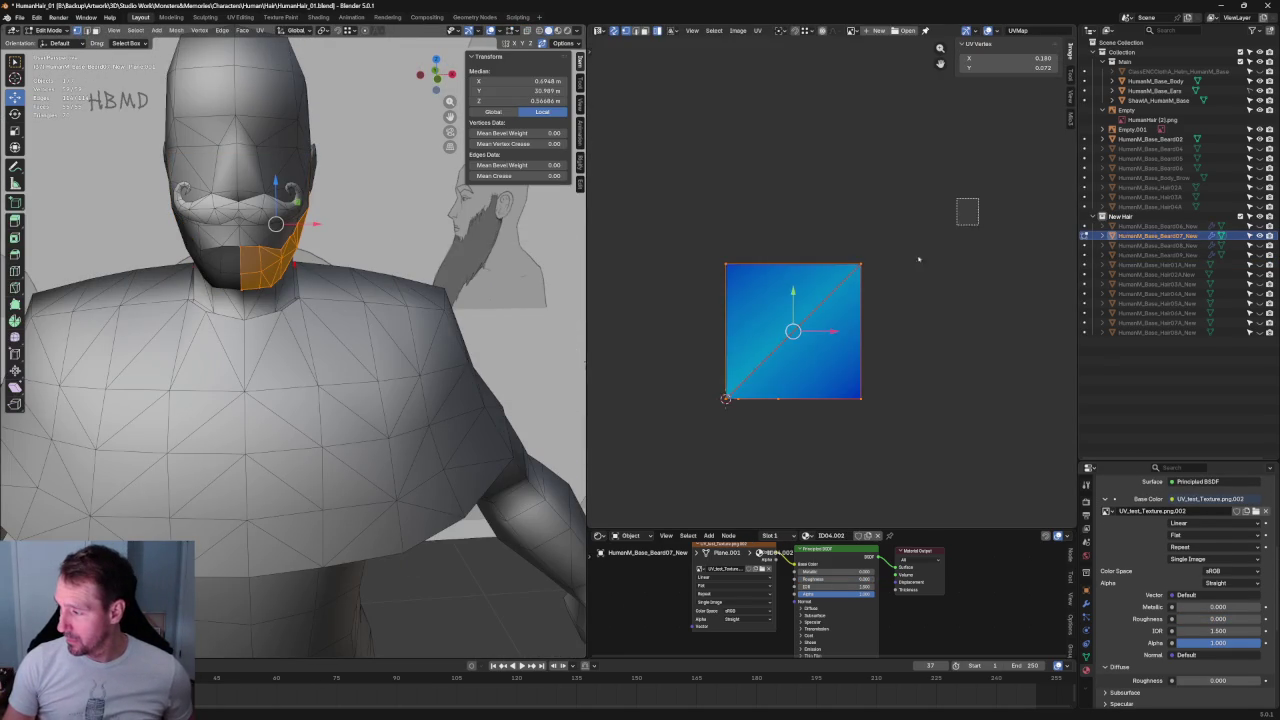
key(u)
click(741, 293)
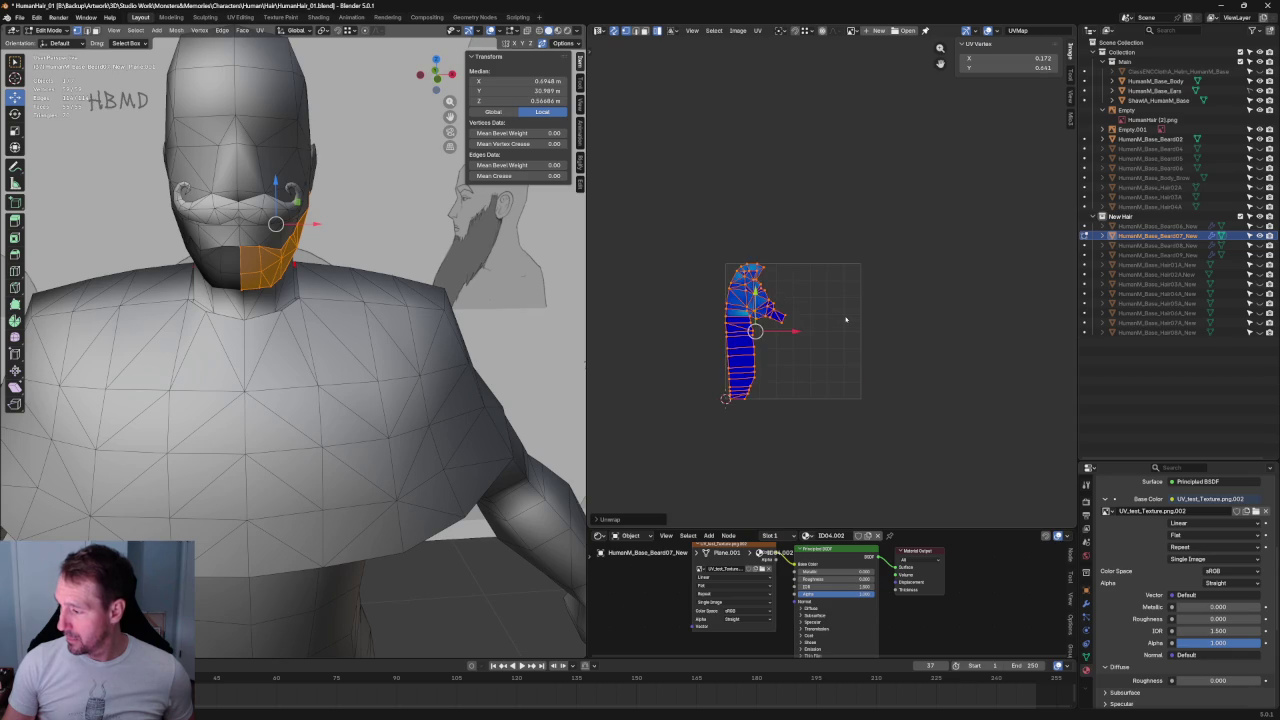
key(alt+a)
scroll(739, 312, up, 4)
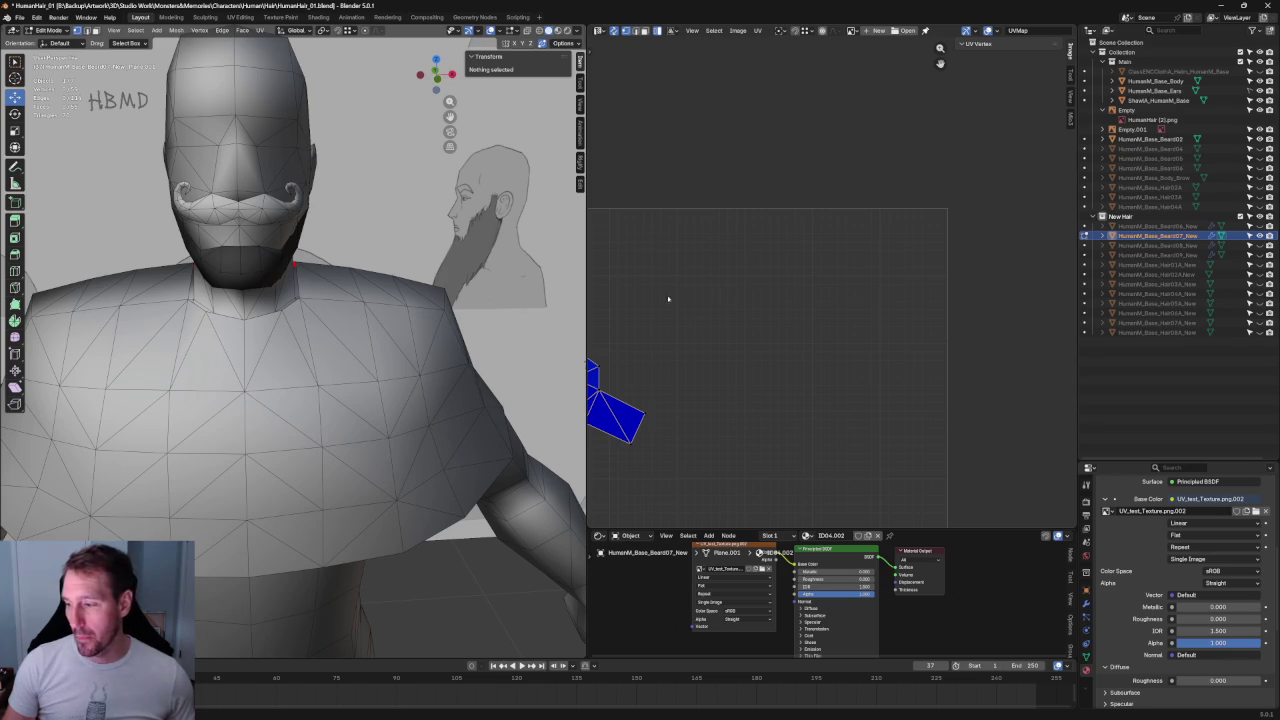
middle_drag(400, 240, 424, 209)
- Back in Object Mode, hide the body mesh with H
key(Tab)
click(345, 140)
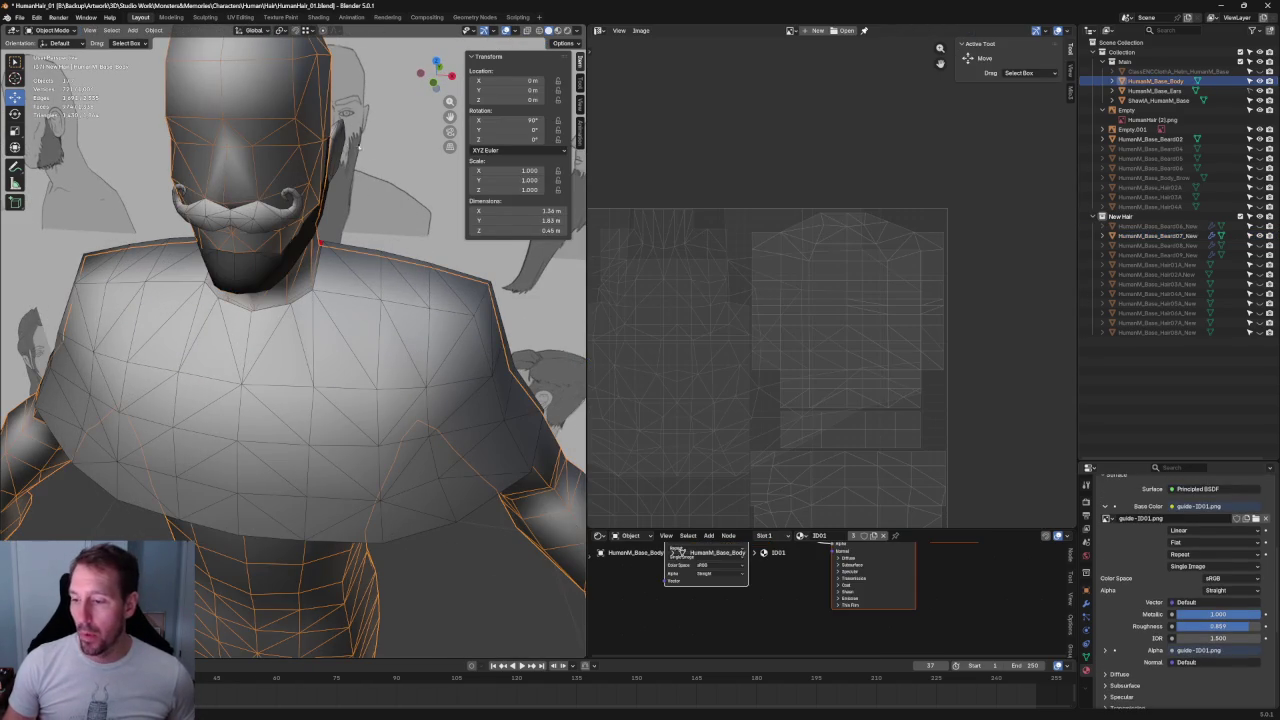
key(h)
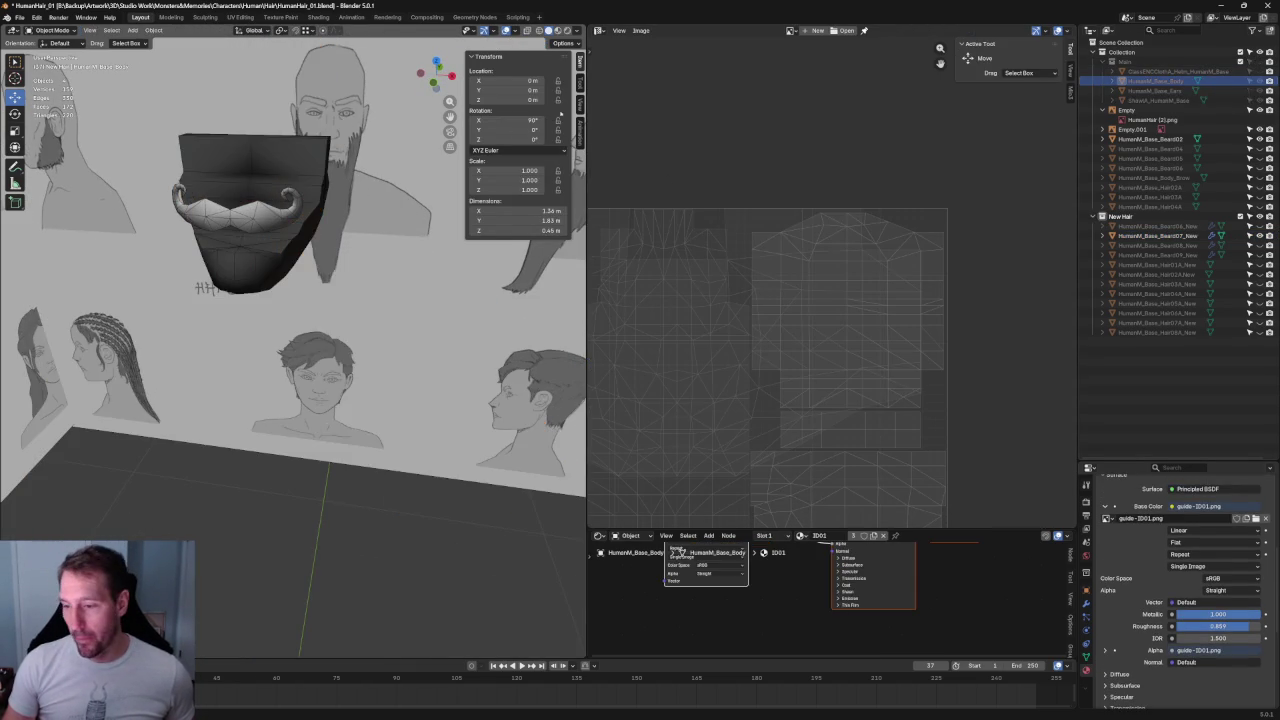
mouse_move(300, 240)
middle_down()
mouse_move(296, 210)
mouse_move(299, 314)
mouse_move(274, 317)
mouse_move(342, 348)
middle_up()
click(296, 210)
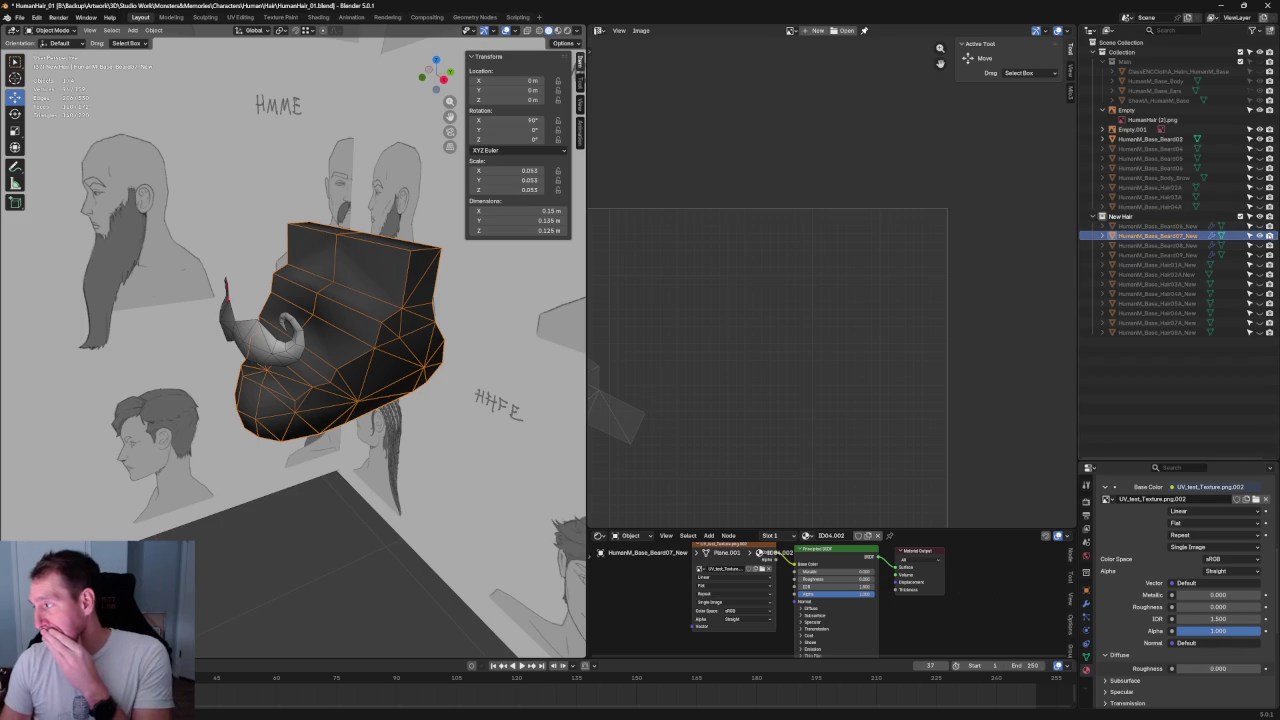
- Hide Beard07 and show Hair02A in the outliner, then view the hair from the front
click(1259, 235)
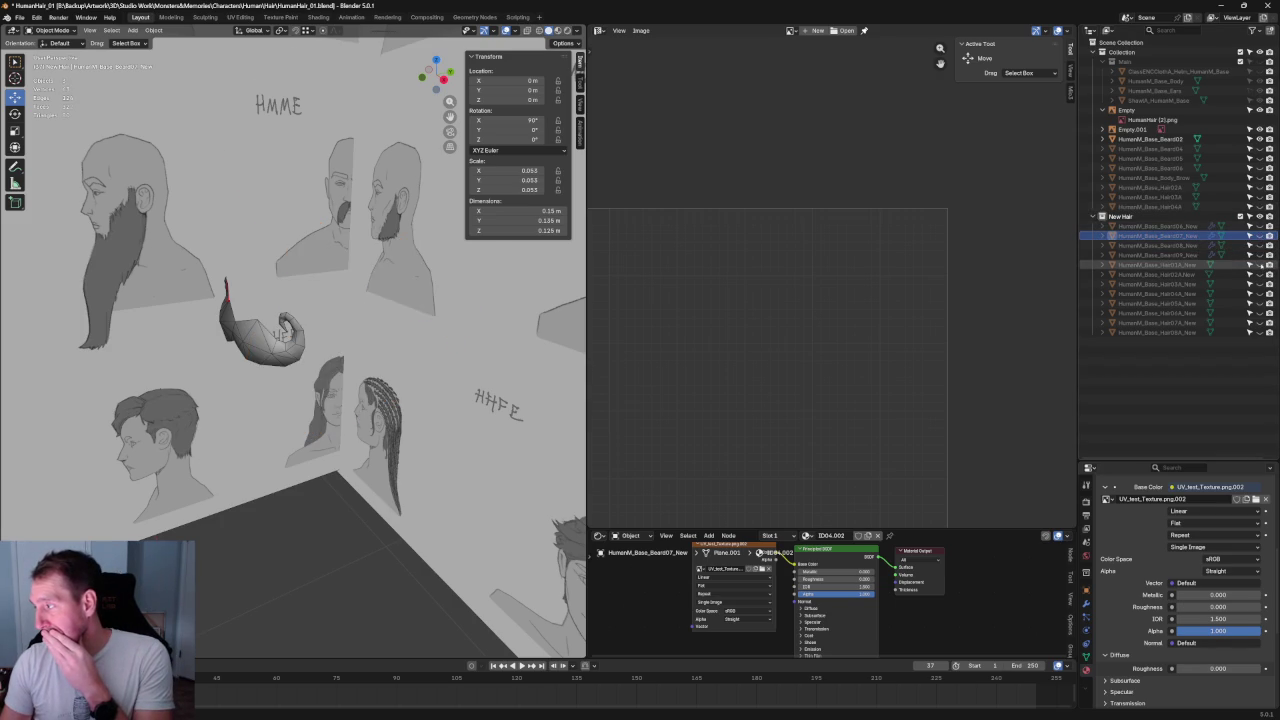
click(1259, 264)
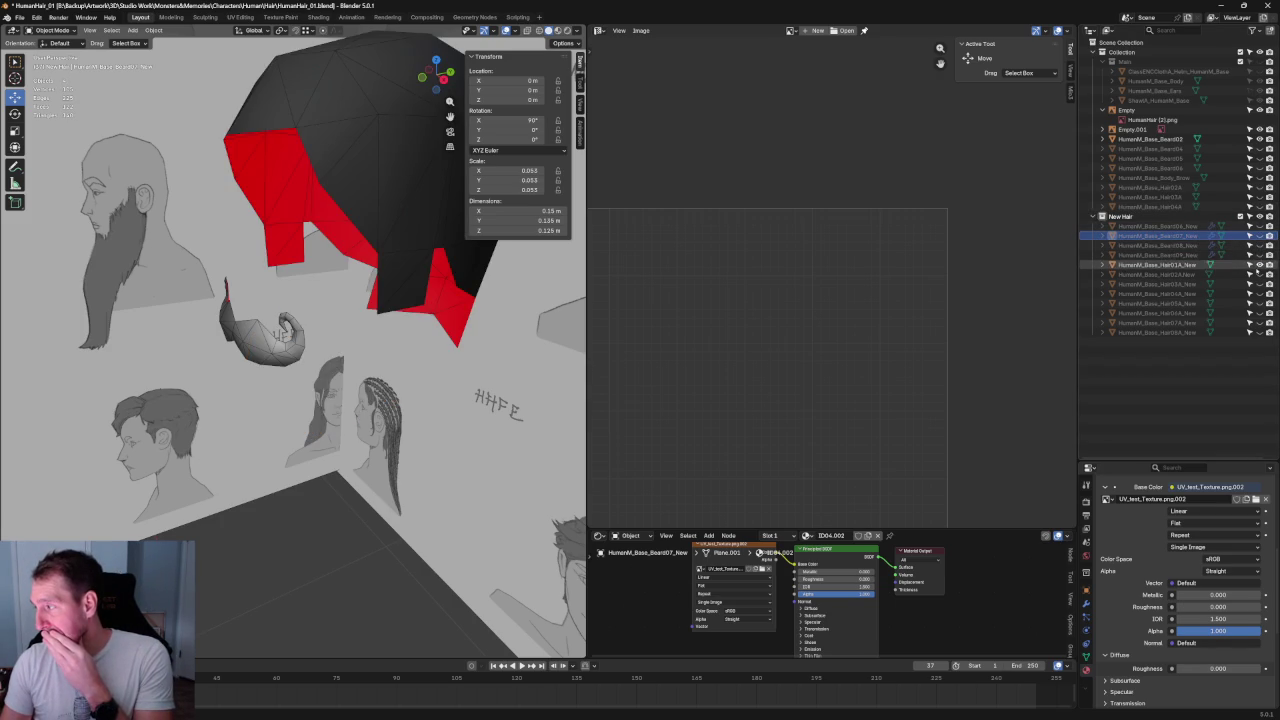
click(1259, 264)
click(1259, 273)
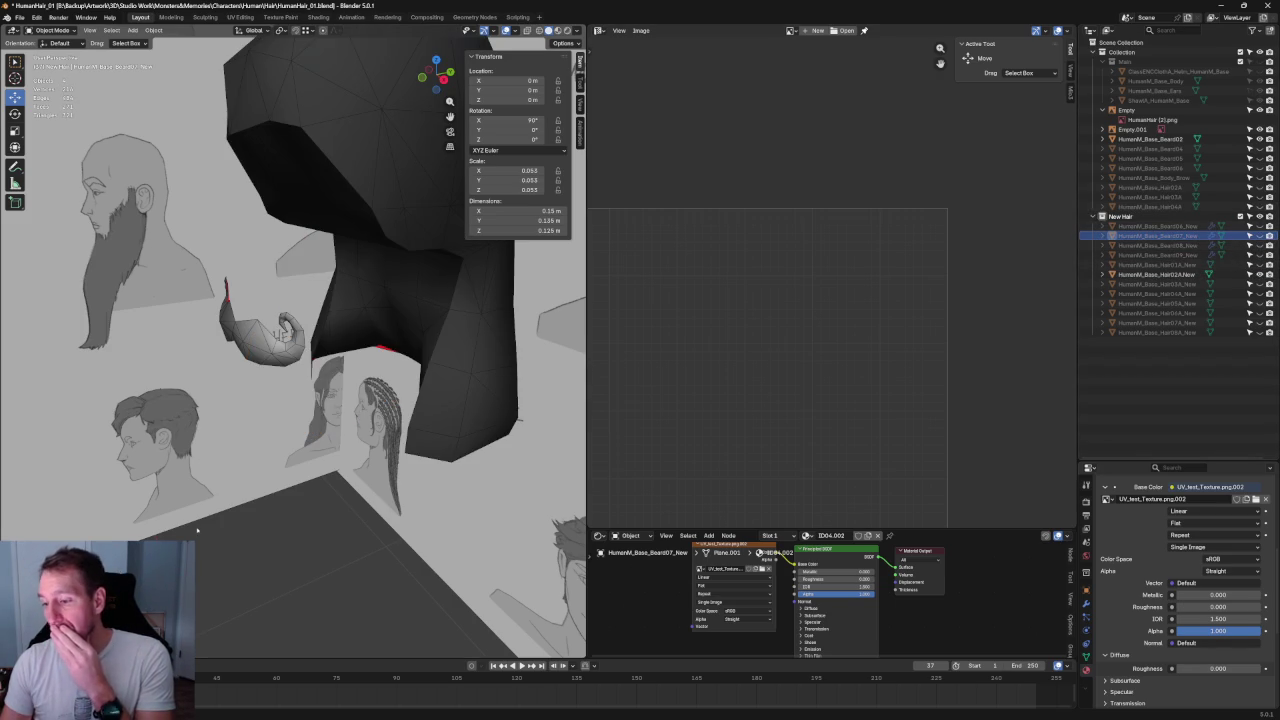
mouse_move(254, 540)
middle_down()
mouse_move(323, 370)
mouse_move(411, 406)
mouse_move(374, 371)
mouse_move(375, 397)
mouse_move(391, 314)
middle_up()
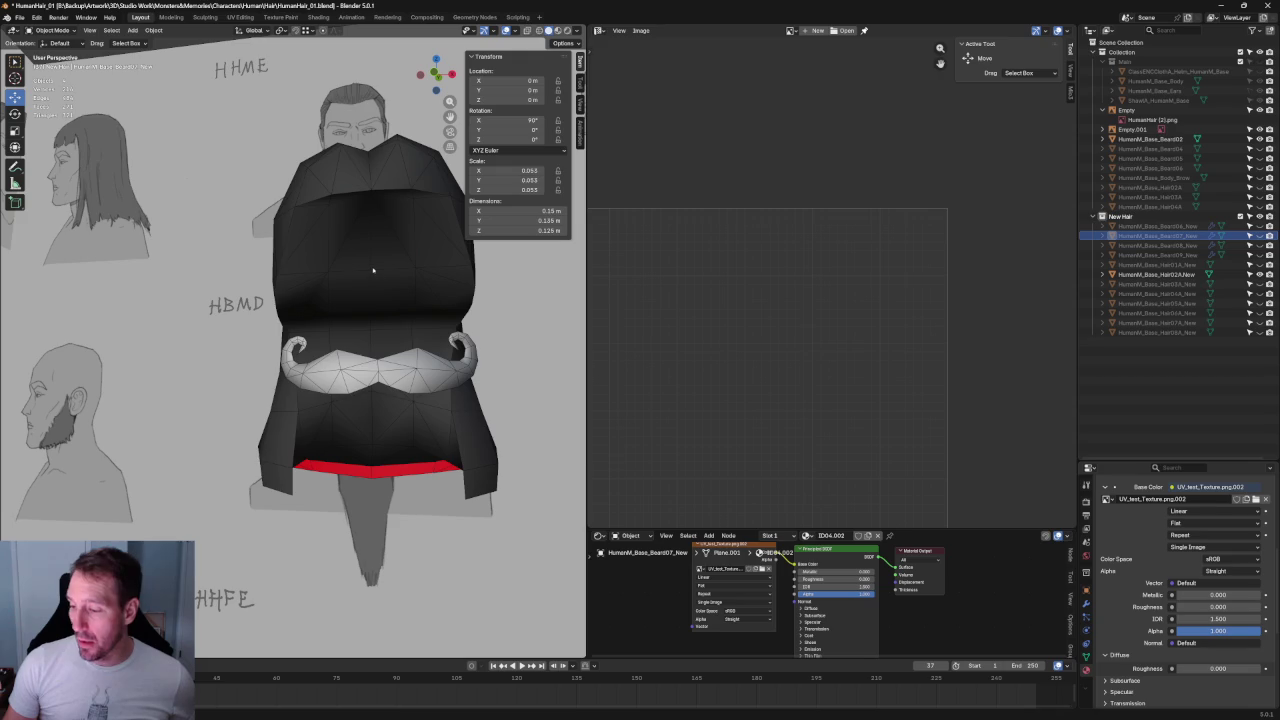
- Put the Hair02A mesh into Edit Mode with everything selected, then test and cancel a Z move
click(375, 280)
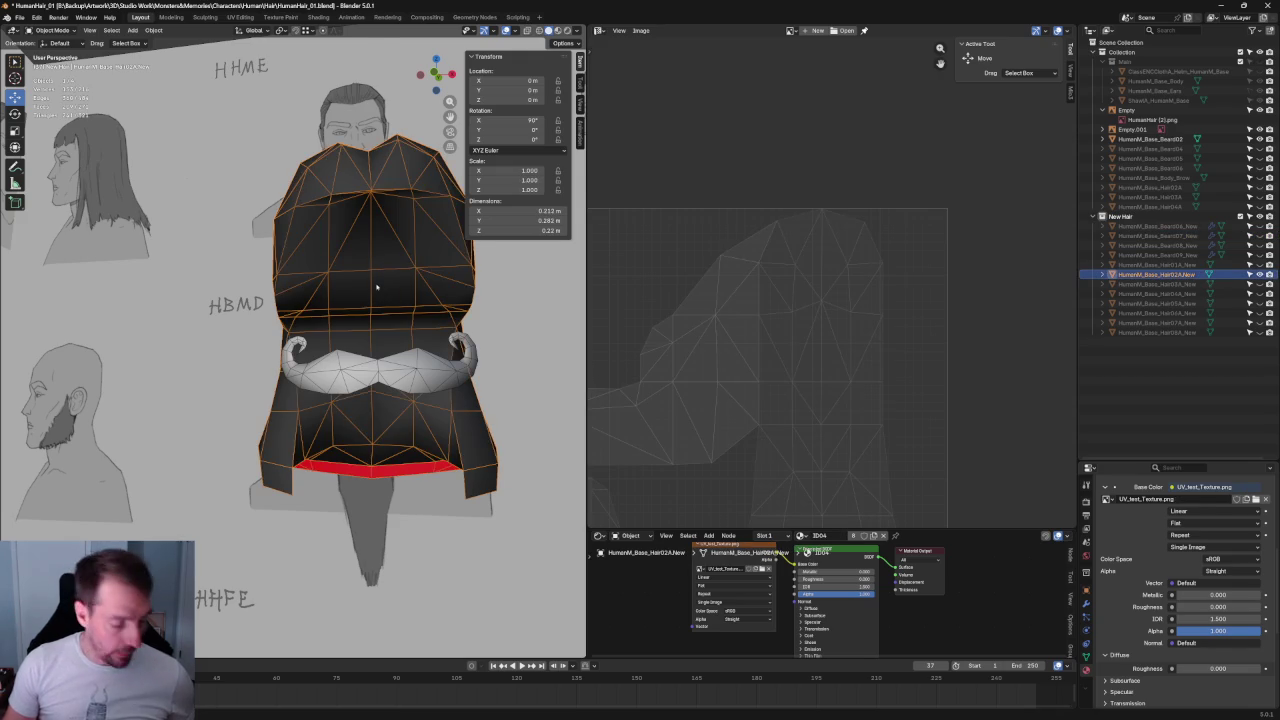
key(Tab)
key(l)
scroll(370, 288, down, 2)
middle_drag(370, 288, 330, 350)
key(g)
key(z)
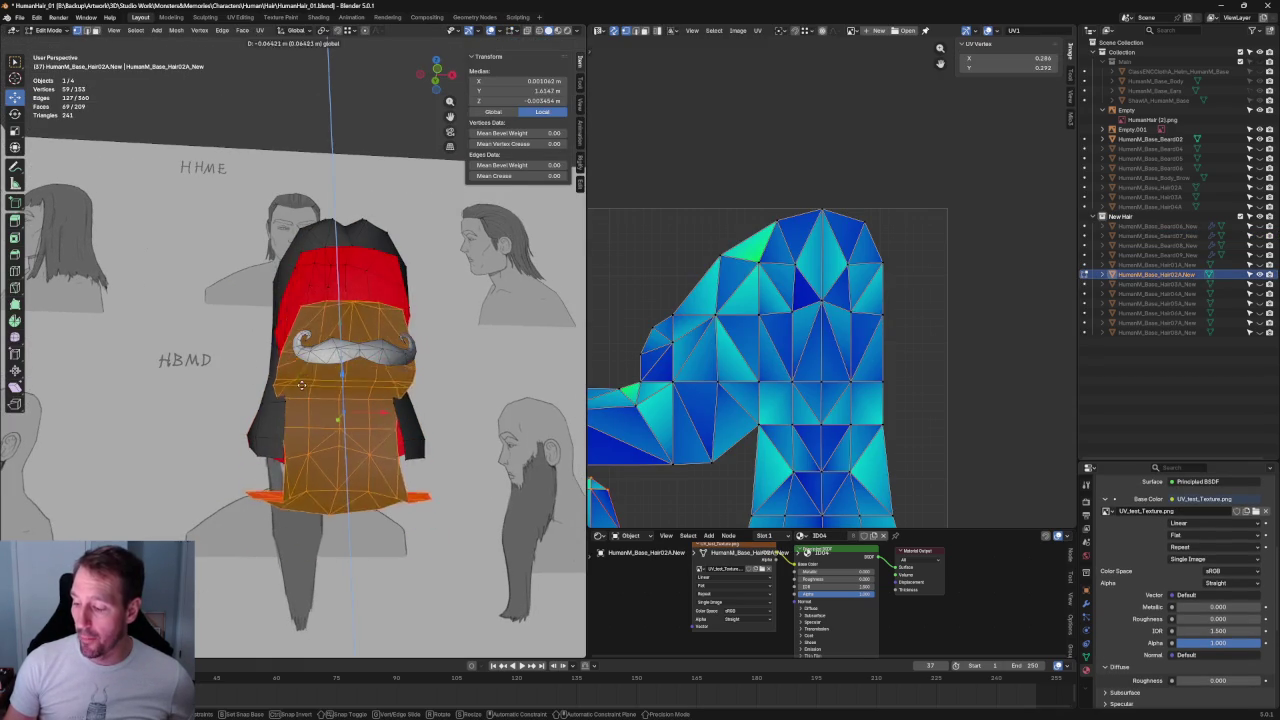
key(Escape)
- Paint-select a cluster of hair vertices and test a Y-axis move, cancelling it
mouse_move(301, 384)
middle_down()
mouse_move(361, 388)
mouse_move(352, 307)
middle_up()
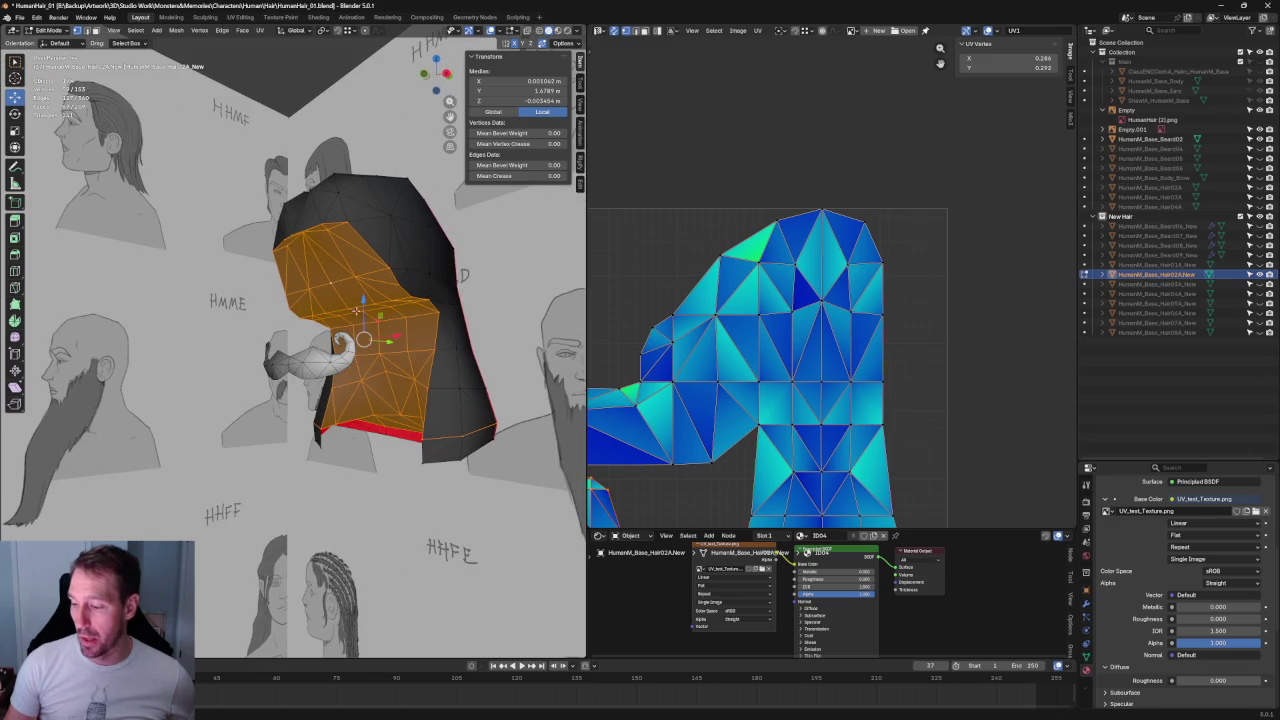
mouse_move(363, 312)
middle_down()
mouse_move(350, 246)
mouse_move(365, 398)
mouse_move(291, 428)
mouse_move(345, 290)
middle_up()
click(375, 264)
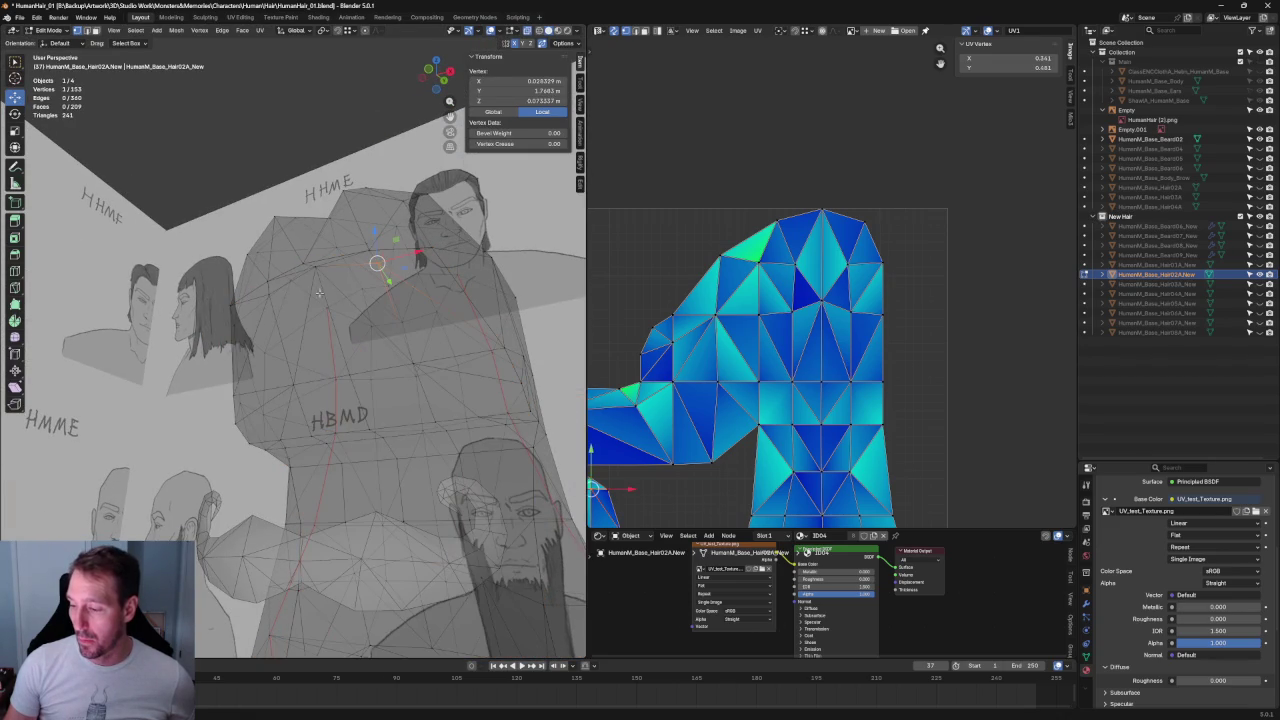
key(c)
drag(343, 286, 300, 286)
scroll(329, 271, up, 5)
key(Escape)
middle_drag(347, 259, 300, 340)
key(g)
key(y)
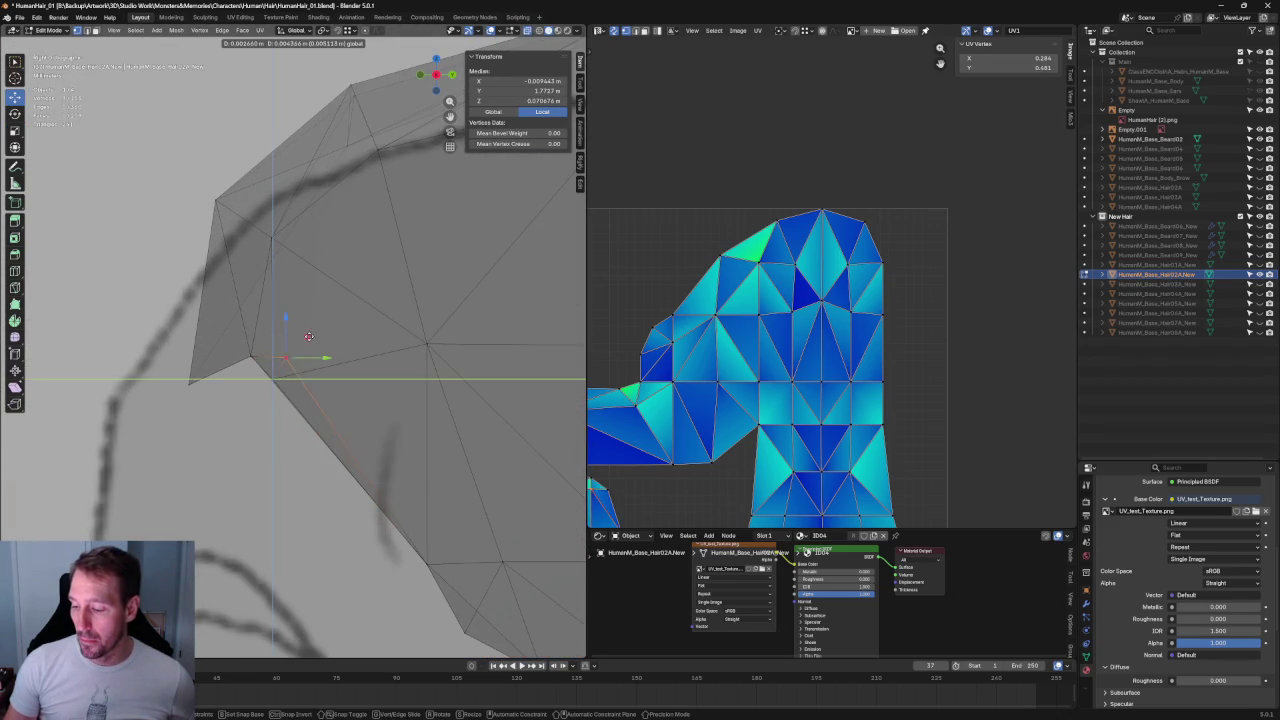
key(Escape)
- Check the hair from side and front views, then clear the vertex selection
key(KP_3)
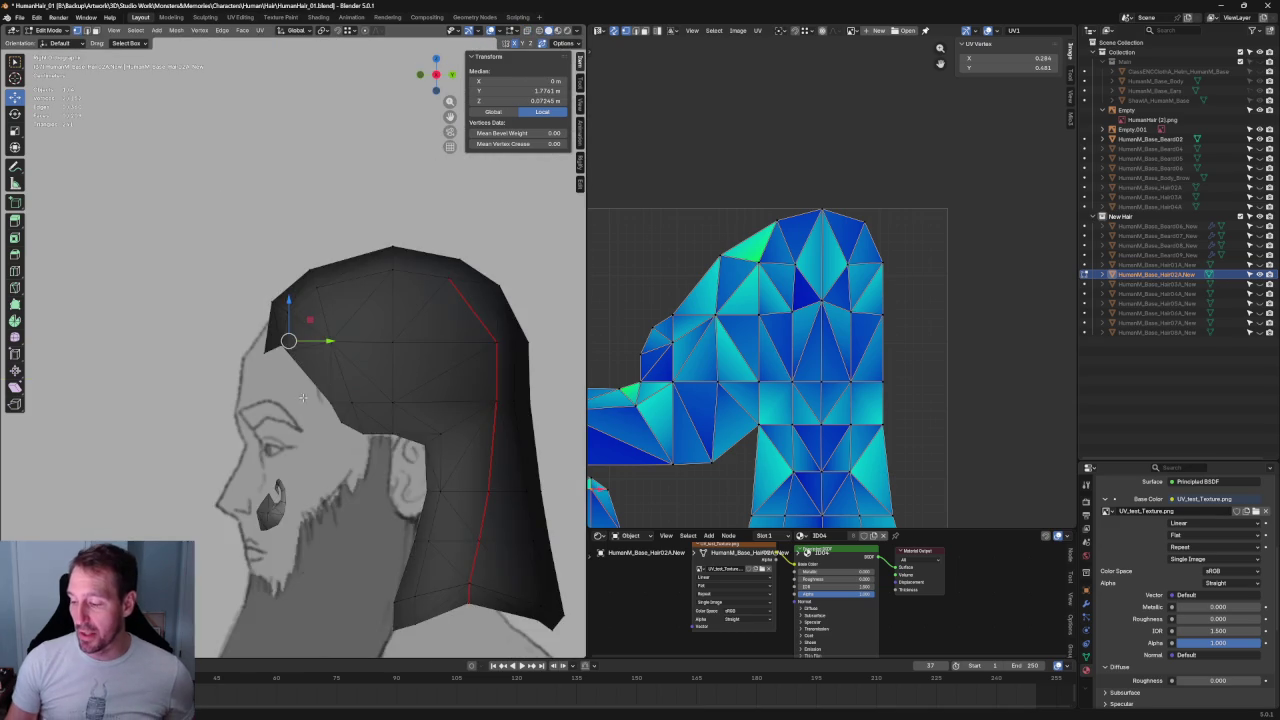
key(KP_1)
scroll(408, 387, up, 3)
mouse_move(408, 387)
middle_down()
mouse_move(352, 240)
mouse_move(457, 236)
mouse_move(220, 291)
mouse_move(217, 277)
middle_up()
click(216, 276)
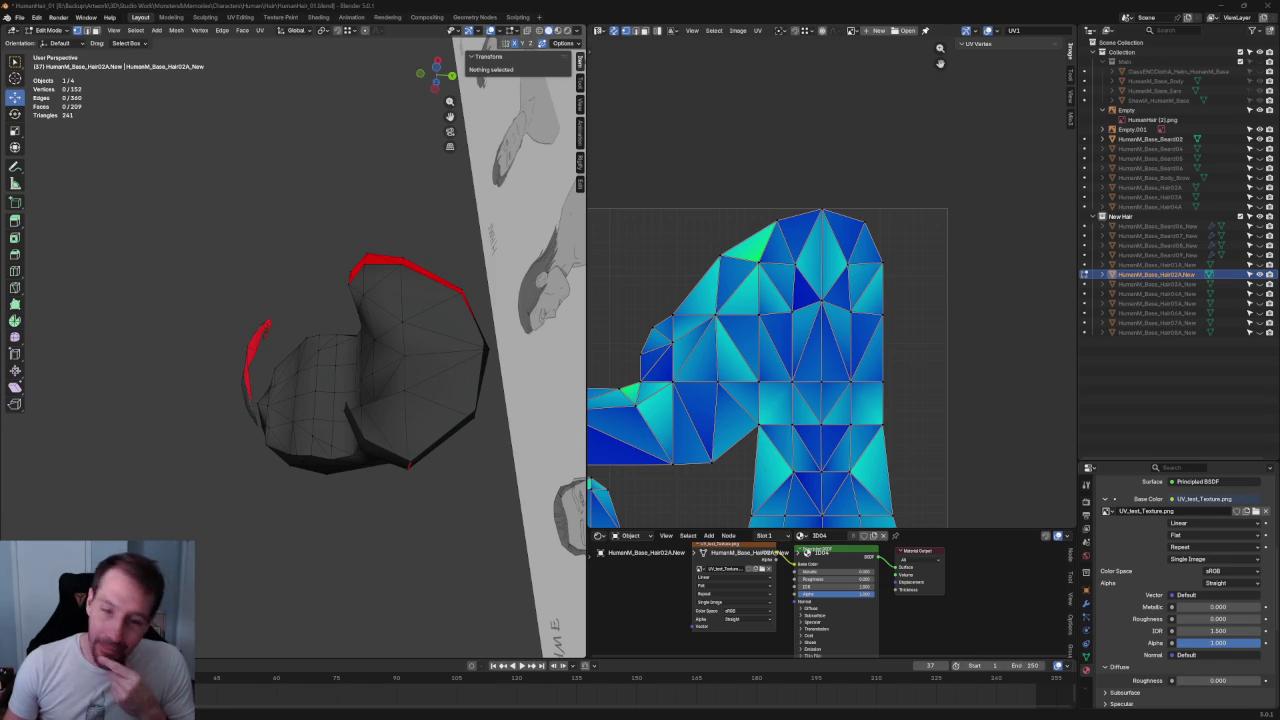
click(411, 548)
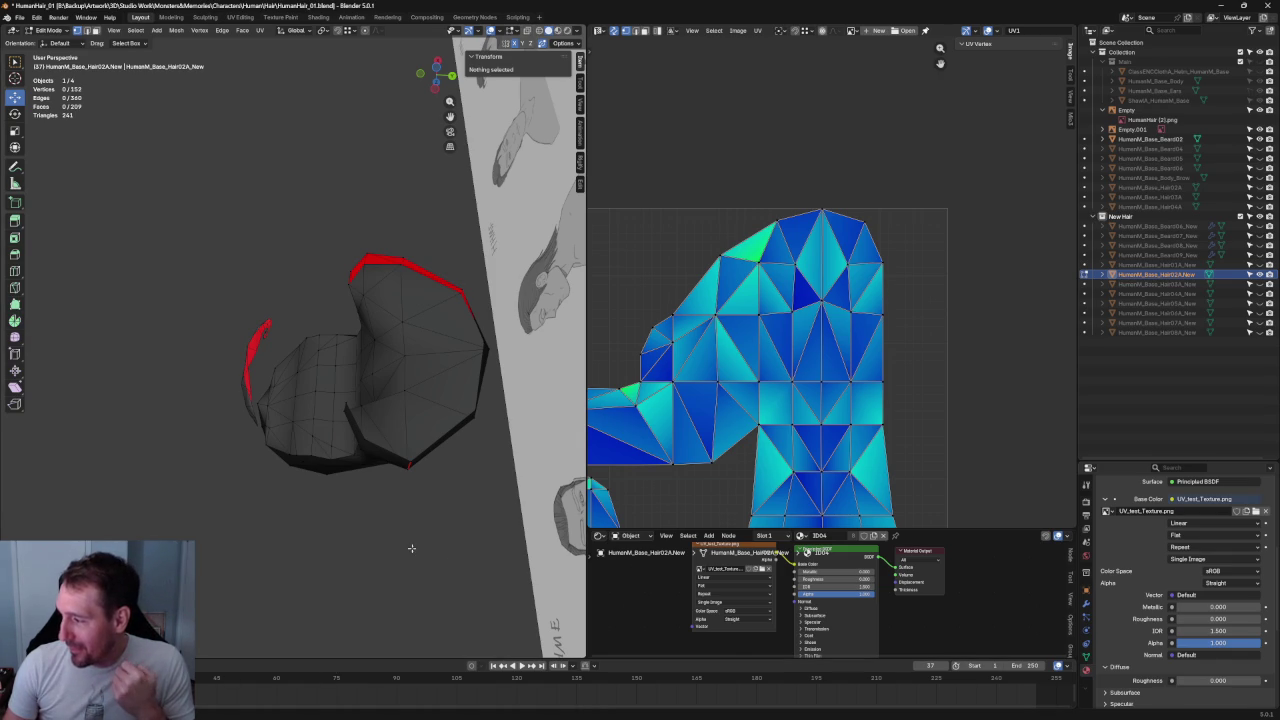
- Level an upper row of UV vertices with Align Y, then deselect them
scroll(909, 286, down, 2)
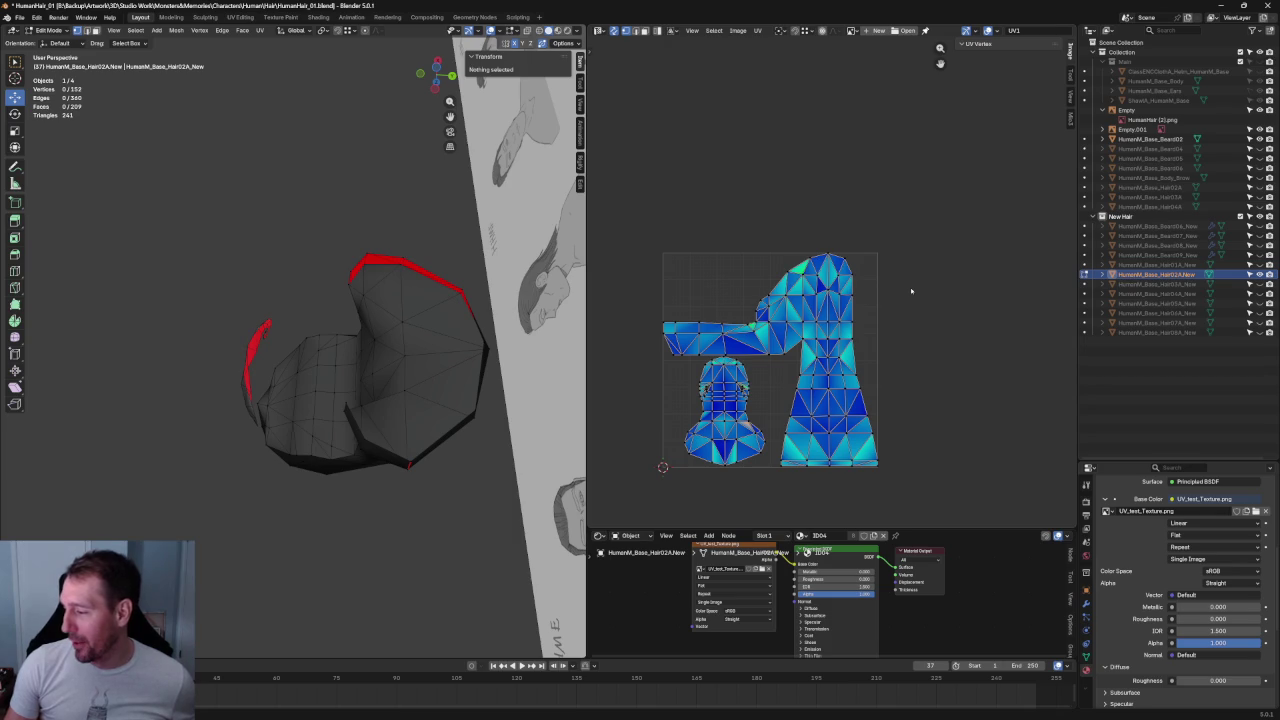
scroll(880, 289, up, 2)
scroll(880, 289, up, 3)
drag(935, 303, 855, 358)
scroll(886, 329, up, 1)
drag(880, 282, 684, 336)
mouse_move(300, 400)
middle_down()
mouse_move(286, 490)
mouse_move(370, 494)
middle_up()
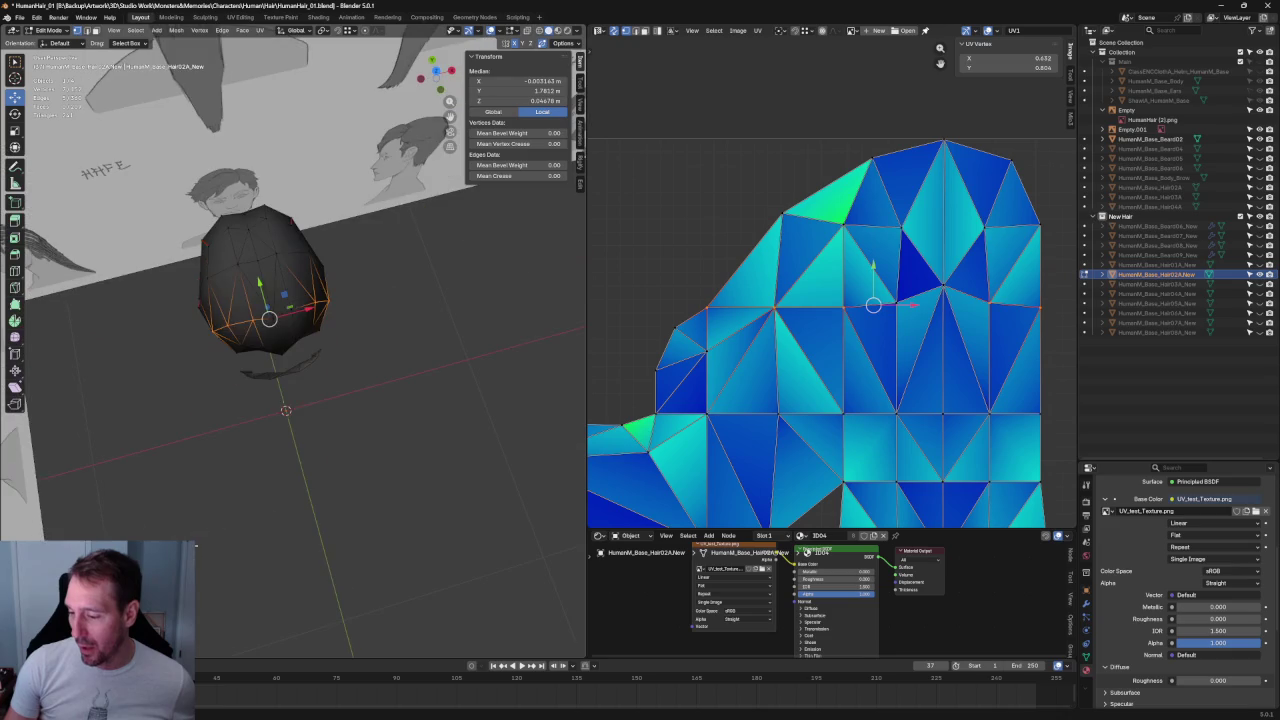
drag(1055, 205, 762, 245)
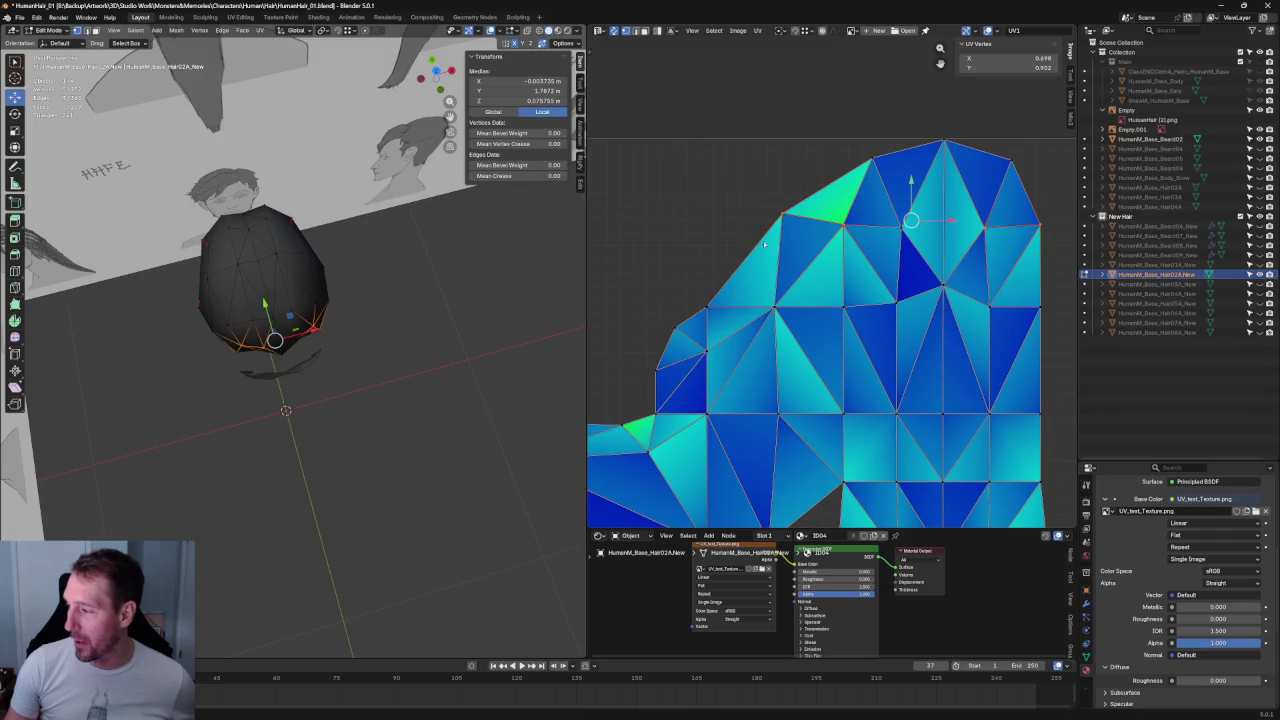
key(shift+w)
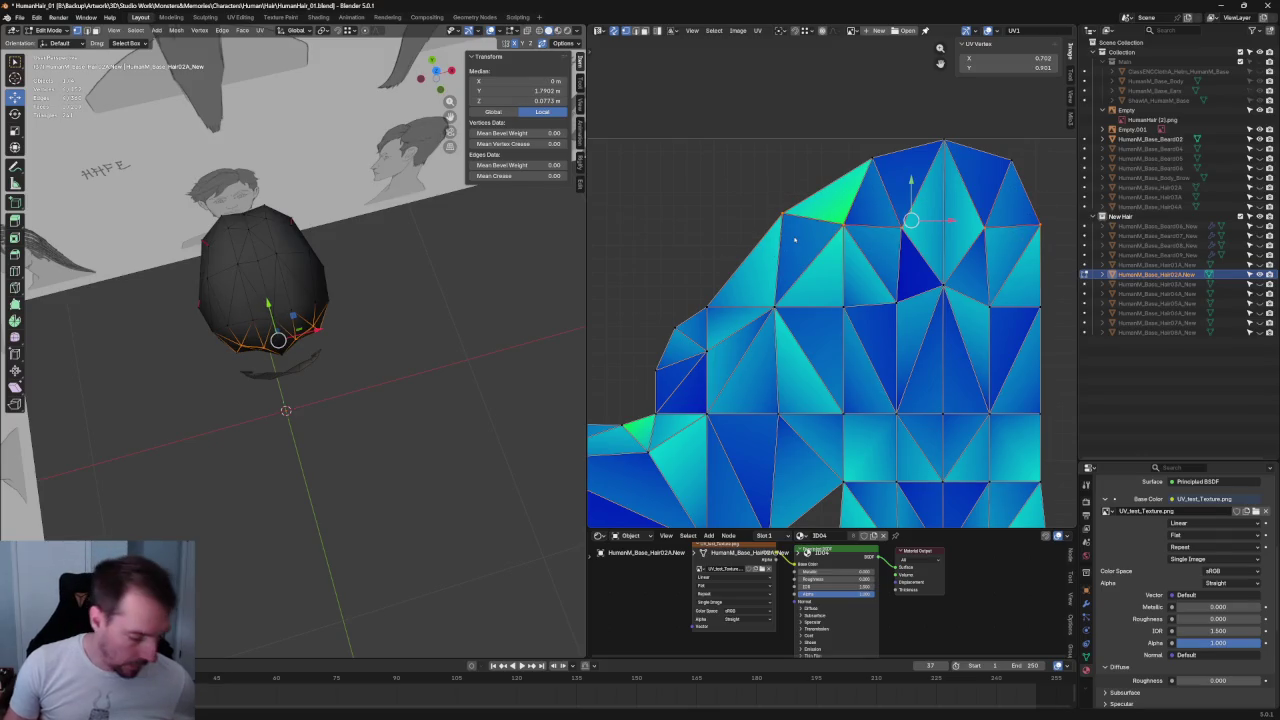
click(806, 237)
middle_drag(899, 184, 847, 192)
click(715, 146)
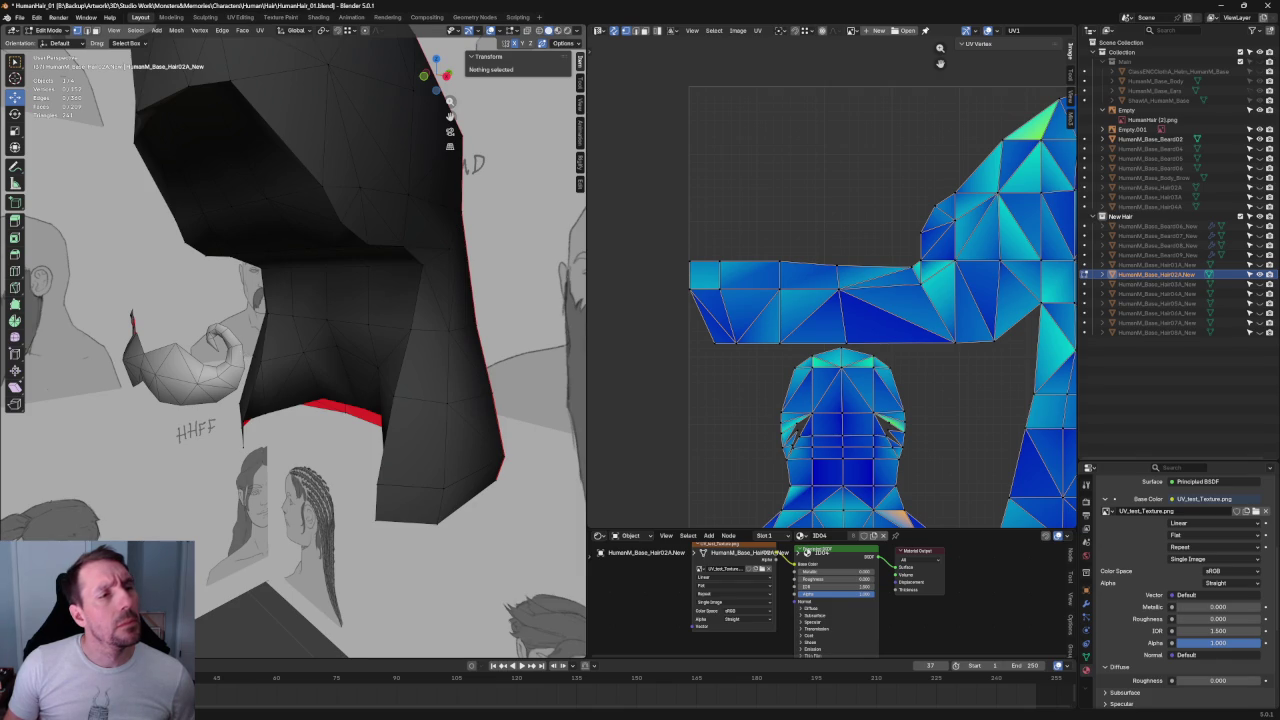
- Save the Blender file with Ctrl+S
key(ctrl+s)
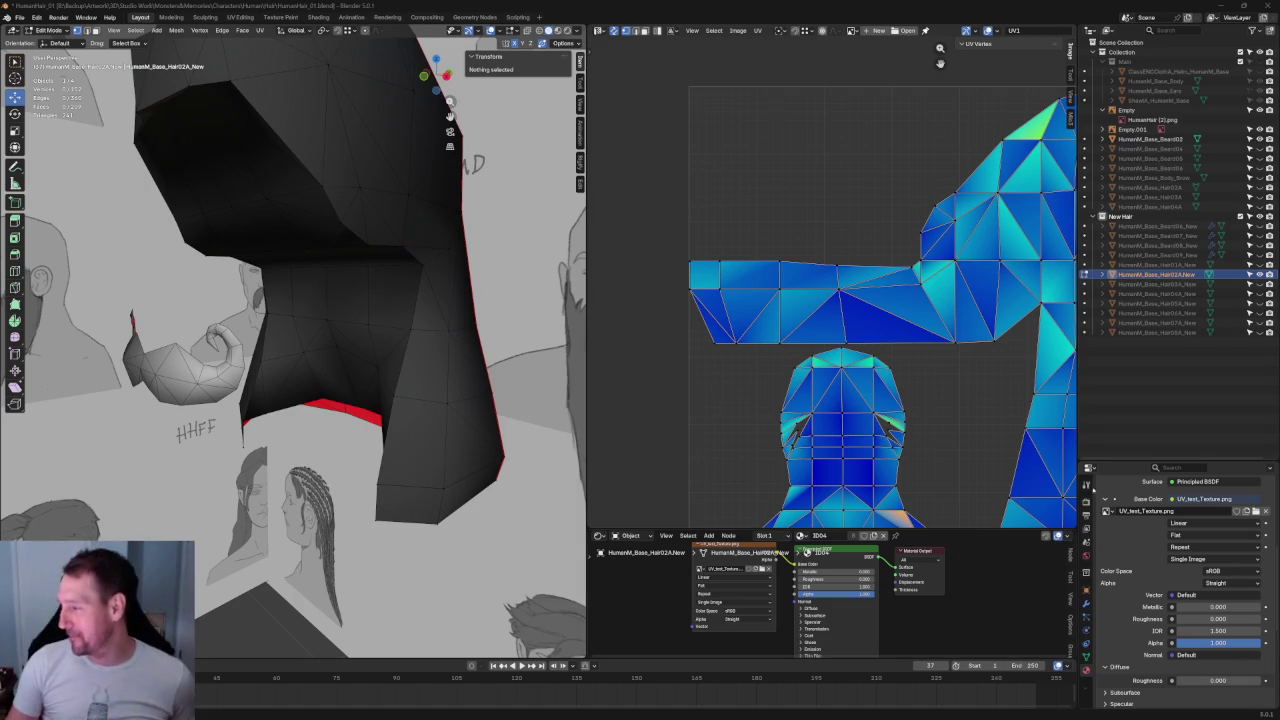
- Drag the UV vertex beside the right slit down to close it
scroll(897, 360, up, 2)
scroll(897, 360, up, 3)
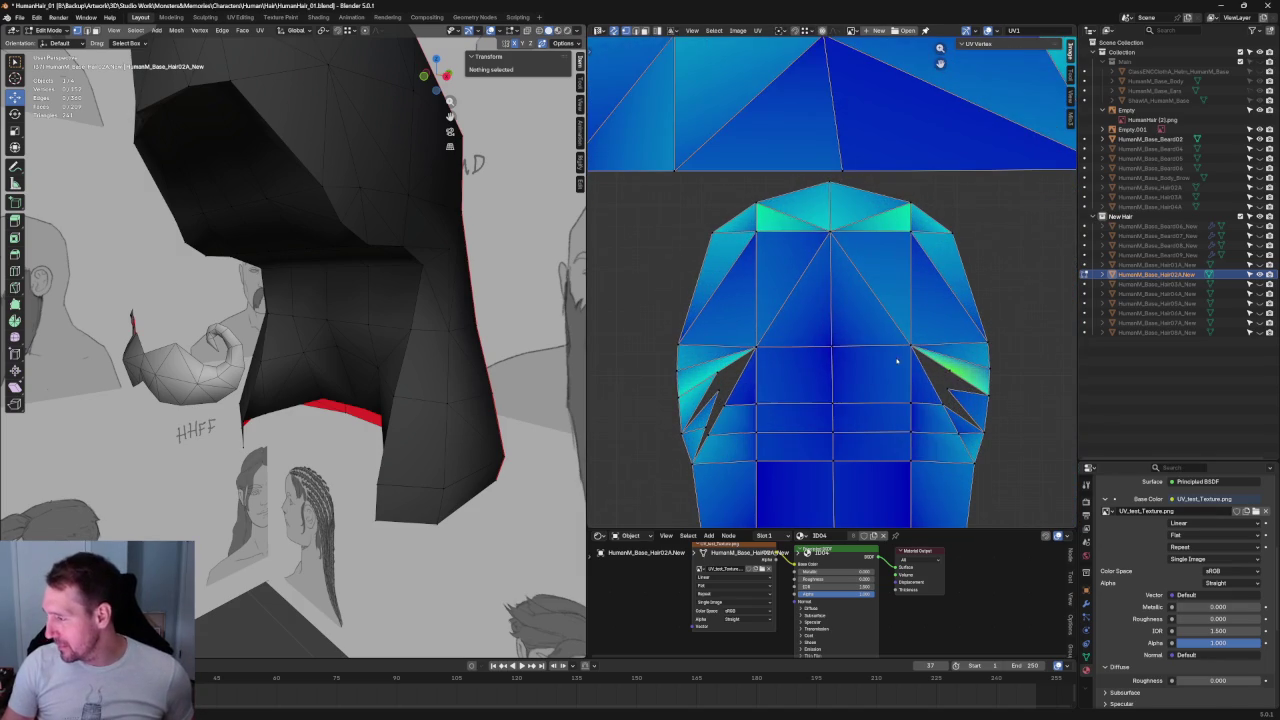
drag(946, 383, 941, 403)
key(ctrl+z)
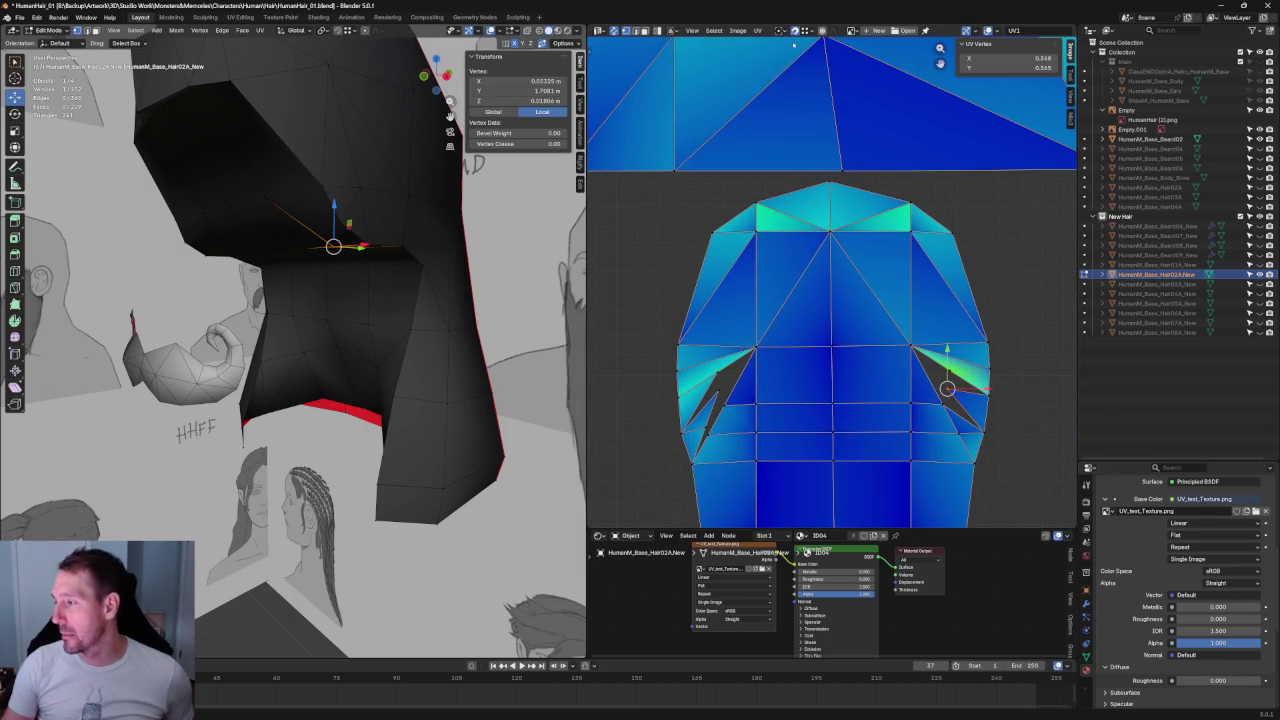
key(alt+a)
drag(946, 380, 942, 403)
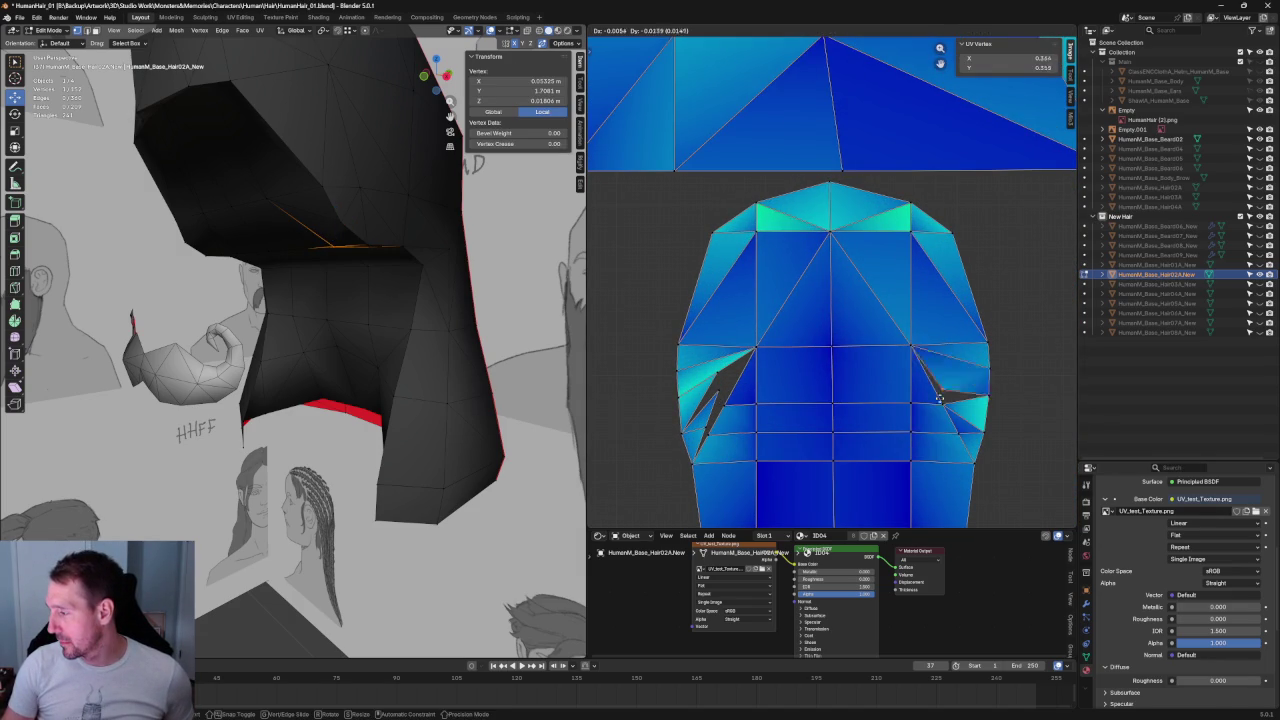
- Drag the left slit's UV vertex down to close it, then reframe the islands
click(956, 437)
click(737, 377)
mouse_move(737, 377)
mouse_down()
mouse_move(705, 427)
mouse_move(723, 405)
mouse_up()
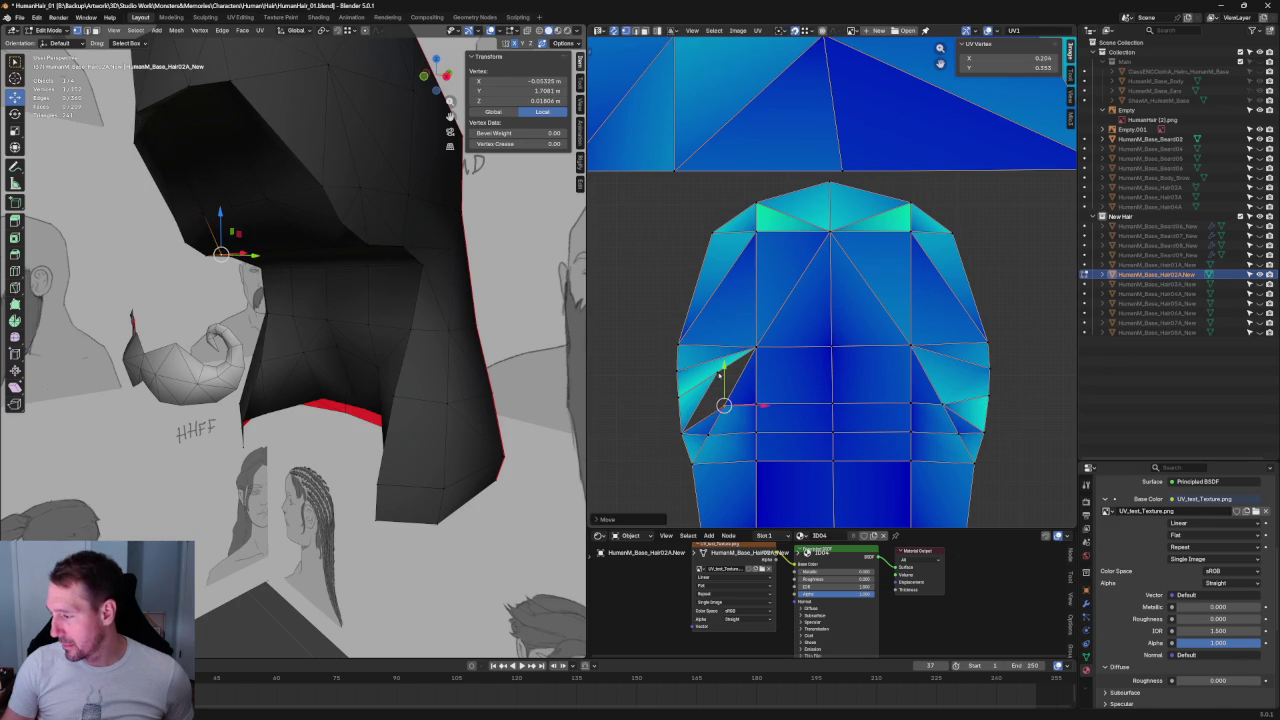
key(alt+a)
scroll(826, 362, down, 4)
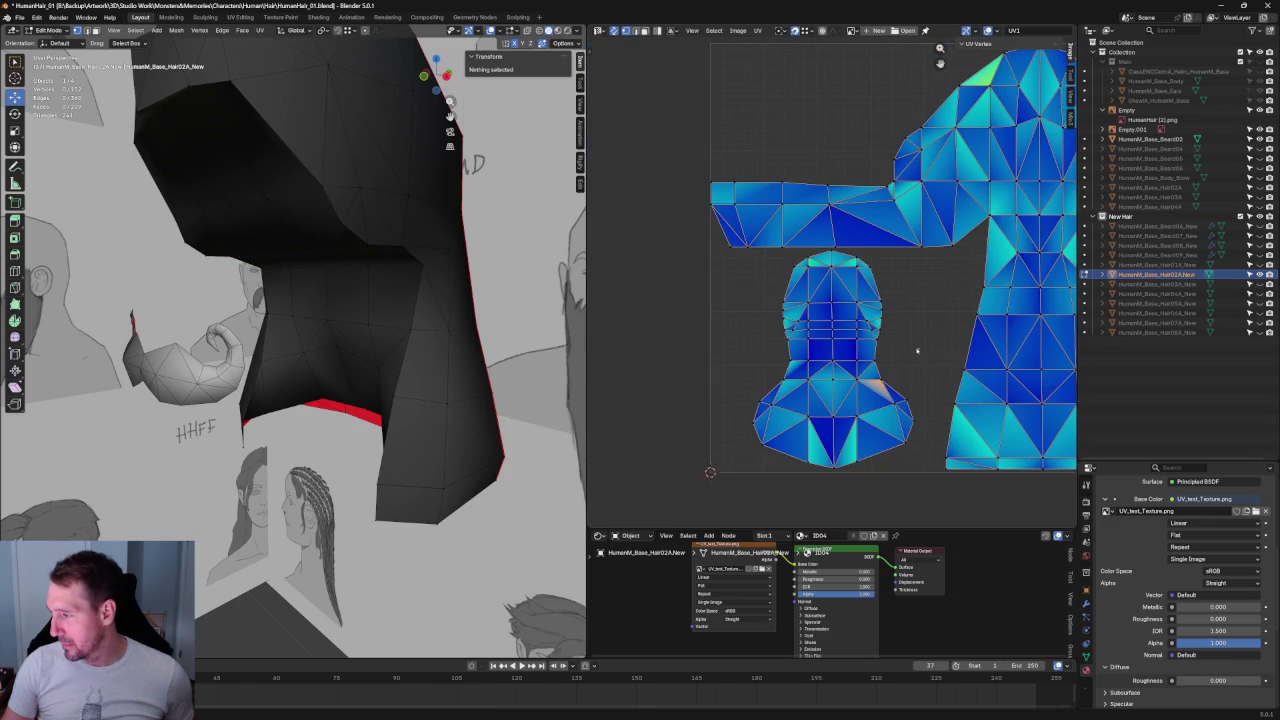
scroll(917, 350, up, 2)
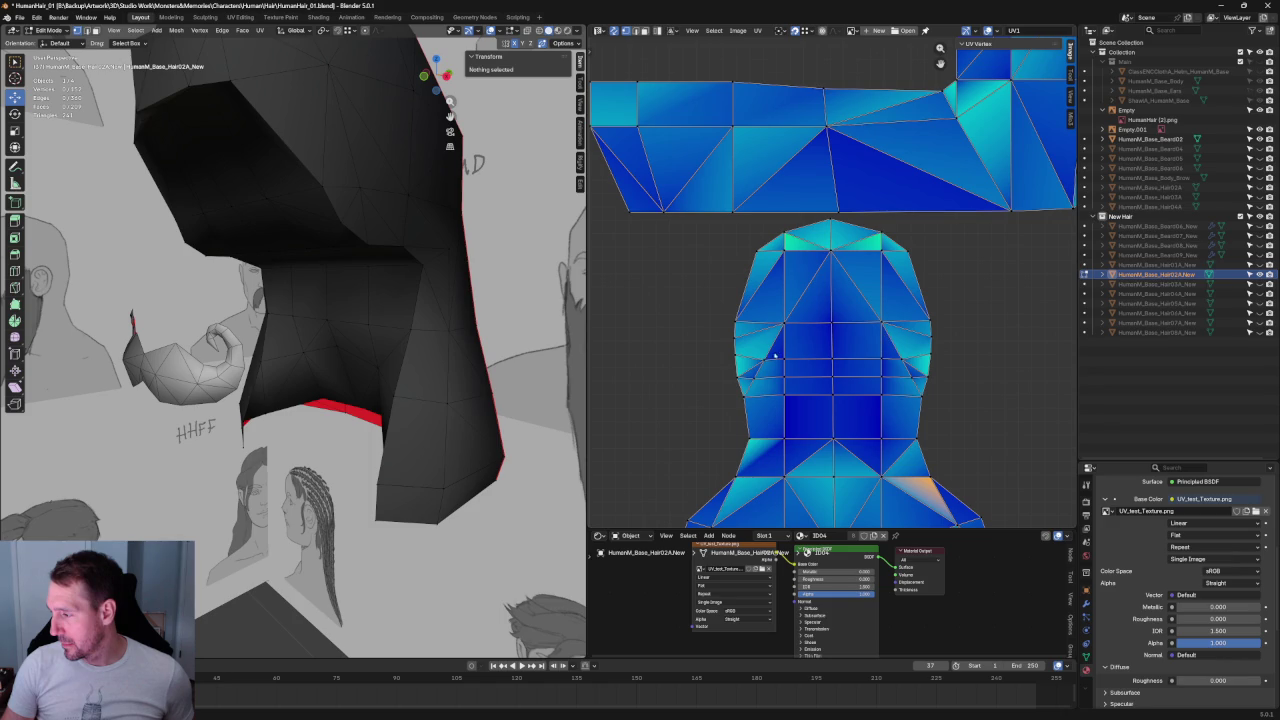
scroll(844, 333, down, 5)
scroll(848, 328, up, 4)
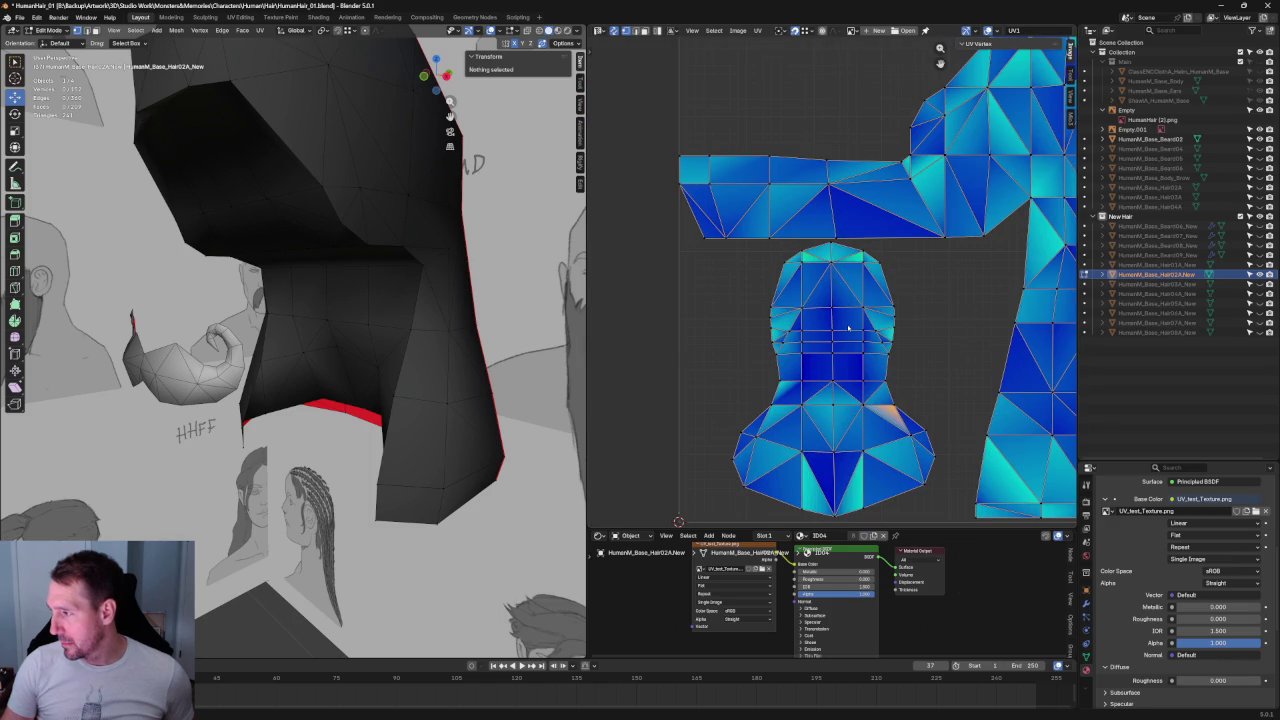
scroll(915, 295, down, 2)
scroll(925, 330, up, 5)
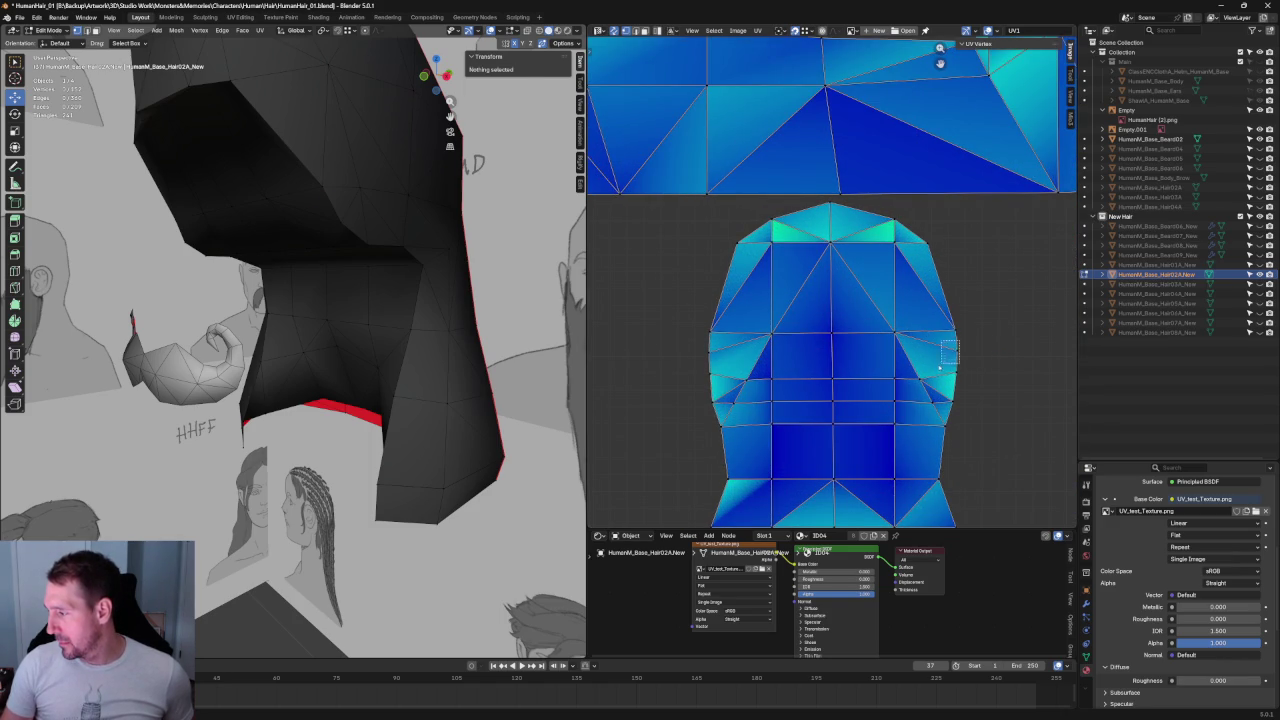
- Join the head island's two side vertices with a new edge via Connect Vertex Path
click(950, 350)
shift+click(710, 352)
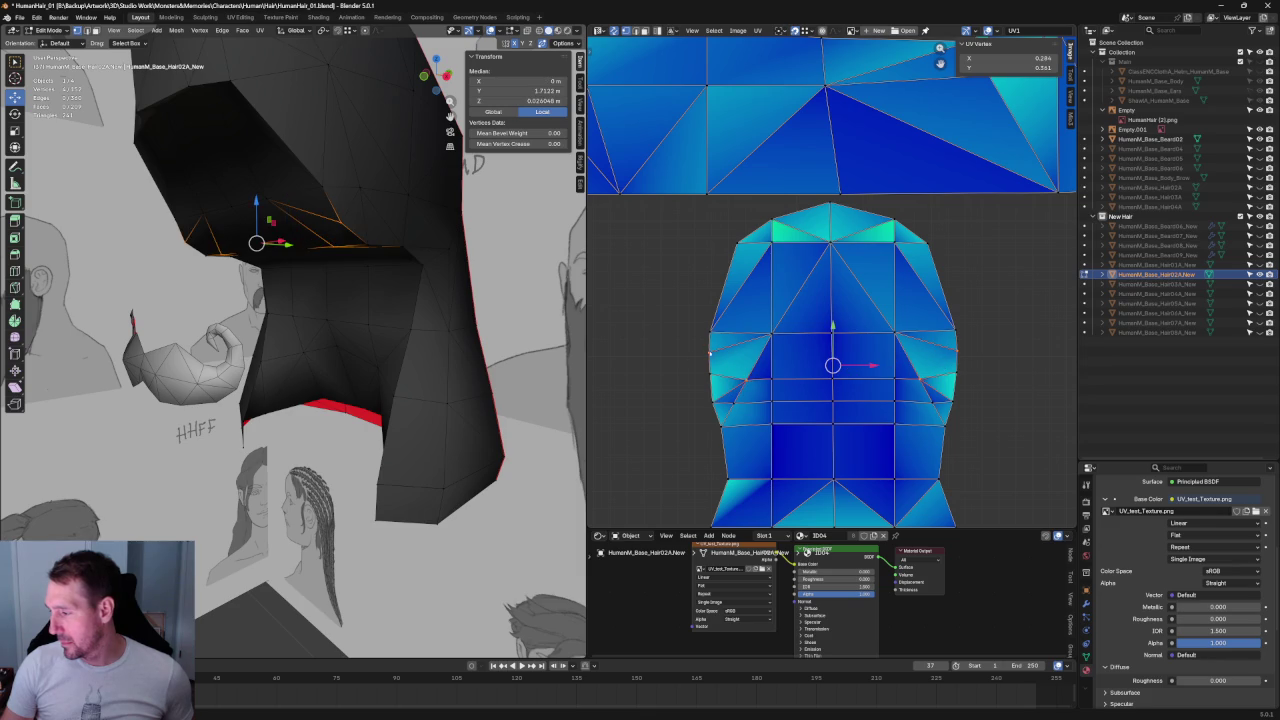
right_click(258, 242)
click(285, 303)
scroll(305, 282, down, 5)
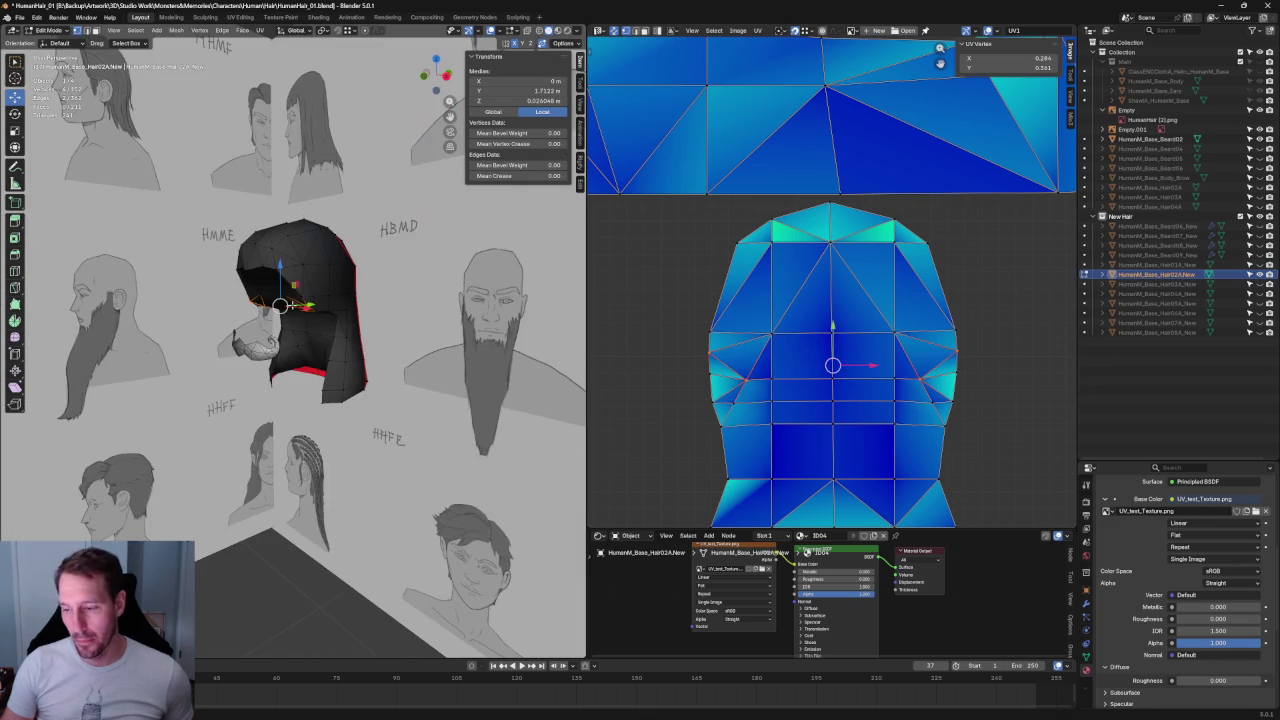
click(969, 313)
- Unwrap two rows of the head island, then re-unwrap the whole island
drag(1000, 307, 705, 440)
right_click(800, 396)
click(783, 394)
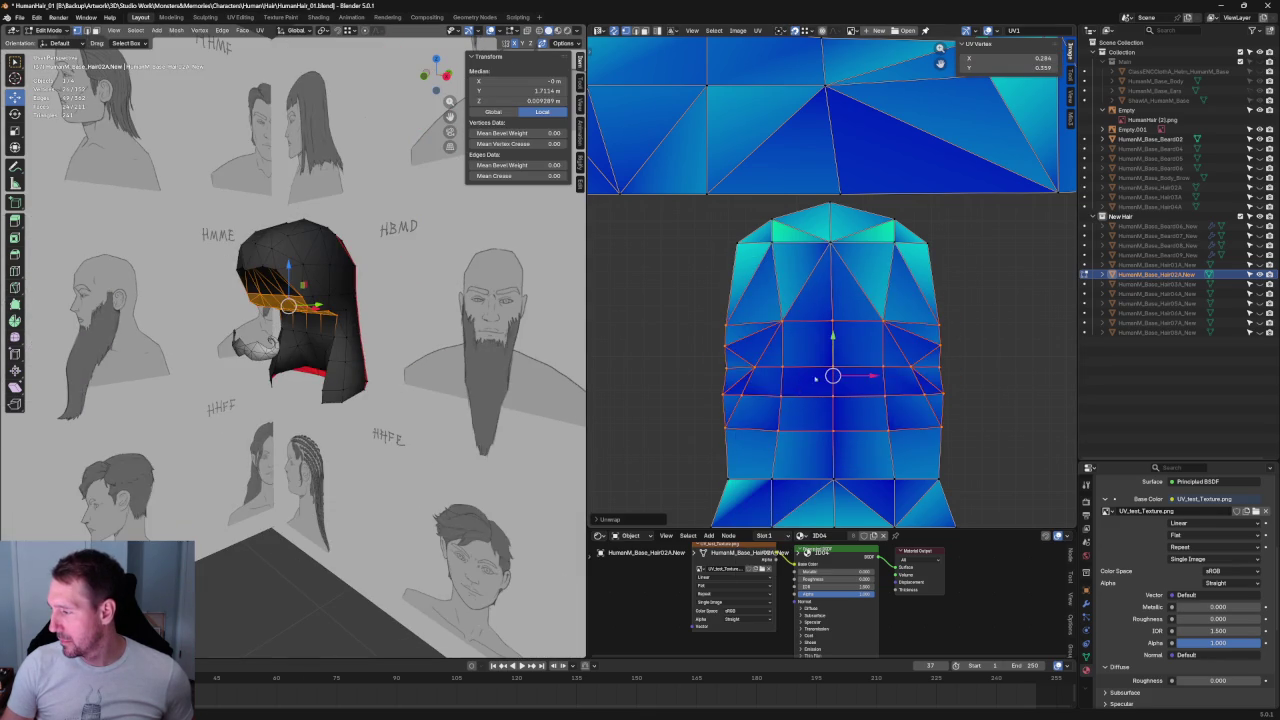
middle_drag(942, 442, 904, 329)
drag(895, 463, 667, 129)
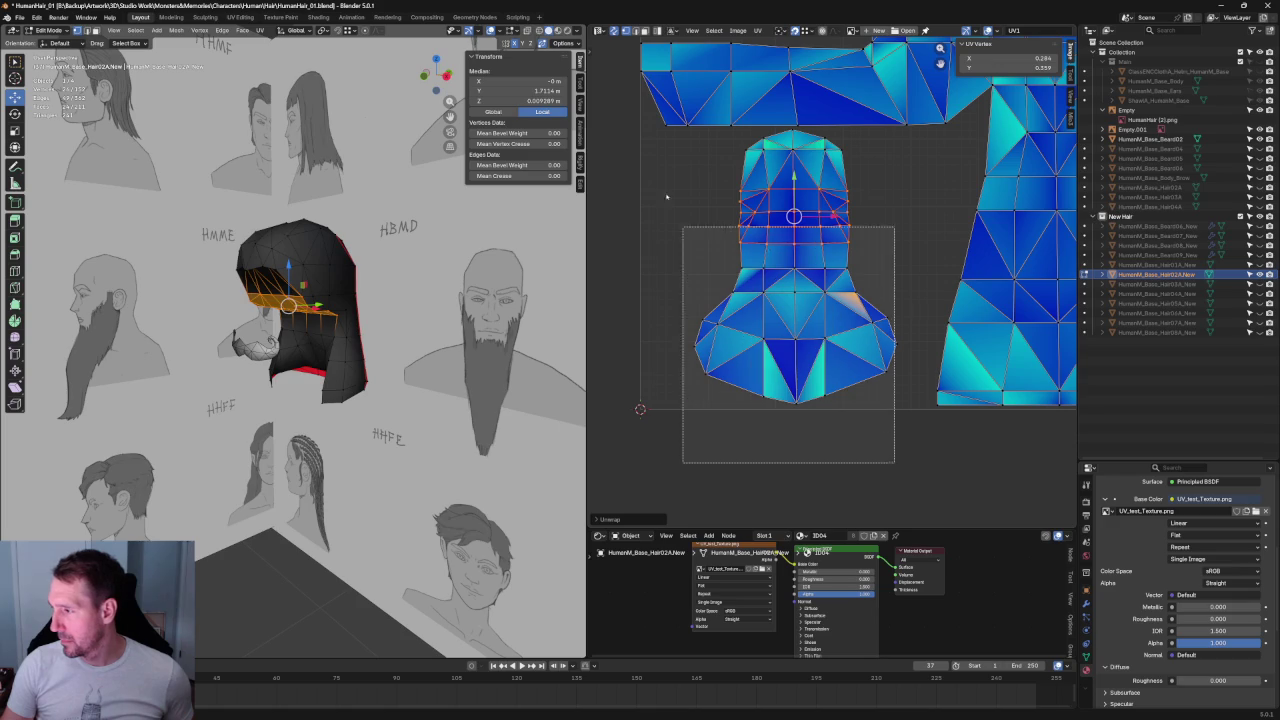
right_click(742, 178)
click(740, 177)
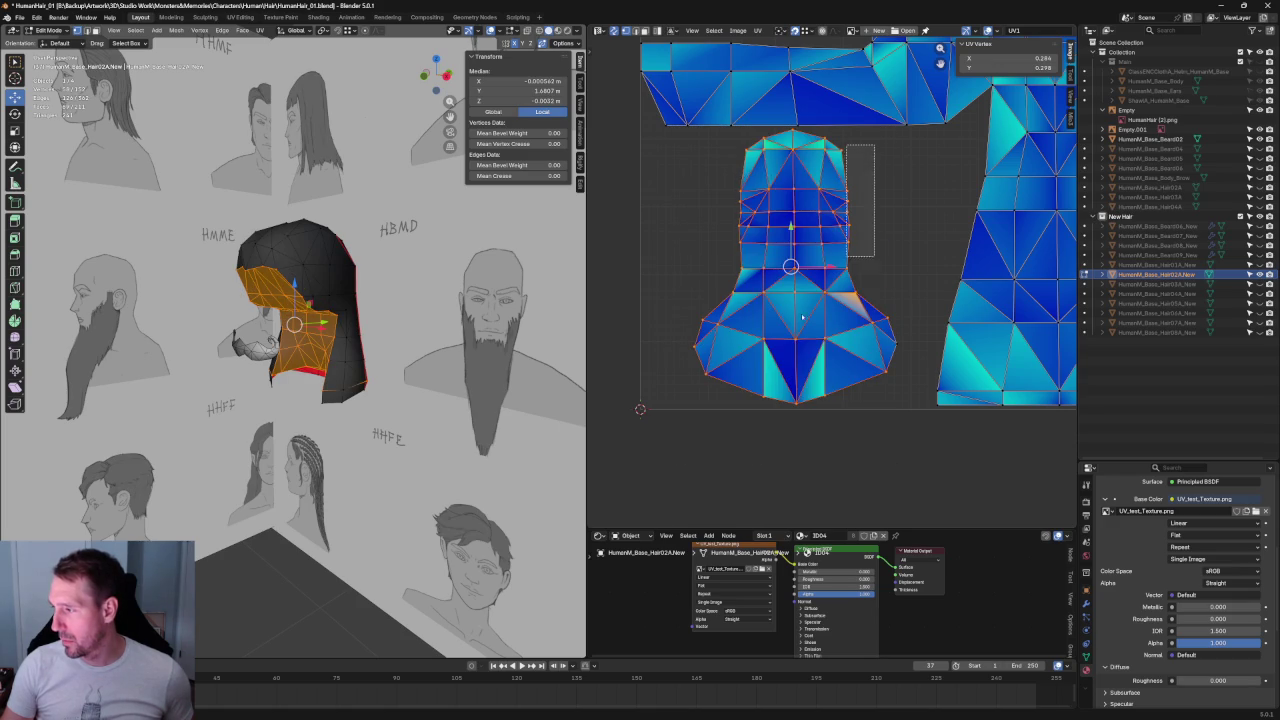
- Nudge the top UV vertex left and re-unwrap until it sits near X 0.263, Y 0.685
drag(949, 206, 821, 389)
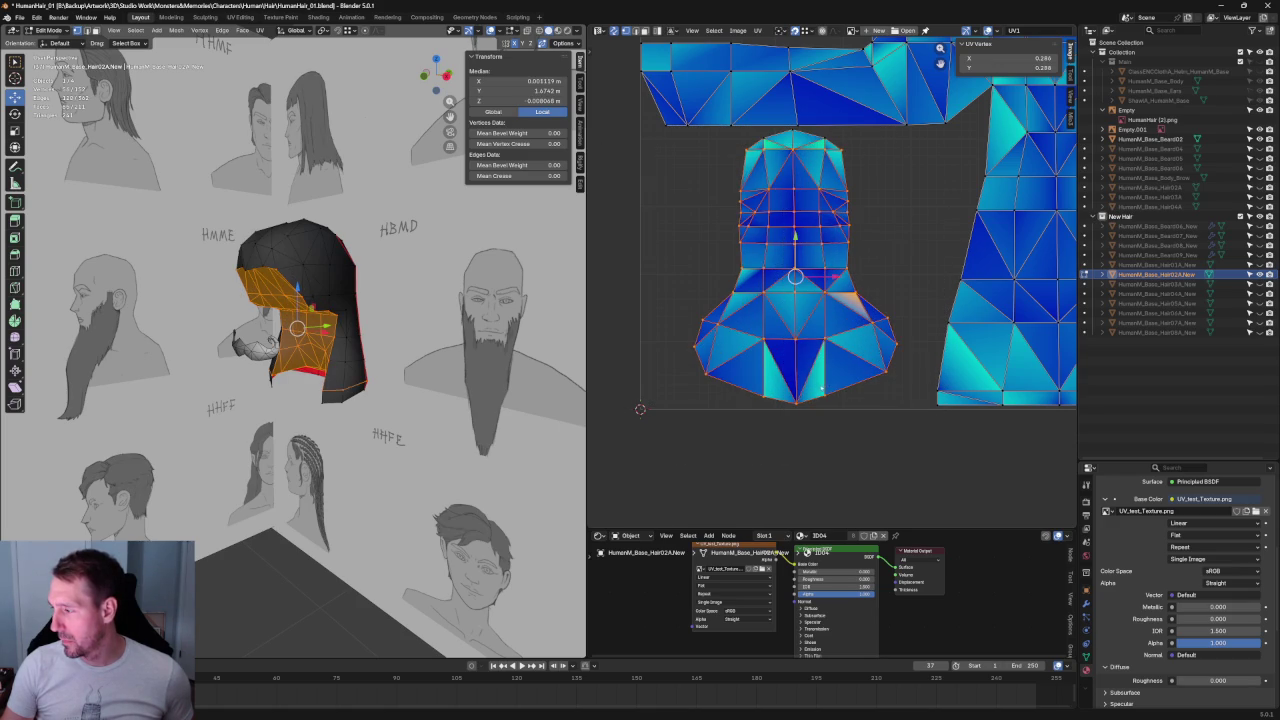
right_click(837, 304)
click(793, 304)
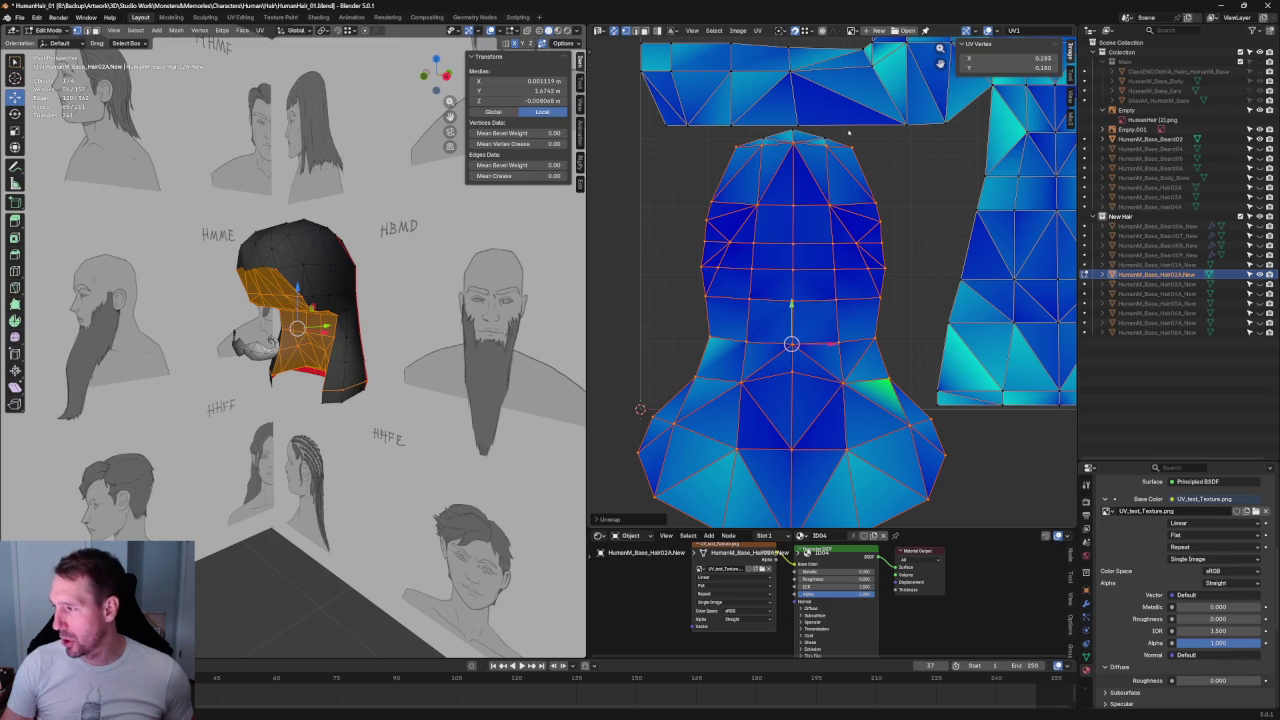
click(810, 137)
drag(809, 137, 793, 136)
right_click(793, 136)
click(750, 136)
alt+click(850, 143)
right_click(752, 140)
click(752, 140)
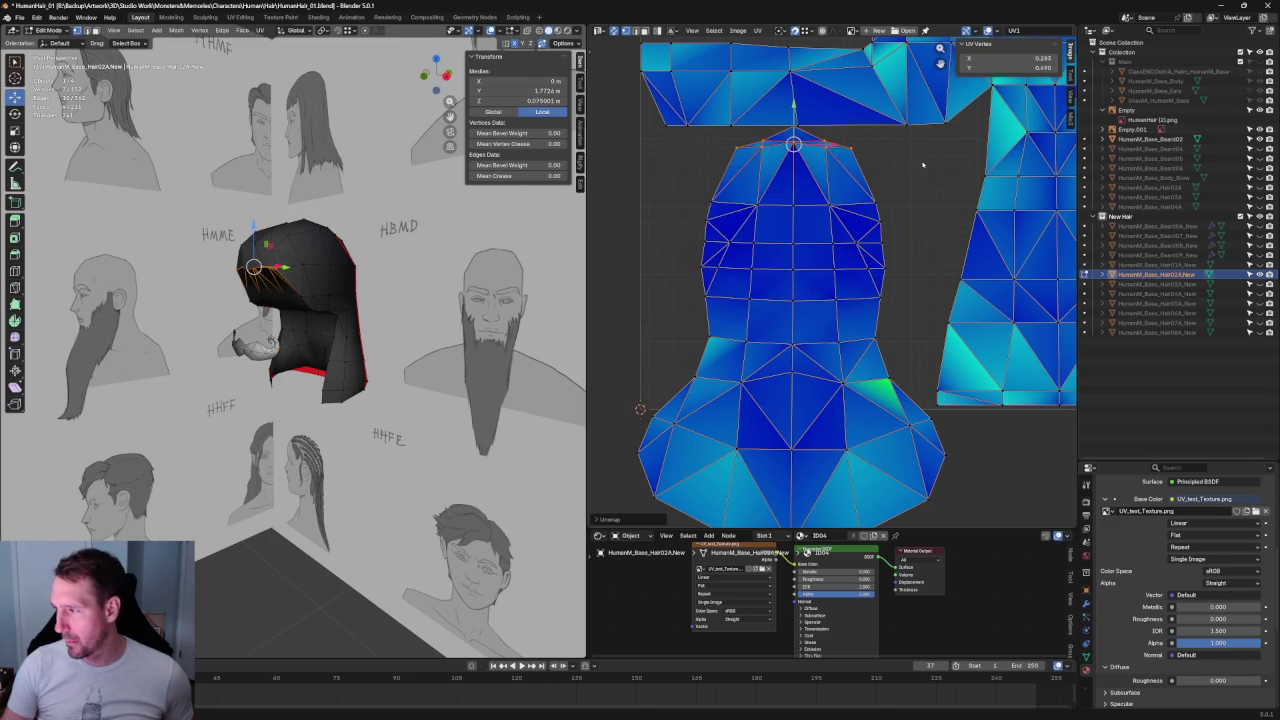
click(923, 165)
scroll(831, 251, up, 3)
- Dissolve an edge path along the hair's top ridge
click(850, 203)
shift+click(785, 166)
mouse_move(300, 230)
middle_down()
mouse_move(326, 202)
mouse_move(273, 190)
middle_up()
scroll(326, 202, up, 5)
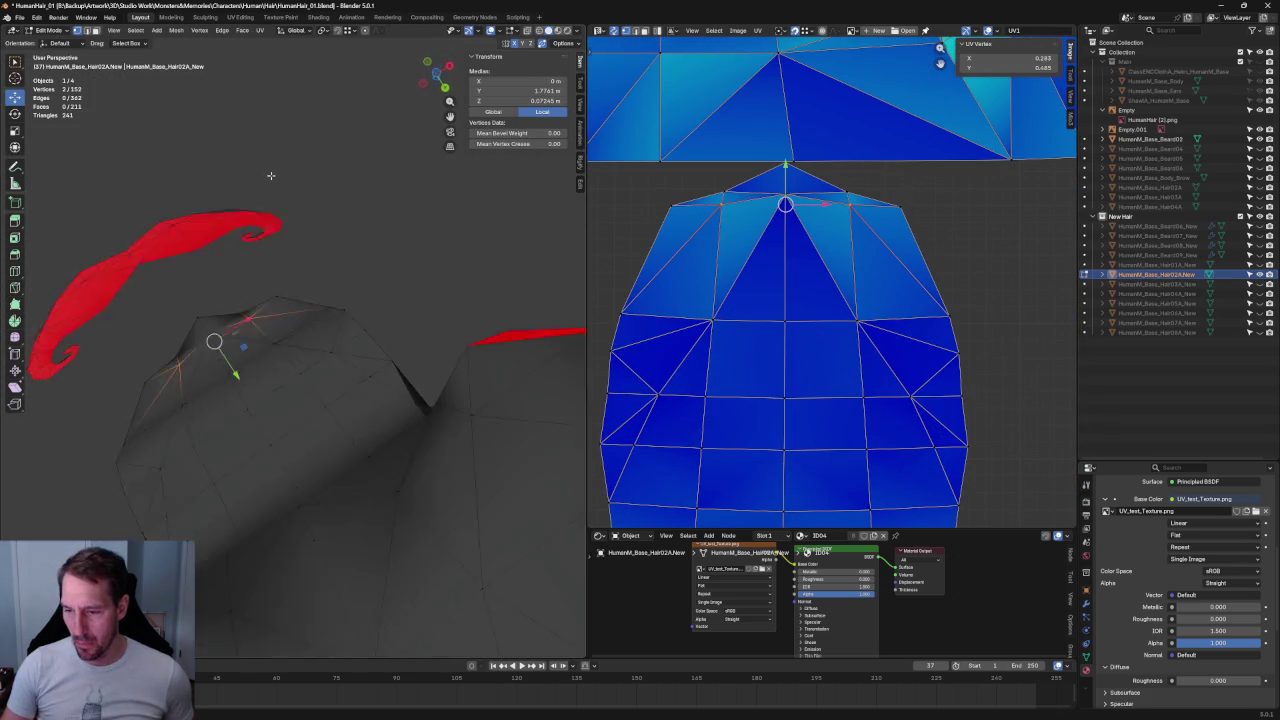
click(410, 222)
middle_drag(216, 256, 228, 216)
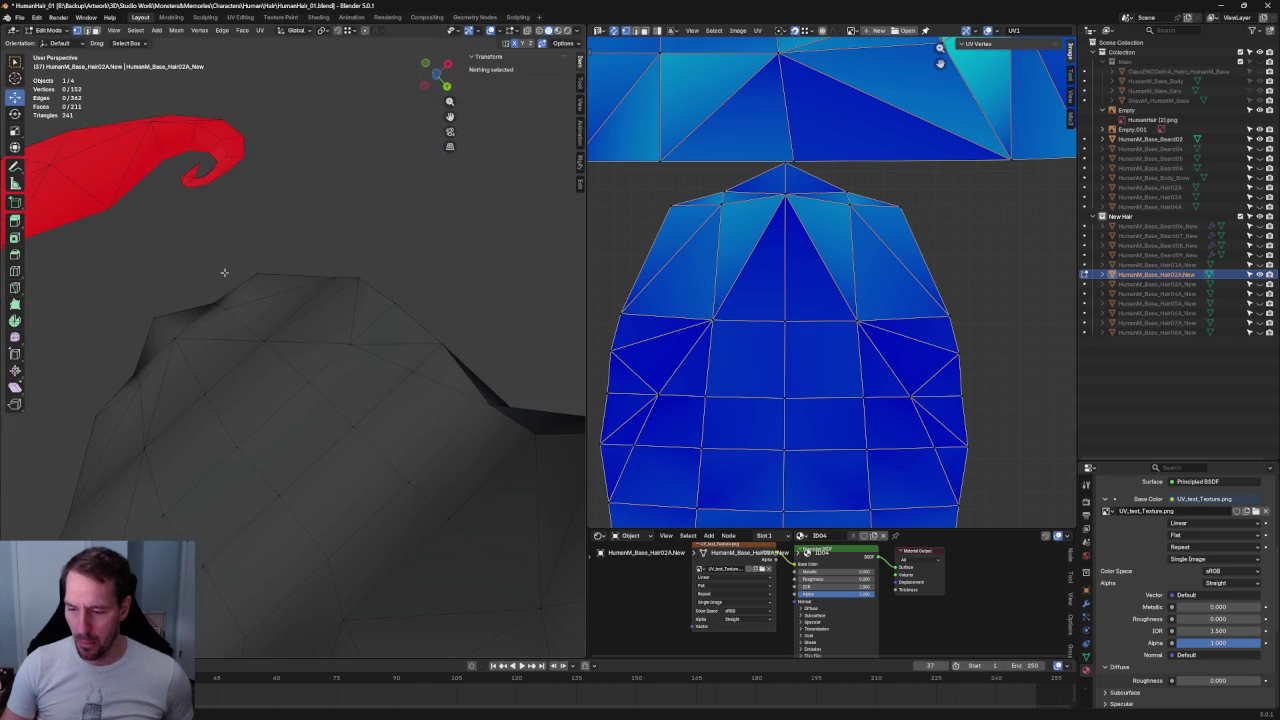
click(226, 308)
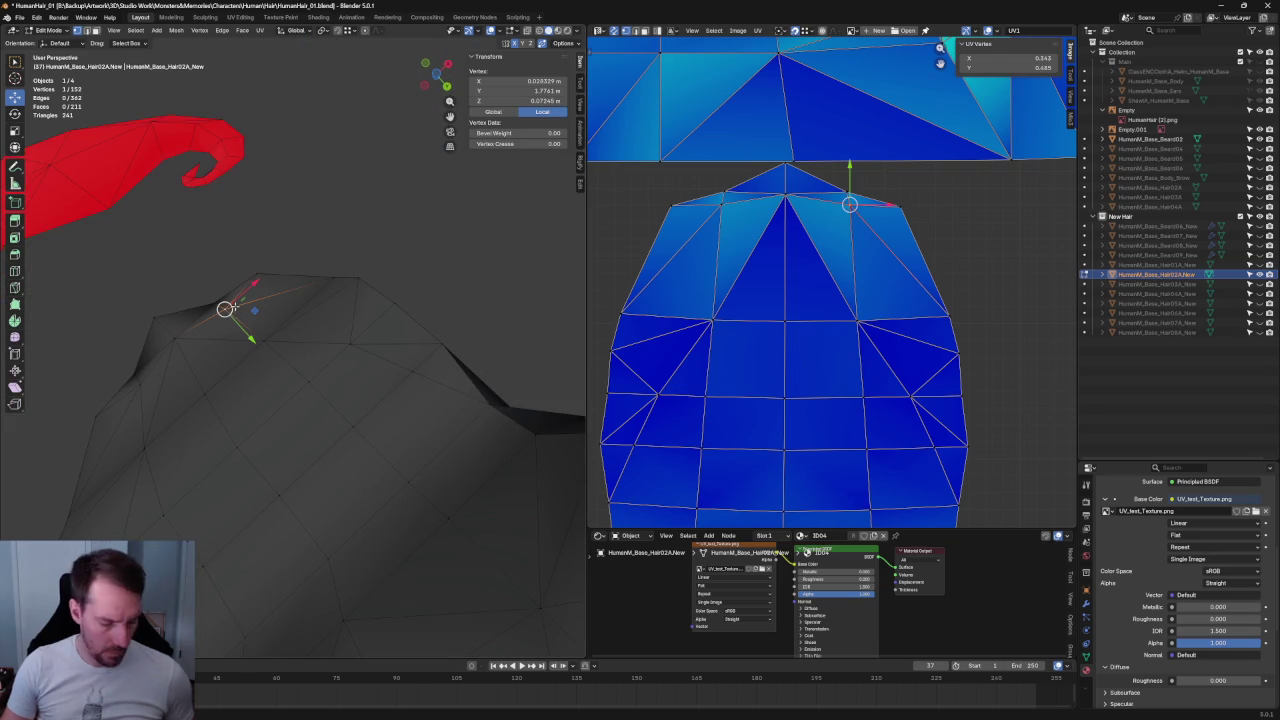
click(141, 364)
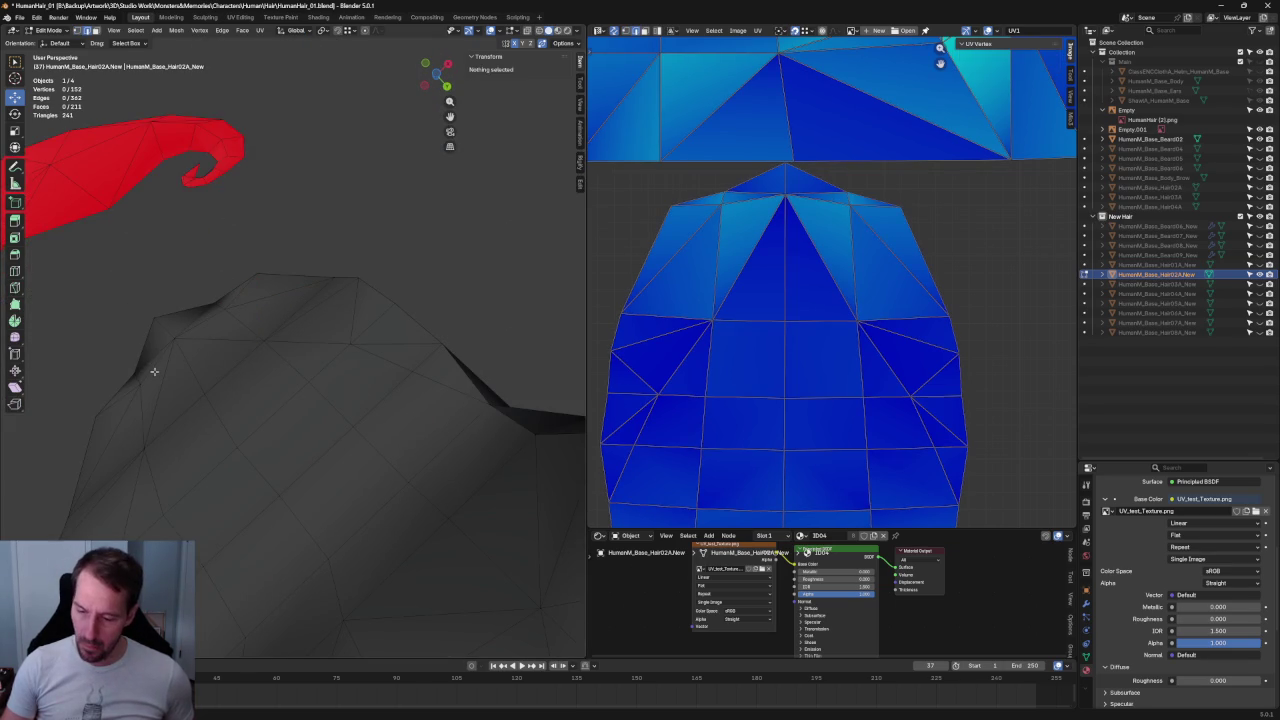
click(154, 371)
shift+click(212, 316)
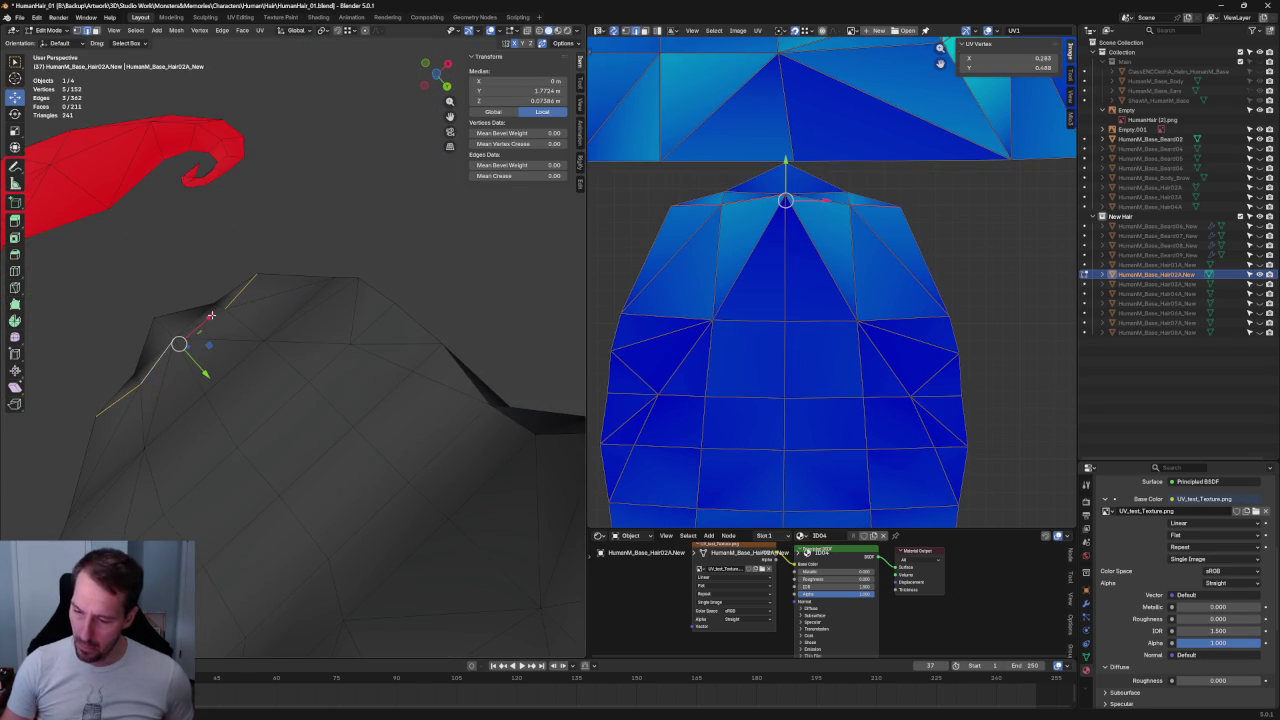
key(ctrl+x)
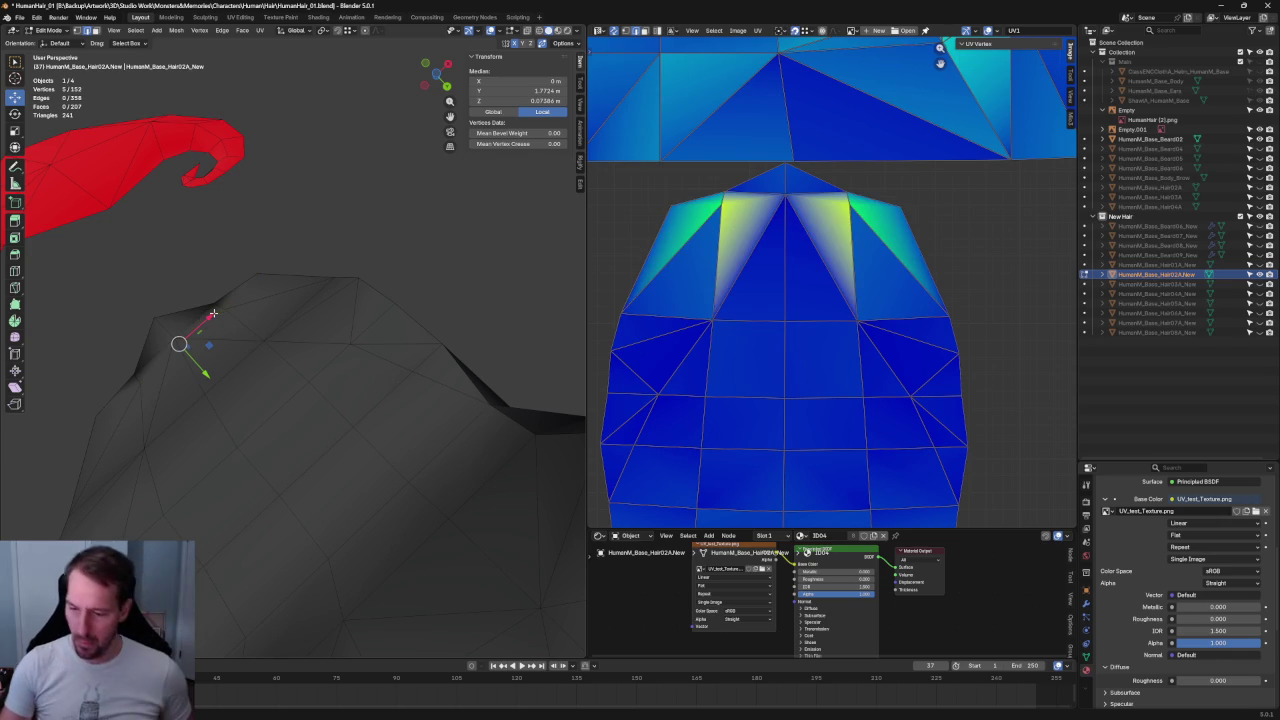
key(1)
- Snap a top-ridge vertex onto its neighbour to merge them
click(140, 386)
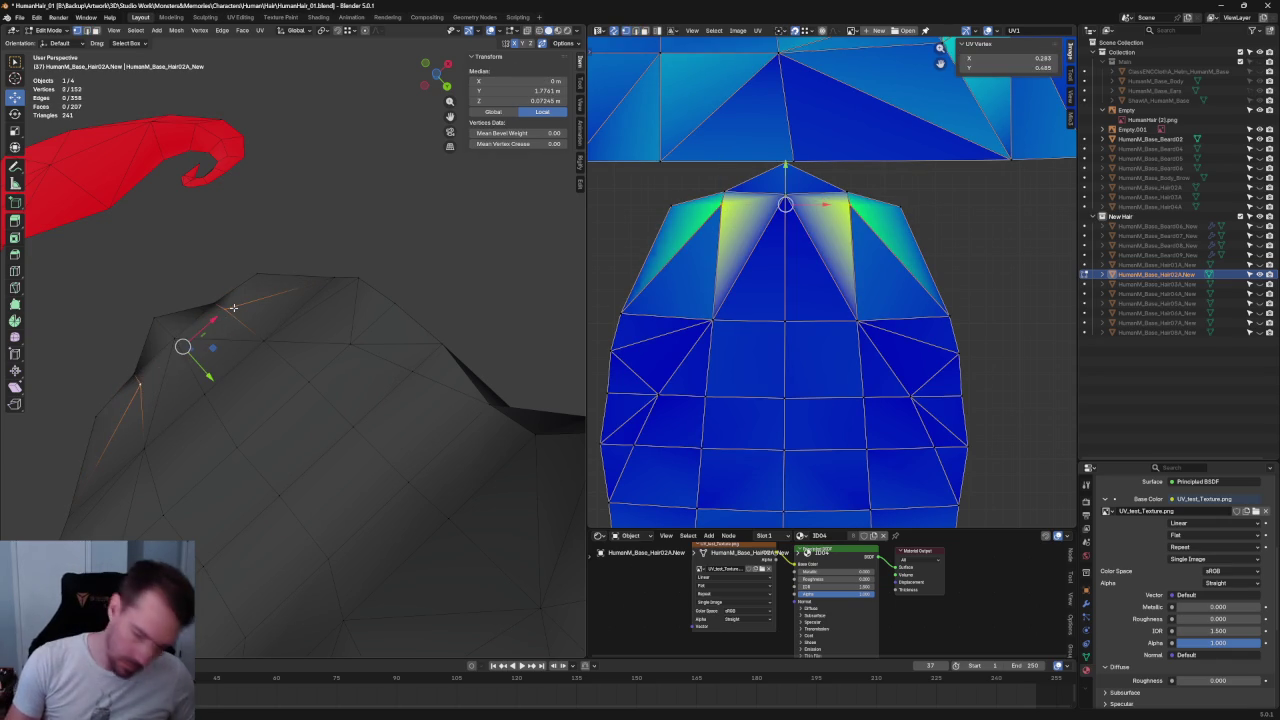
key(ctrl+x)
key(ctrl+z)
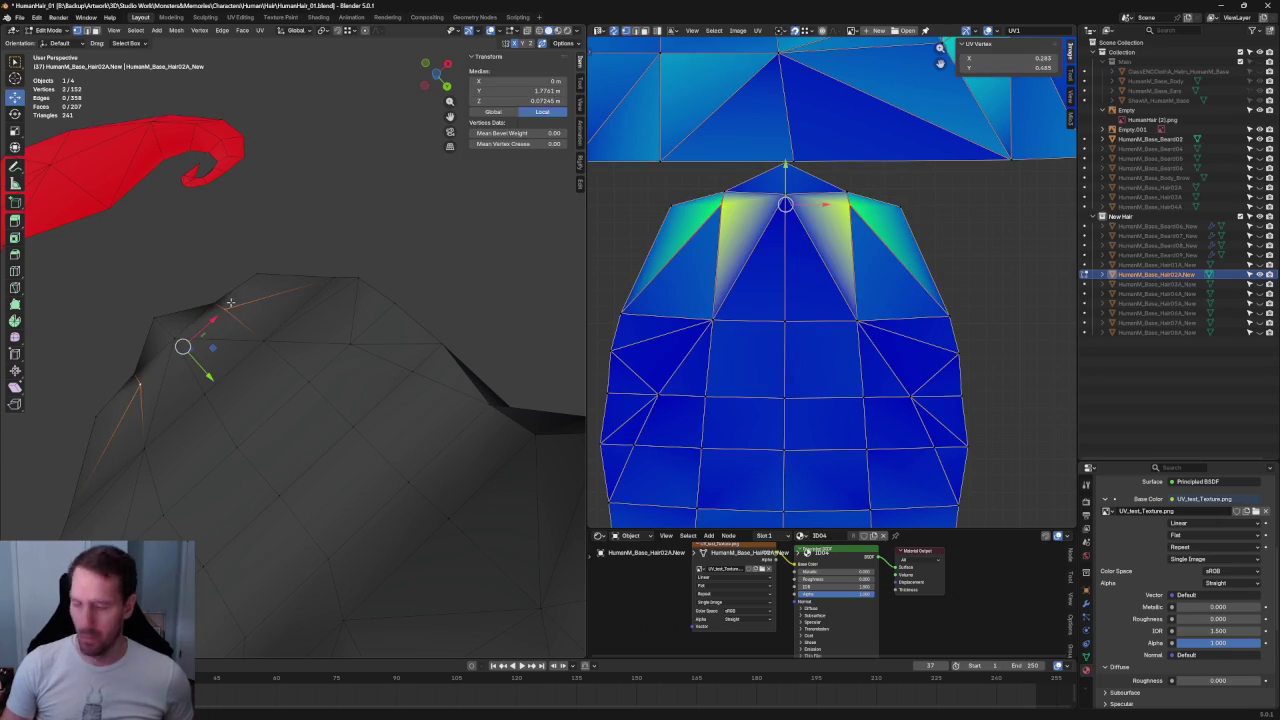
click(268, 313)
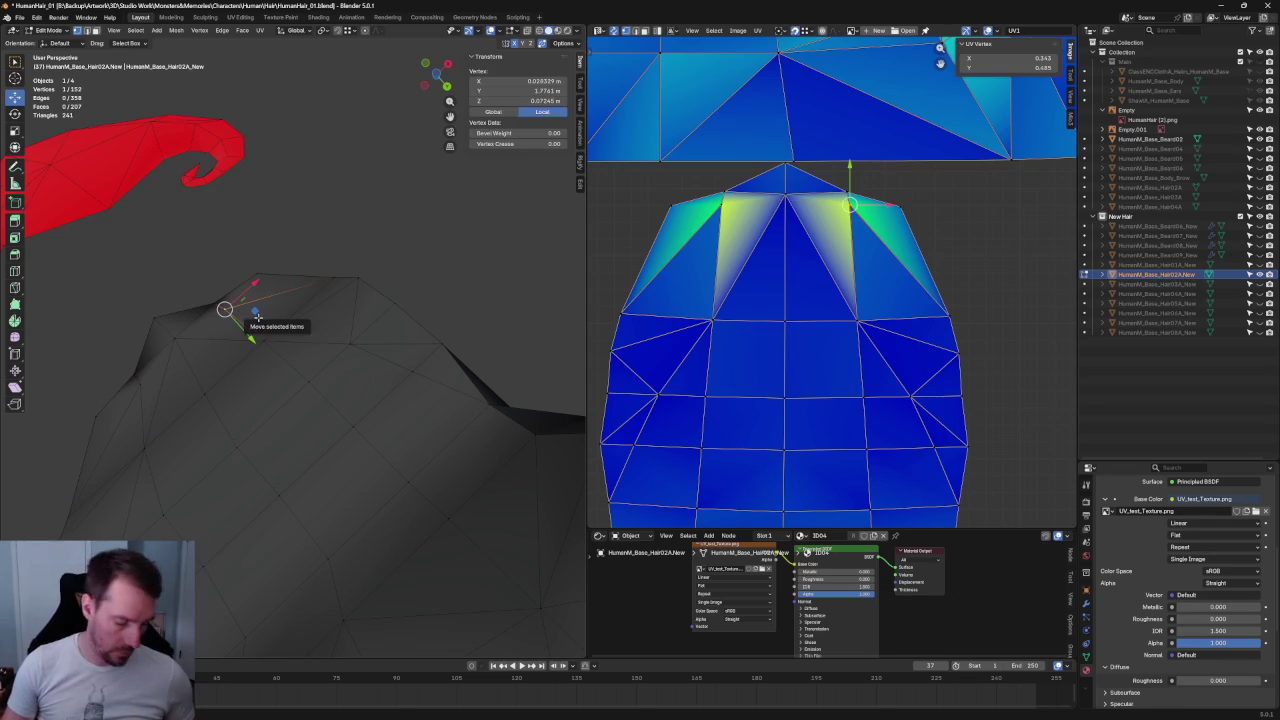
key(shift+Tab)
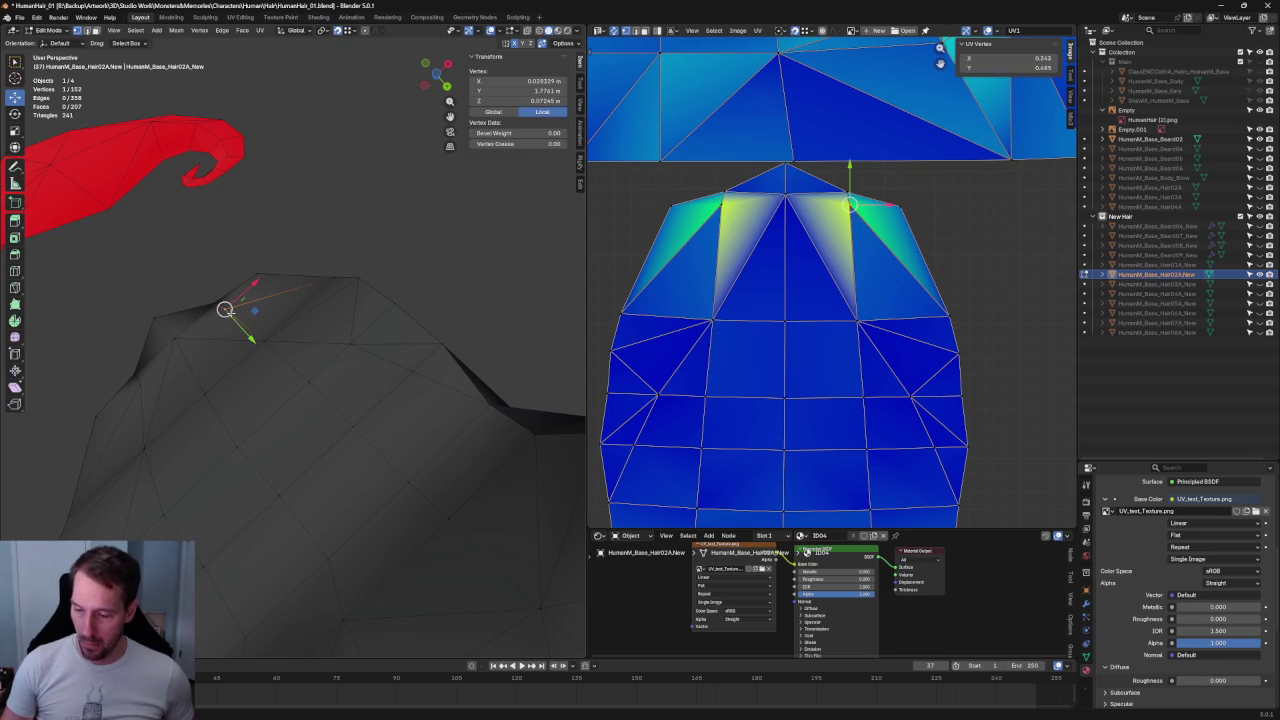
drag(225, 309, 263, 341)
click(350, 233)
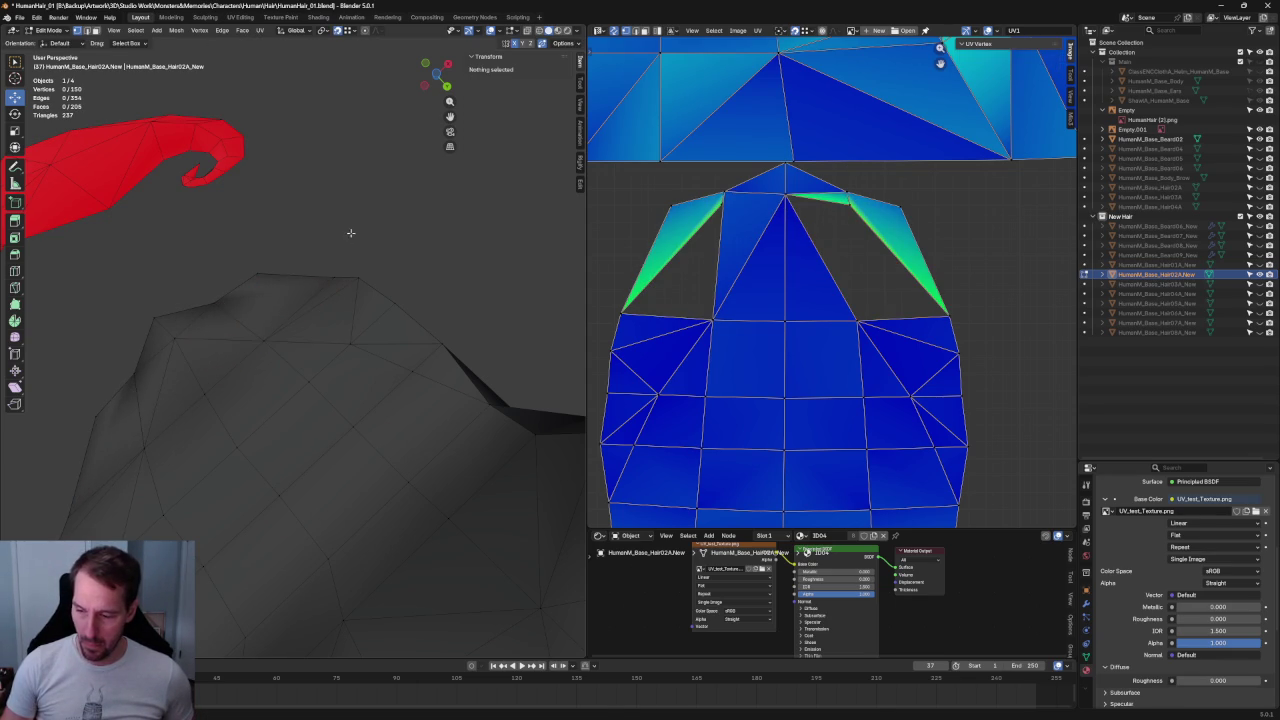
- Connect a top-ridge edge to the left-slope vertices with new edges
click(274, 252)
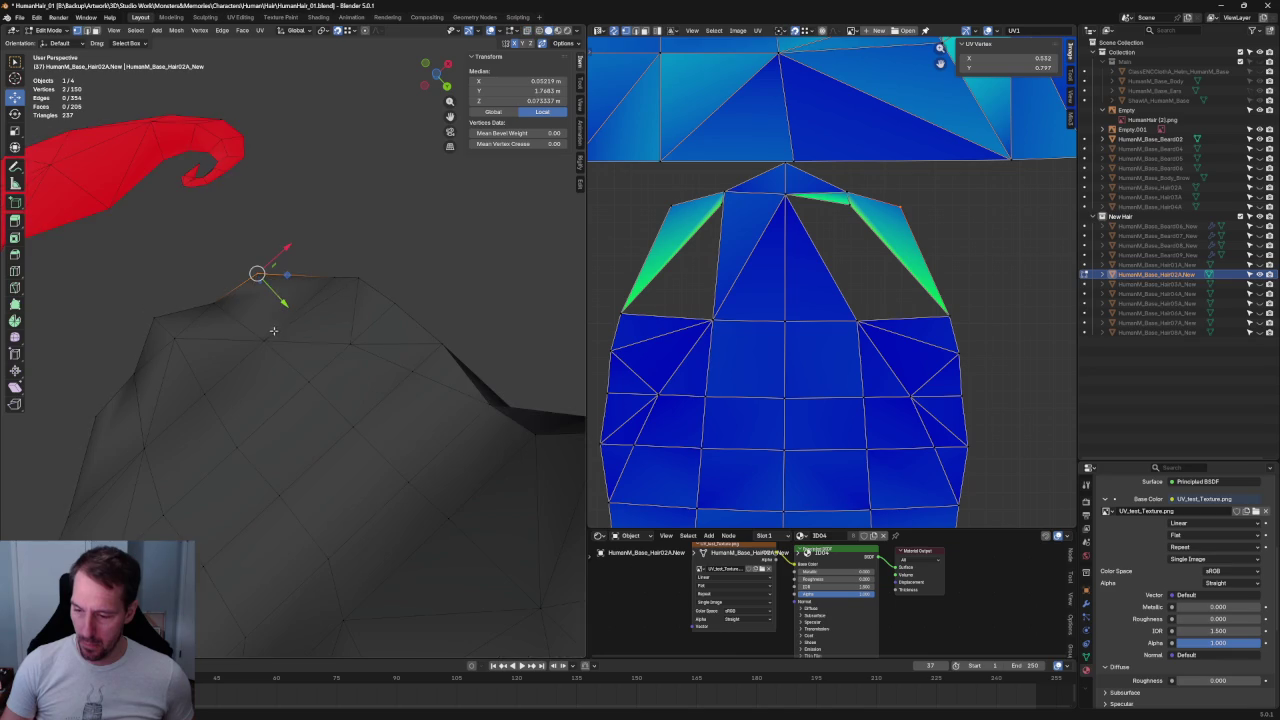
shift+click(147, 447)
shift+click(93, 420)
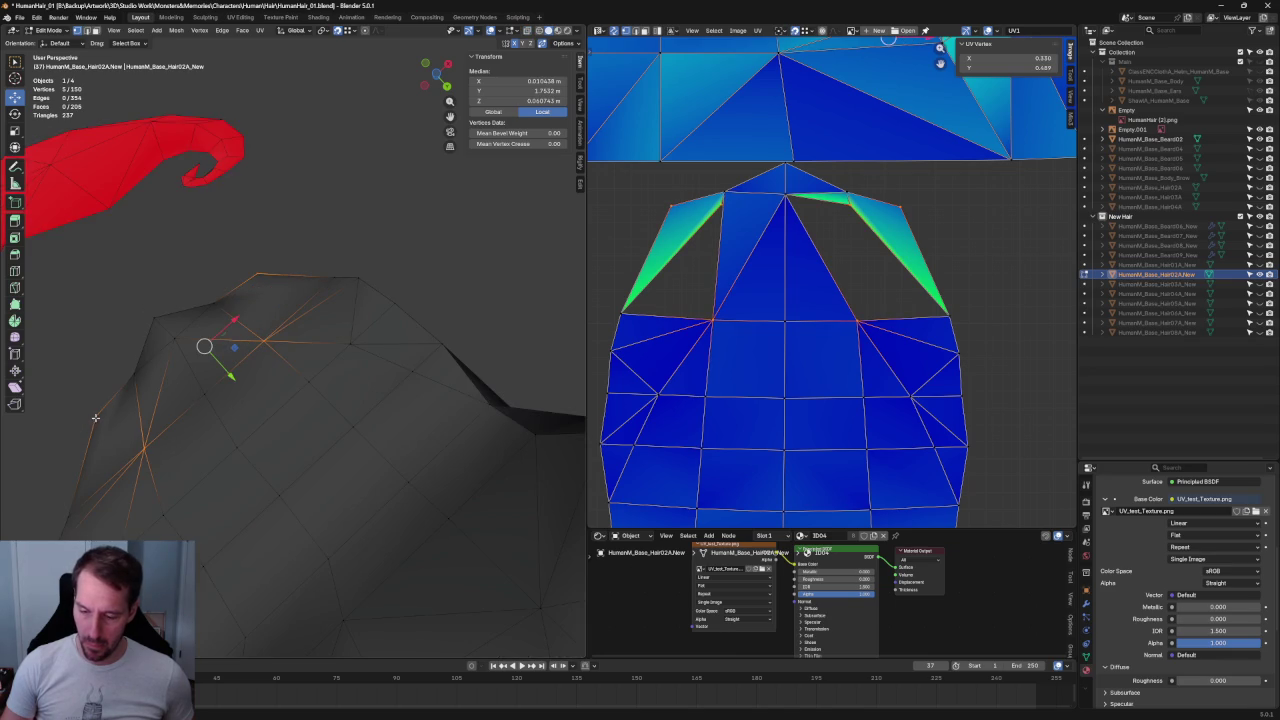
shift+click(97, 414)
right_click(129, 457)
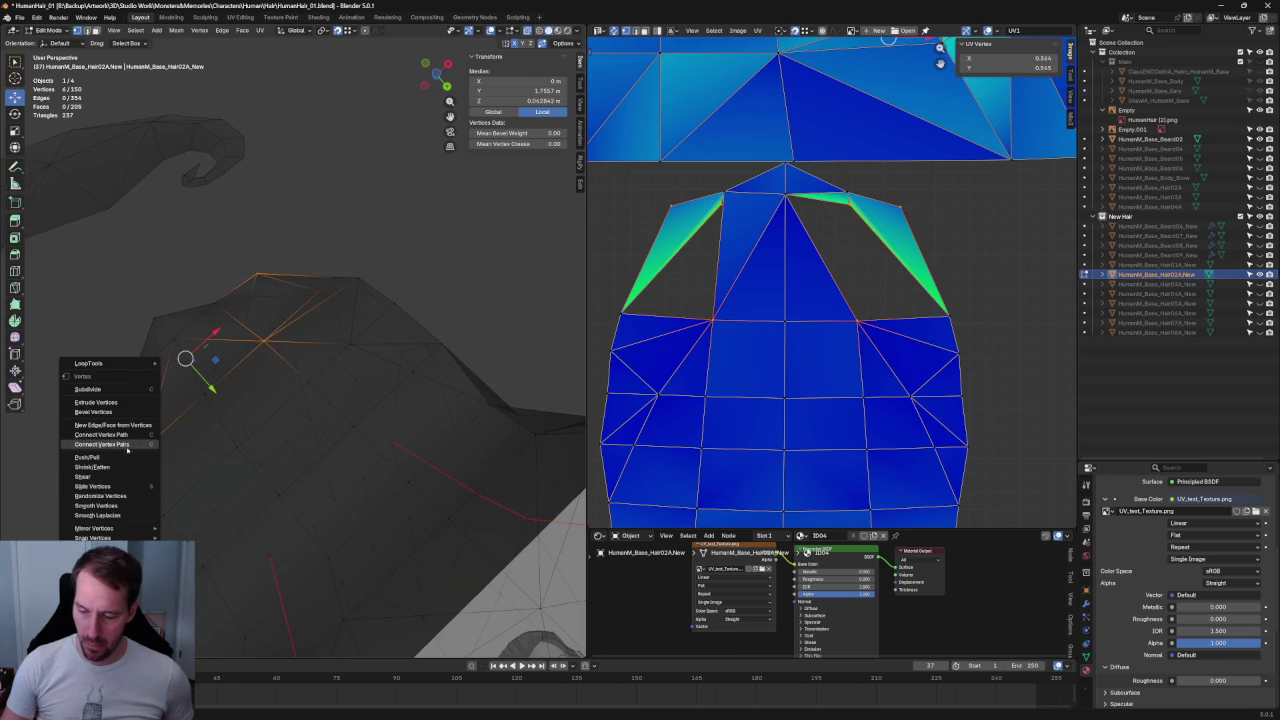
click(125, 450)
click(357, 243)
scroll(301, 239, down, 5)
mouse_move(306, 314)
middle_down()
mouse_move(297, 334)
mouse_move(306, 294)
middle_up()
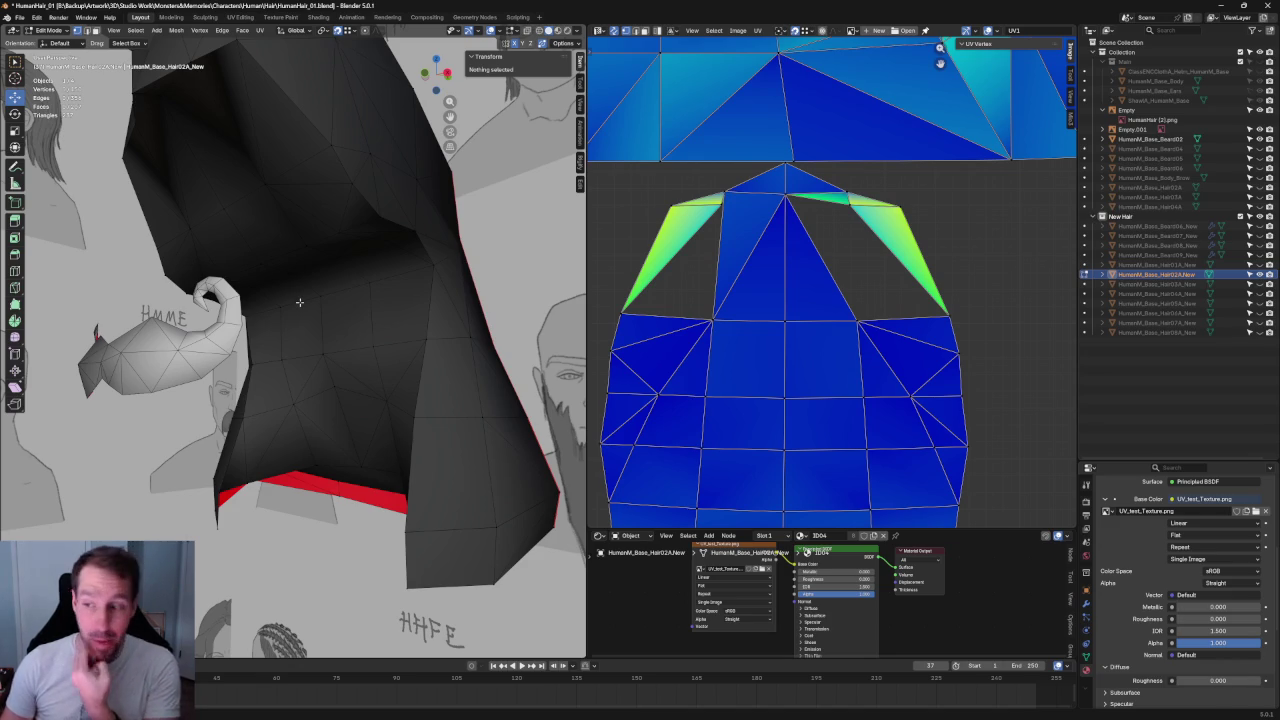
middle_drag(318, 271, 286, 239)
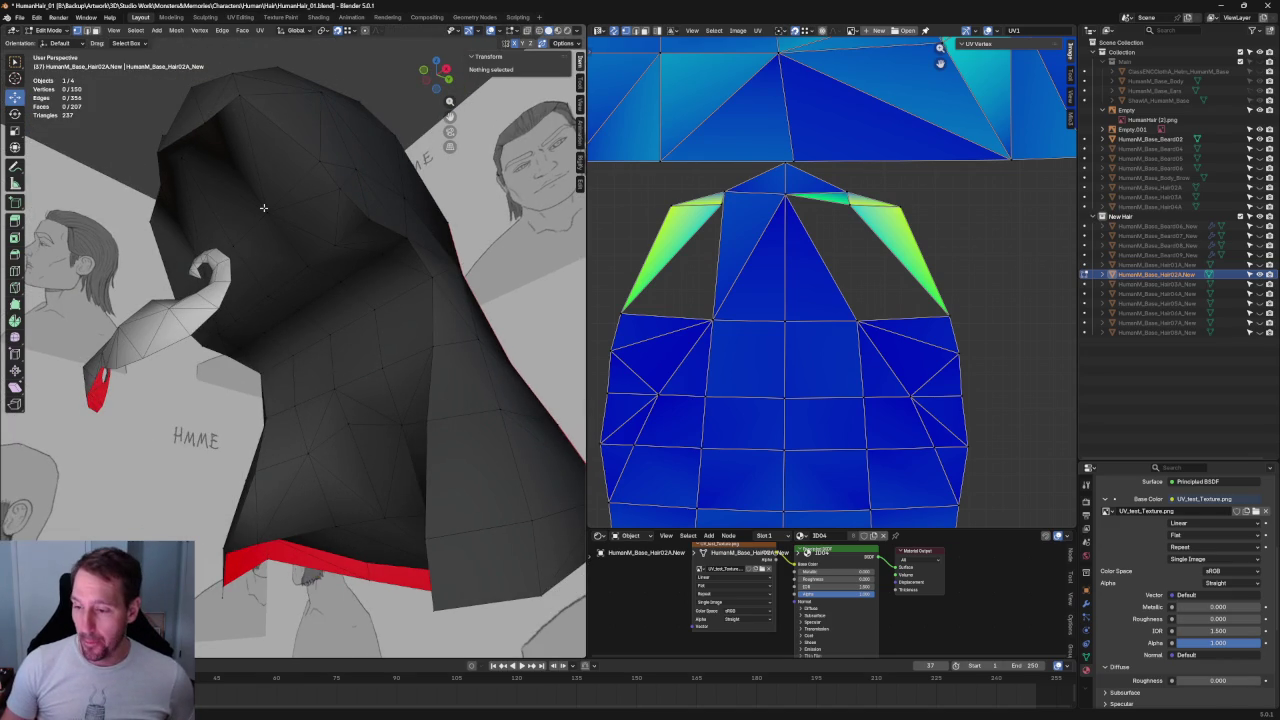
- Clear the mesh selection and select a small patch of faces at the crown
key(a)
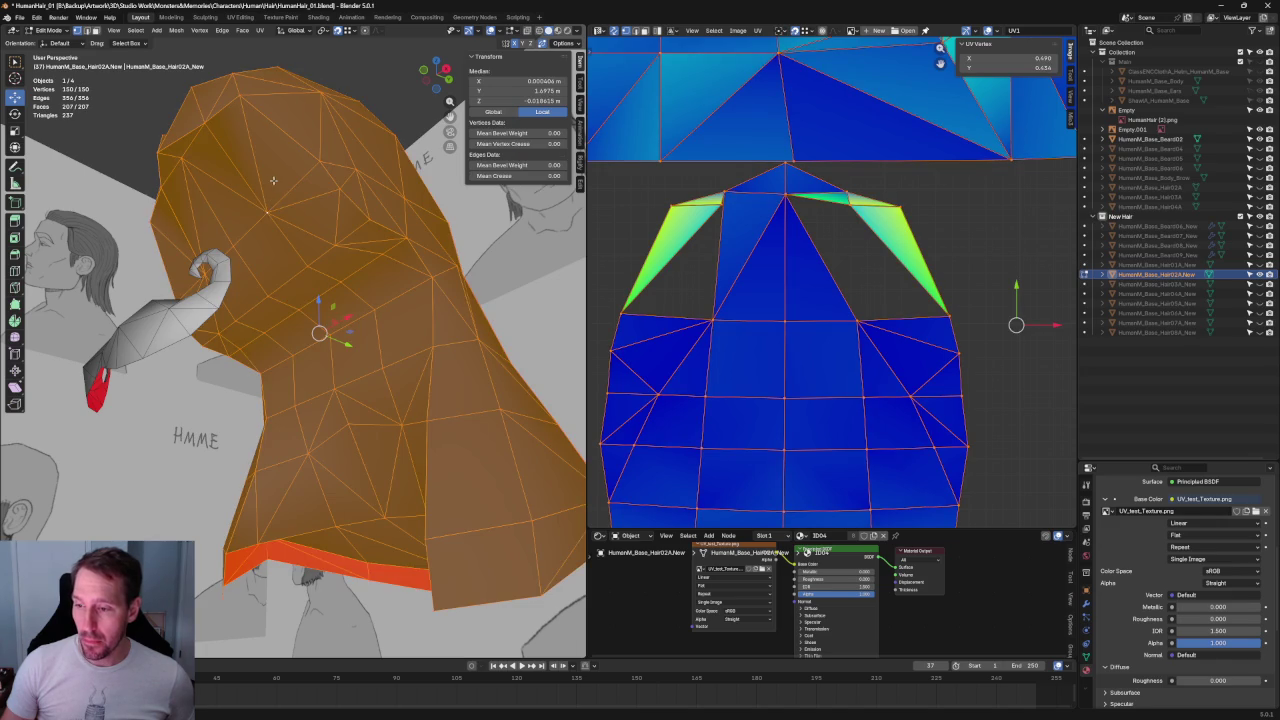
click(274, 180)
middle_drag(322, 105, 302, 246)
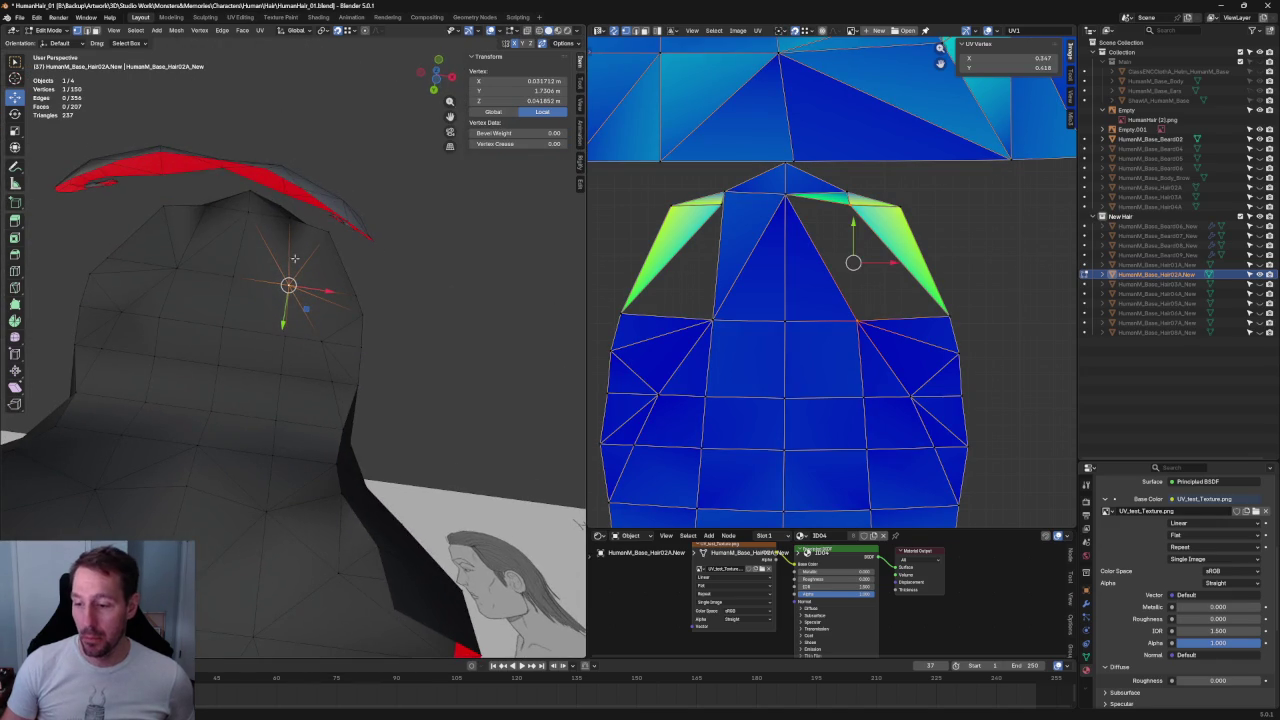
key(a)
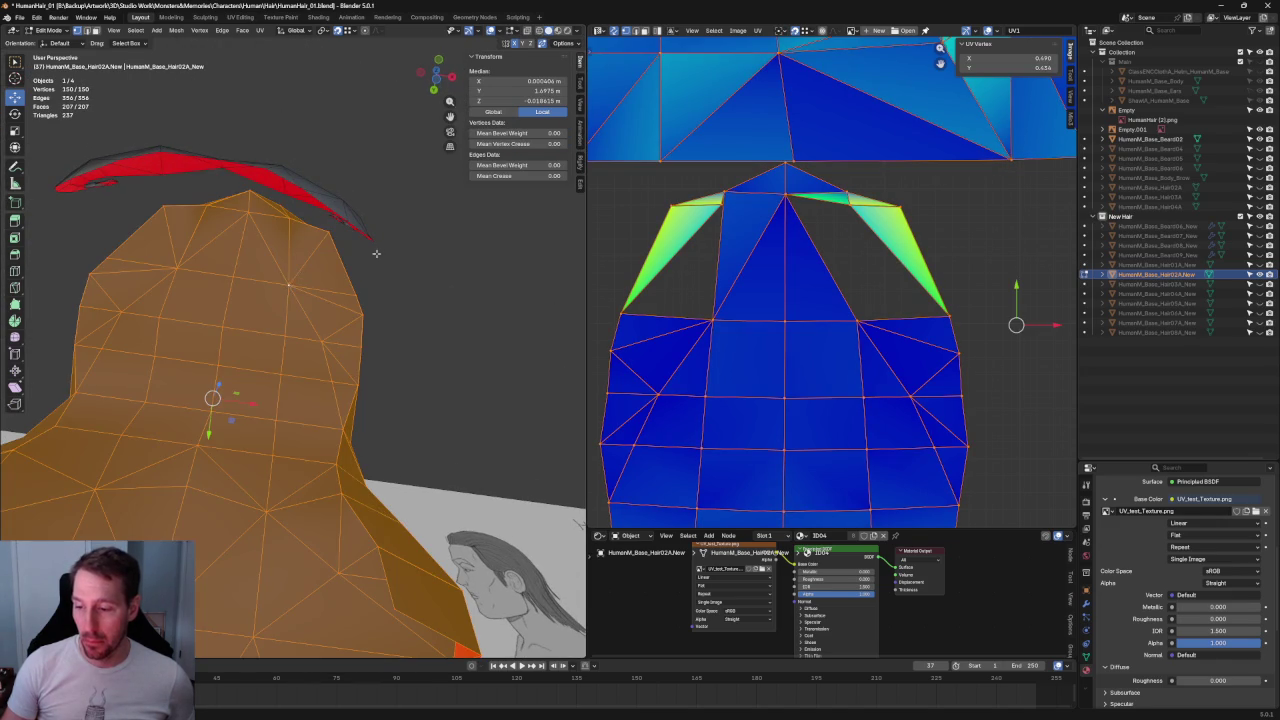
key(alt+a)
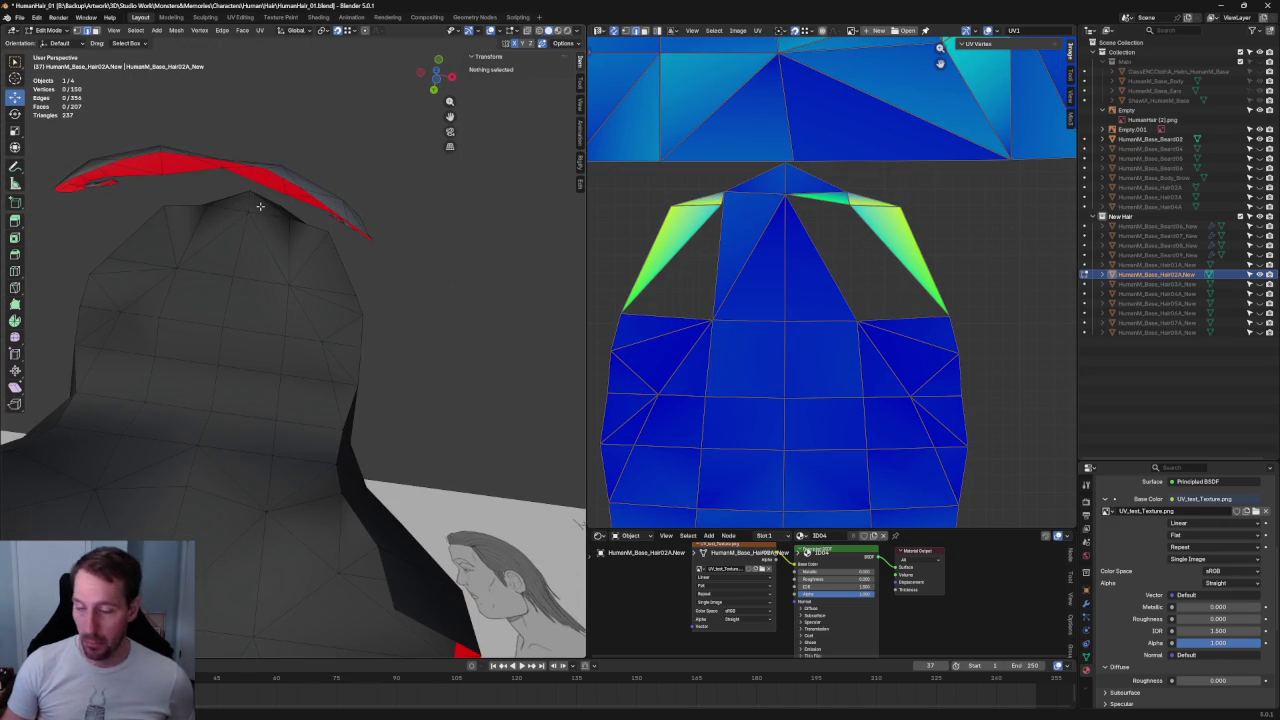
click(262, 240)
key(alt+a)
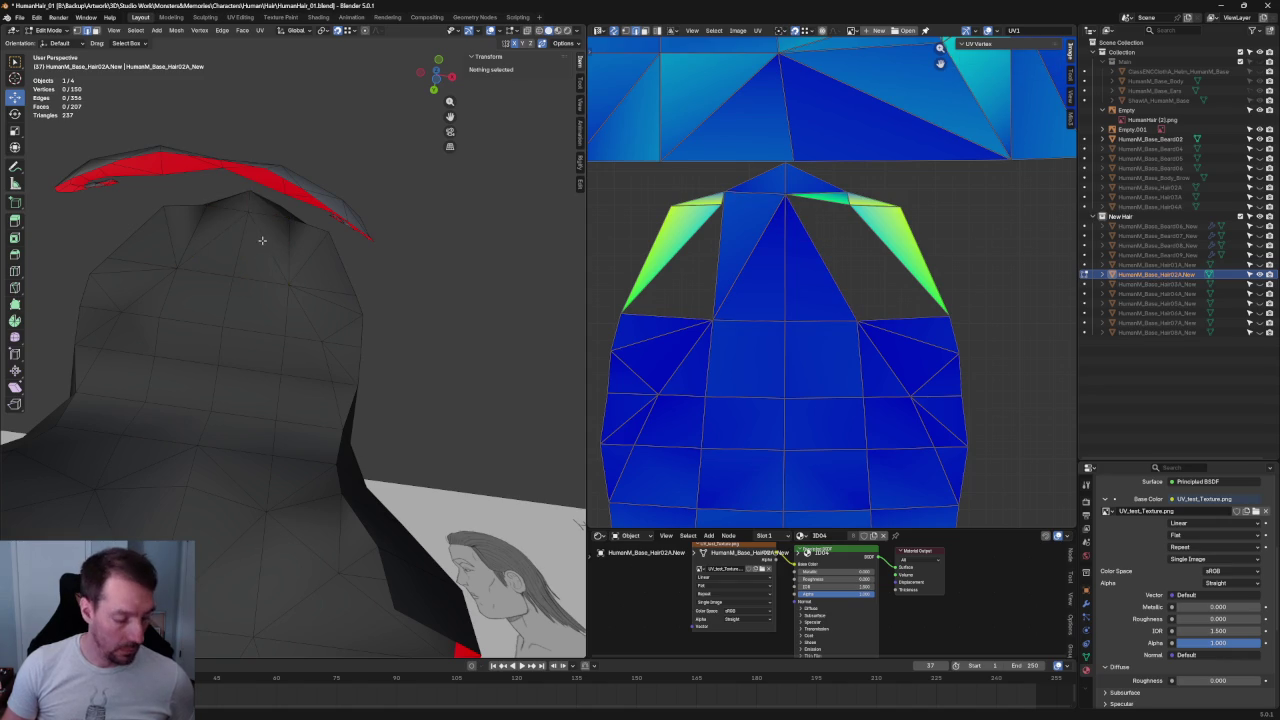
click(260, 245)
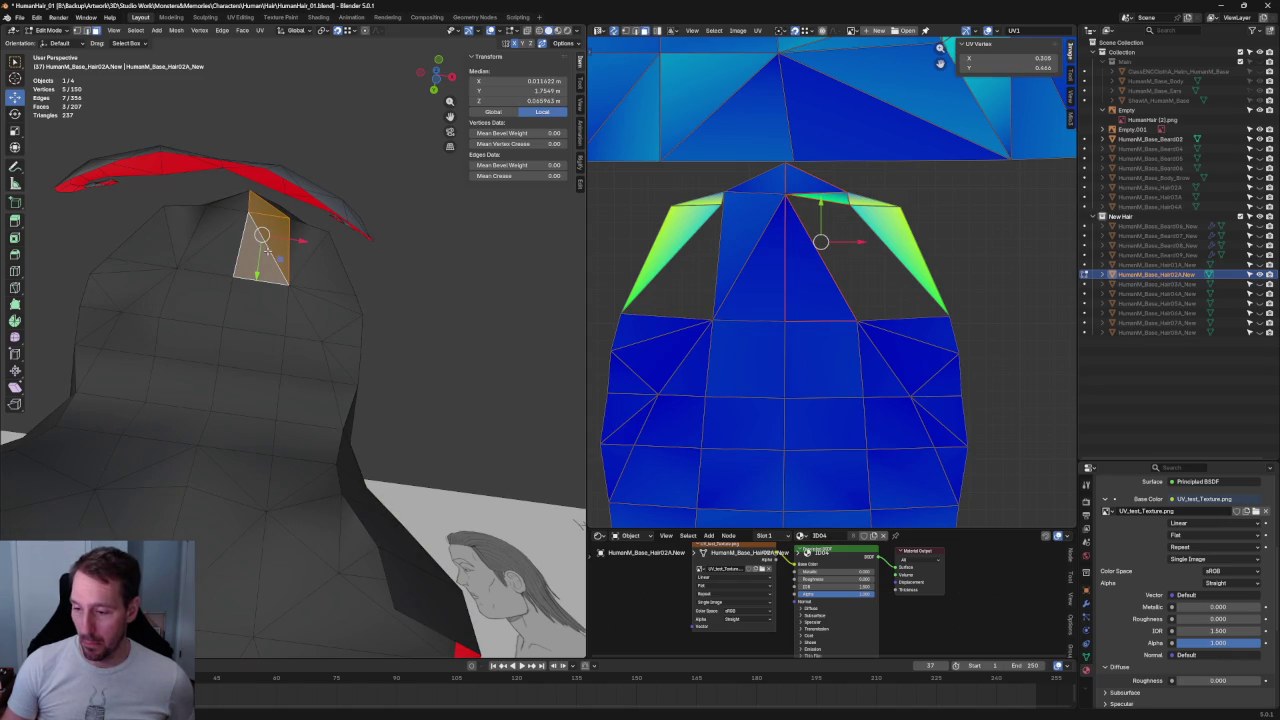
middle_drag(265, 255, 204, 195)
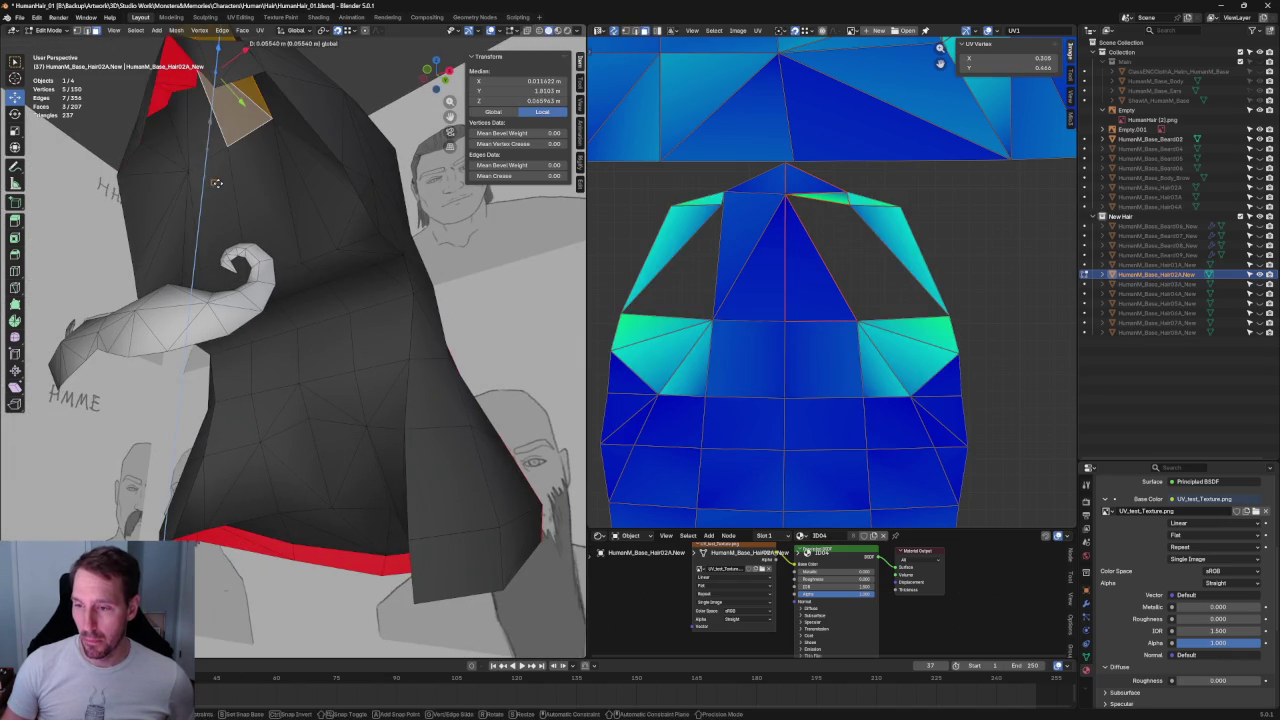
- Extend the face selection from the crown down over the front of the hair
shift+click(300, 160)
shift+click(310, 220)
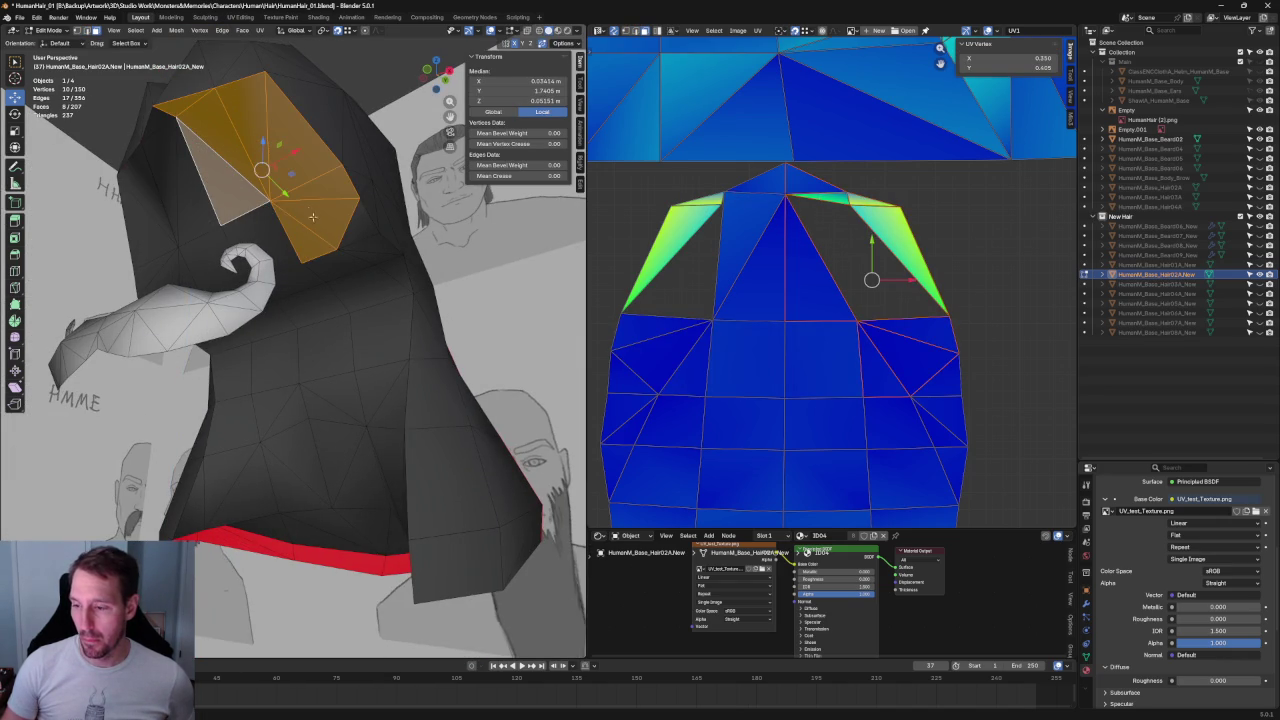
shift+click(280, 240)
mouse_move(280, 240)
middle_down()
mouse_move(265, 206)
mouse_move(200, 215)
mouse_move(353, 246)
middle_up()
shift+click(184, 232)
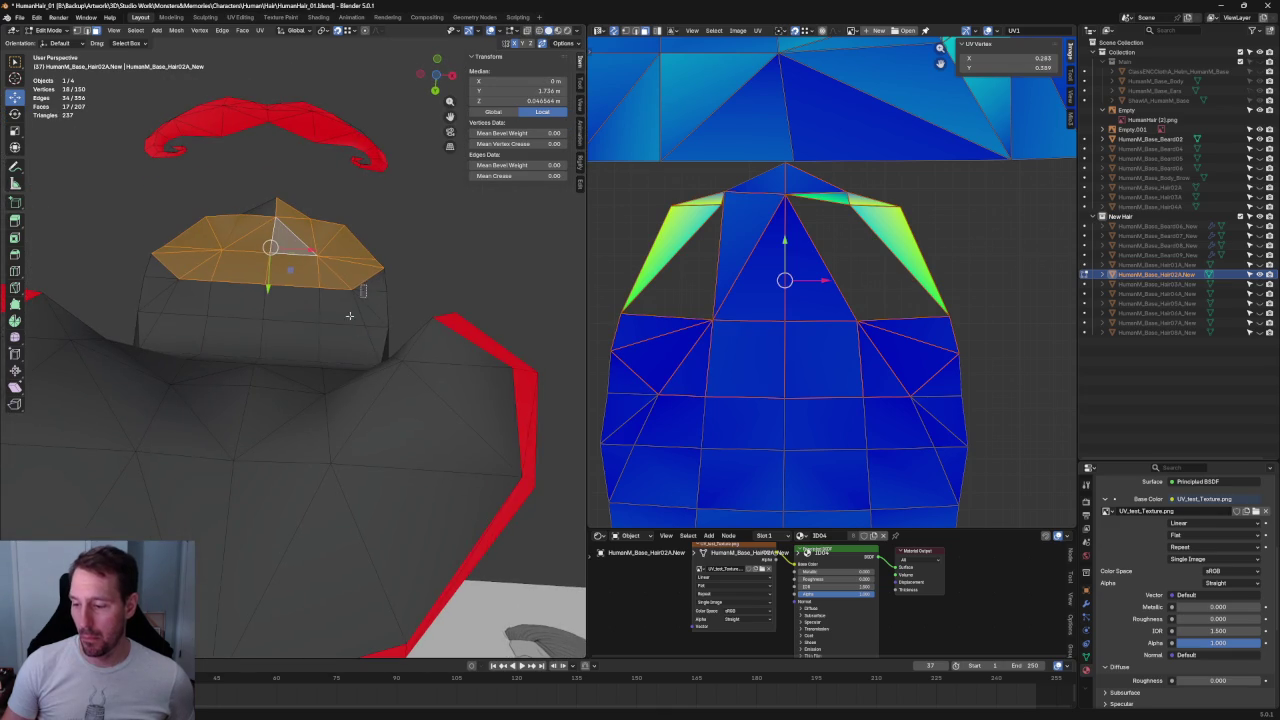
shift+click(355, 320)
shift+click(170, 310)
shift+click(240, 330)
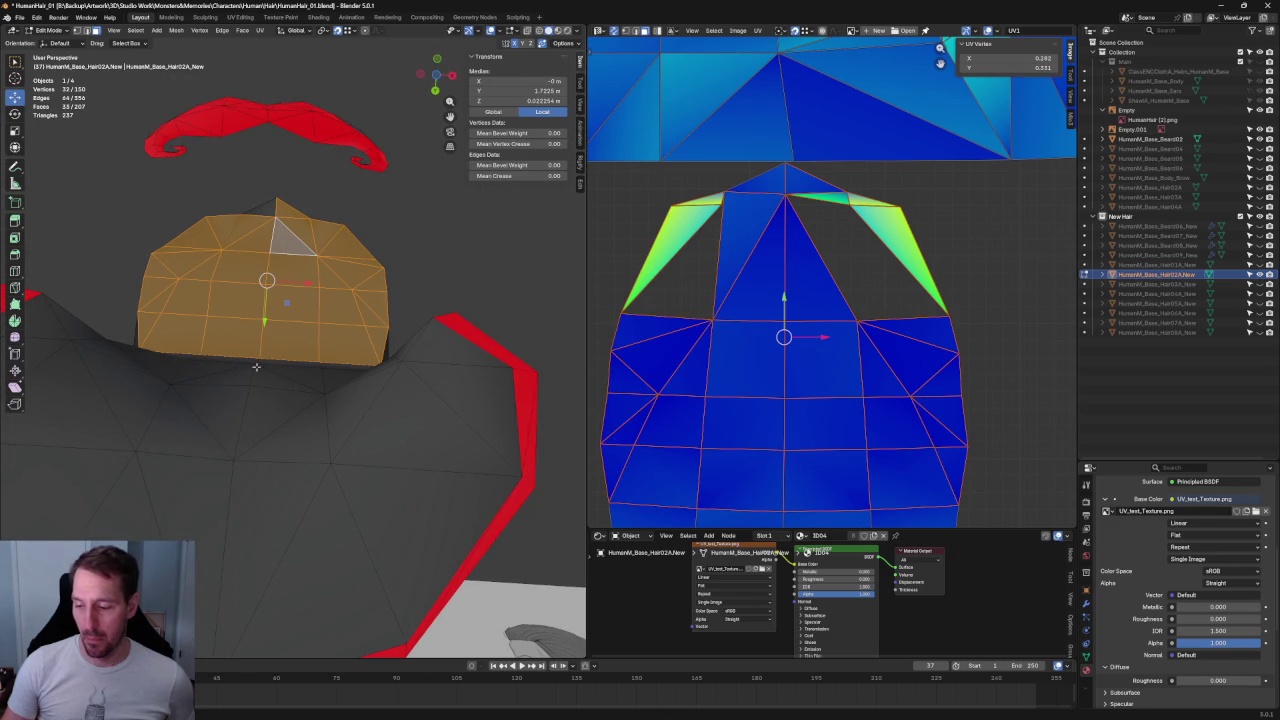
shift+click(354, 346)
- Add the remaining lower-front, right-side and top faces to the selection
mouse_move(354, 346)
middle_down()
mouse_move(320, 372)
mouse_move(184, 373)
mouse_move(160, 414)
middle_up()
shift+click(184, 373)
shift+click(172, 386)
shift+drag(160, 414, 246, 436)
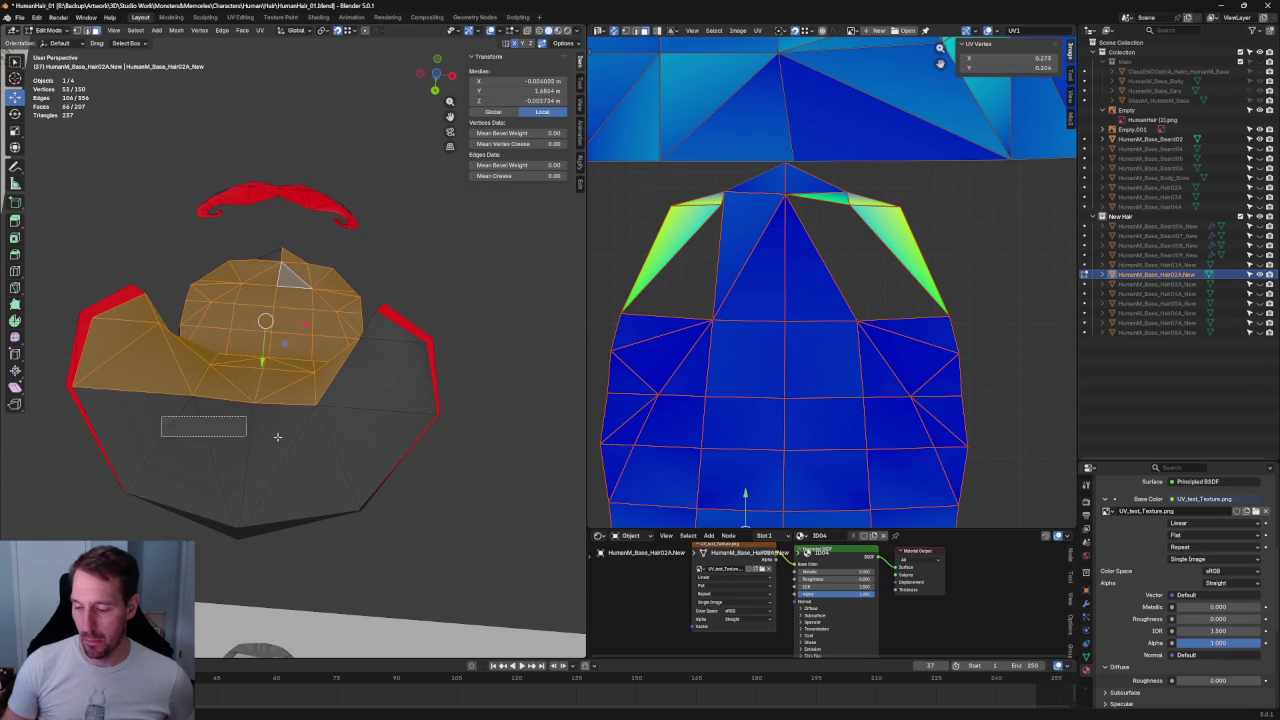
shift+click(363, 400)
shift+click(378, 345)
middle_drag(378, 345, 284, 387)
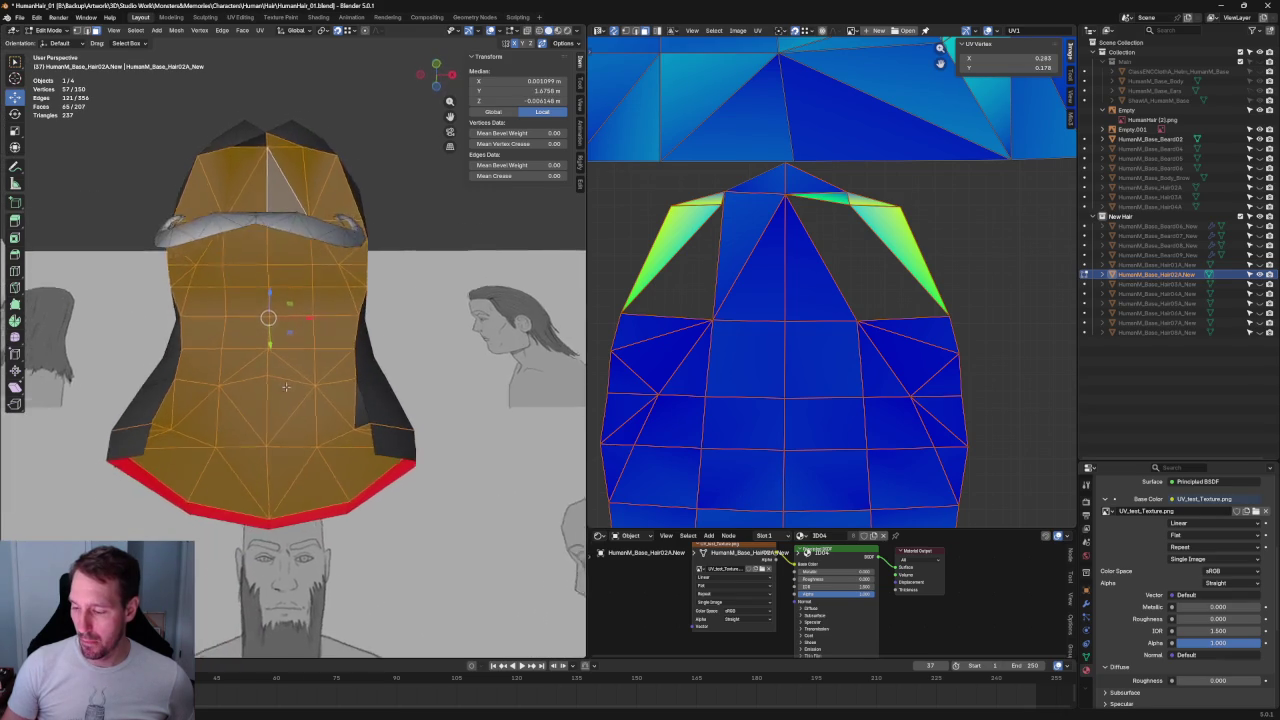
shift+click(362, 410)
mouse_move(362, 410)
middle_down()
mouse_move(203, 399)
mouse_move(282, 424)
mouse_move(268, 150)
middle_up()
shift+click(282, 158)
- Split the selected front hair faces off the rest of the hair mesh
right_click(282, 184)
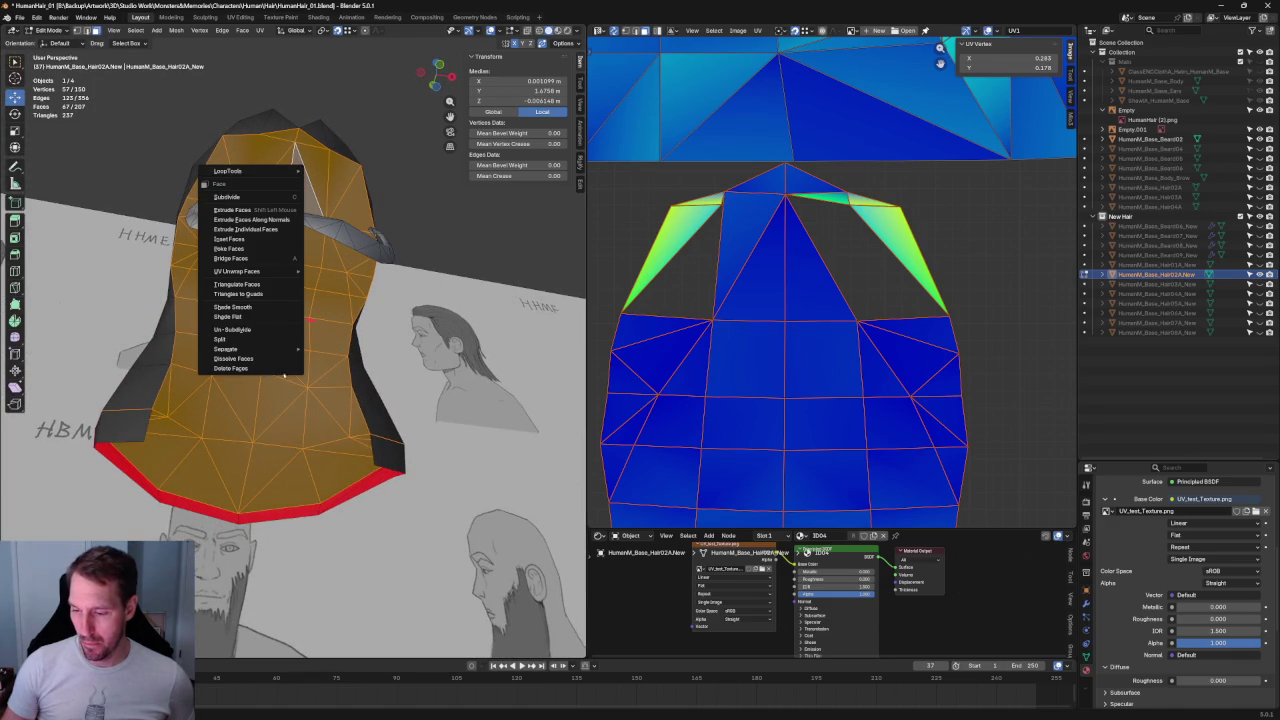
click(278, 340)
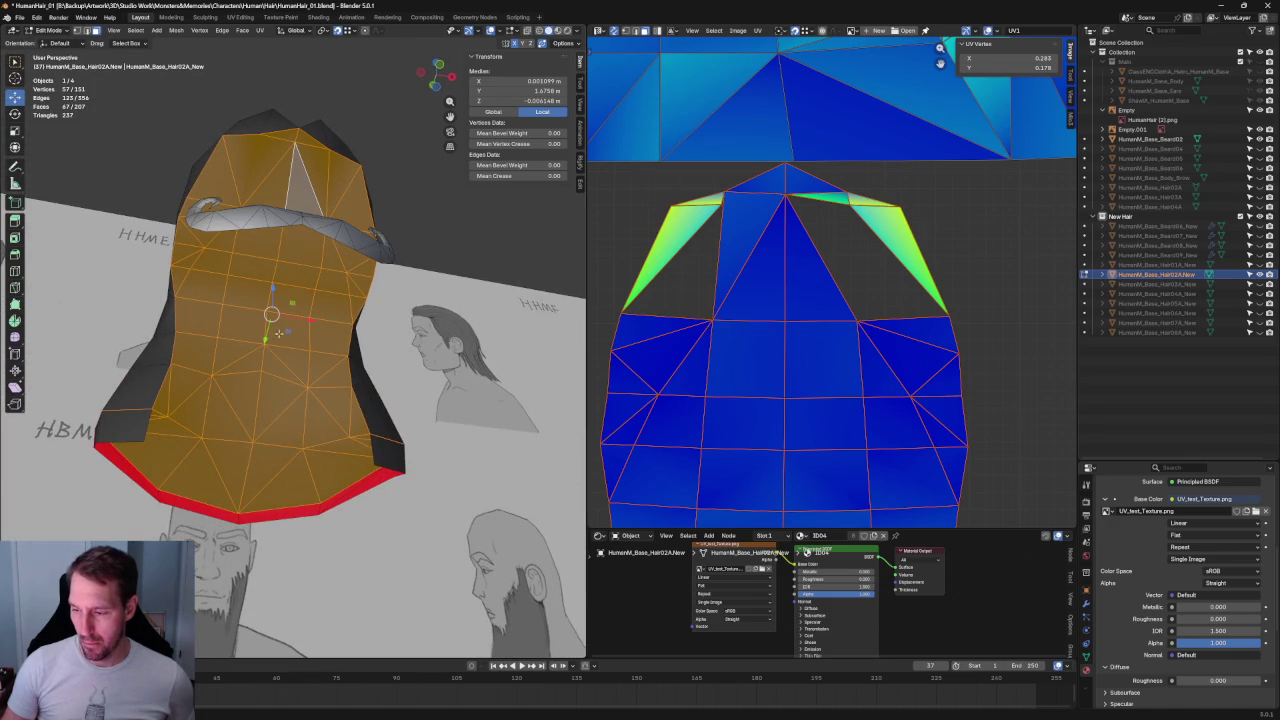
scroll(790, 195, down, 2)
scroll(790, 195, down, 1)
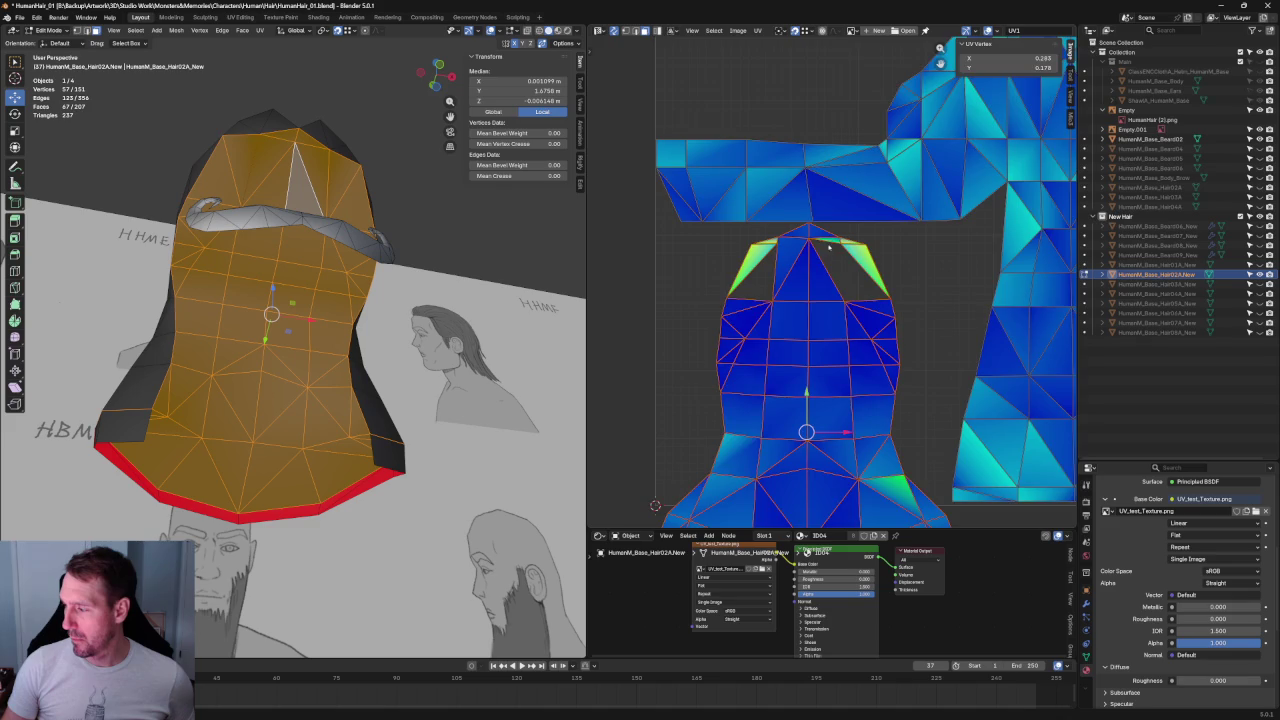
scroll(790, 195, down, 1)
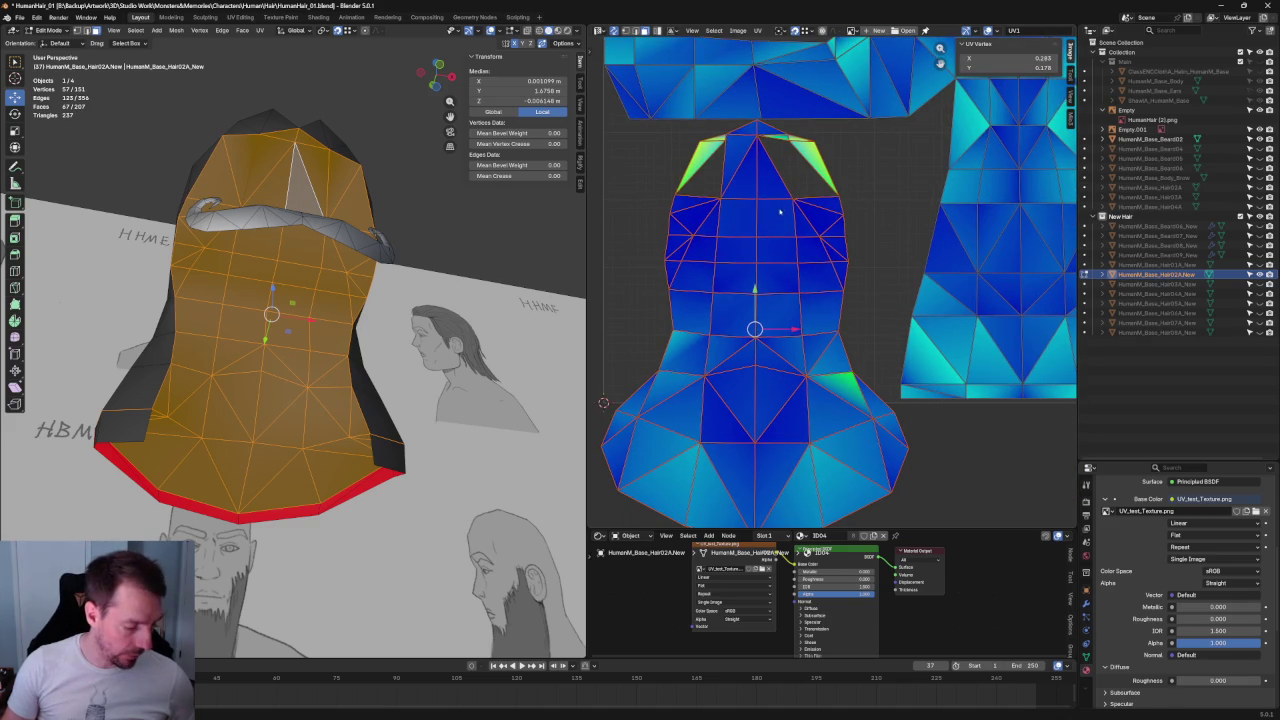
- Re-unwrap all the split faces and move the new UV island beside the other hair island
key(alt+a)
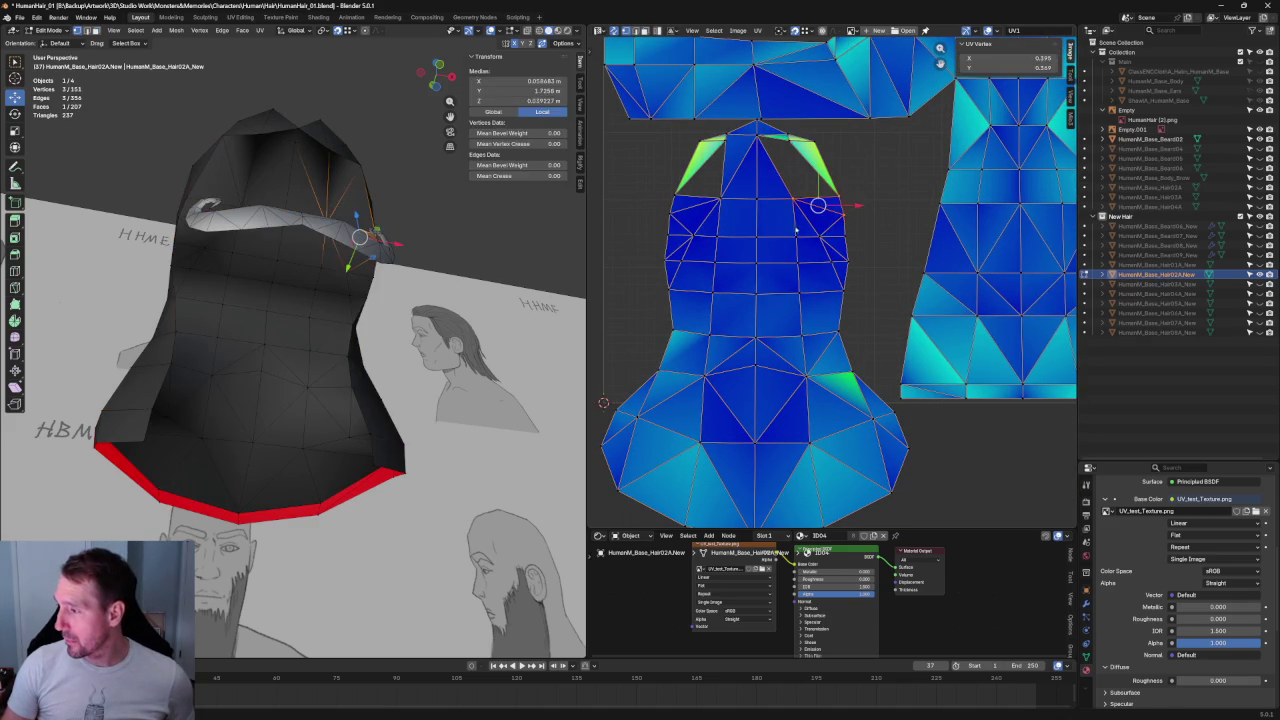
key(a)
key(u)
click(765, 175)
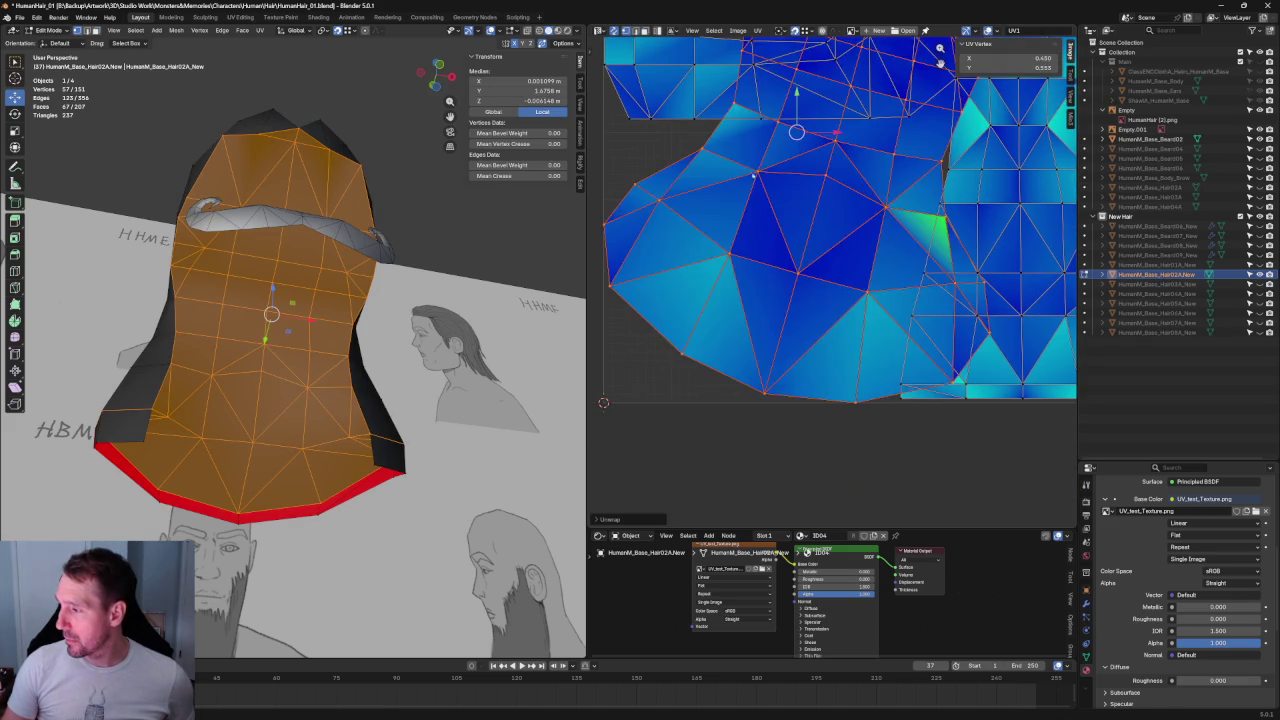
key(g)
click(825, 280)
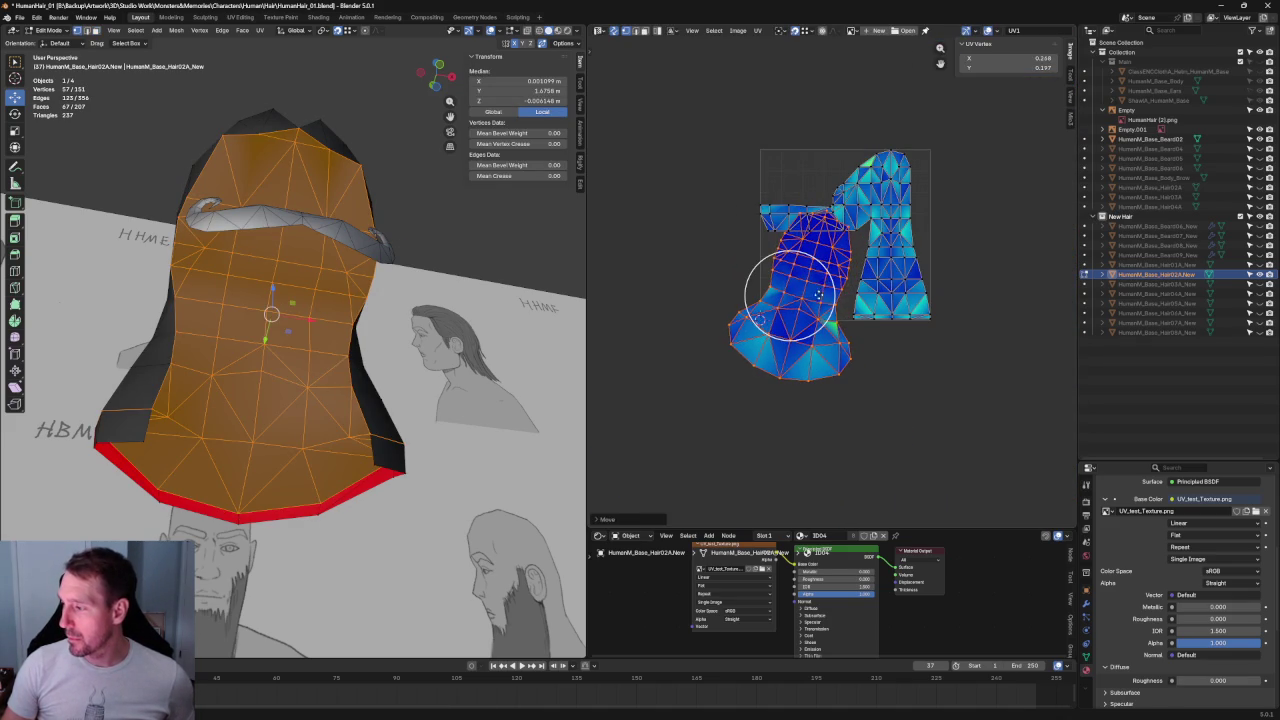
key(r)
key(Escape)
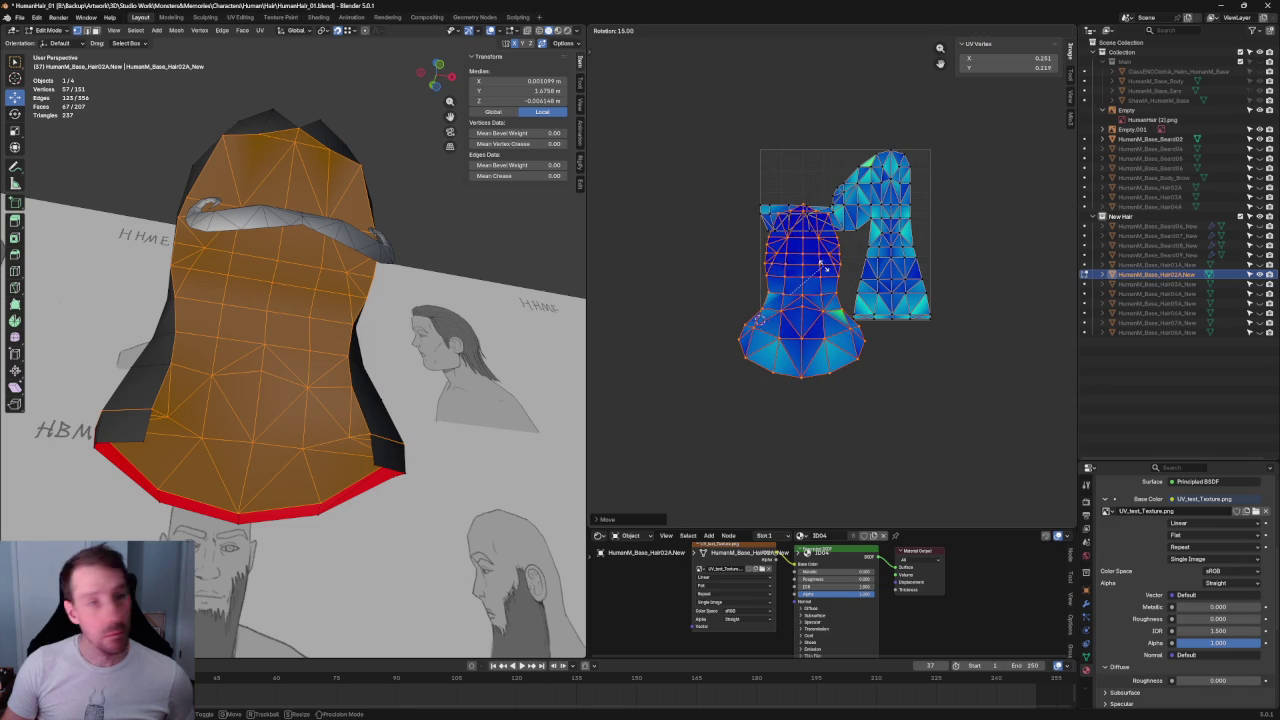
key(c)
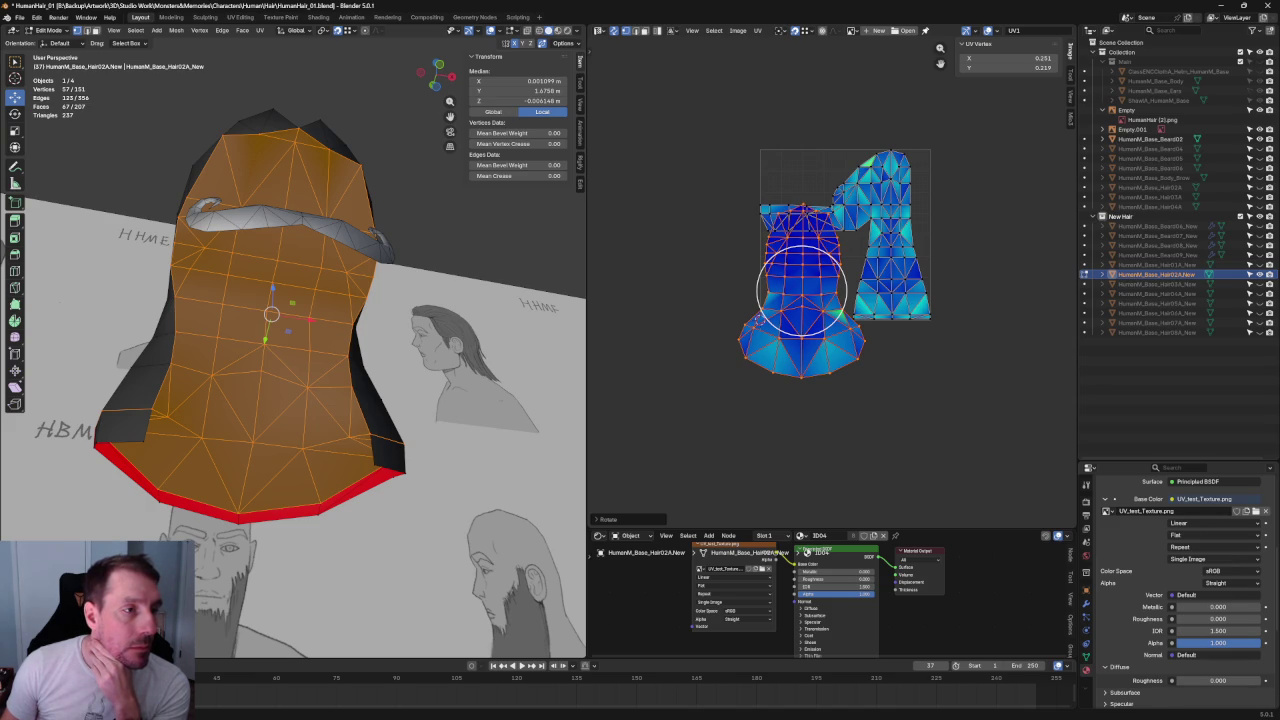
- Save the hair .blend file with Ctrl+S, then undo the last change
key(ctrl+s)
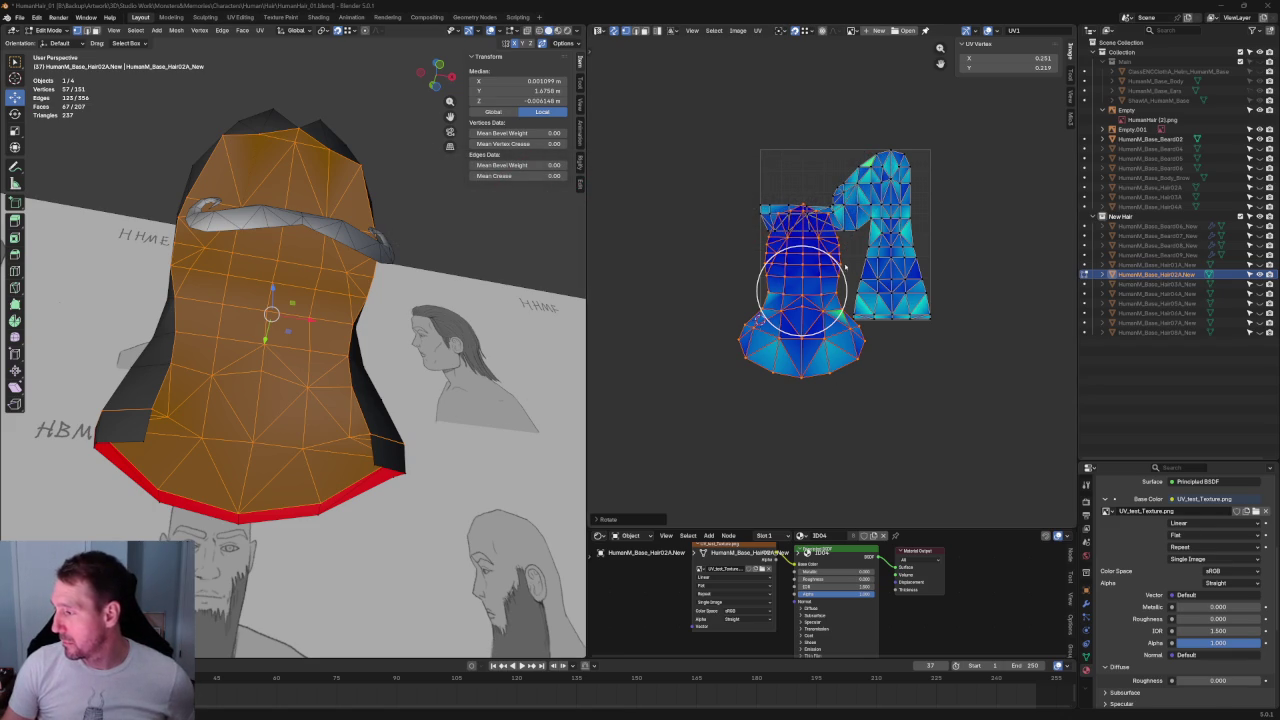
key(ctrl+z)
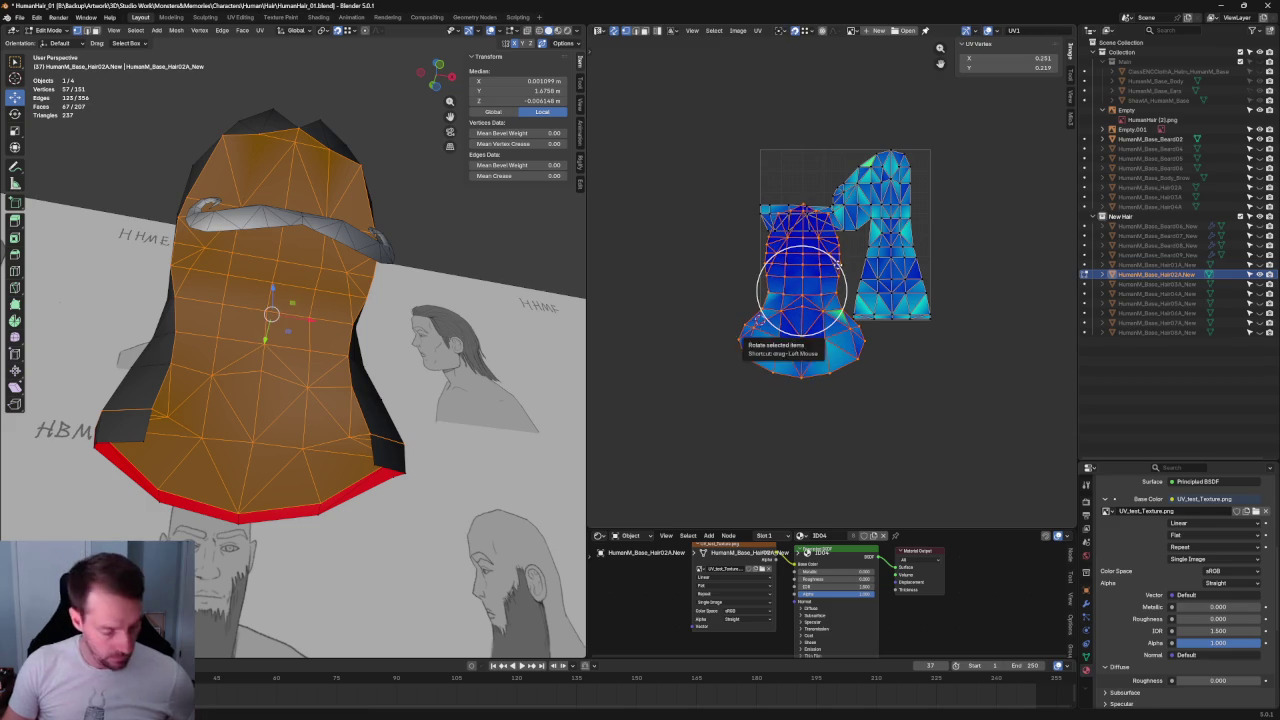
- Scale down the hair UV island and reposition it within the tile
key(s)
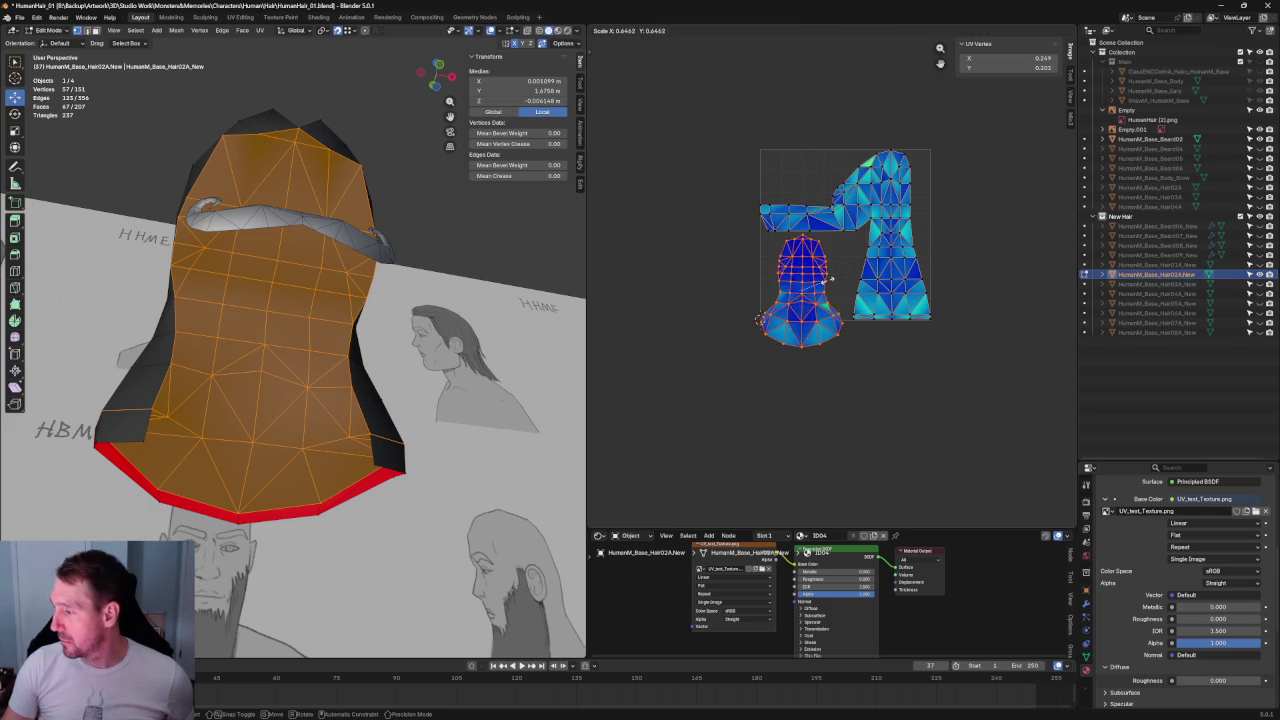
click(808, 283)
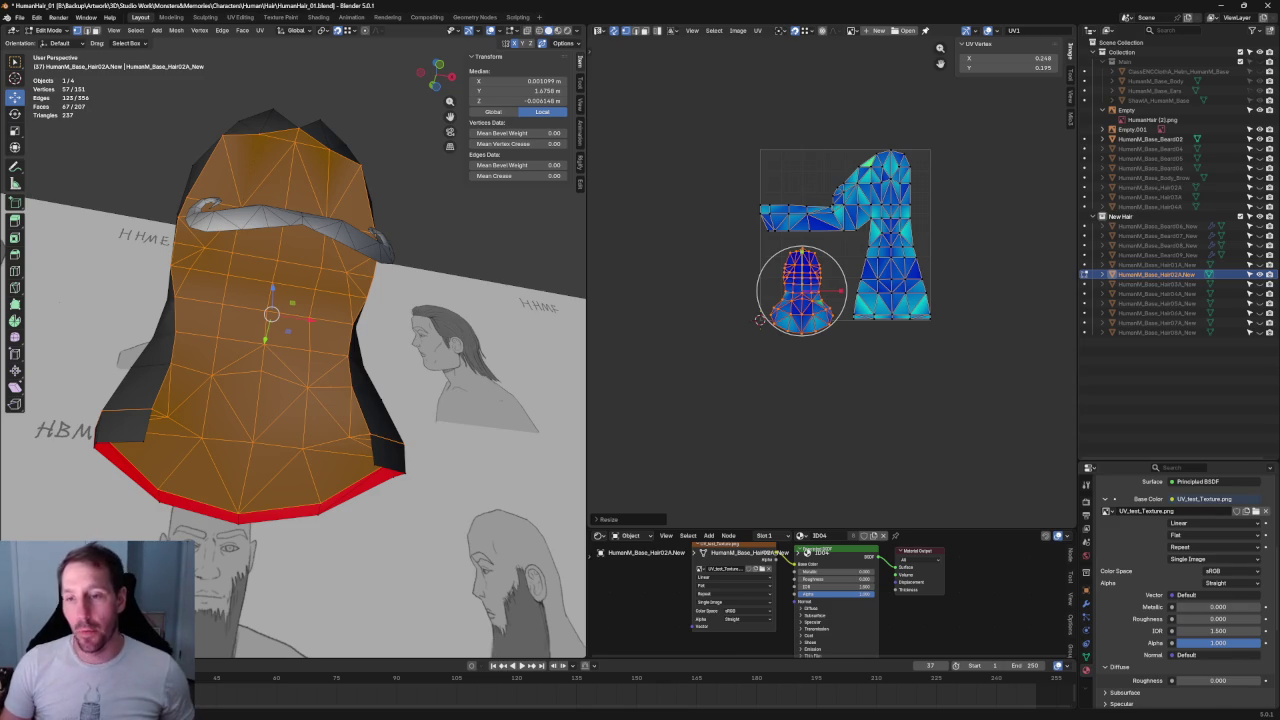
scroll(569, 464, up, 5)
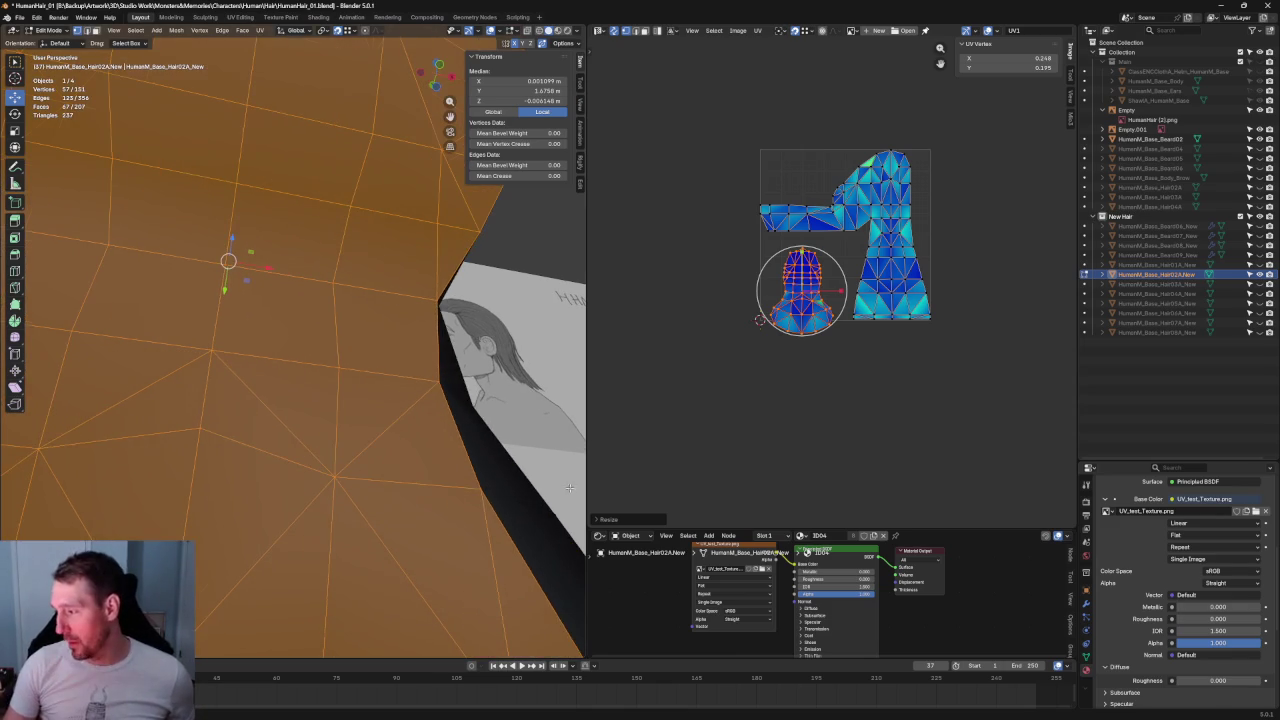
scroll(356, 545, down, 5)
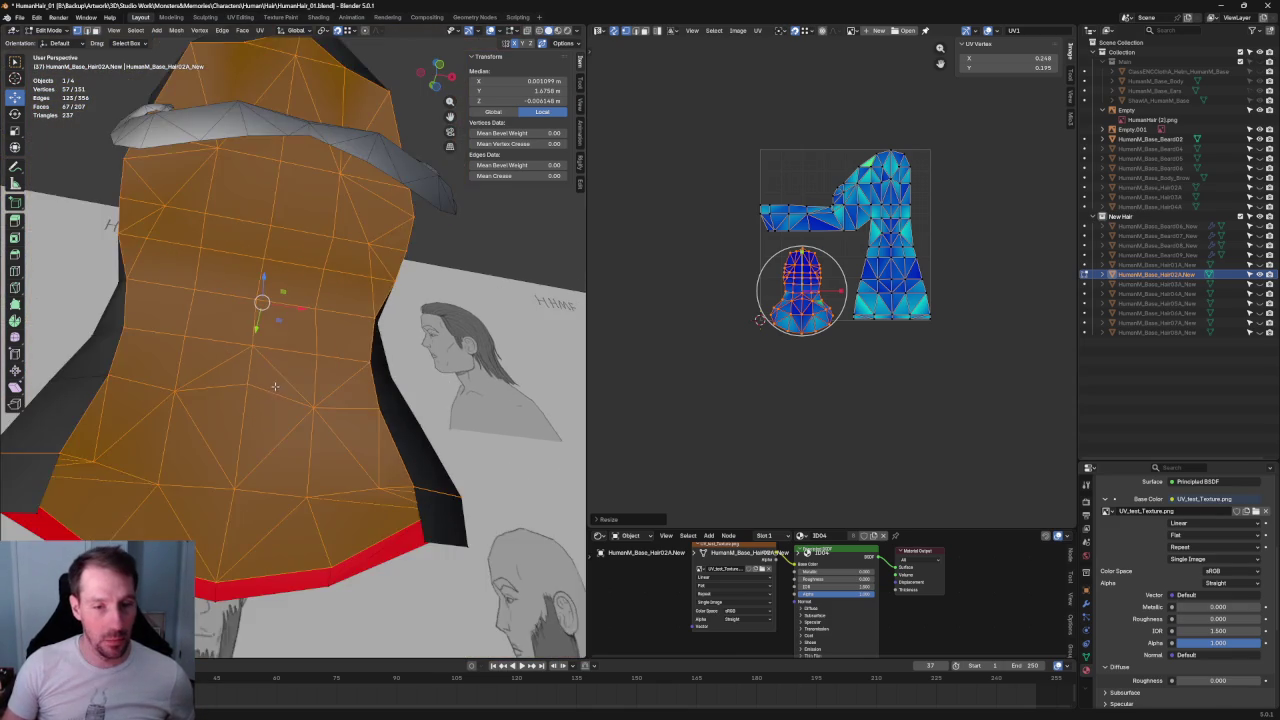
scroll(350, 470, down, 2)
scroll(345, 400, up, 2)
scroll(345, 393, up, 1)
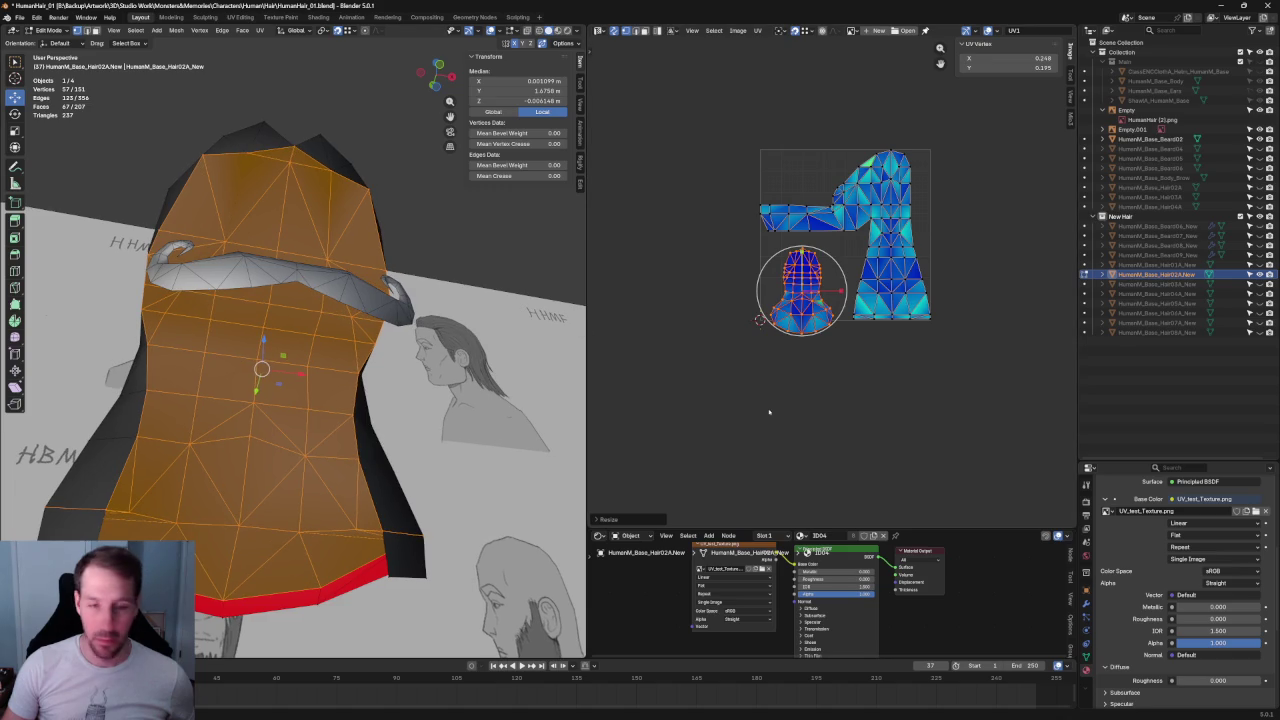
scroll(790, 300, up, 2)
scroll(800, 247, up, 3)
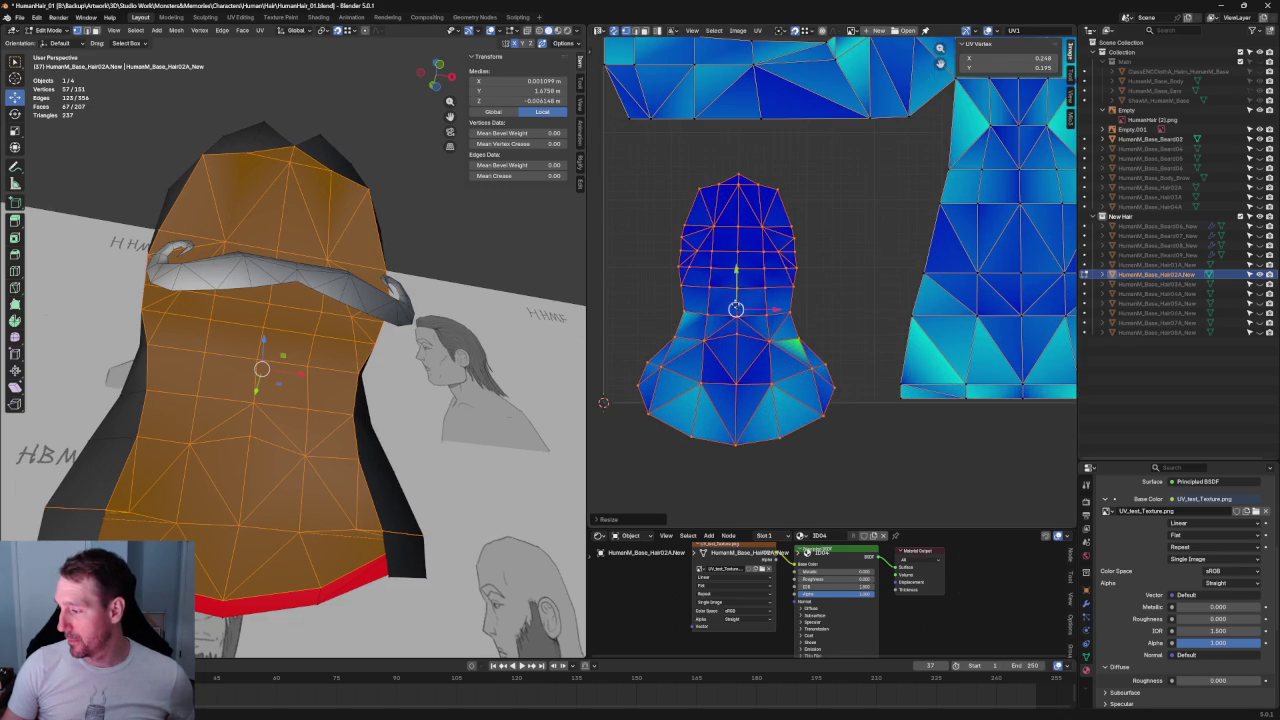
key(g)
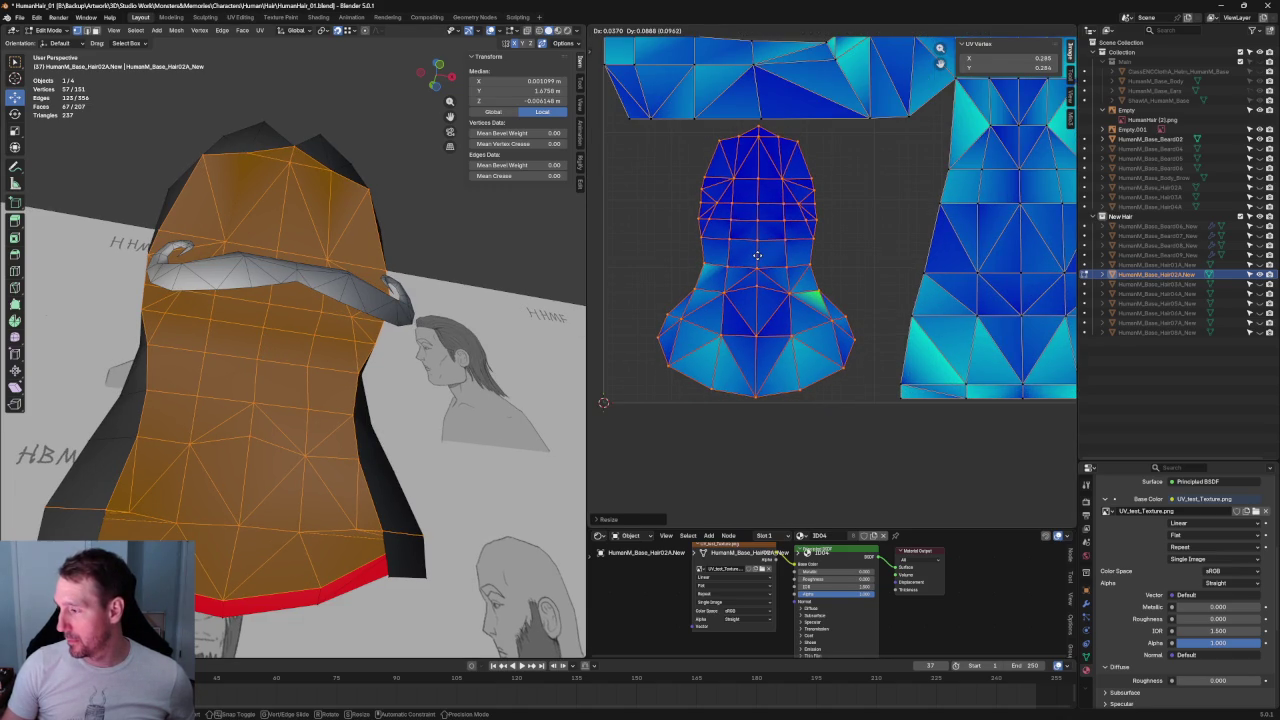
click(757, 256)
- Re-unwrap the island's lower vertices and straighten the row of neck UVs
click(839, 293)
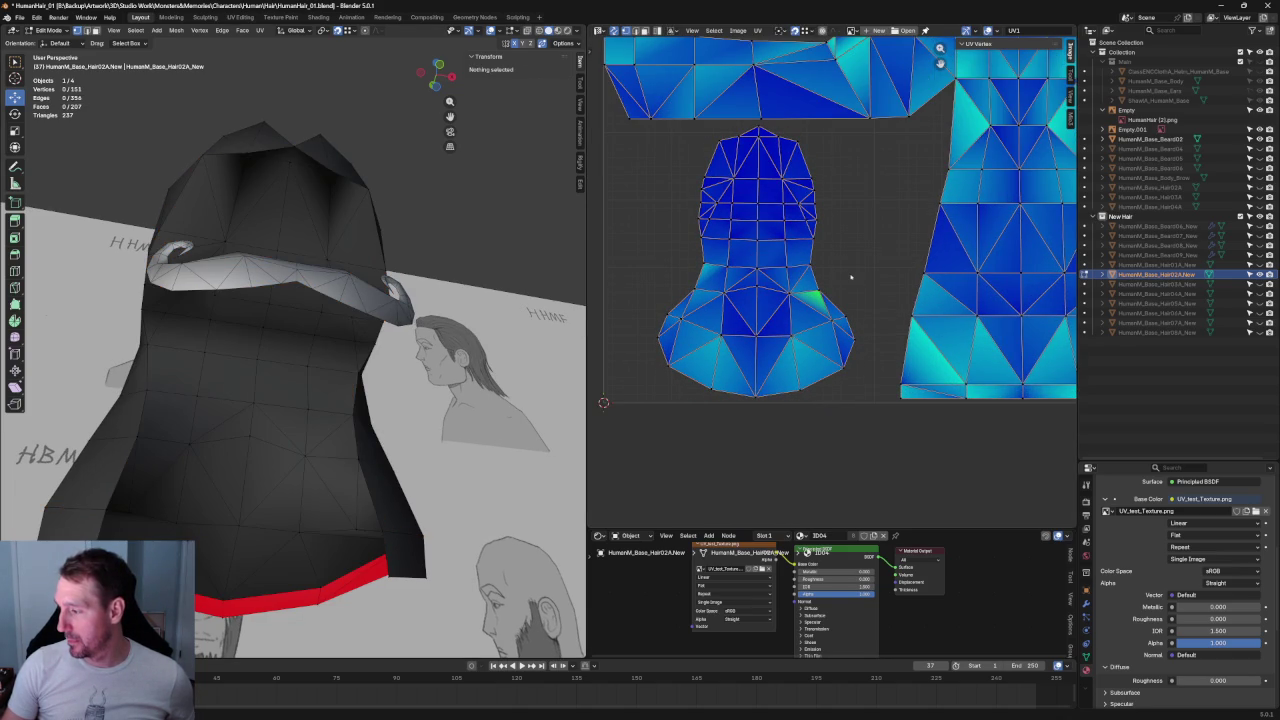
drag(870, 276, 586, 450)
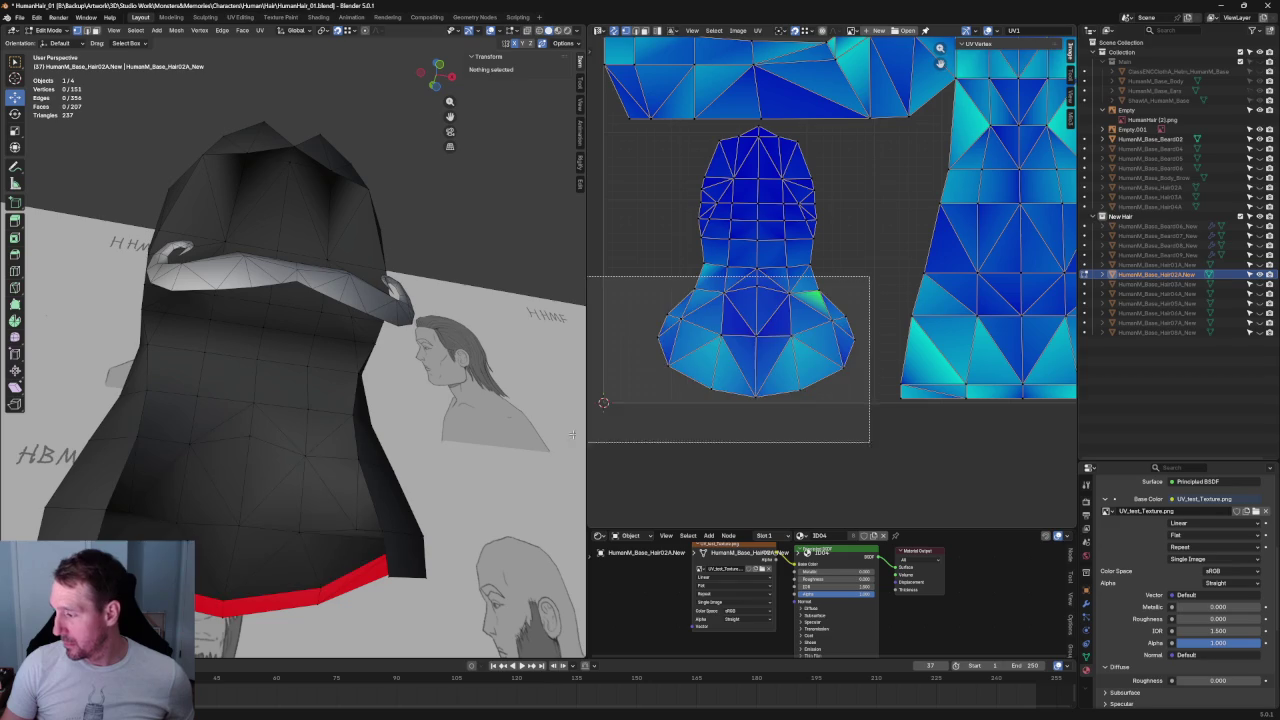
key(u)
click(747, 341)
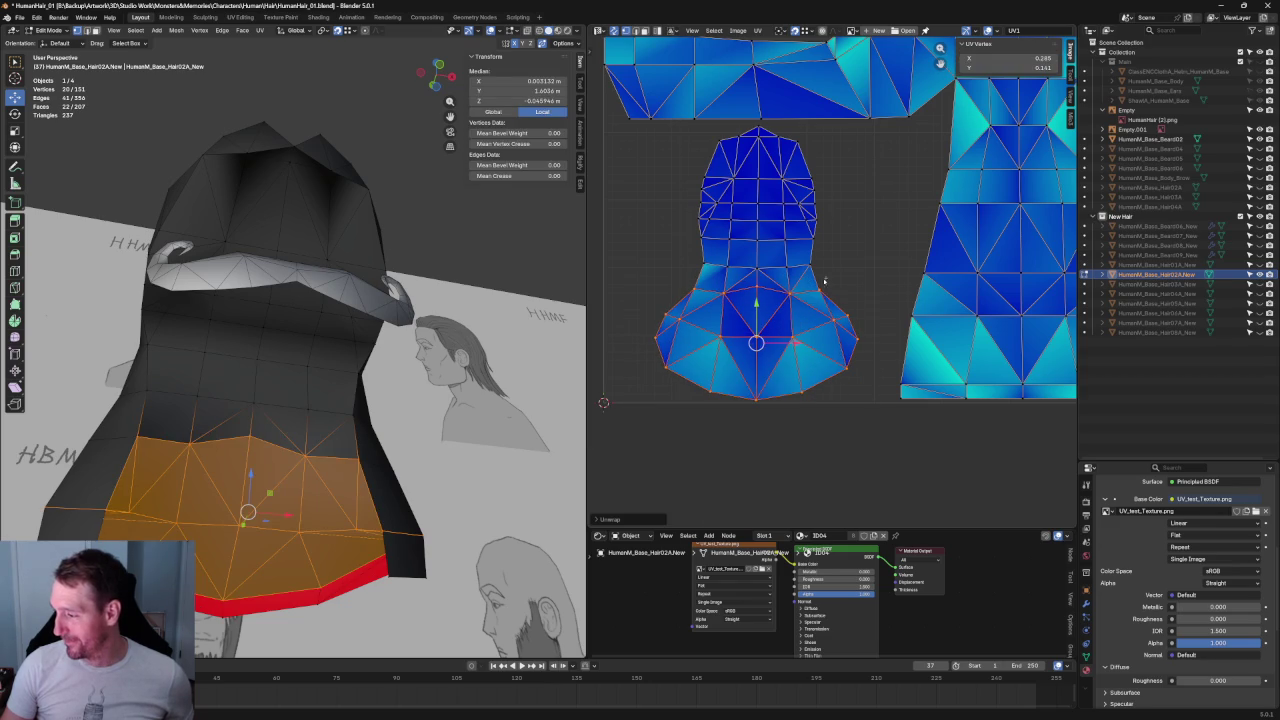
alt+click(722, 297)
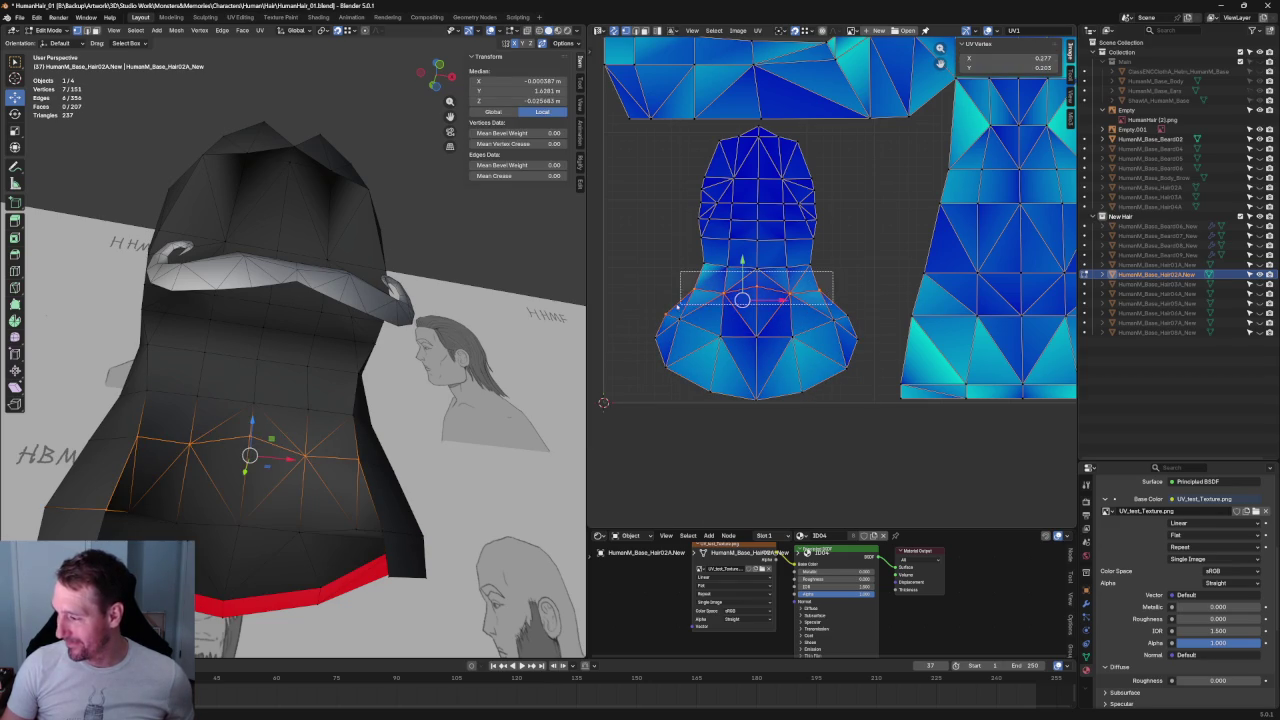
key(shift+w)
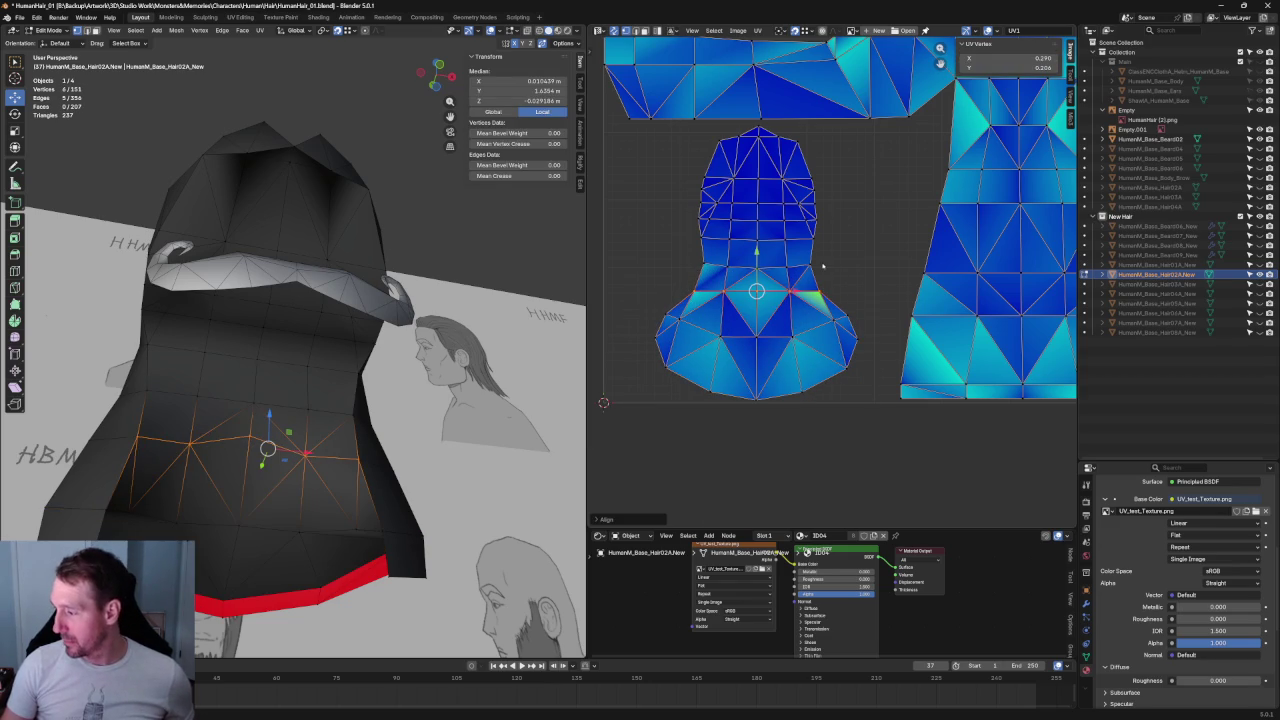
- In front view, slide the vertex below the moustache slightly higher along its edge
click(815, 289)
scroll(789, 308, up, 3)
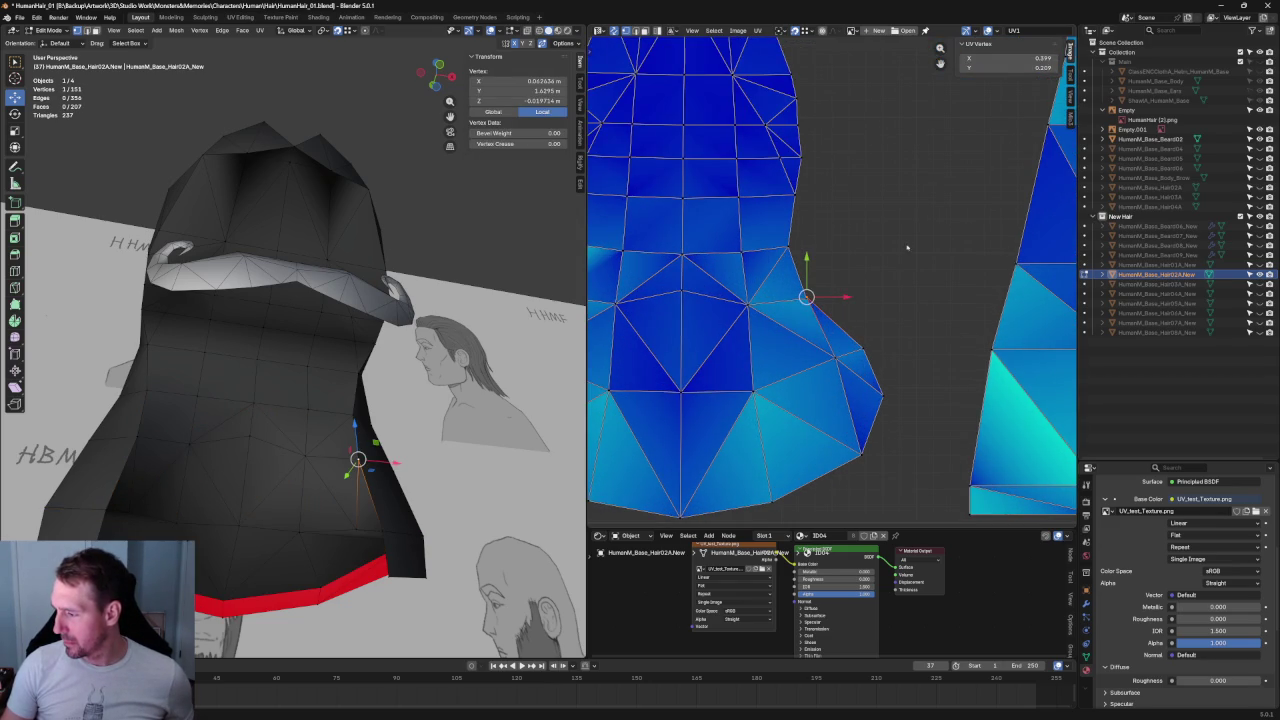
click(681, 290)
mouse_move(270, 420)
middle_down()
mouse_move(321, 411)
mouse_move(367, 334)
mouse_move(336, 338)
middle_up()
scroll(367, 334, up, 3)
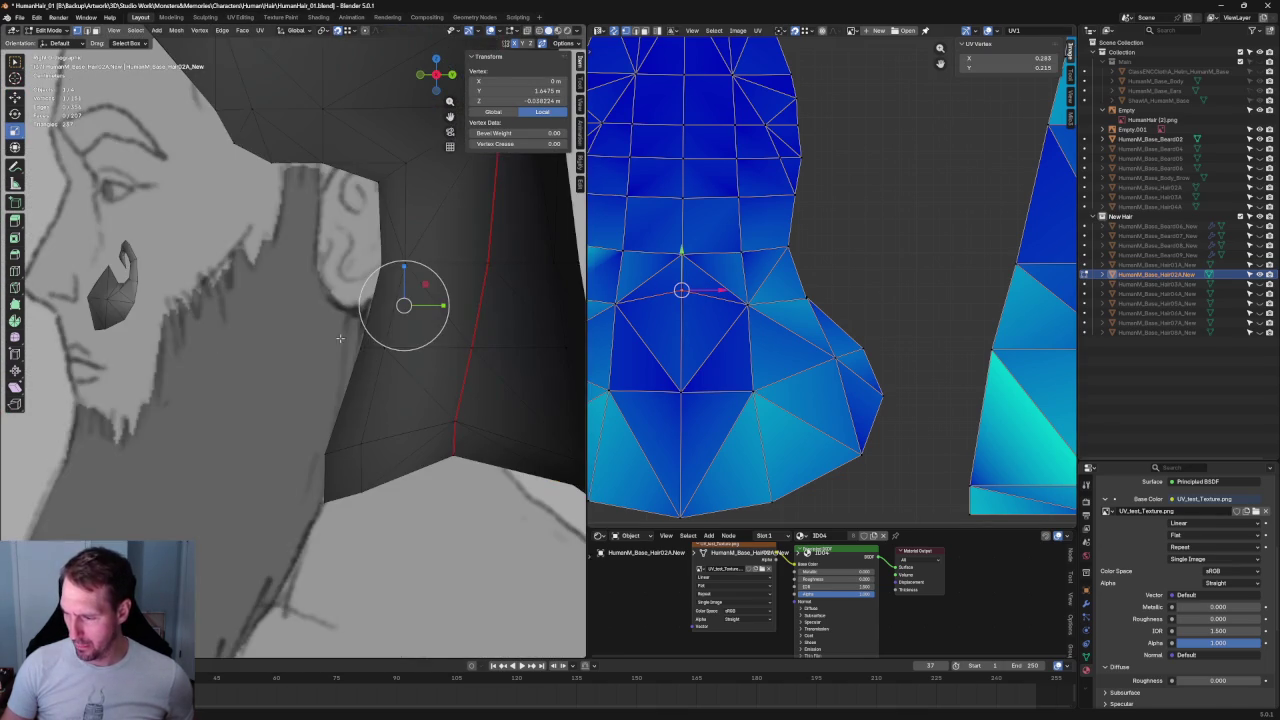
key(KP_1)
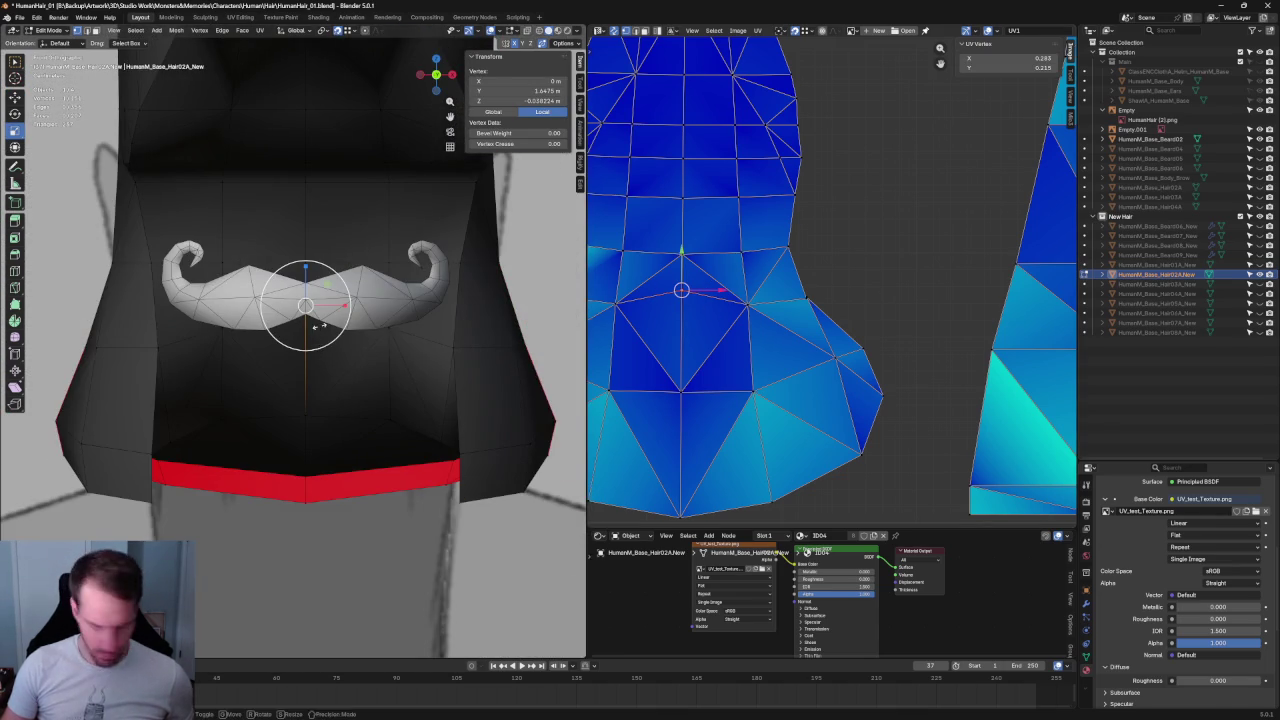
key(g)
key(g)
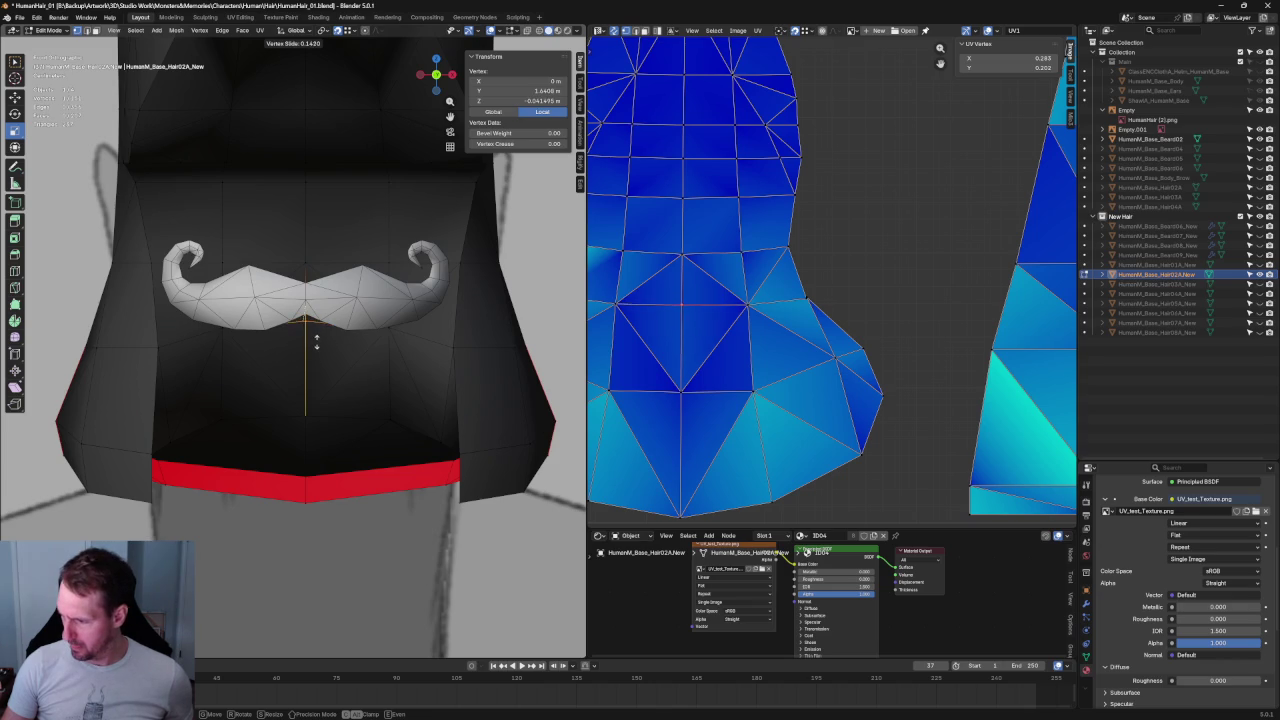
click(316, 341)
key(alt+a)
scroll(817, 208, down, 3)
scroll(334, 289, down, 2)
middle_drag(334, 289, 260, 300)
scroll(334, 289, down, 3)
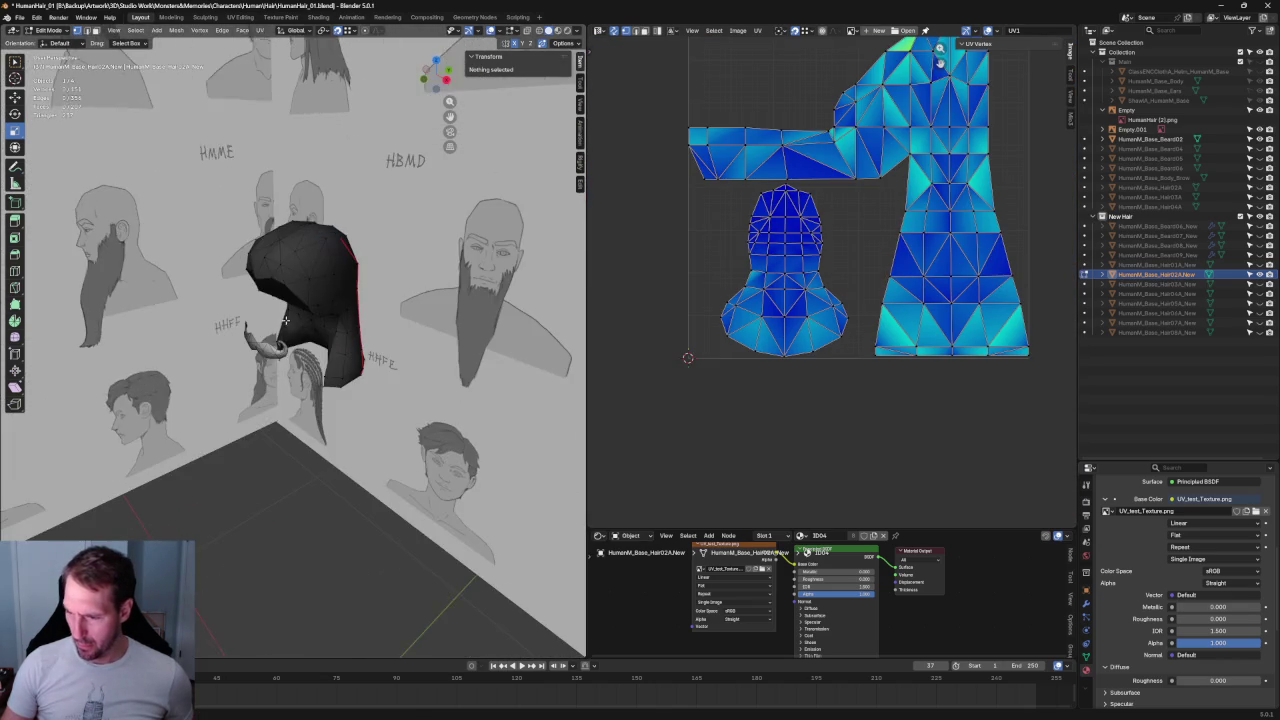
- Toggle visibility of the Beard09_New, Hair03A_New and Beard08_New meshes to compare them
drag(940, 48, 940, 60)
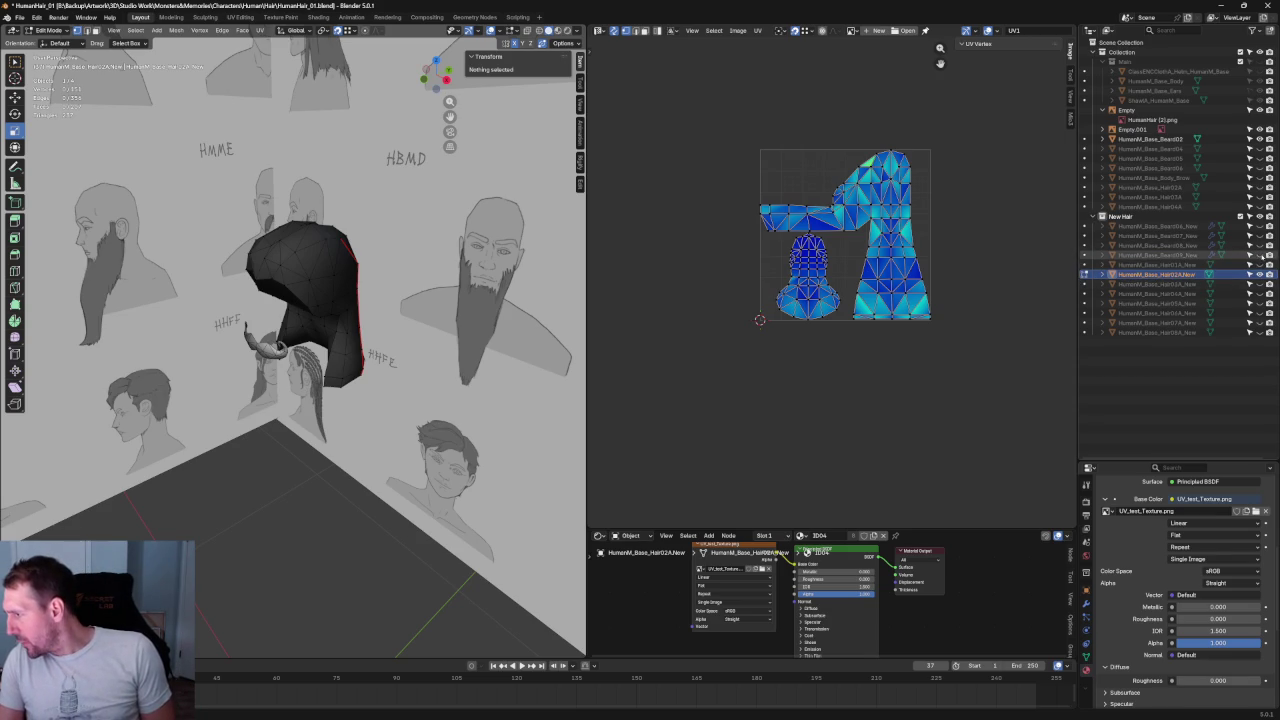
click(1259, 255)
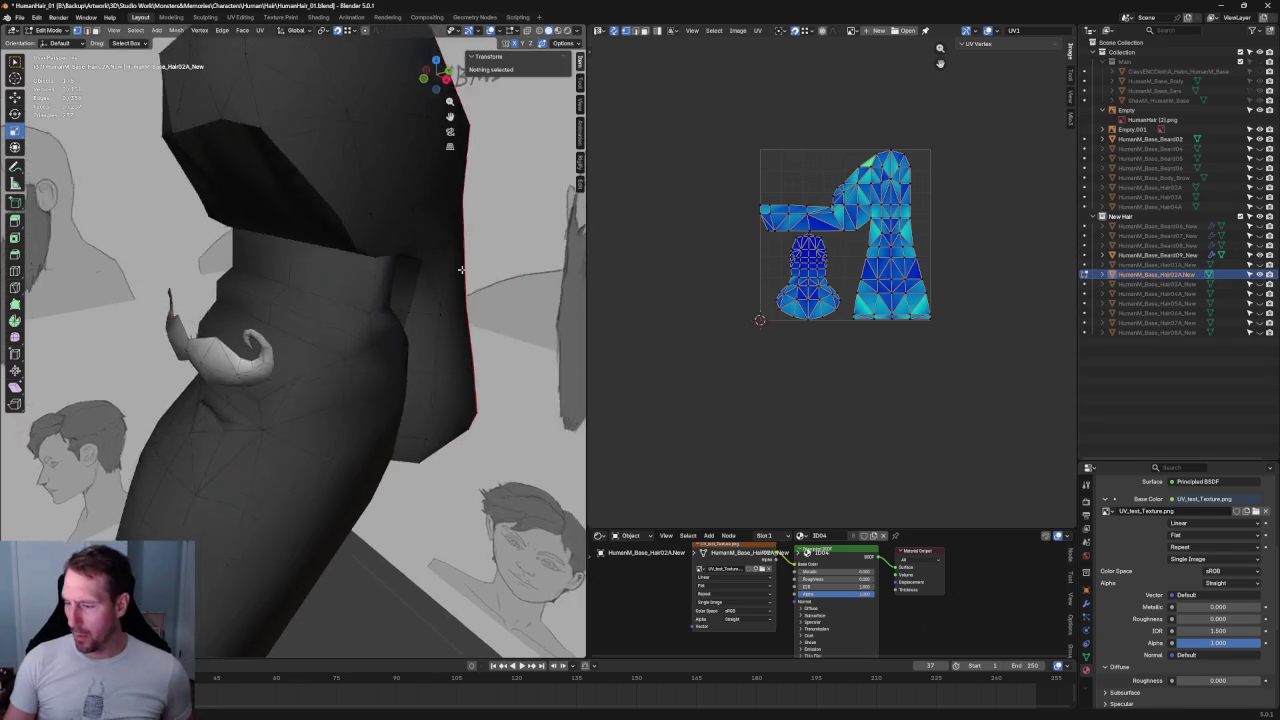
scroll(195, 302, down, 5)
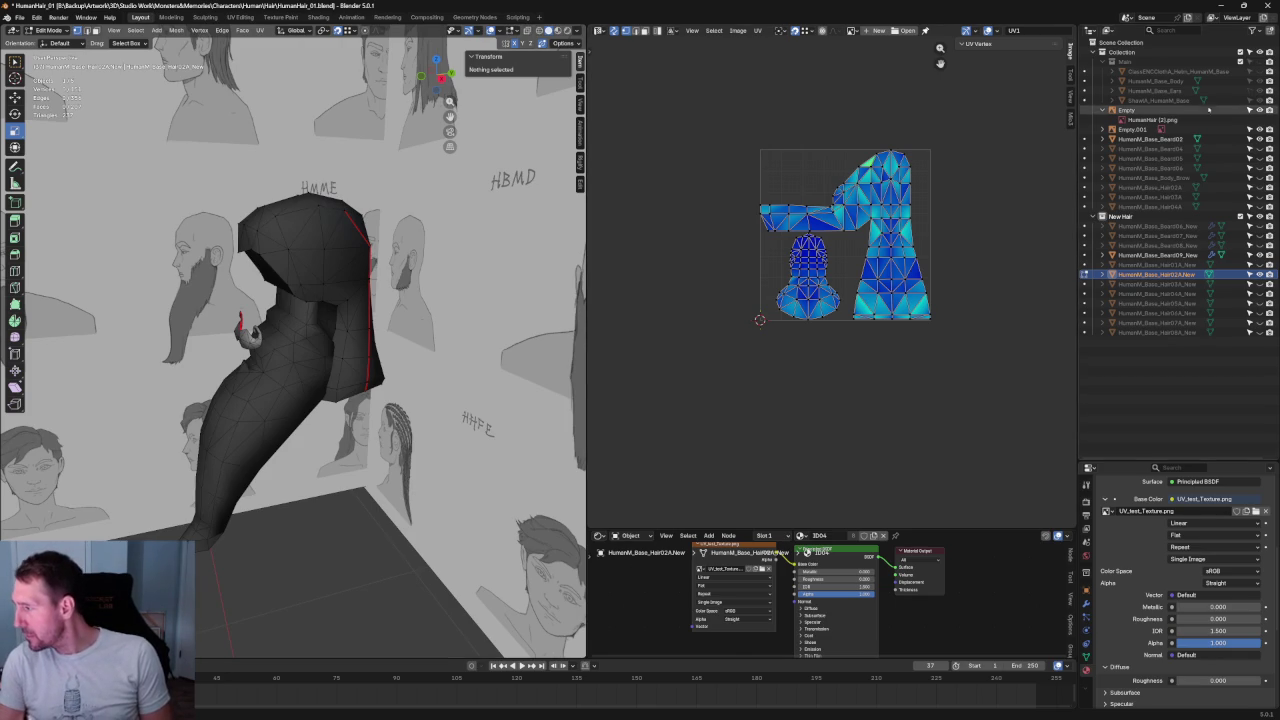
click(1259, 274)
click(1259, 284)
middle_drag(340, 300, 437, 320)
scroll(376, 306, up, 5)
scroll(439, 314, up, 3)
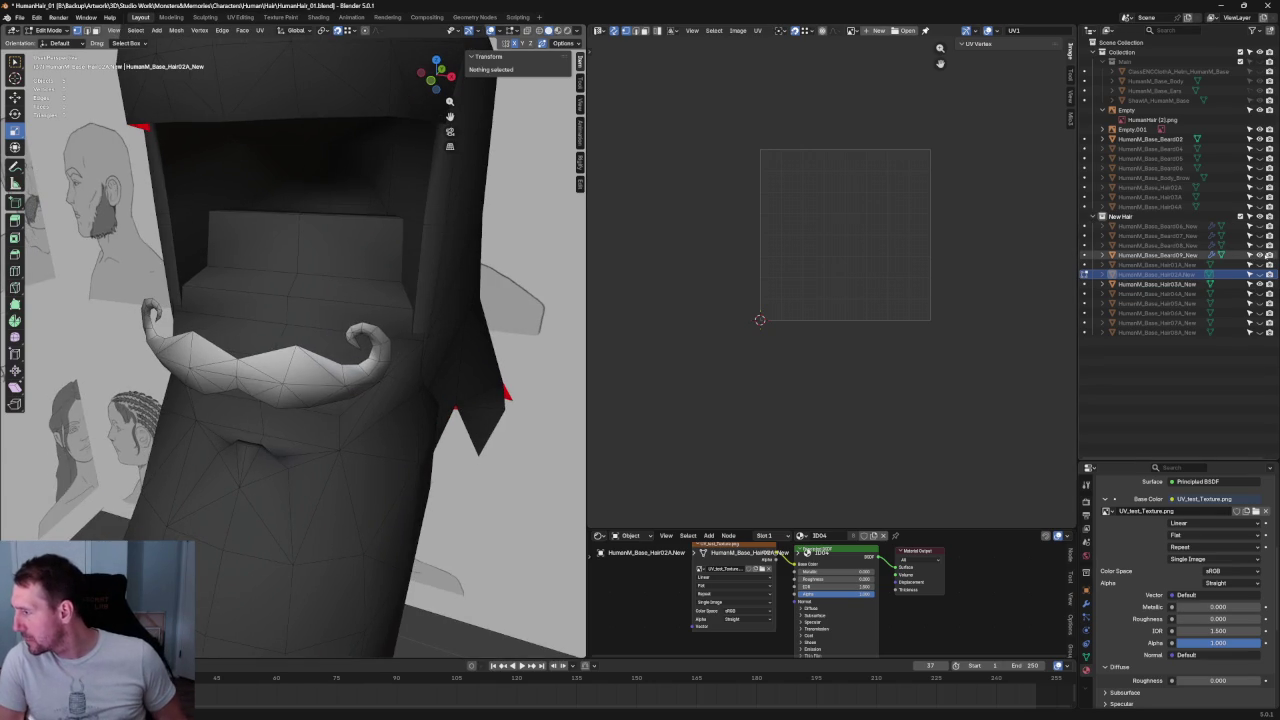
click(1259, 255)
click(1259, 245)
click(1259, 284)
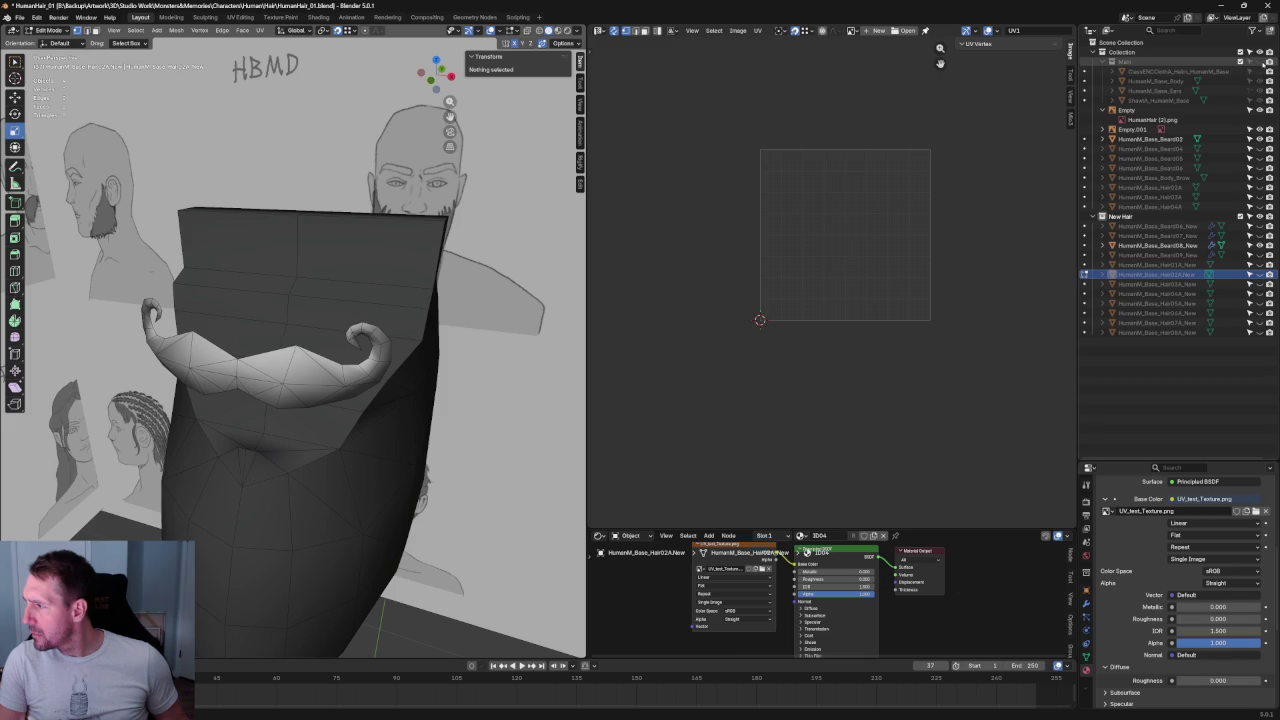
- Unhide the body, ears and shawl meshes and collapse the Main collection
drag(1259, 81, 1259, 100)
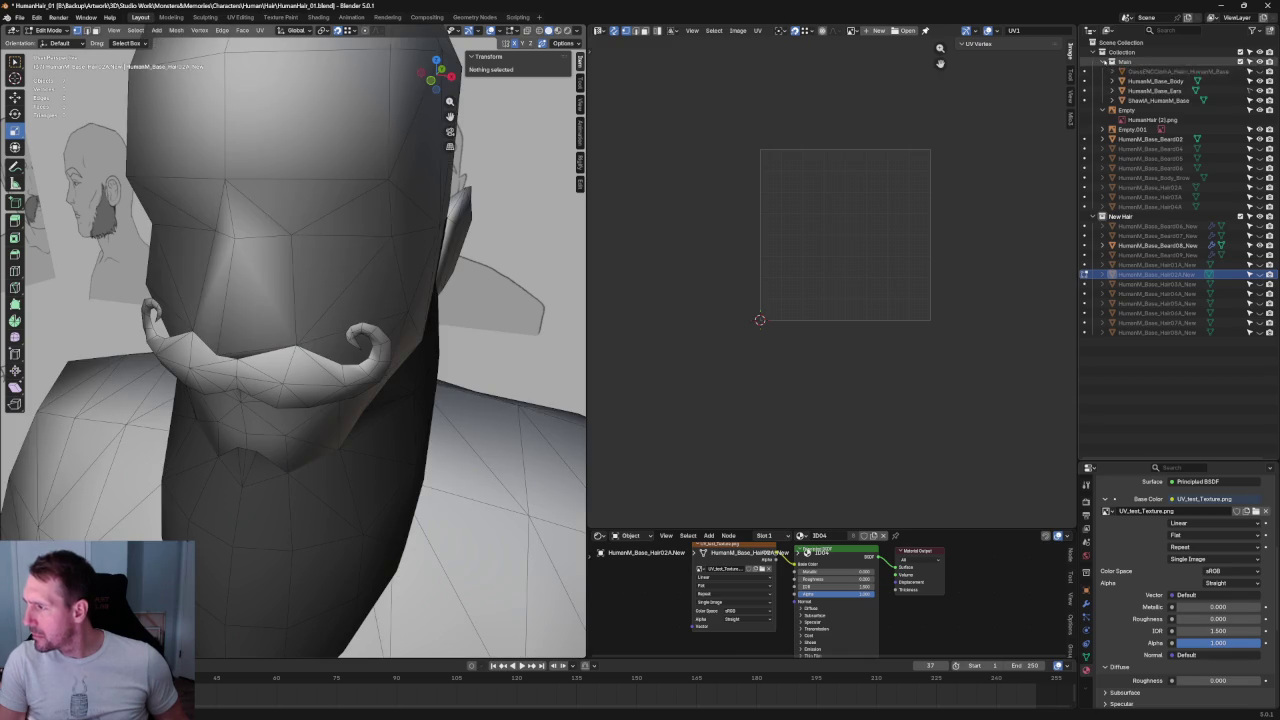
click(1103, 61)
mouse_move(560, 270)
middle_down()
mouse_move(461, 260)
mouse_move(400, 300)
middle_up()
scroll(458, 260, up, 5)
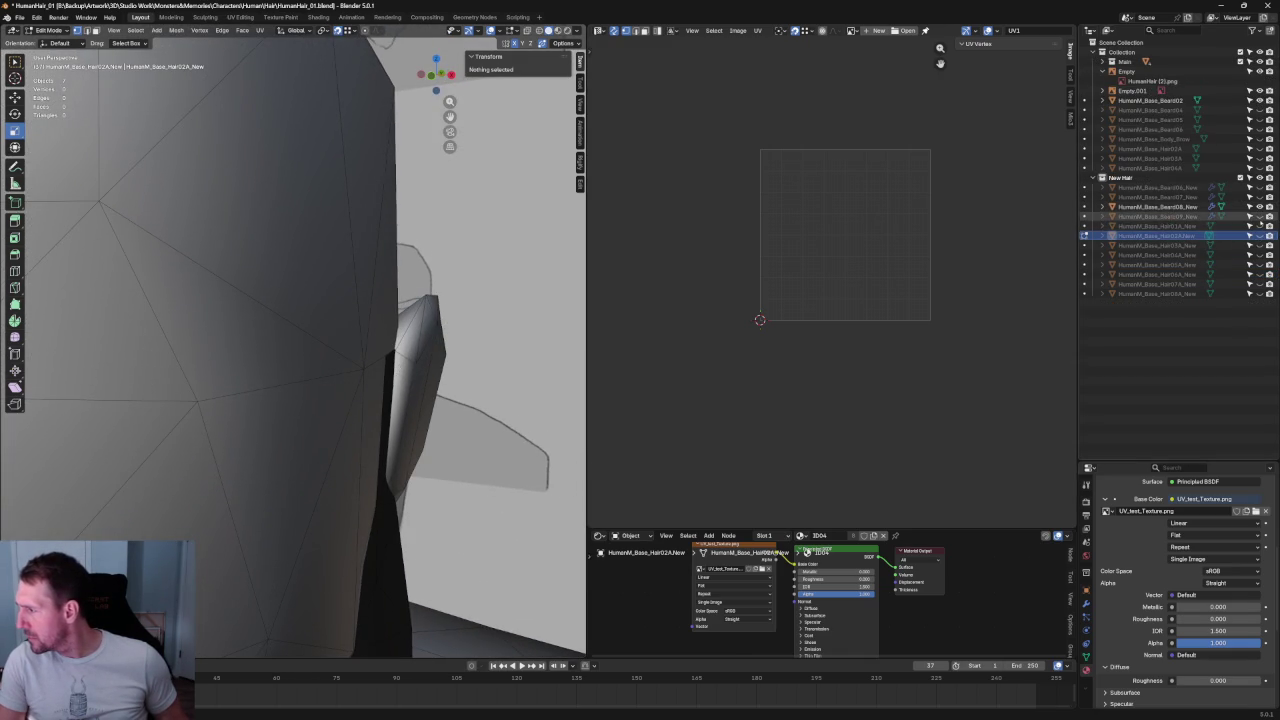
- Show and select the Beard09_New strip by the ear, enable X-ray, and edit it
click(1259, 216)
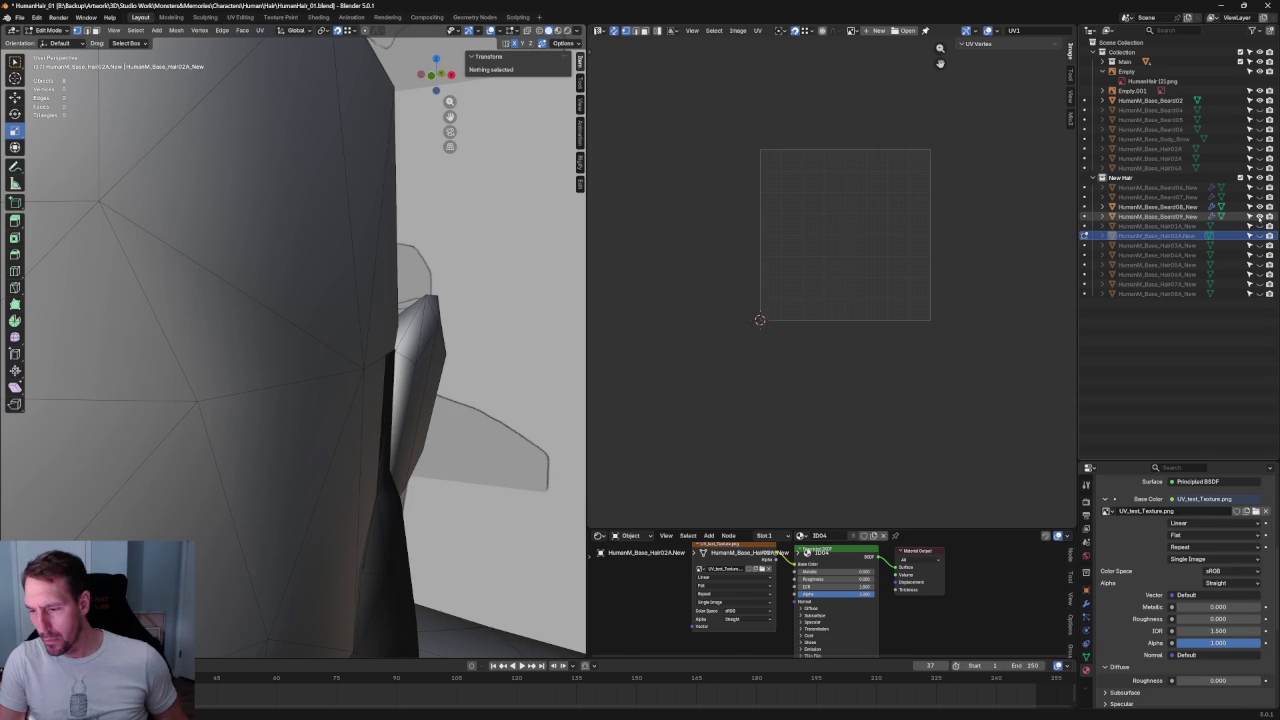
click(1155, 216)
middle_drag(493, 360, 460, 360)
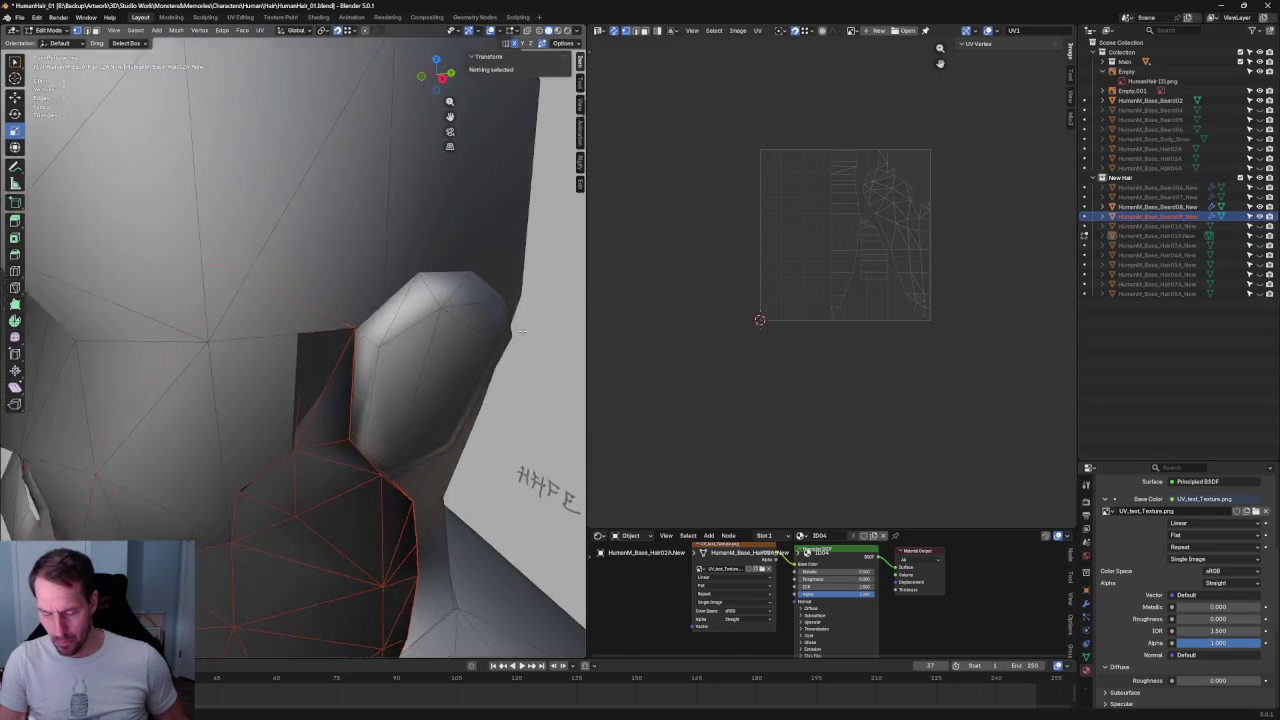
scroll(444, 360, up, 4)
scroll(413, 355, down, 5)
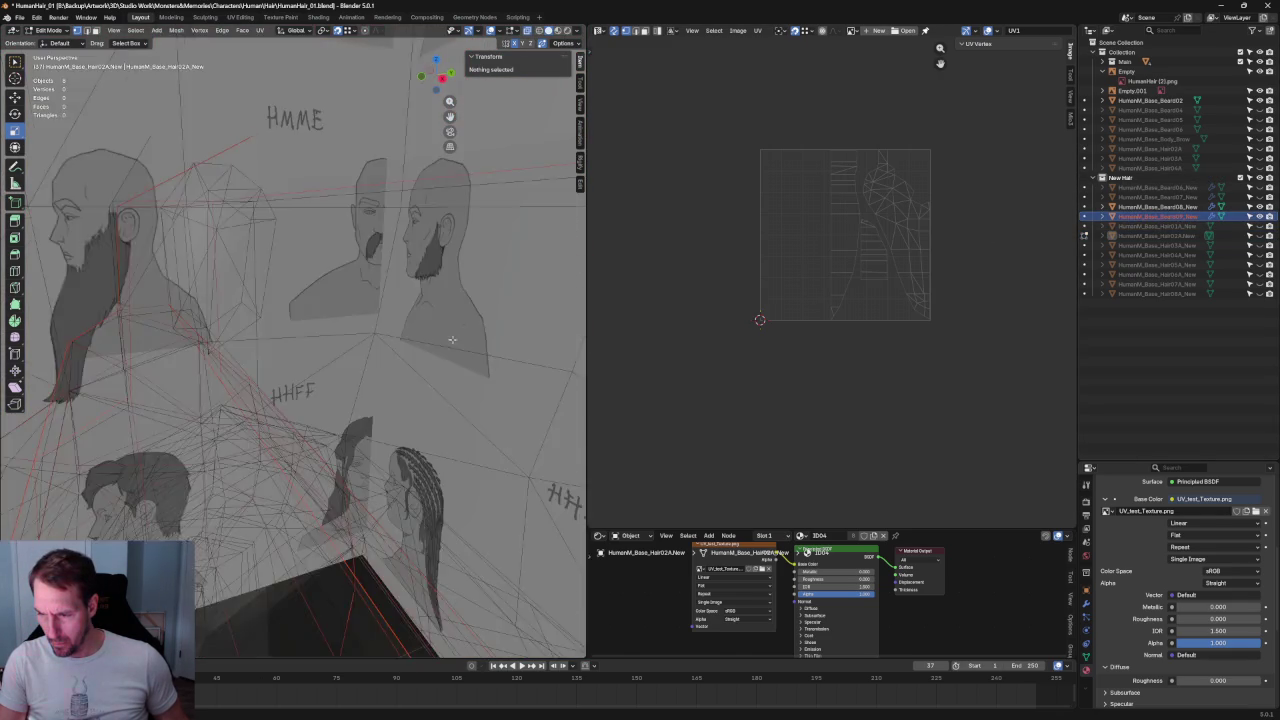
mouse_move(459, 351)
middle_down()
mouse_move(382, 318)
mouse_move(369, 359)
mouse_move(380, 343)
middle_up()
scroll(455, 340, up, 5)
scroll(385, 335, down, 4)
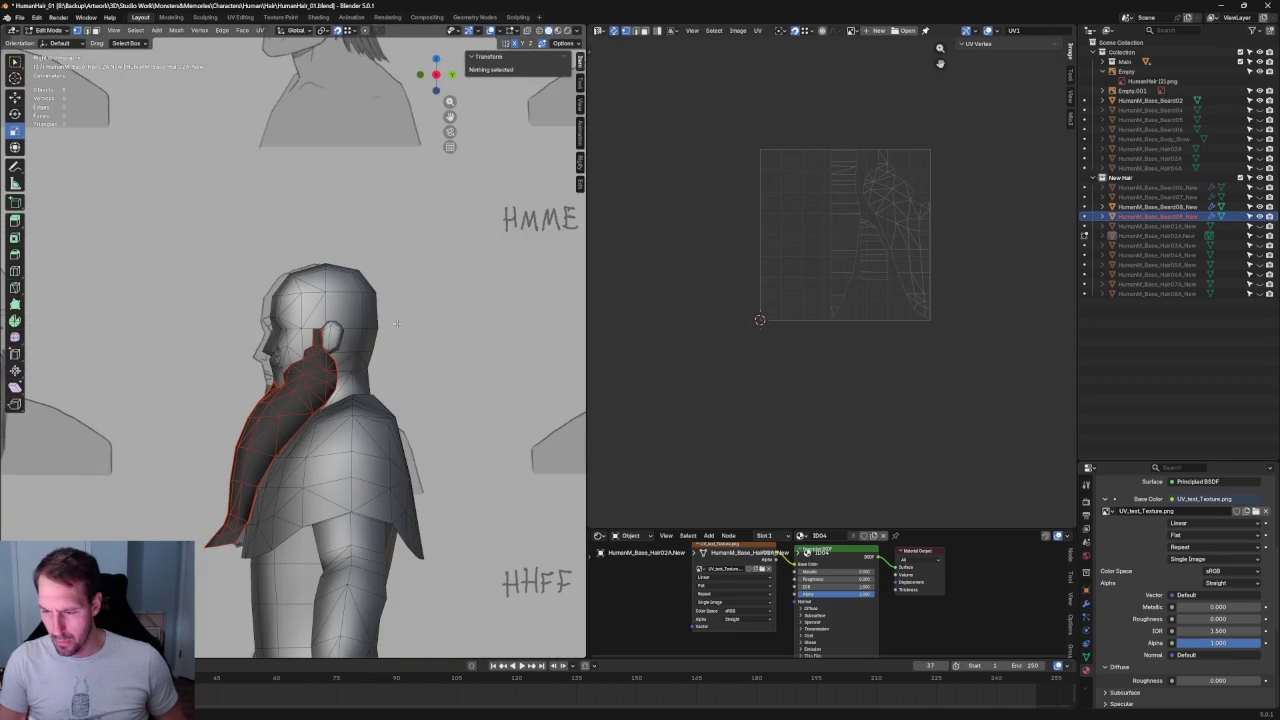
scroll(397, 323, up, 4)
scroll(346, 362, up, 3)
scroll(345, 360, up, 3)
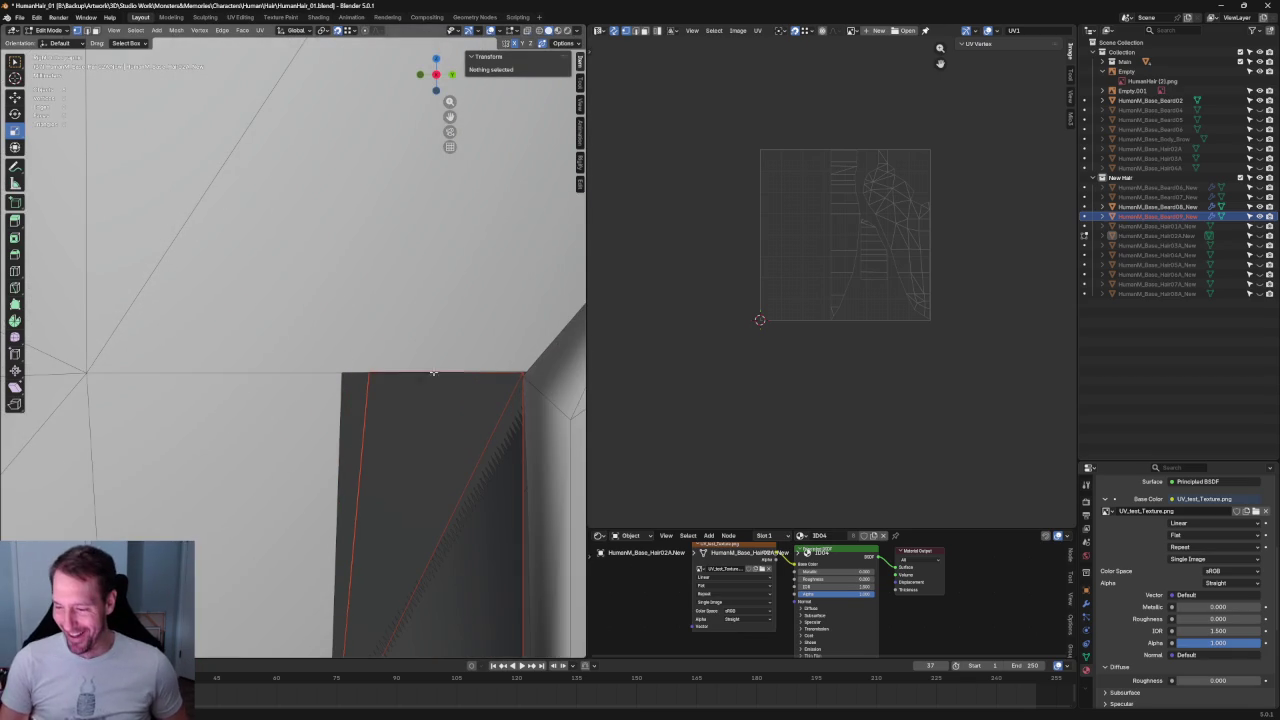
key(alt+z)
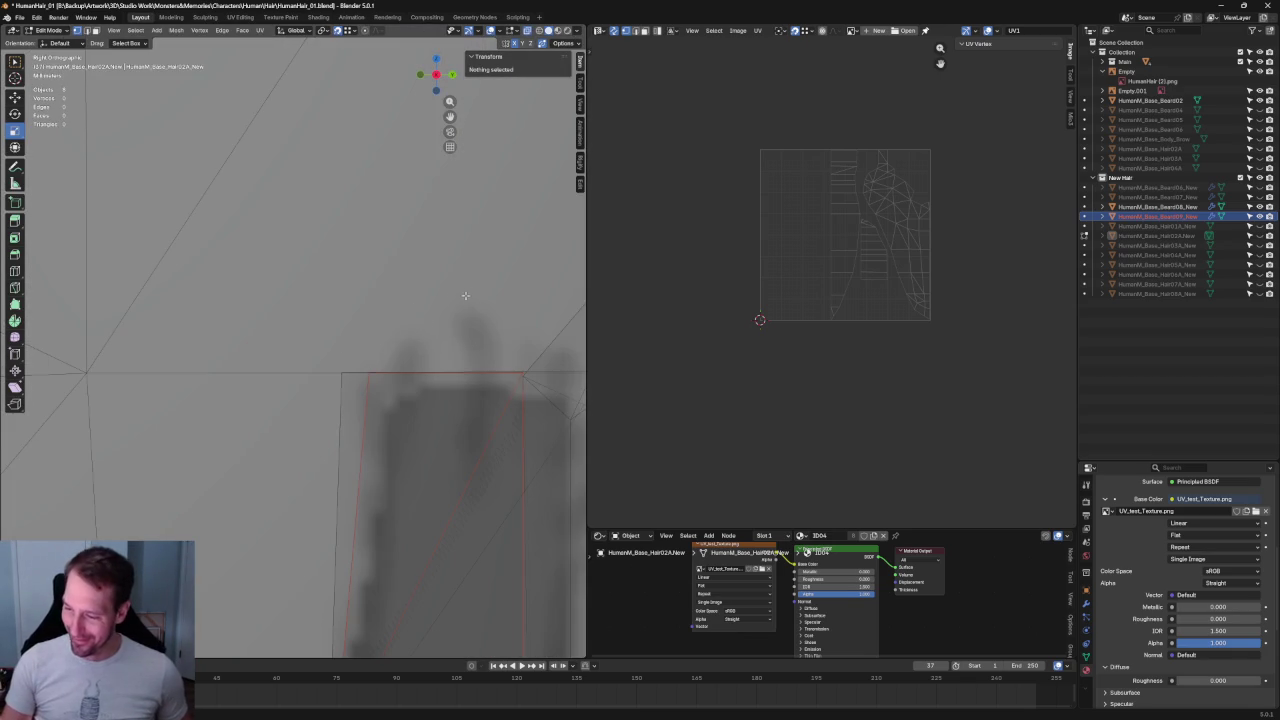
click(1085, 216)
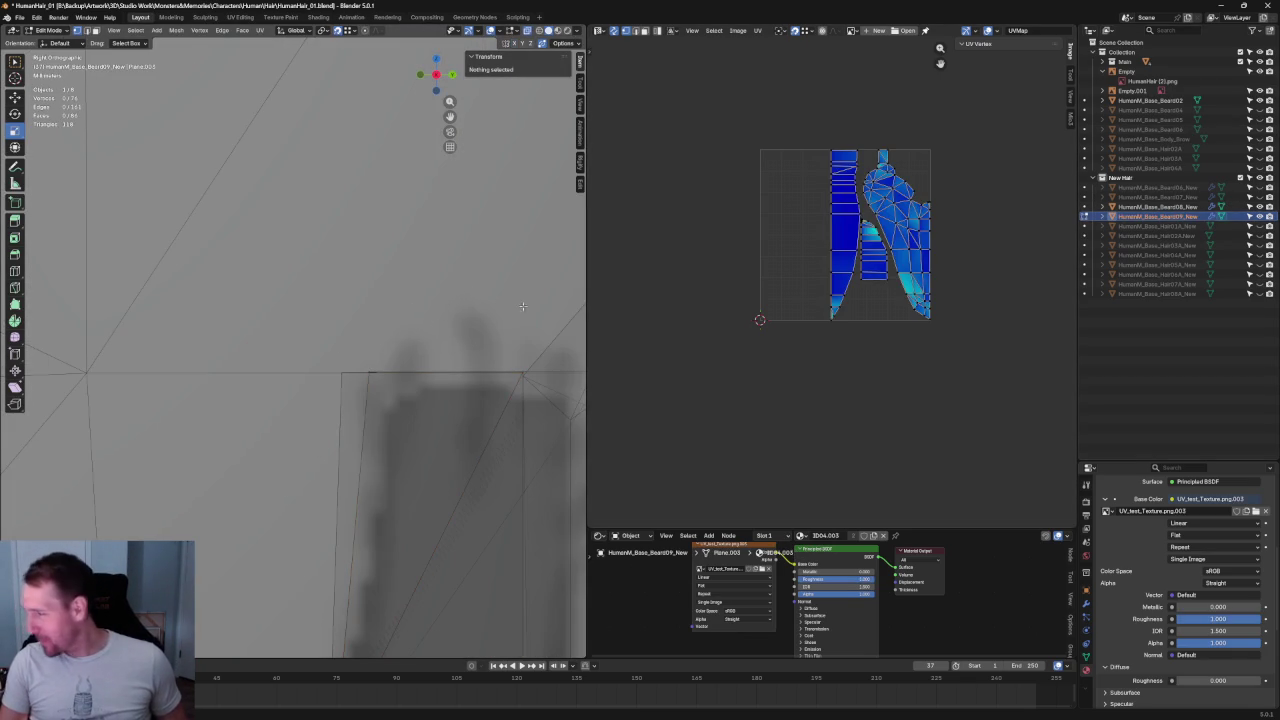
- Move a Beard09_New vertex near the ear to line up with the head
click(369, 372)
drag(408, 374, 371, 383)
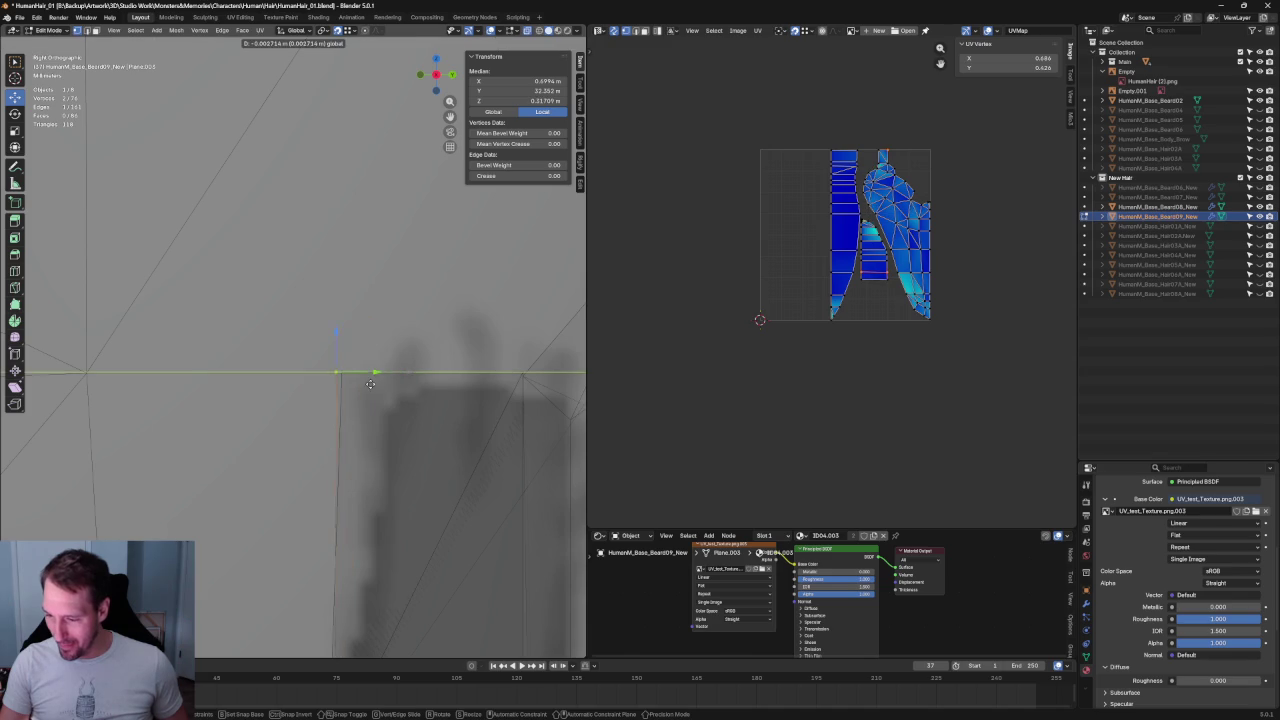
click(377, 384)
mouse_move(377, 384)
middle_down()
mouse_move(483, 405)
mouse_move(257, 366)
middle_up()
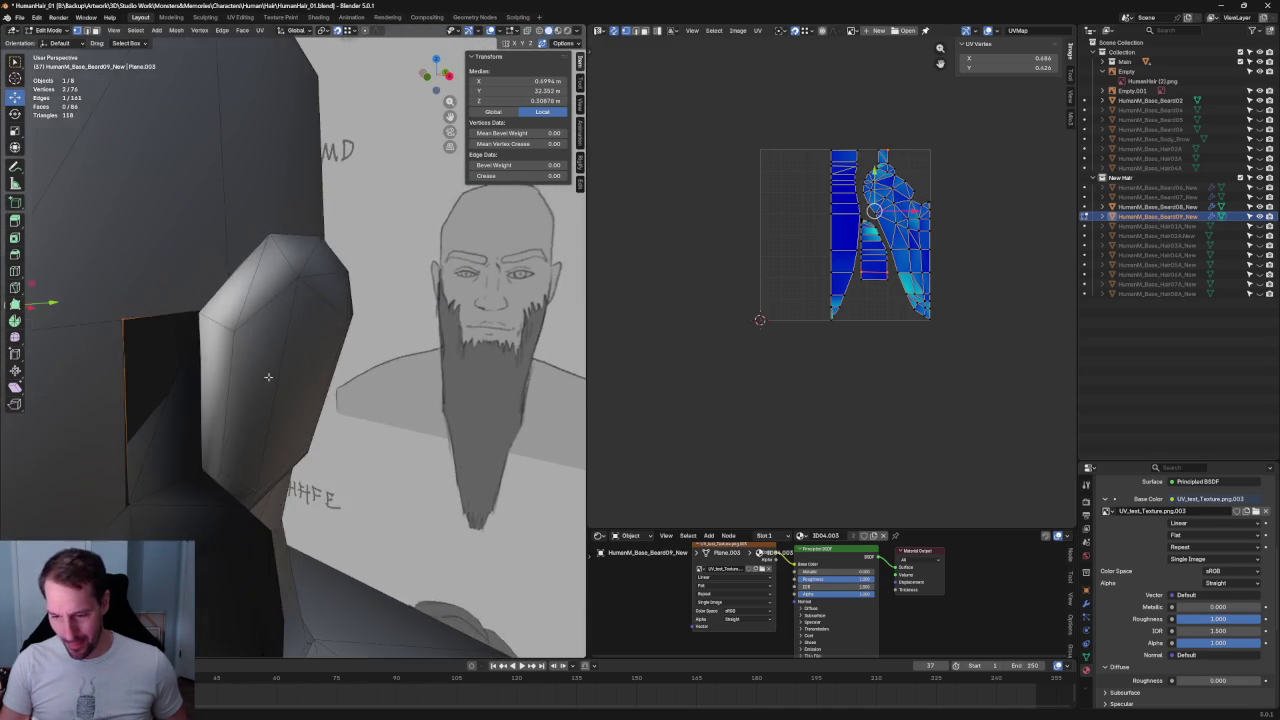
key(alt+z)
scroll(437, 369, down, 3)
- Select two beard-edge vertices in X-ray, check the vertex operations menu, then clear the selection
click(405, 316)
key(alt+z)
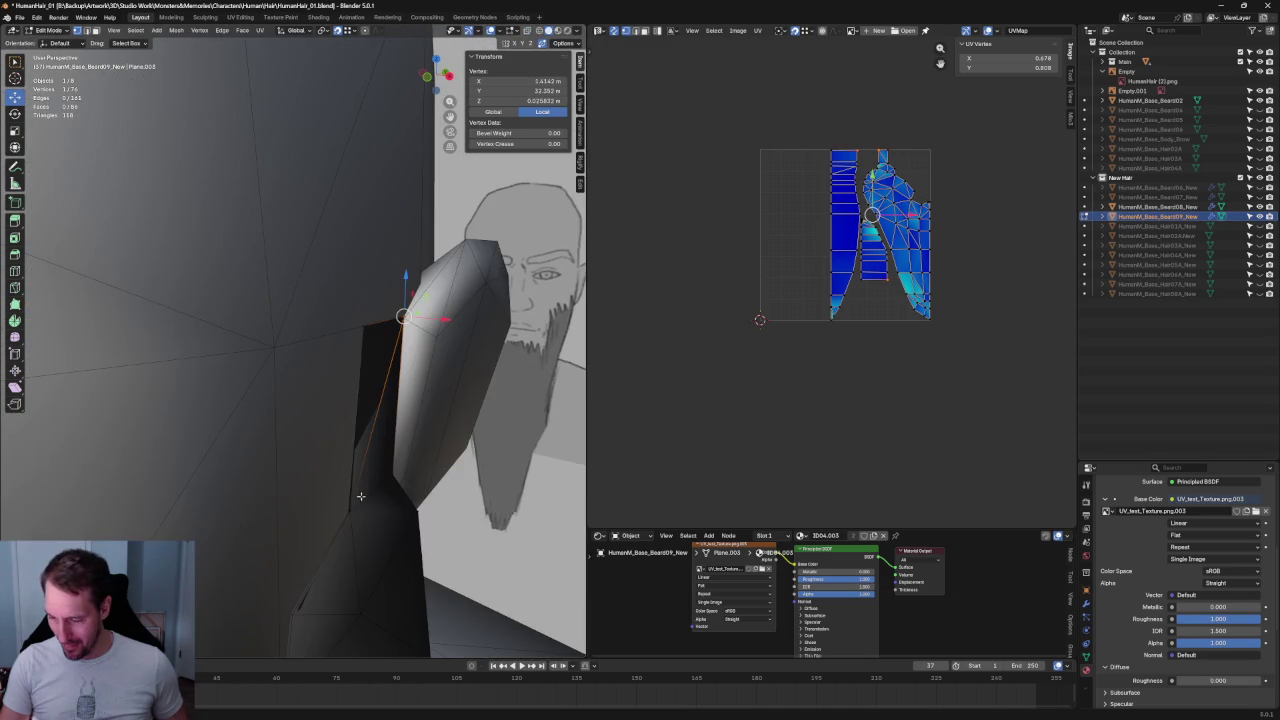
key(alt+z)
drag(320, 535, 321, 534)
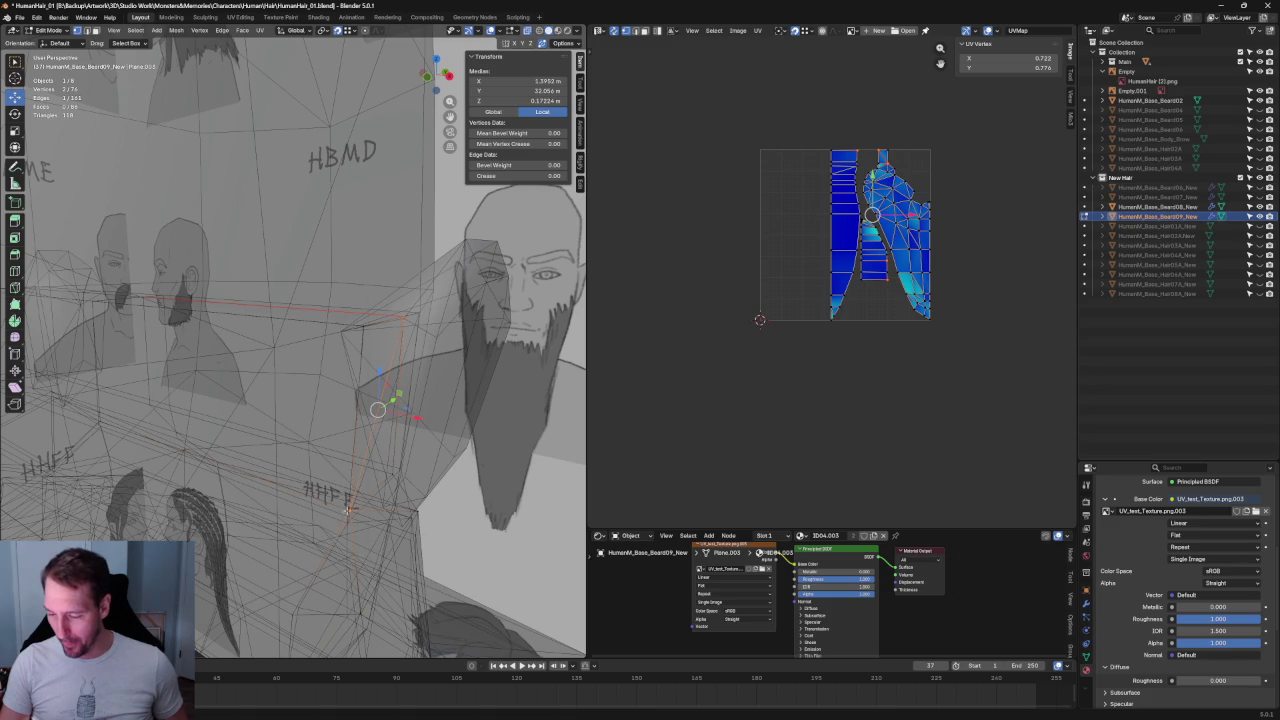
right_click(339, 513)
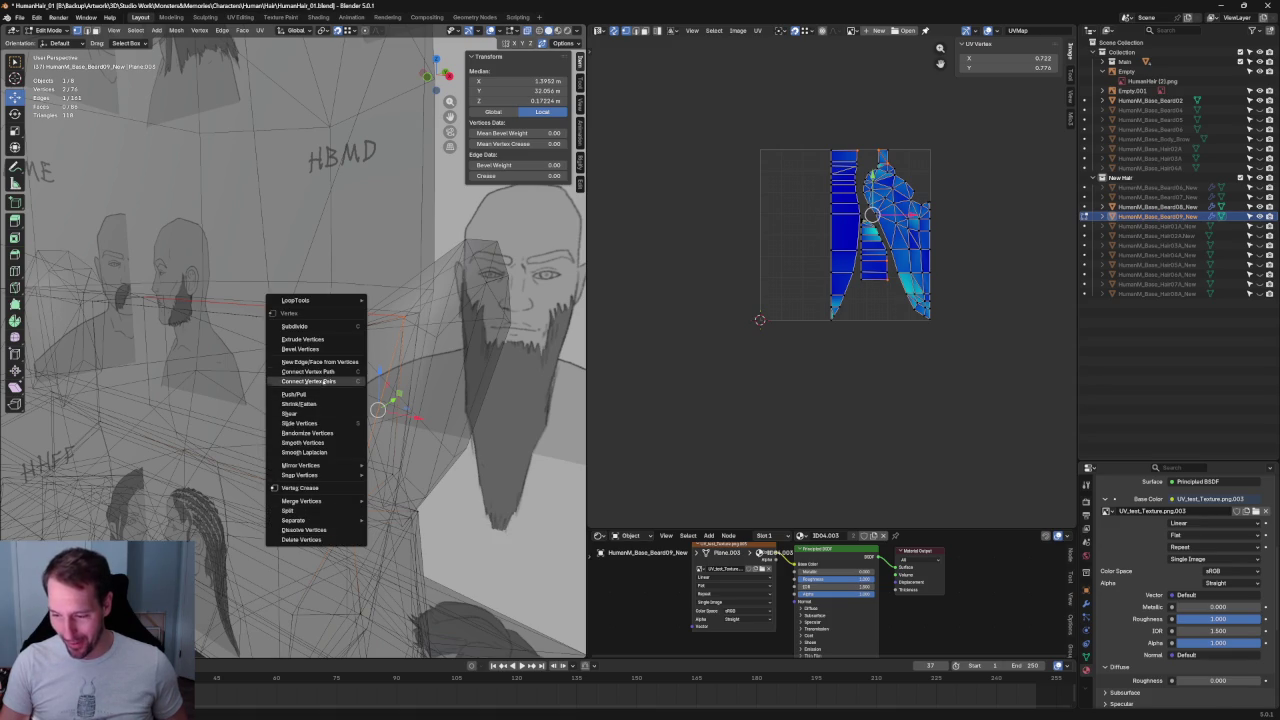
click(327, 382)
key(alt+z)
scroll(498, 378, down, 8)
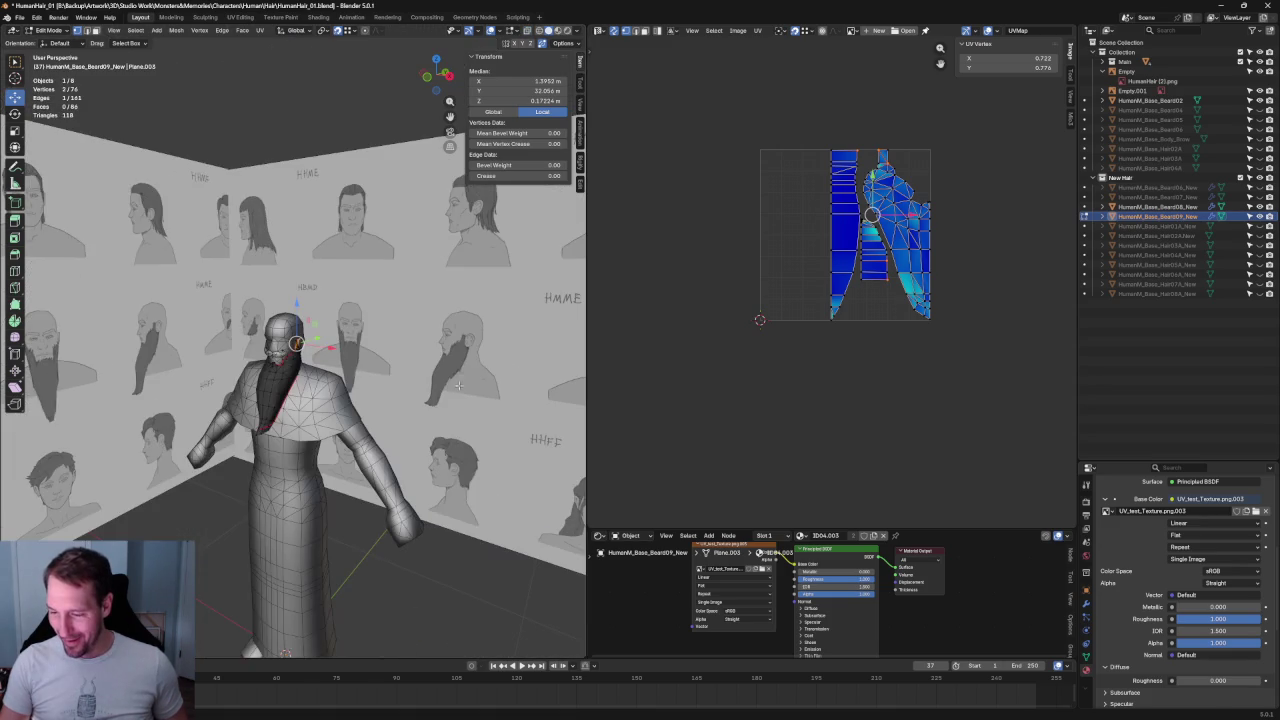
click(440, 620)
scroll(300, 370, up, 4)
scroll(327, 375, up, 4)
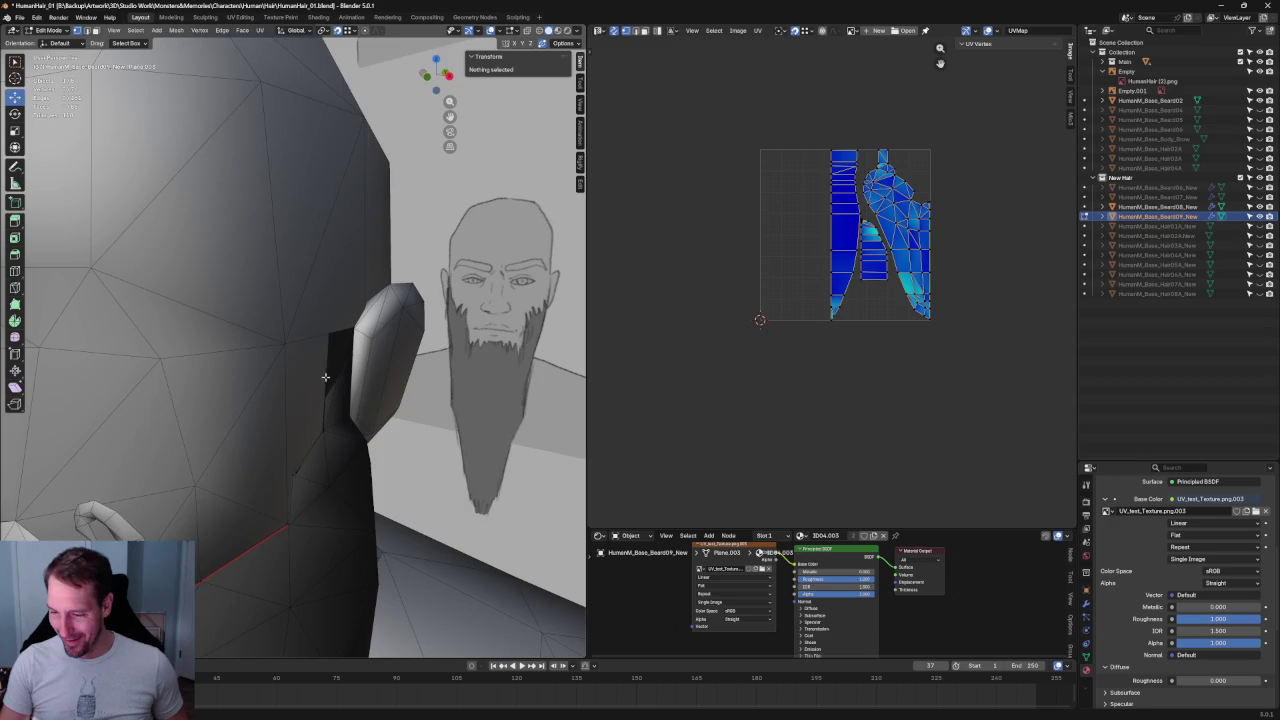
scroll(327, 375, down, 2)
- View the ear from the side to check the beard edge, then return to Object Mode
mouse_move(305, 404)
middle_down()
mouse_move(283, 379)
mouse_move(322, 309)
middle_up()
scroll(322, 309, up, 5)
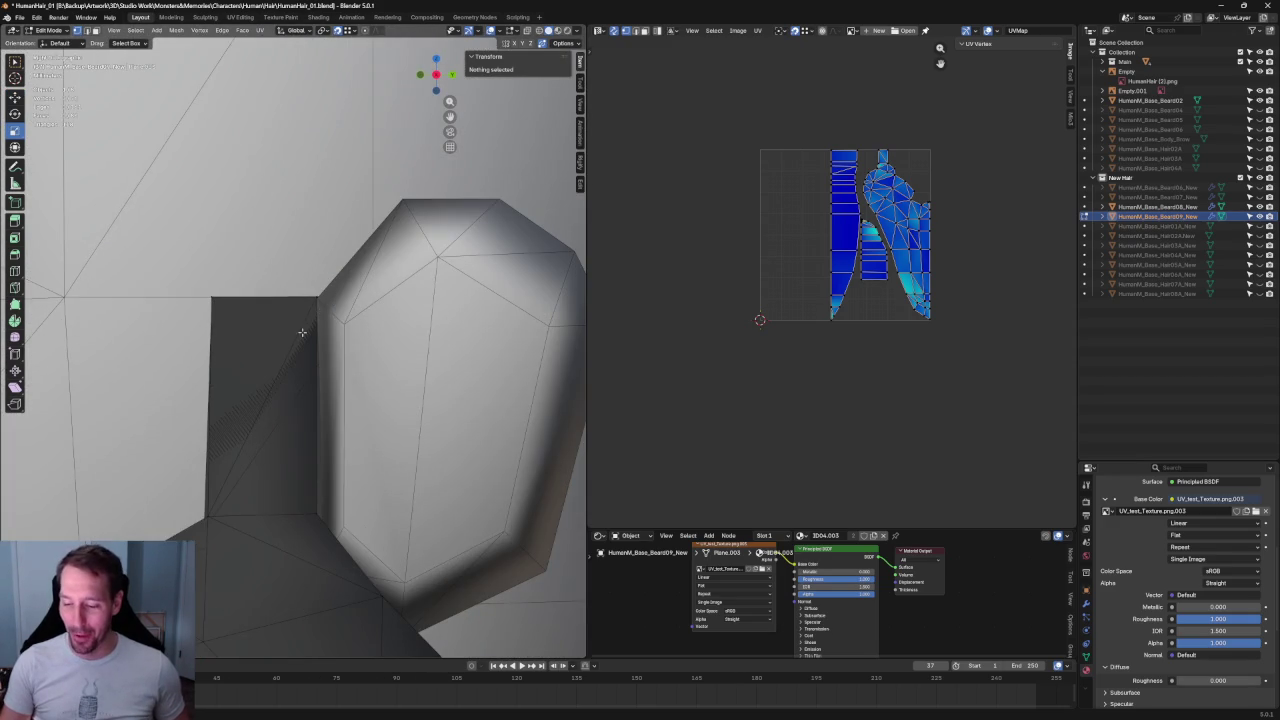
scroll(420, 317, up, 3)
key(alt+z)
mouse_move(420, 317)
middle_down()
mouse_move(417, 286)
mouse_move(343, 296)
middle_up()
scroll(468, 334, down, 3)
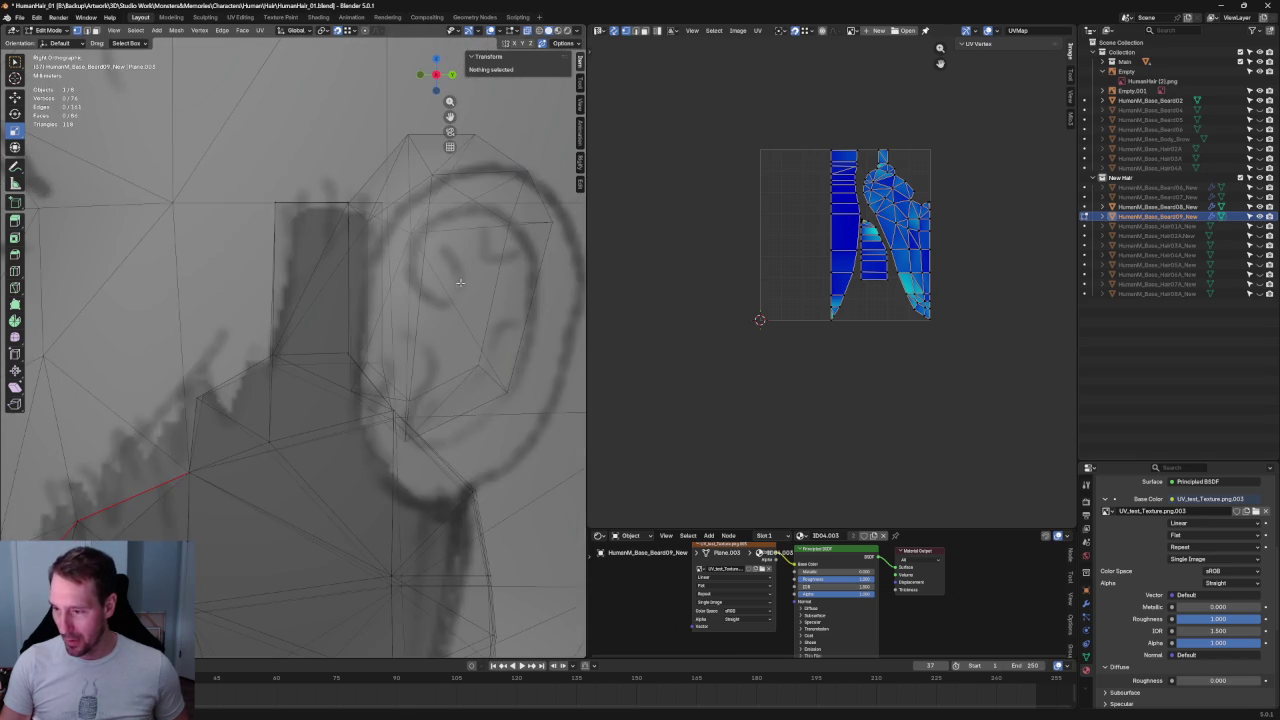
scroll(392, 310, up, 2)
key(Tab)
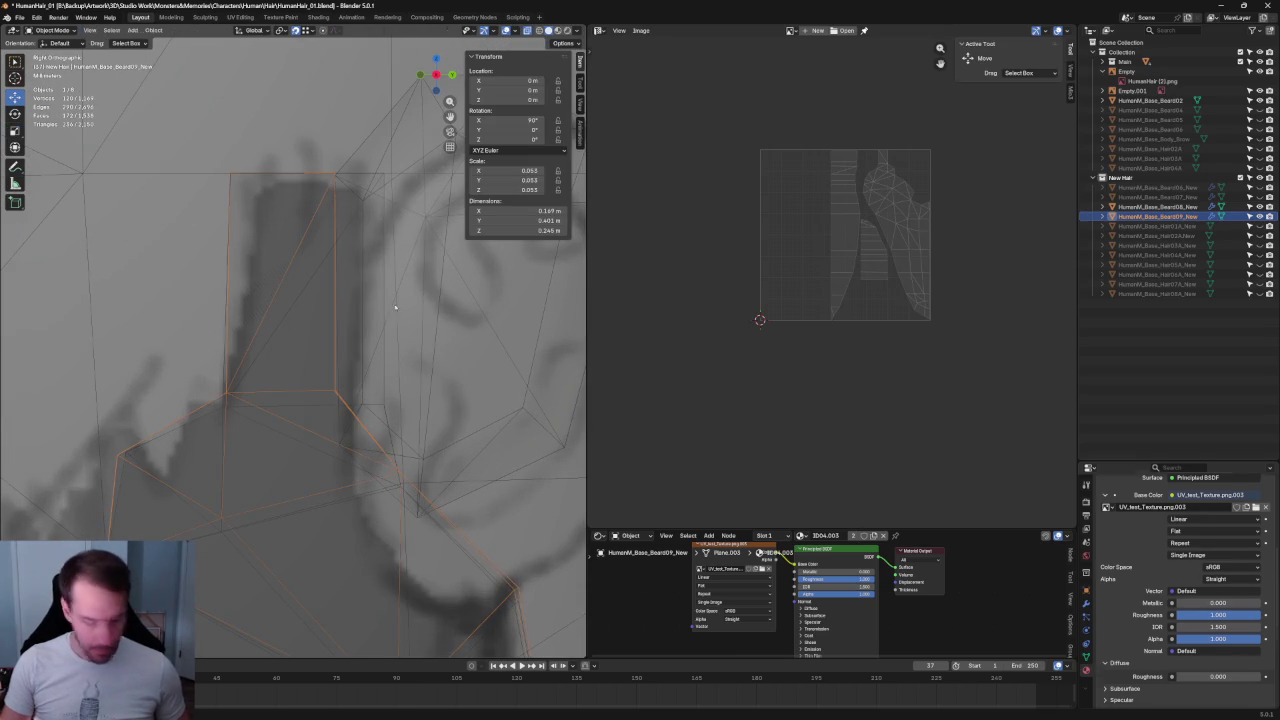
- Edit Beard08_New, nudging its ear edge toward the head and raising the lower vertices to merge
click(363, 178)
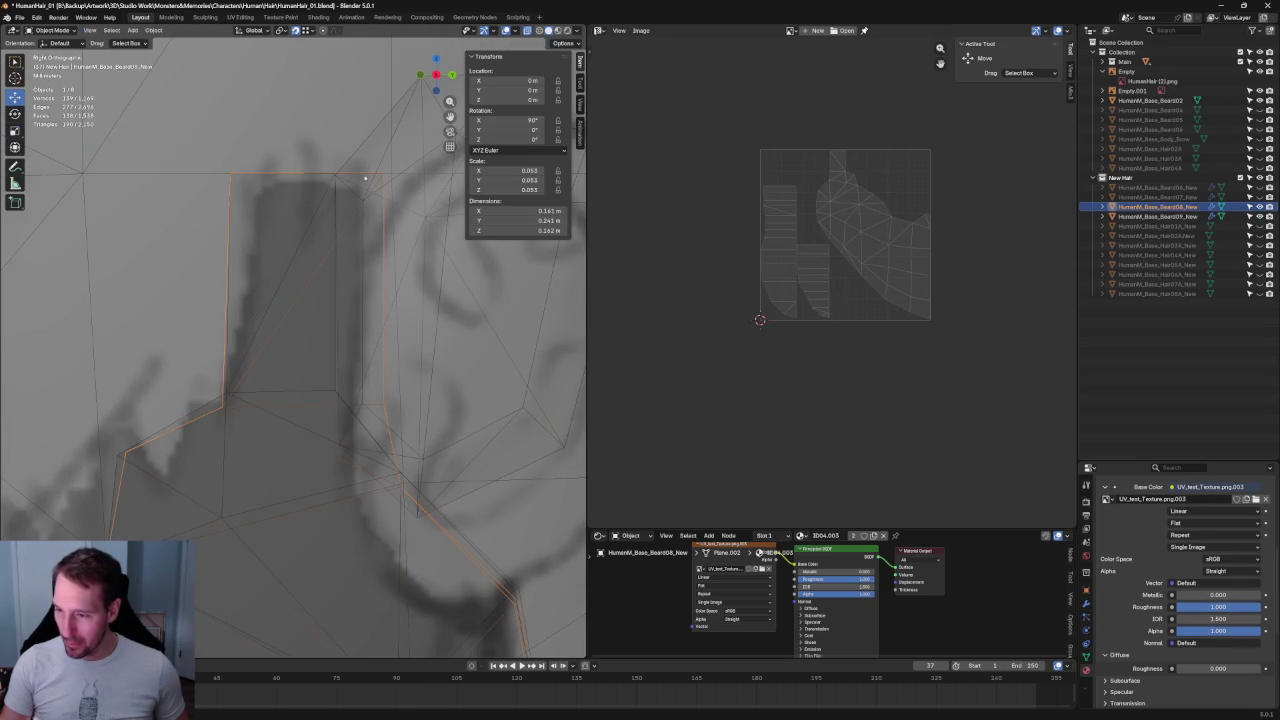
key(Tab)
click(413, 303)
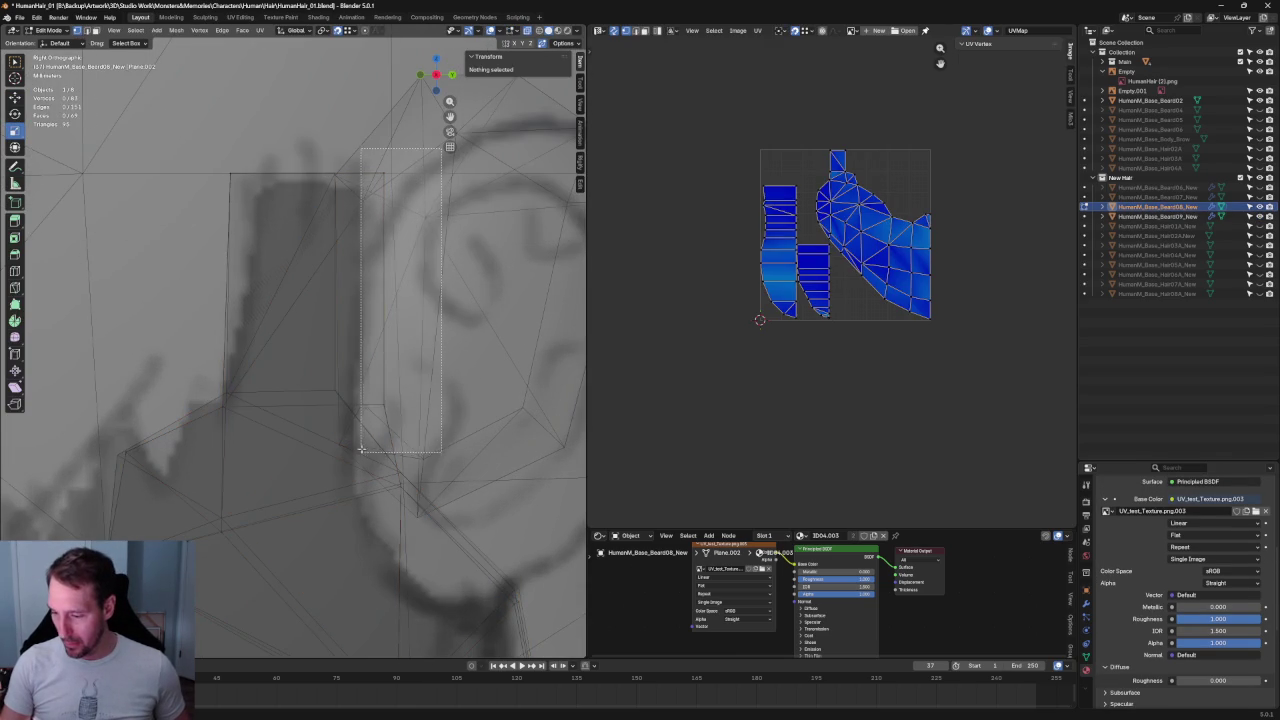
drag(424, 290, 375, 290)
drag(356, 400, 190, 434)
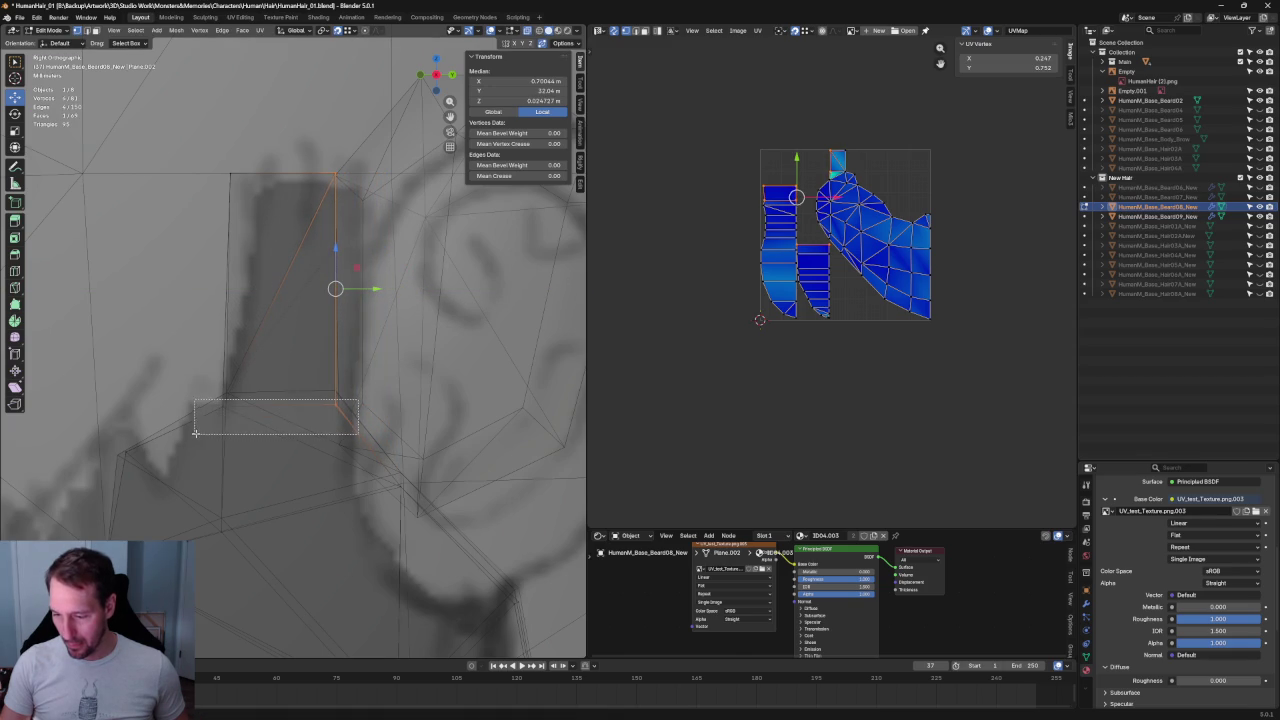
drag(270, 376, 276, 364)
scroll(207, 418, up, 1)
scroll(207, 418, up, 5)
scroll(207, 418, down, 5)
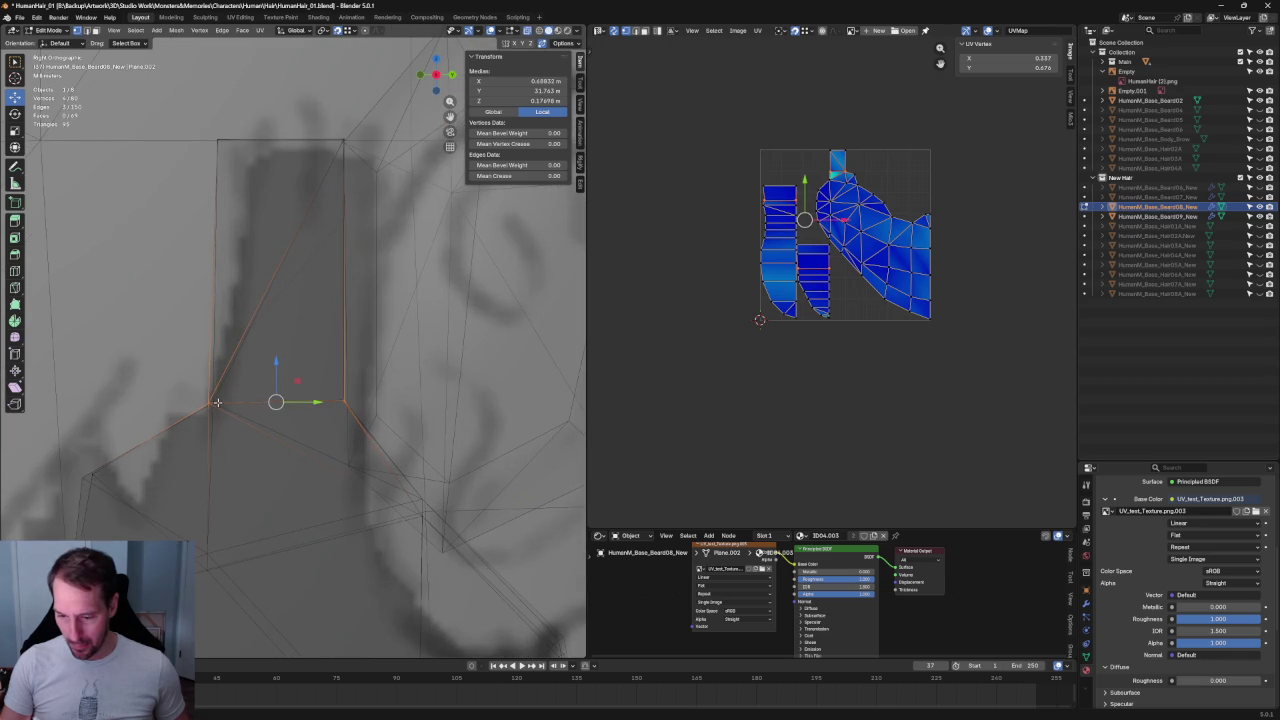
- Slide one Beard08_New edge vertex horizontally into alignment with the head
key(alt+a)
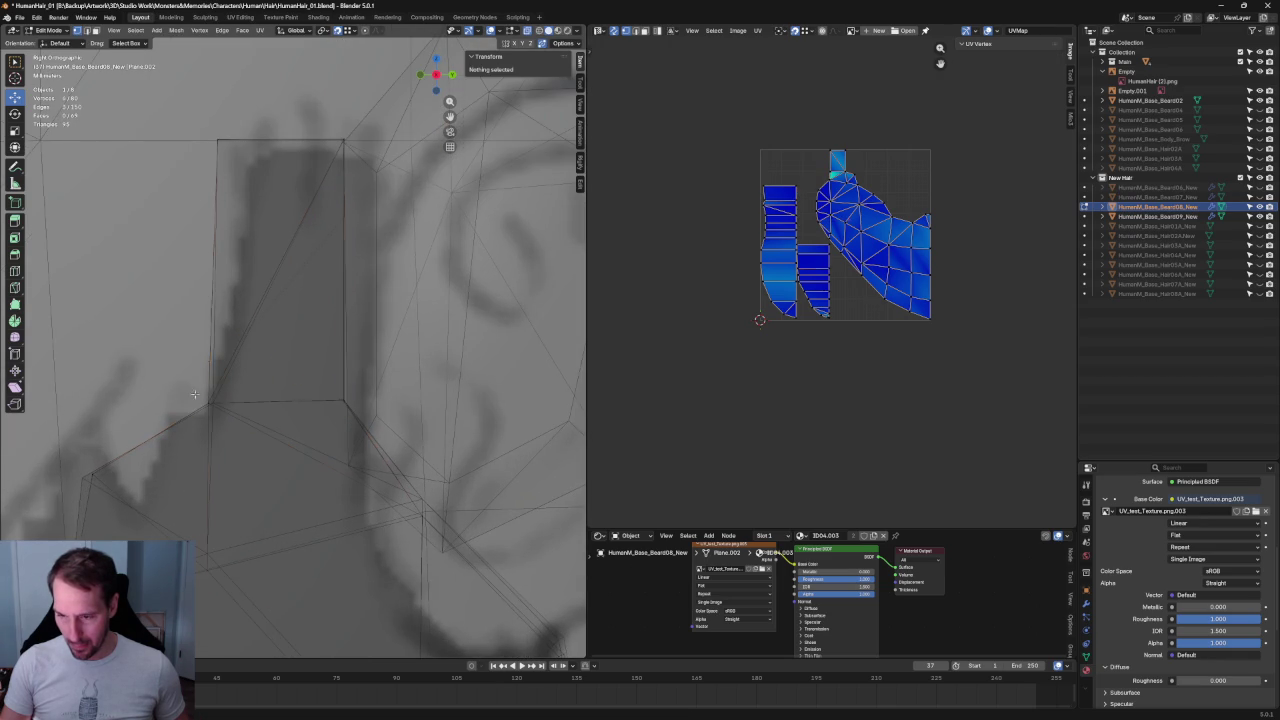
click(213, 405)
drag(230, 403, 237, 403)
key(alt+a)
scroll(260, 437, down, 5)
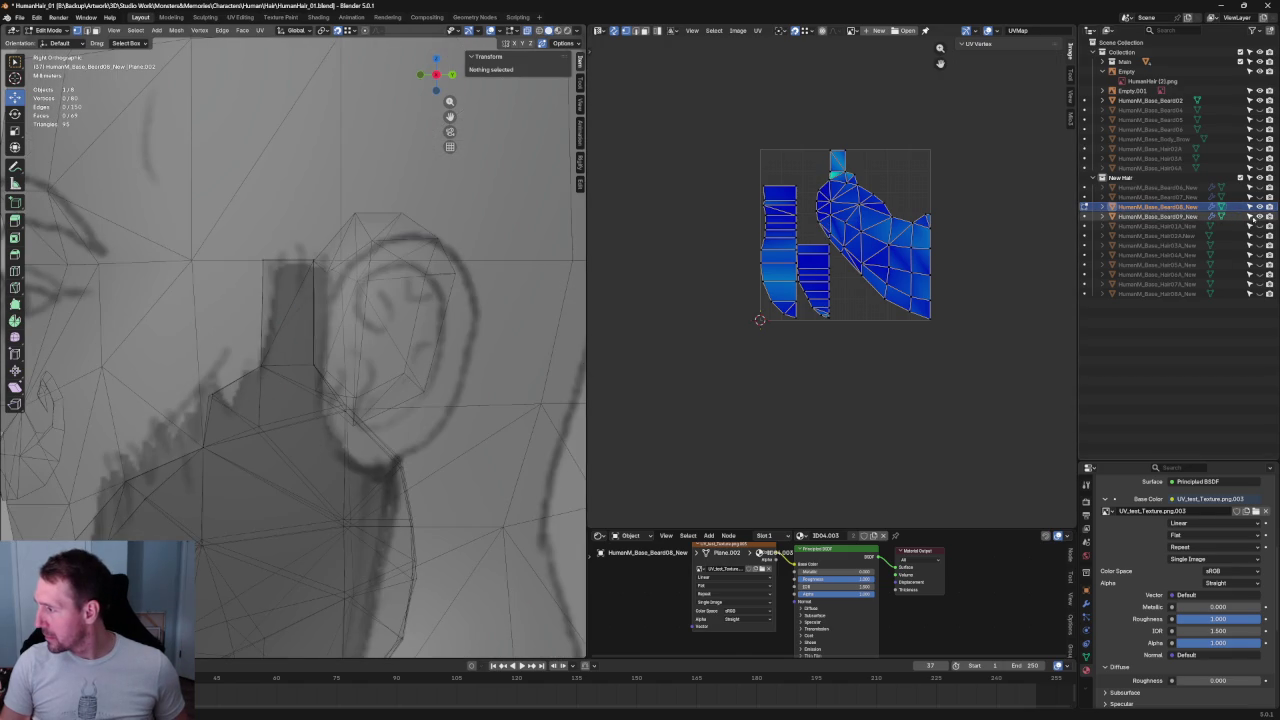
click(1221, 197)
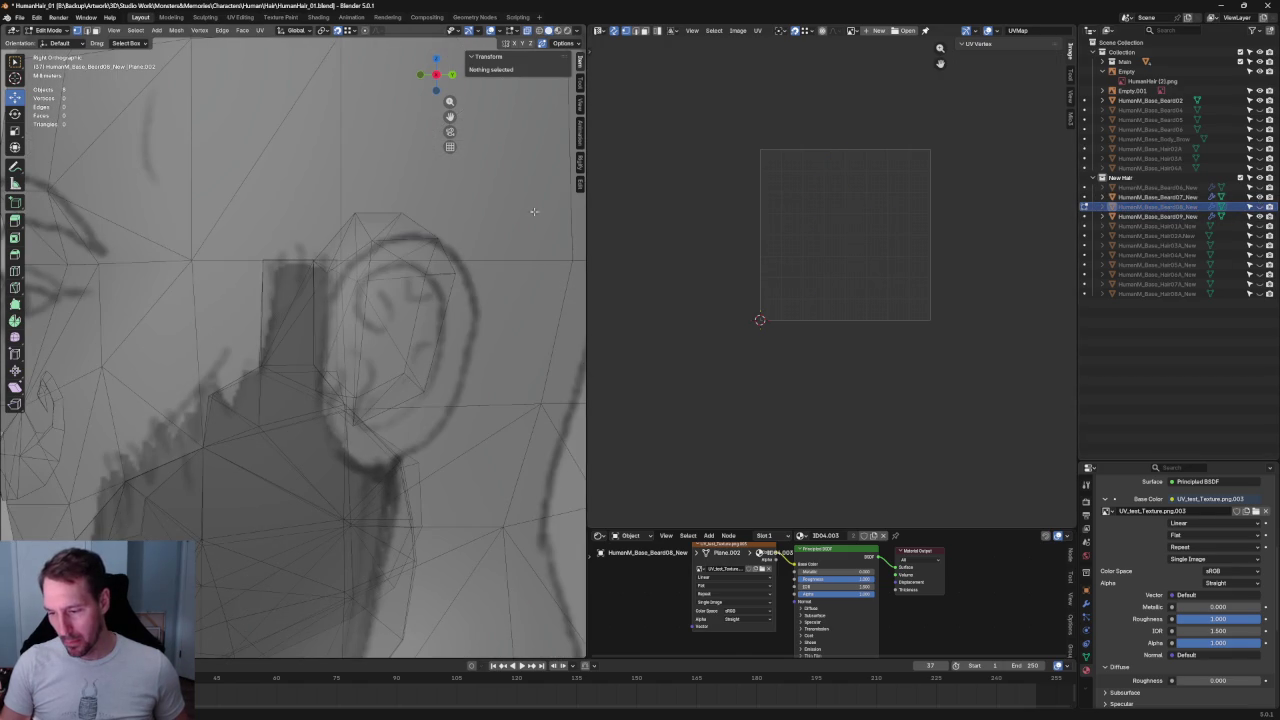
- Select Beard07 in Edit Mode and slide its ear-side edge vertices along Y onto the head outline
key(Tab)
click(314, 380)
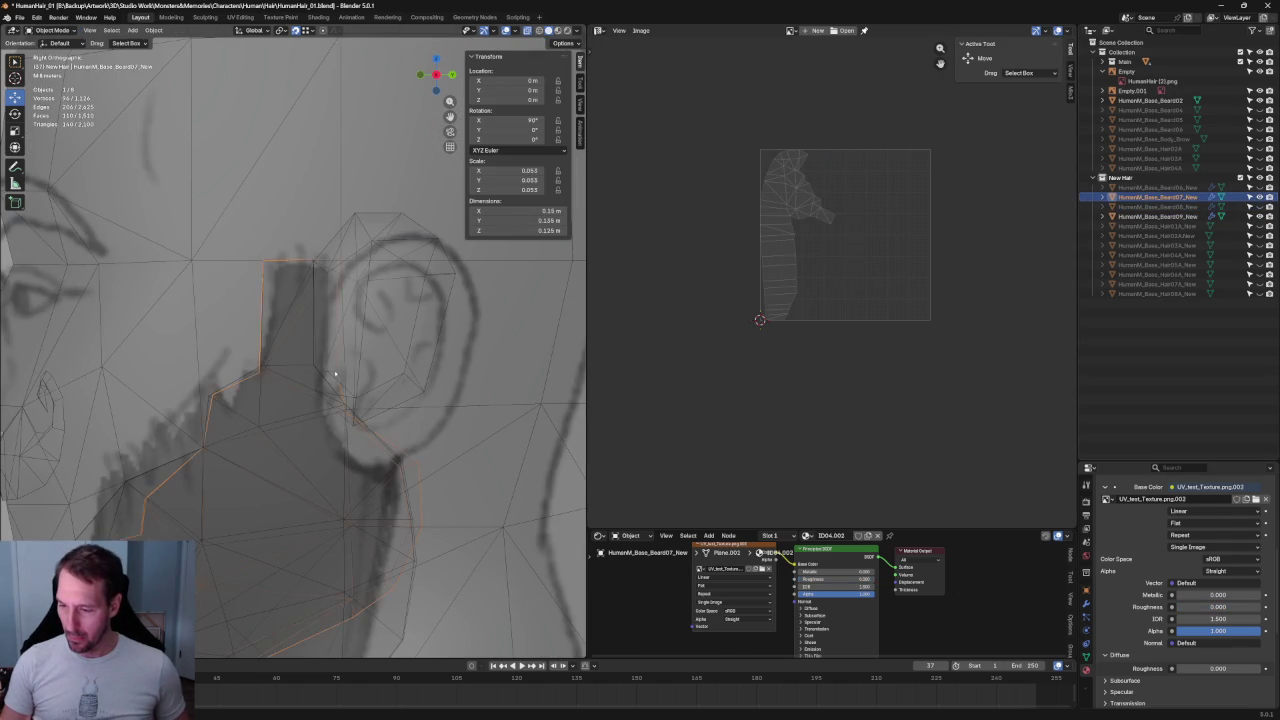
scroll(339, 343, up, 2)
key(Tab)
drag(396, 176, 339, 421)
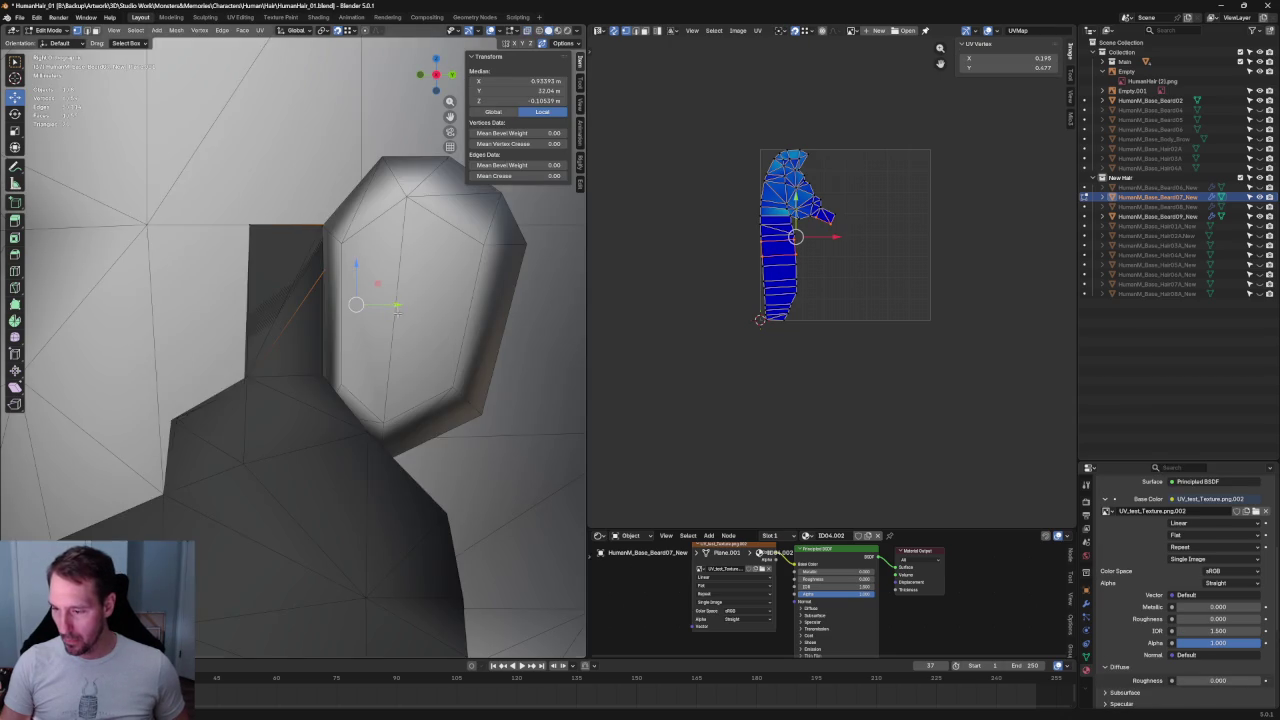
key(g)
key(y)
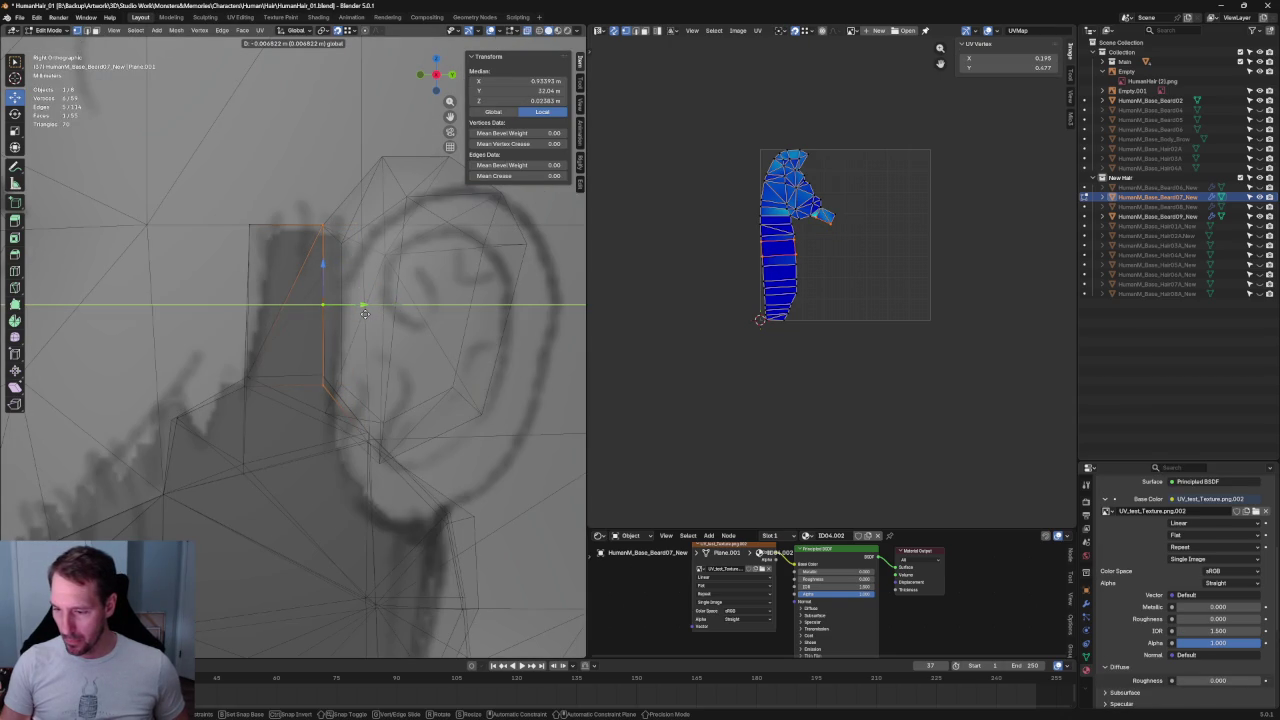
click(365, 314)
- Move the bottom-left beard vertices vertically to line up with the head
drag(337, 378, 210, 414)
key(g)
key(z)
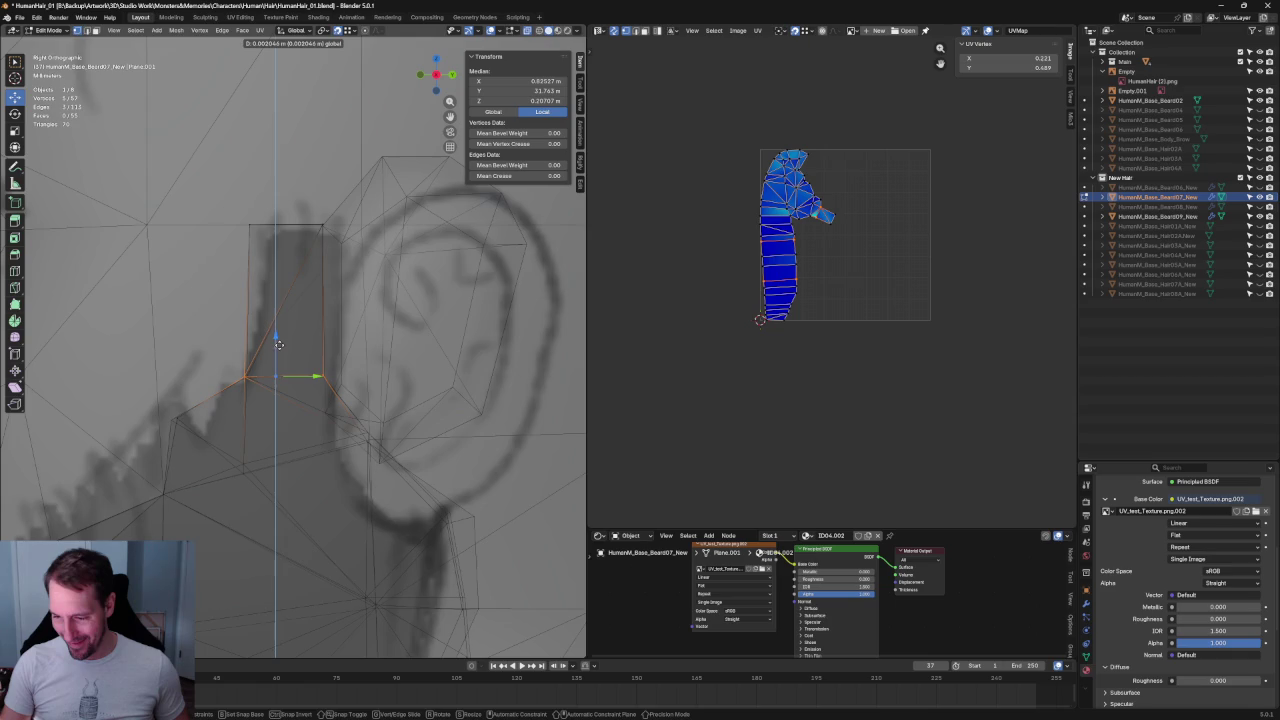
click(279, 346)
- Shift the corner vertices along the Y axis into place
scroll(200, 390, up, 2)
scroll(190, 400, up, 2)
scroll(180, 409, up, 2)
drag(250, 453, 245, 440)
key(g)
key(y)
click(280, 435)
- Raise the corner vertex of the edge beside the ear into place, then return to Object Mode
click(360, 456)
scroll(360, 456, down, 3)
scroll(369, 437, up, 4)
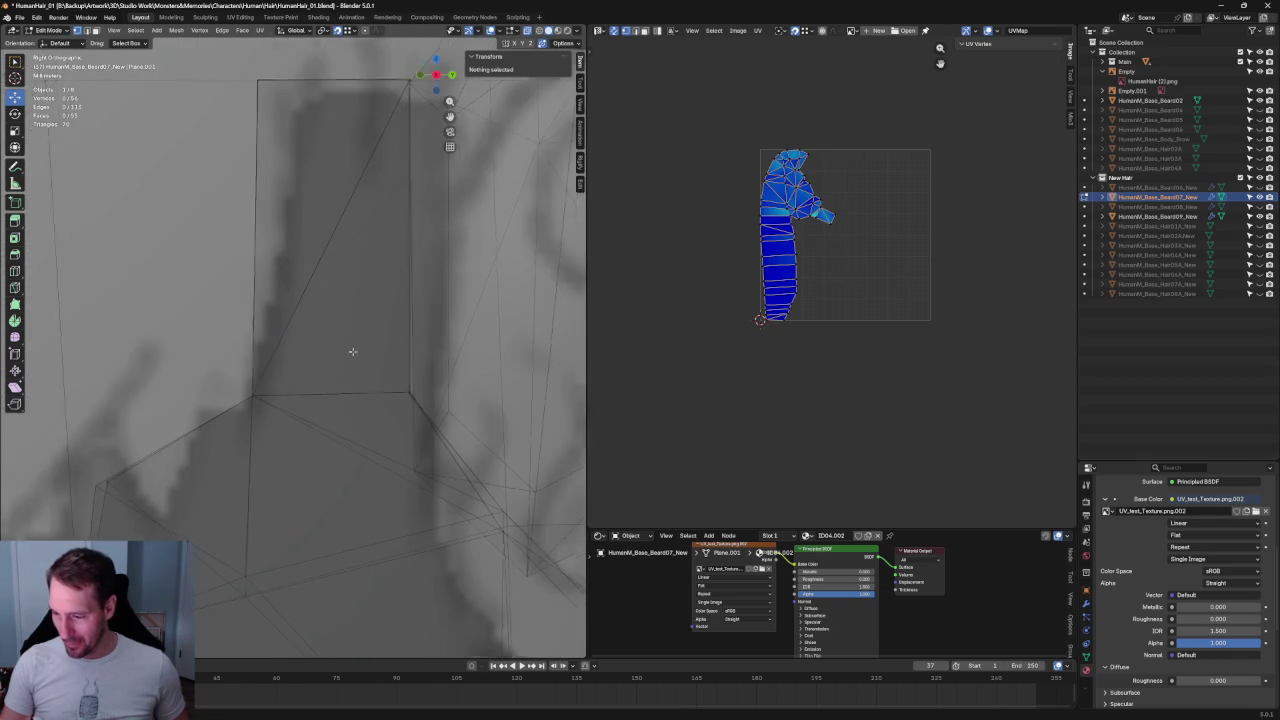
scroll(300, 400, down, 3)
click(270, 371)
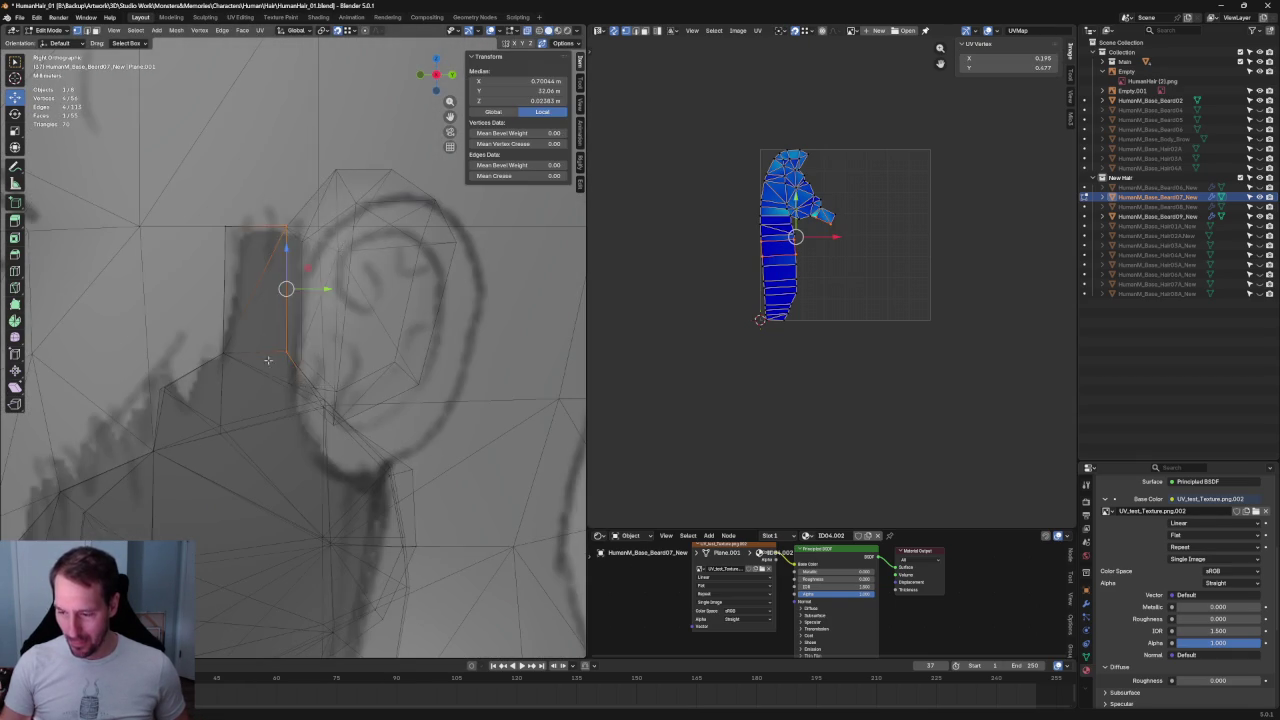
scroll(270, 371, up, 5)
scroll(300, 365, up, 3)
mouse_move(335, 393)
middle_down()
mouse_move(450, 371)
mouse_move(286, 309)
mouse_move(143, 363)
middle_up()
click(164, 340)
drag(179, 311, 179, 300)
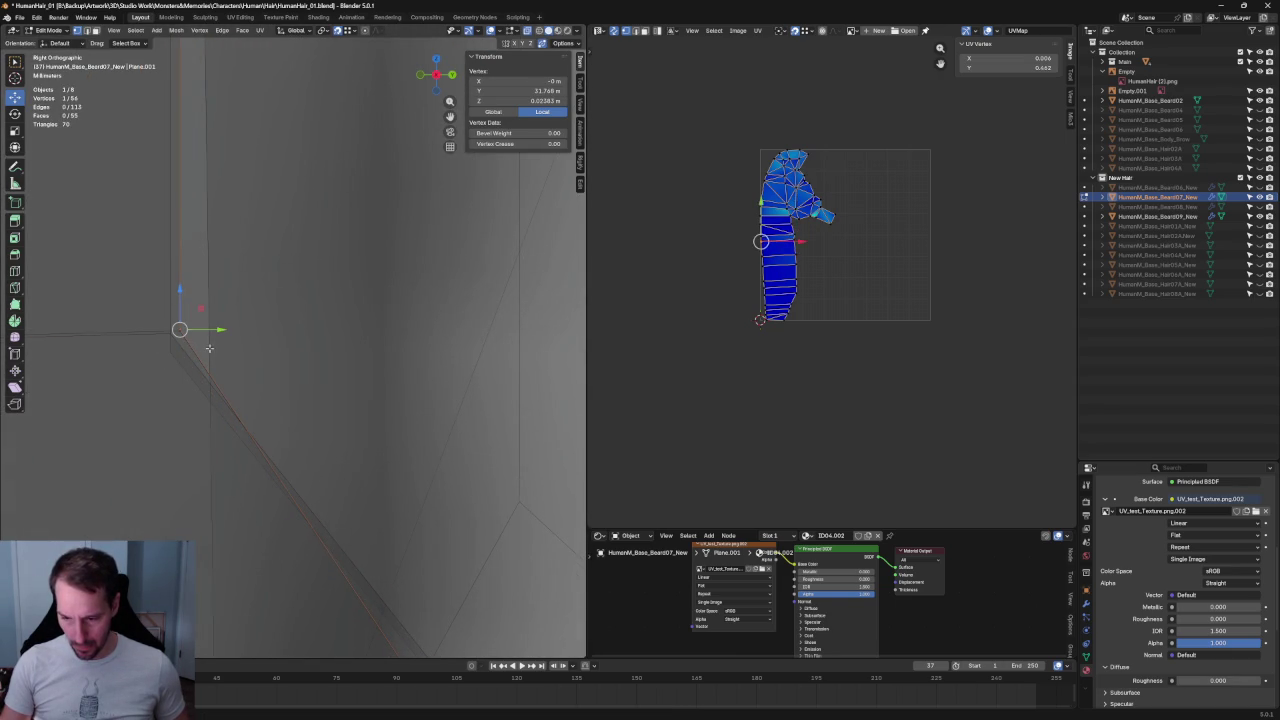
key(Tab)
click(161, 359)
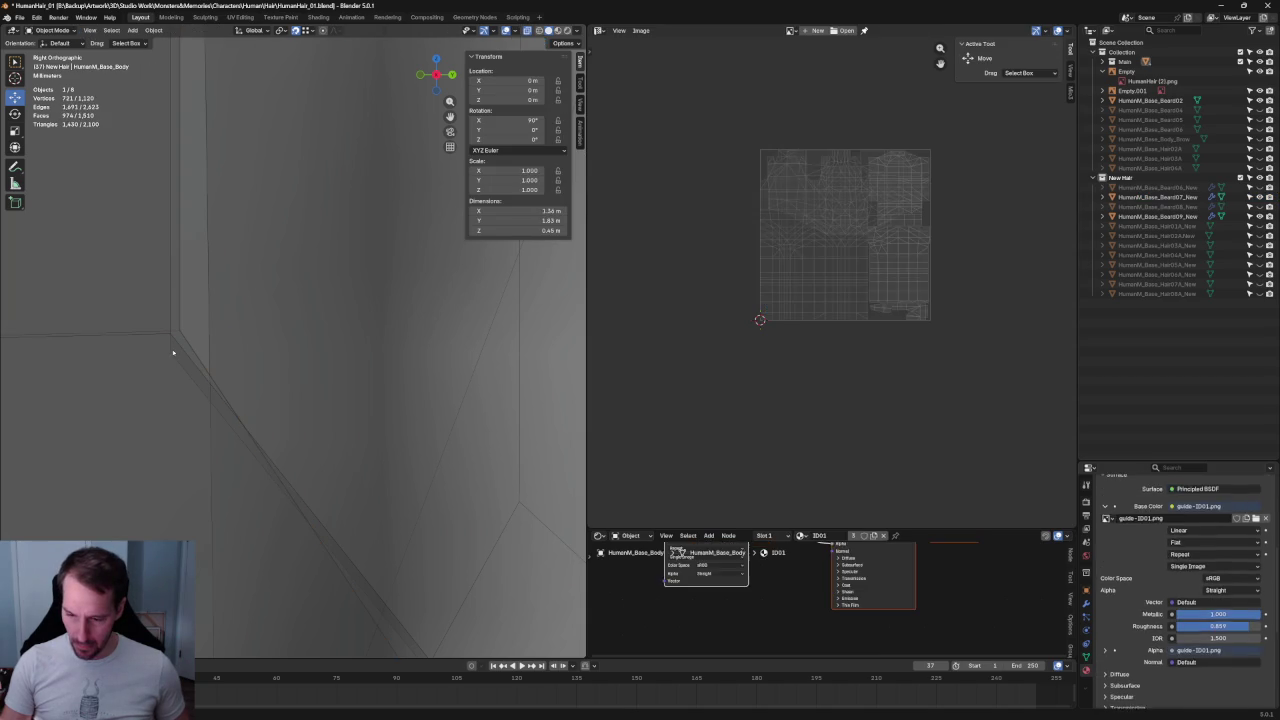
- Select Beard09 in Edit Mode and pick its corner vertex near the ear, cancelling a trial vertical move
click(172, 346)
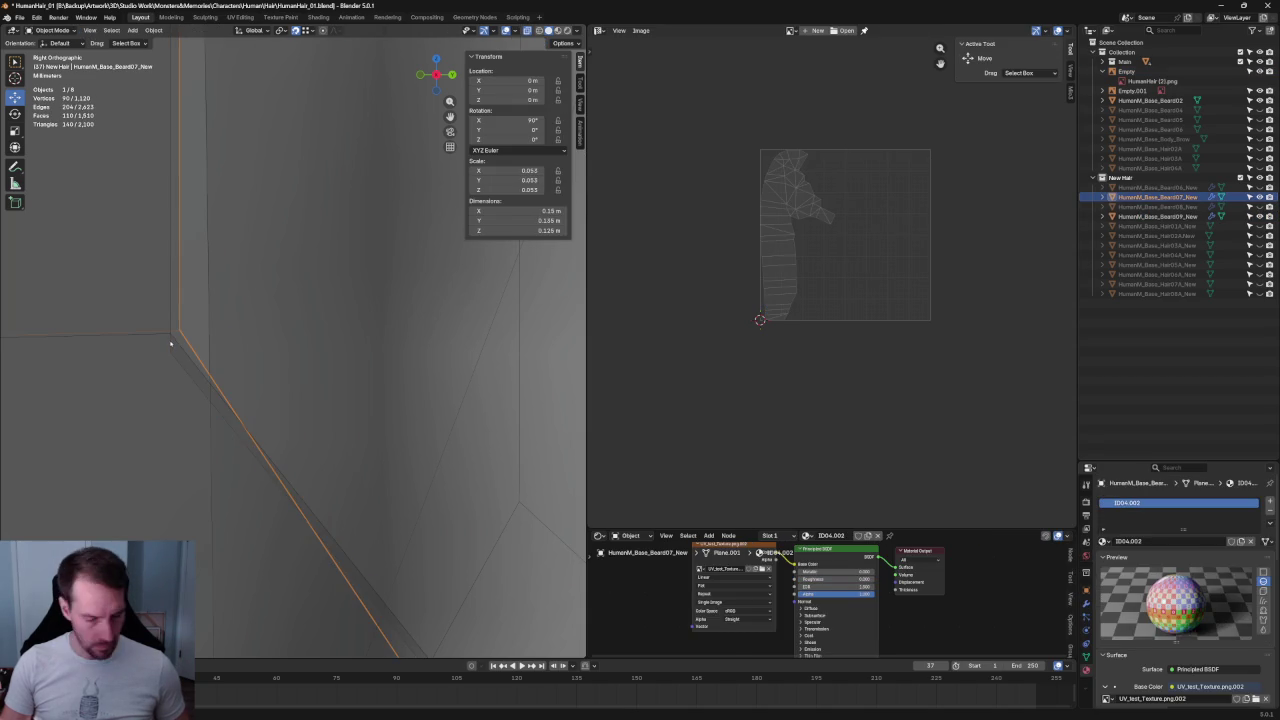
click(171, 346)
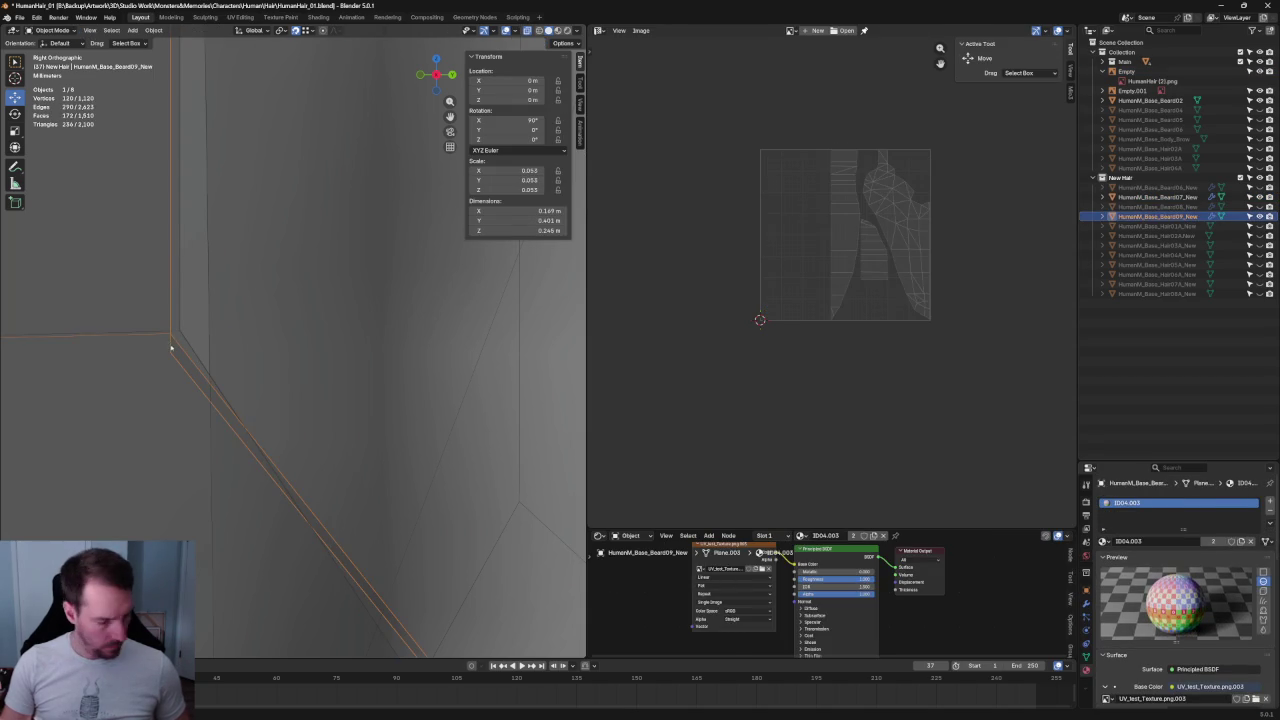
key(Tab)
click(171, 346)
key(g)
key(z)
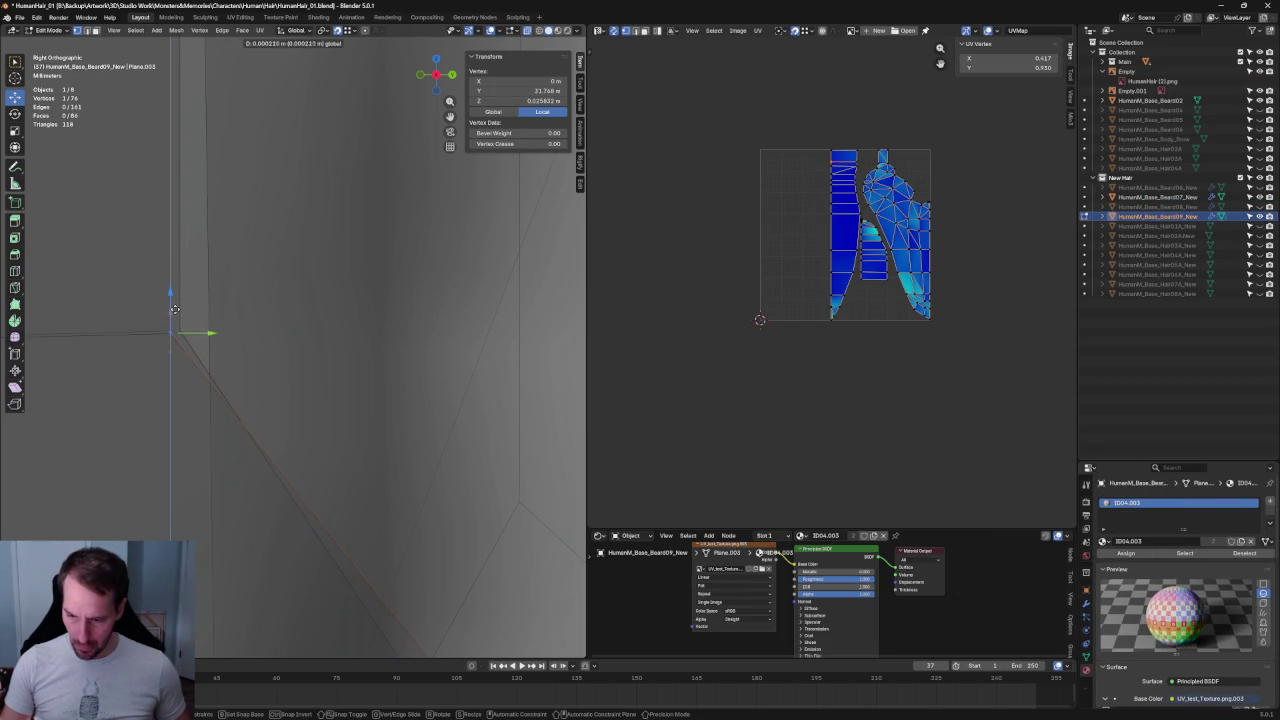
right_click(174, 309)
- Select the whole connected face and slide it along Y toward the head outline
scroll(222, 270, down, 2)
scroll(225, 200, down, 2)
scroll(232, 111, down, 2)
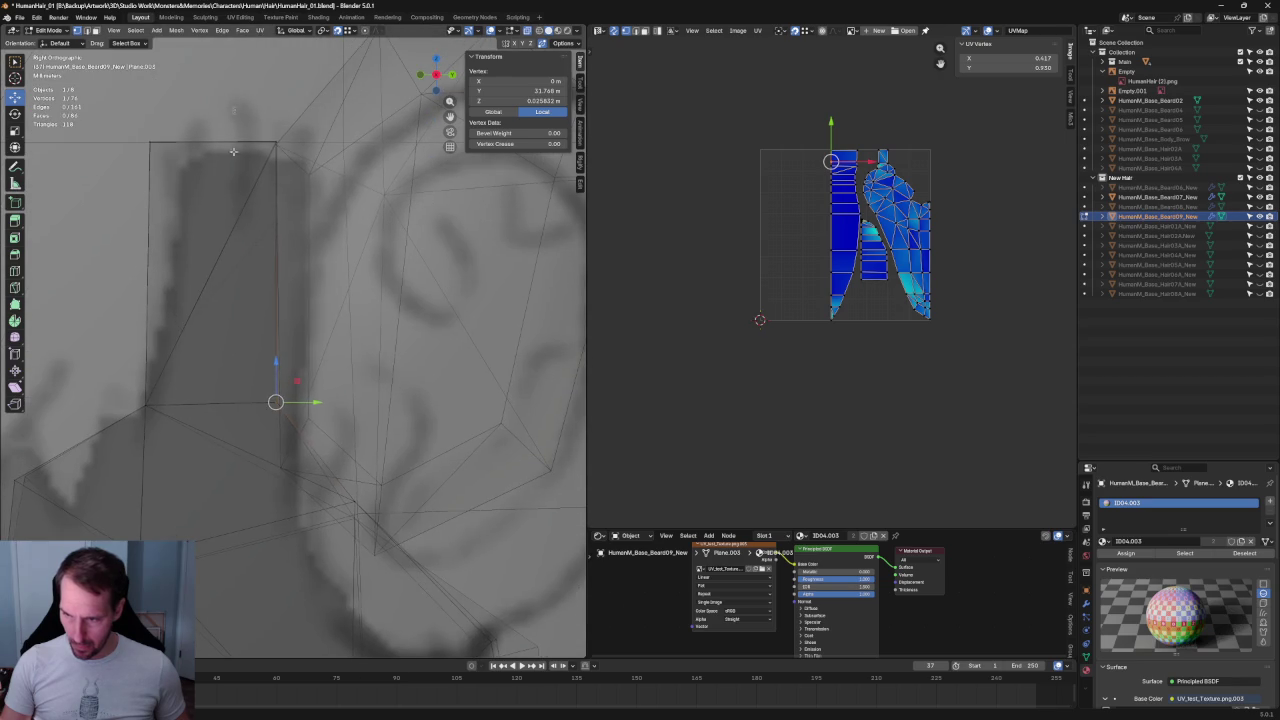
key(ctrl+l)
scroll(200, 300, up, 2)
scroll(180, 380, up, 2)
scroll(169, 418, up, 2)
scroll(169, 418, down, 2)
scroll(260, 415, up, 2)
key(g)
key(y)
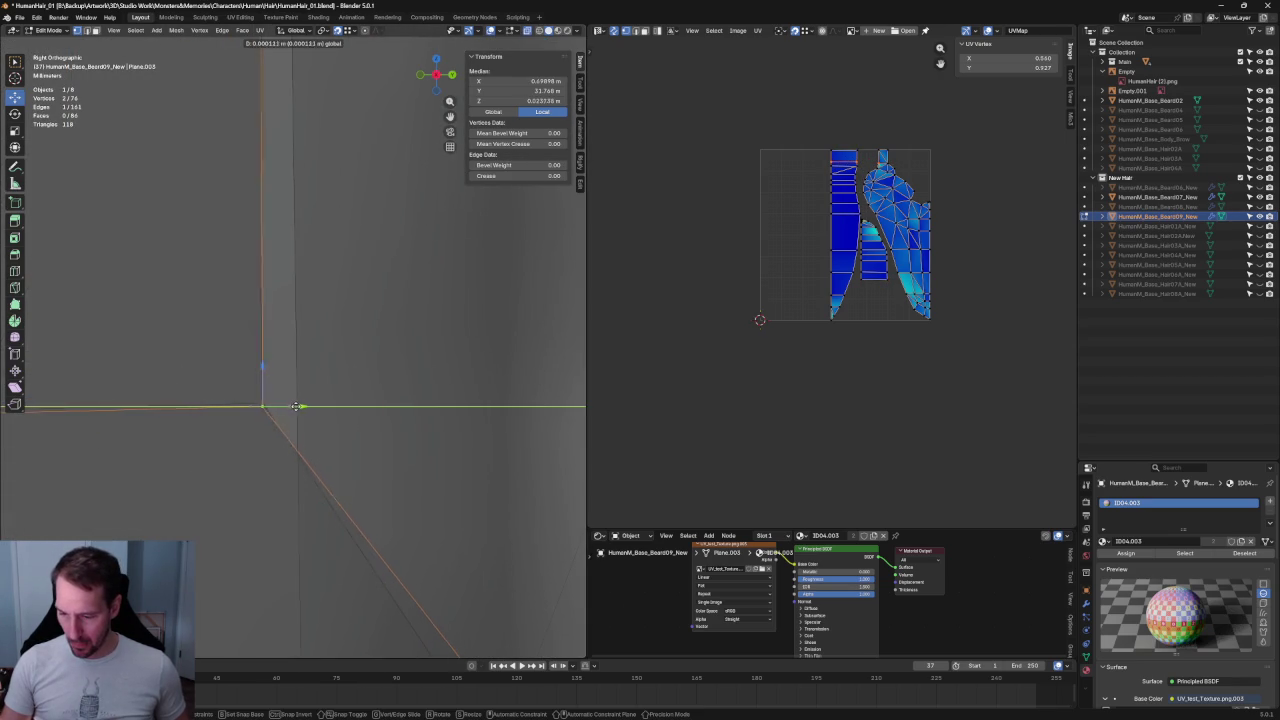
scroll(292, 412, down, 3)
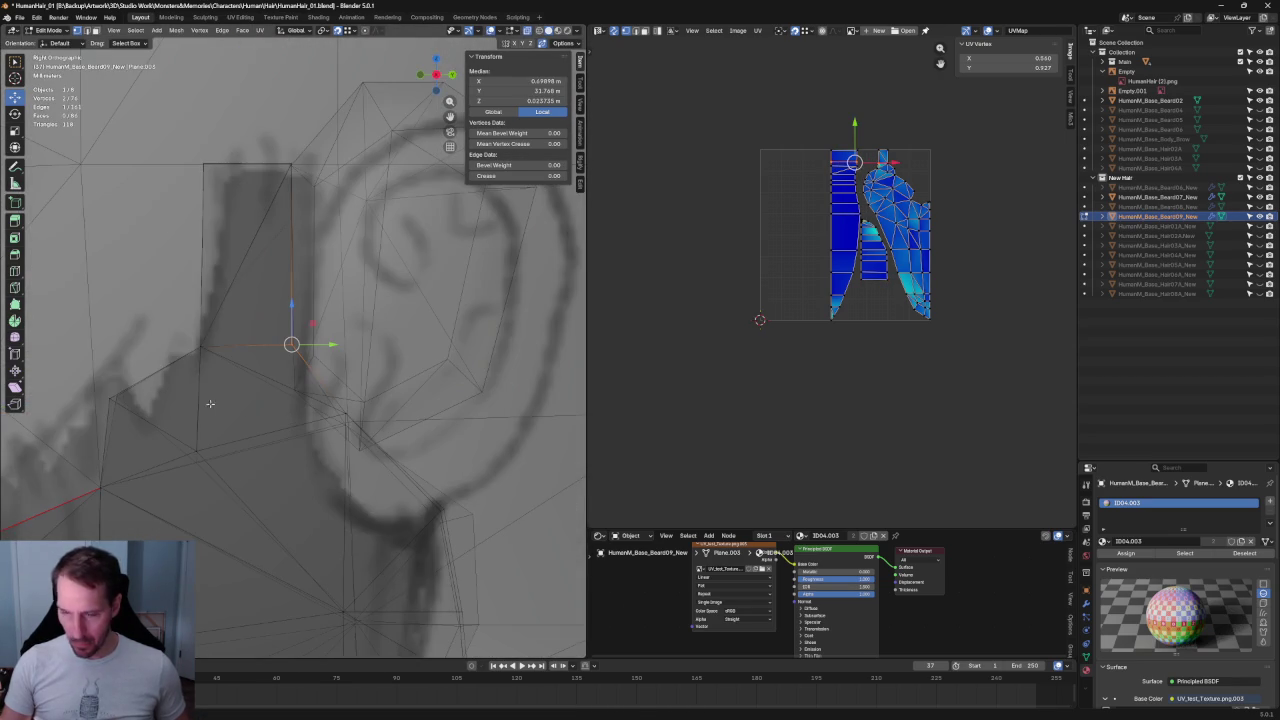
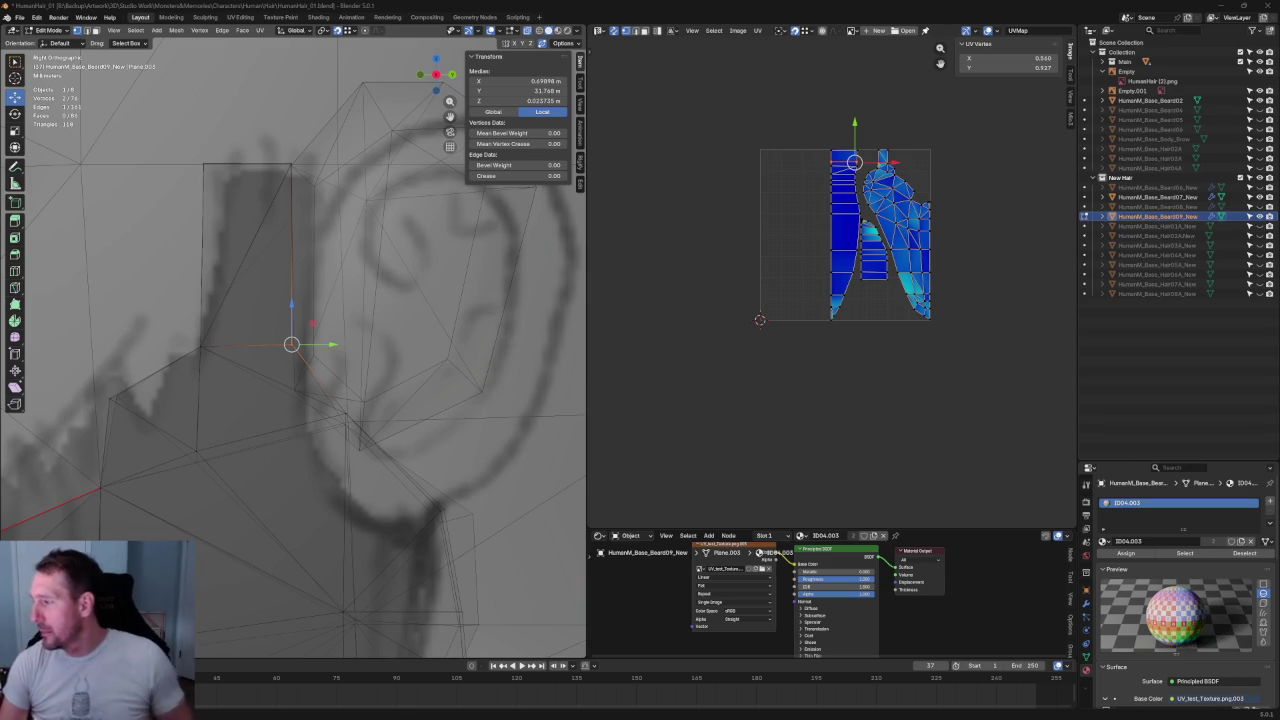
- Nudge the tip vertex of the narrow beard UV island slightly left, then deselect it
scroll(906, 212, up, 4)
scroll(906, 212, down, 2)
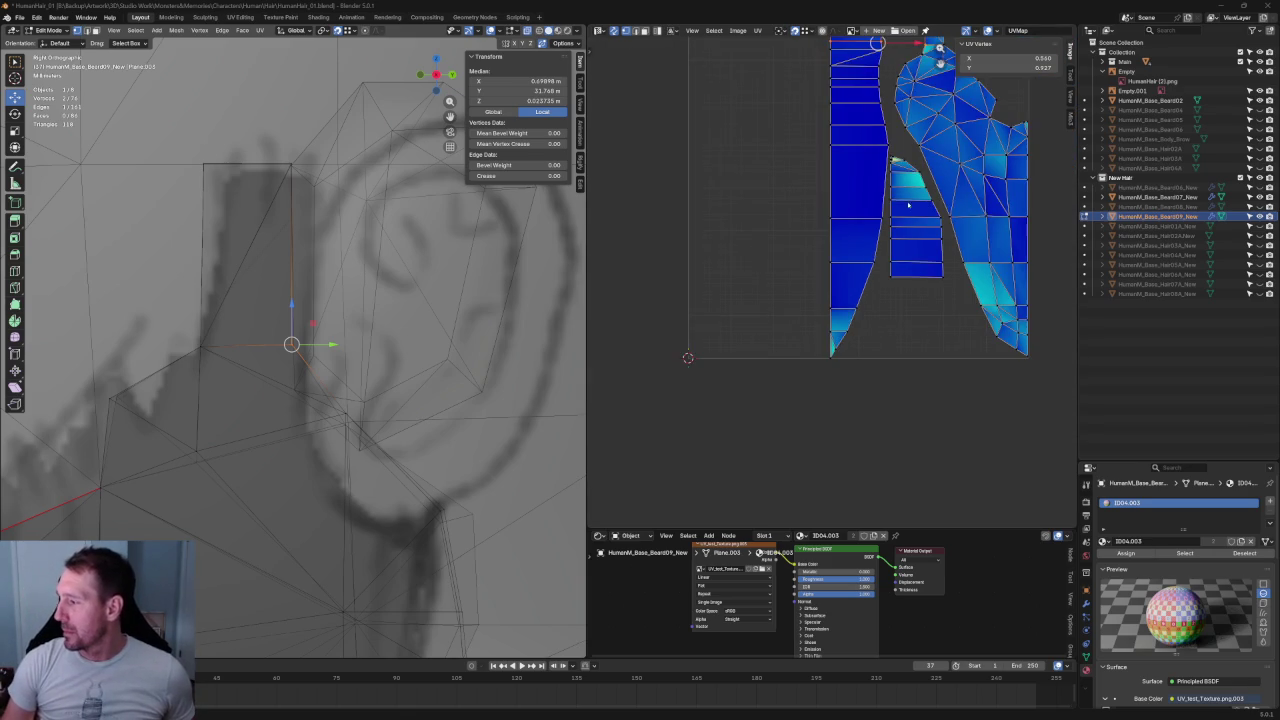
scroll(906, 212, up, 1)
scroll(880, 260, up, 1)
scroll(850, 310, up, 1)
scroll(793, 391, up, 4)
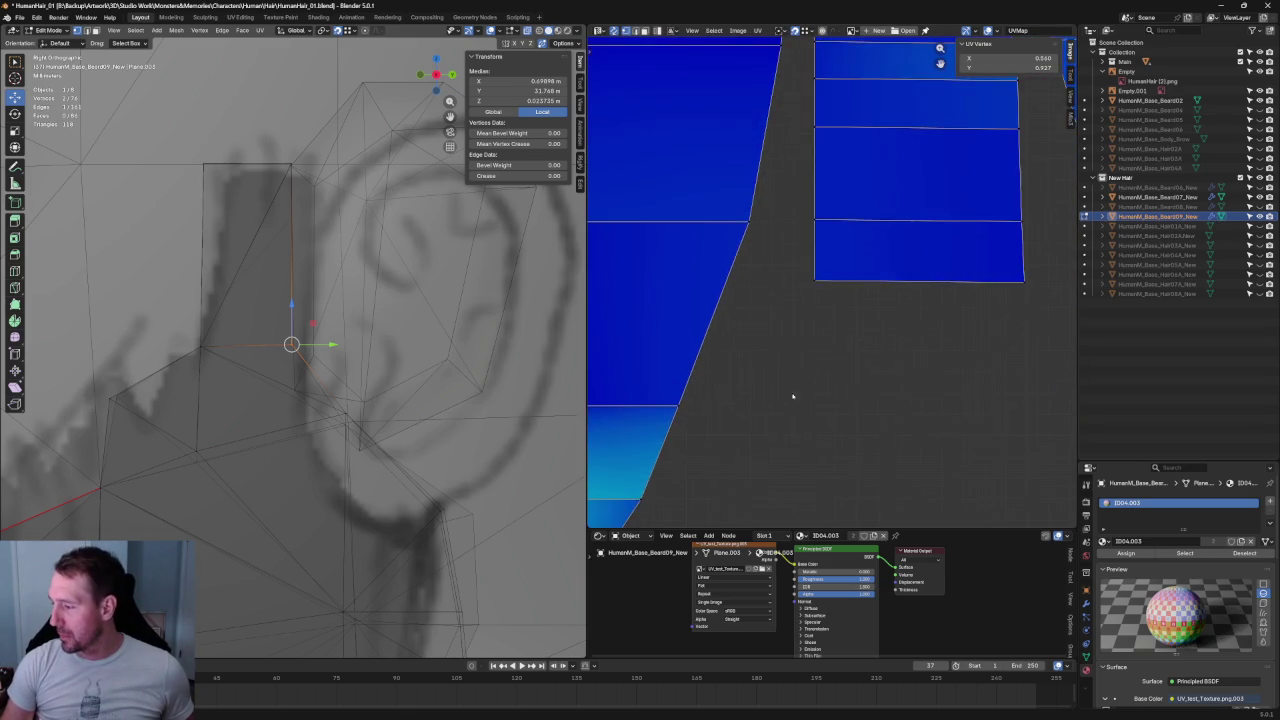
scroll(793, 391, down, 3)
scroll(737, 371, down, 1)
click(740, 380)
key(g)
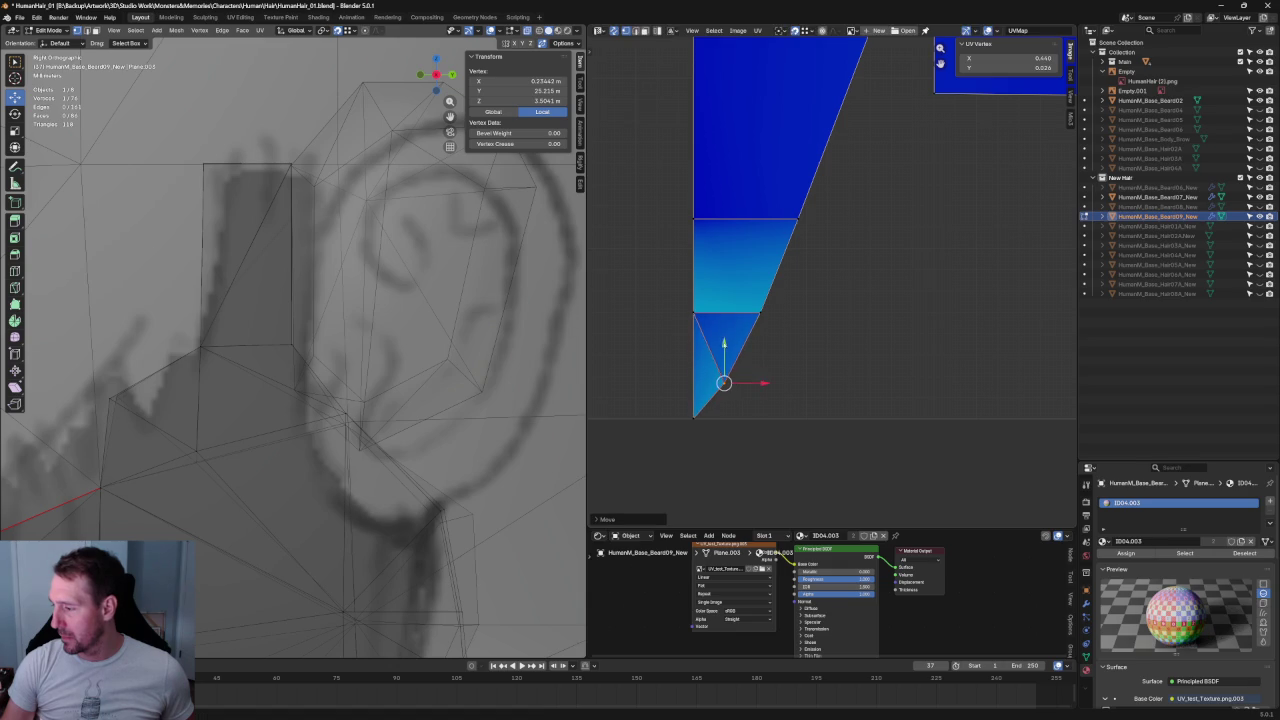
click(723, 381)
key(alt+a)
scroll(308, 295, down, 6)
scroll(308, 295, up, 2)
scroll(308, 295, up, 5)
scroll(308, 295, down, 6)
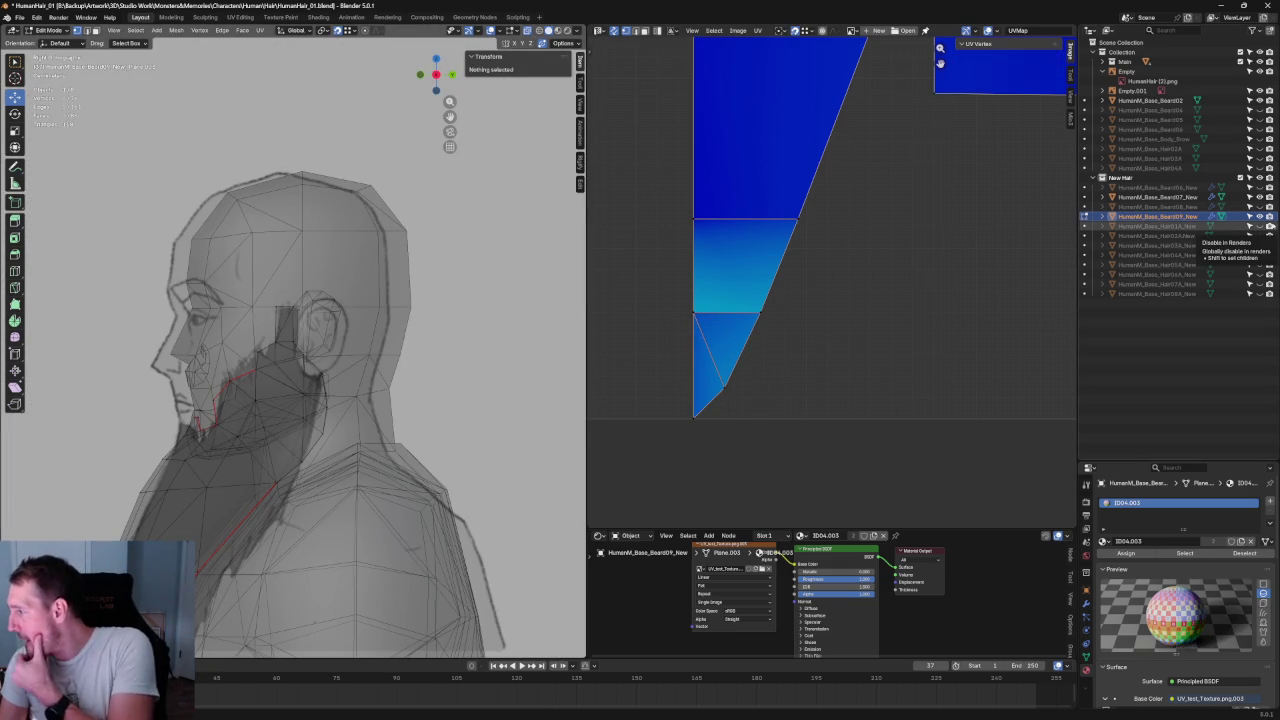
- Orbit the viewport toward the ear region of the head
scroll(353, 311, down, 2)
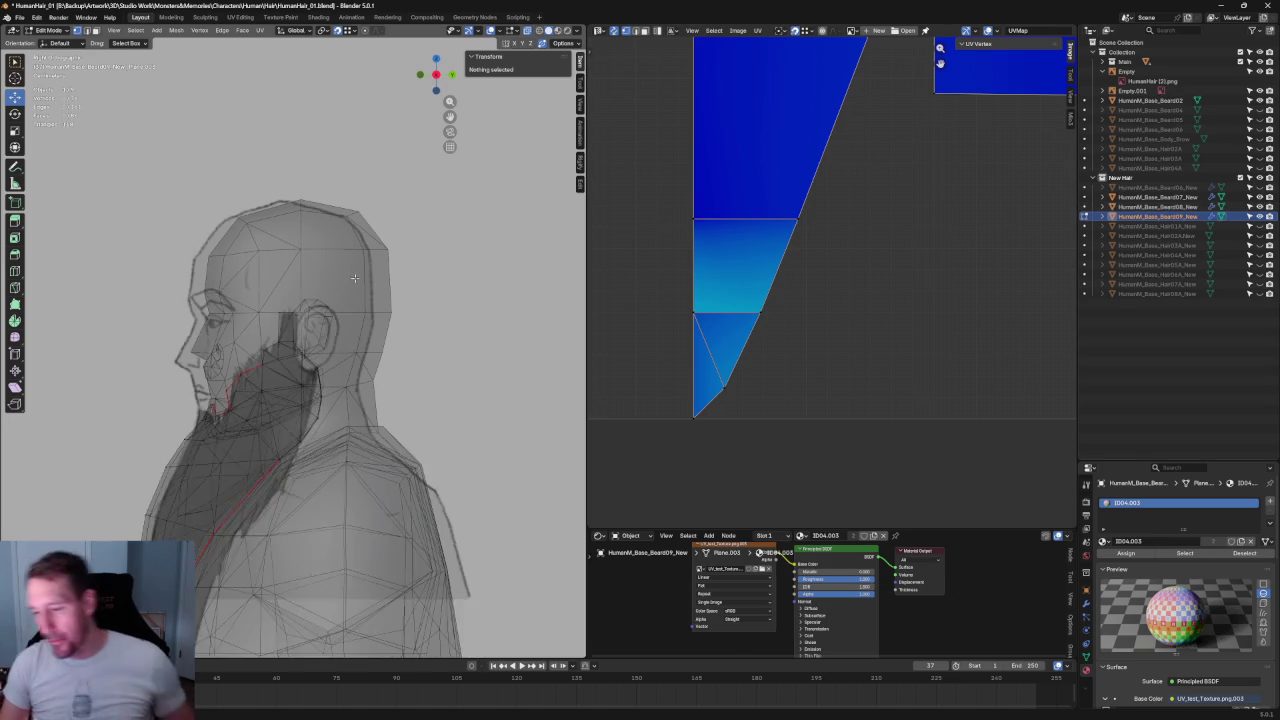
scroll(353, 311, up, 3)
middle_drag(353, 311, 353, 311)
scroll(353, 311, up, 5)
scroll(353, 311, down, 4)
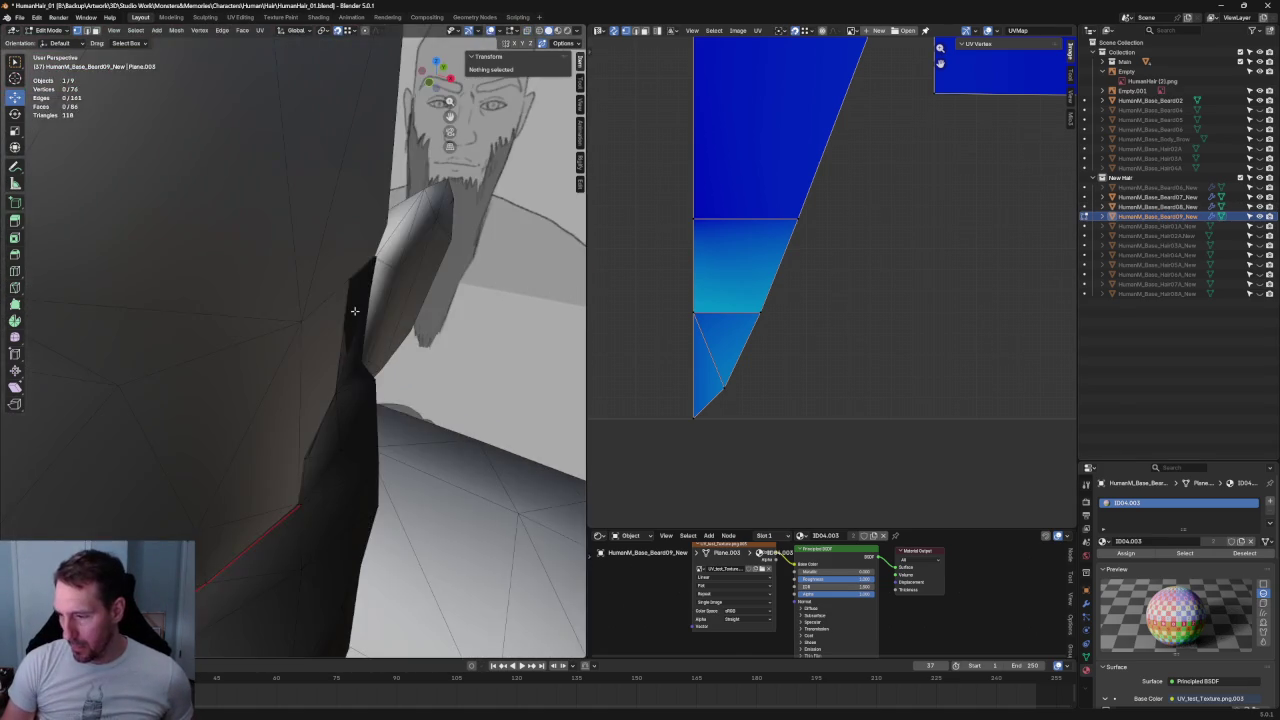
scroll(277, 251, up, 3)
middle_drag(277, 251, 277, 266)
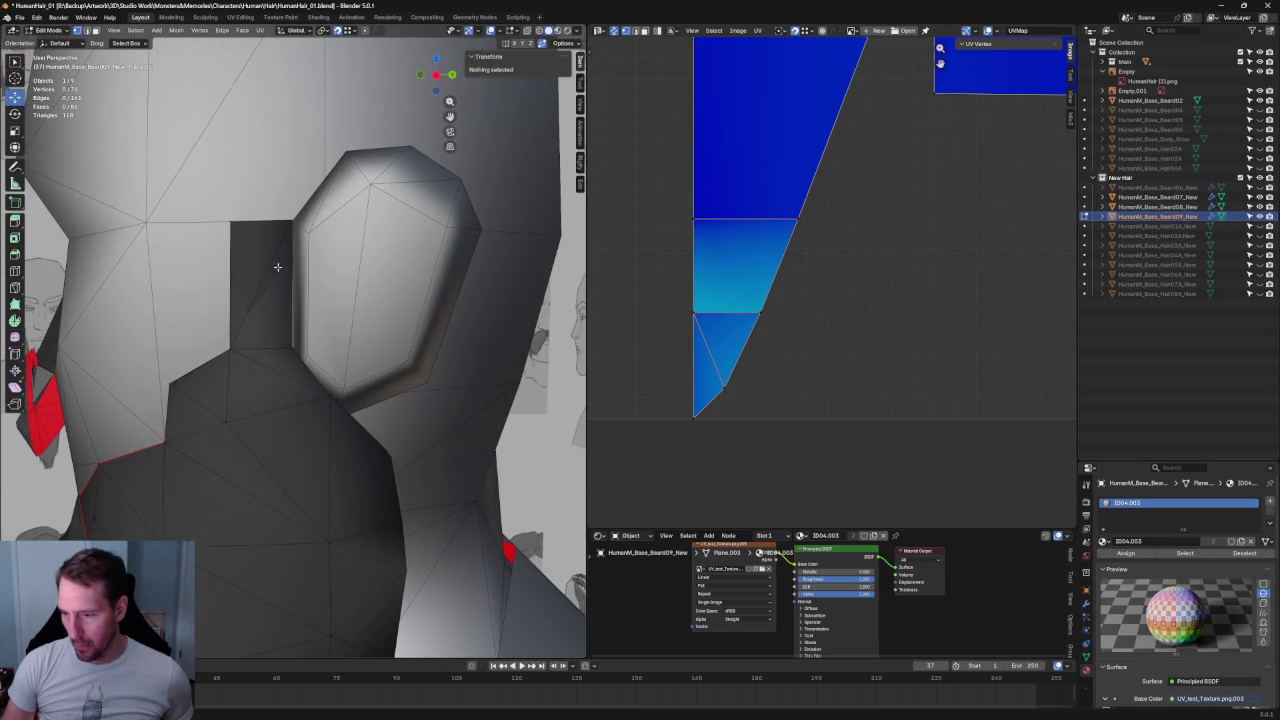
scroll(315, 279, up, 1)
scroll(315, 279, up, 1)
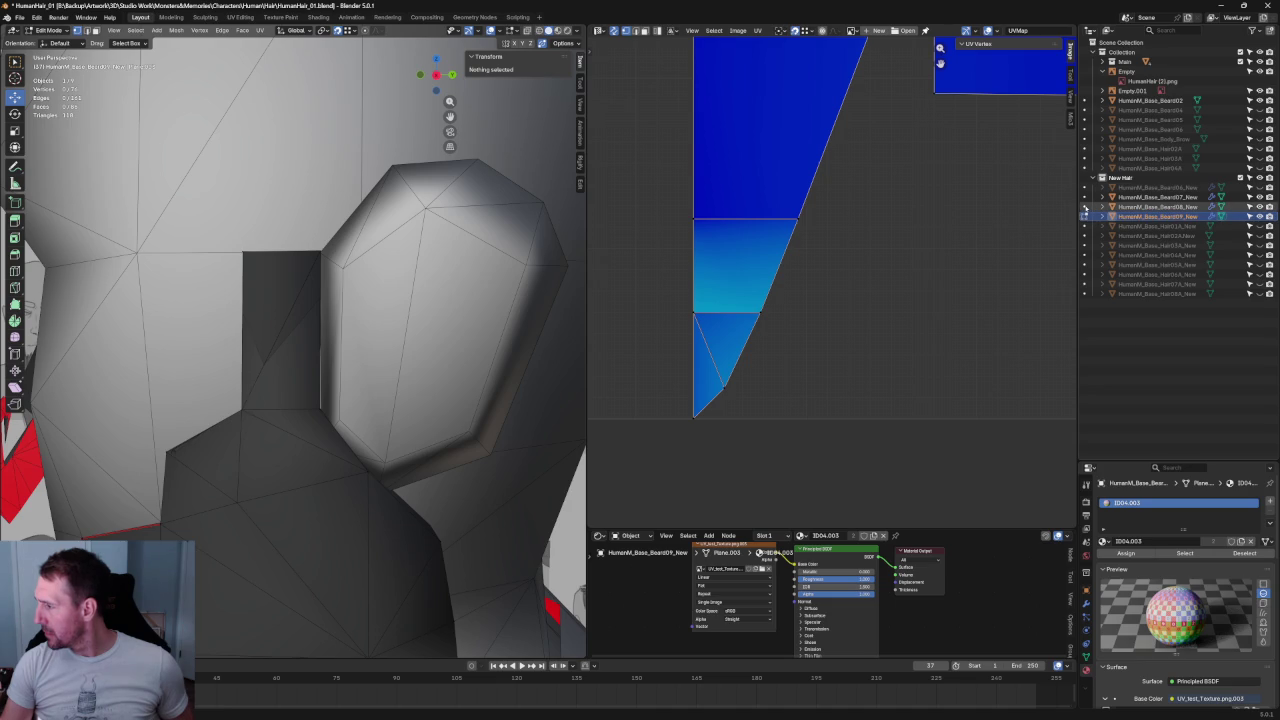
- Add HumanM_Base_Beard07_New to the Edit Mode session and turn on X-ray
click(1084, 197)
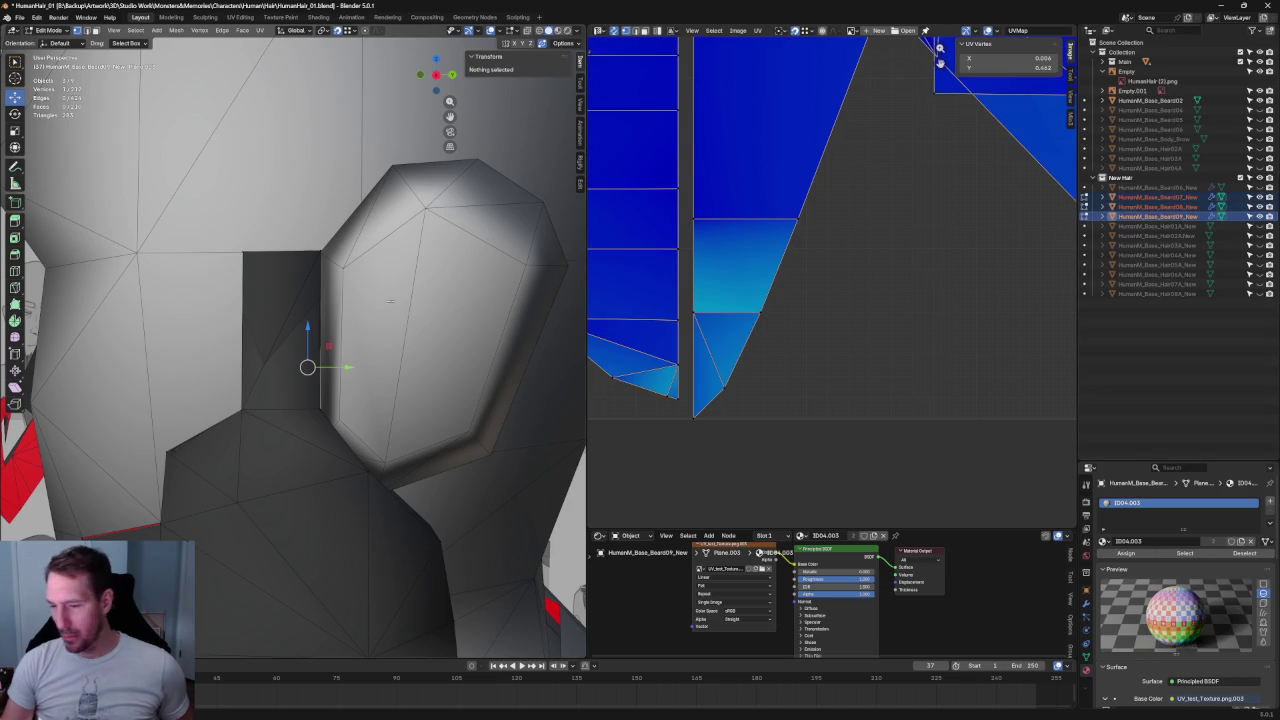
scroll(392, 308, down, 2)
key(alt+z)
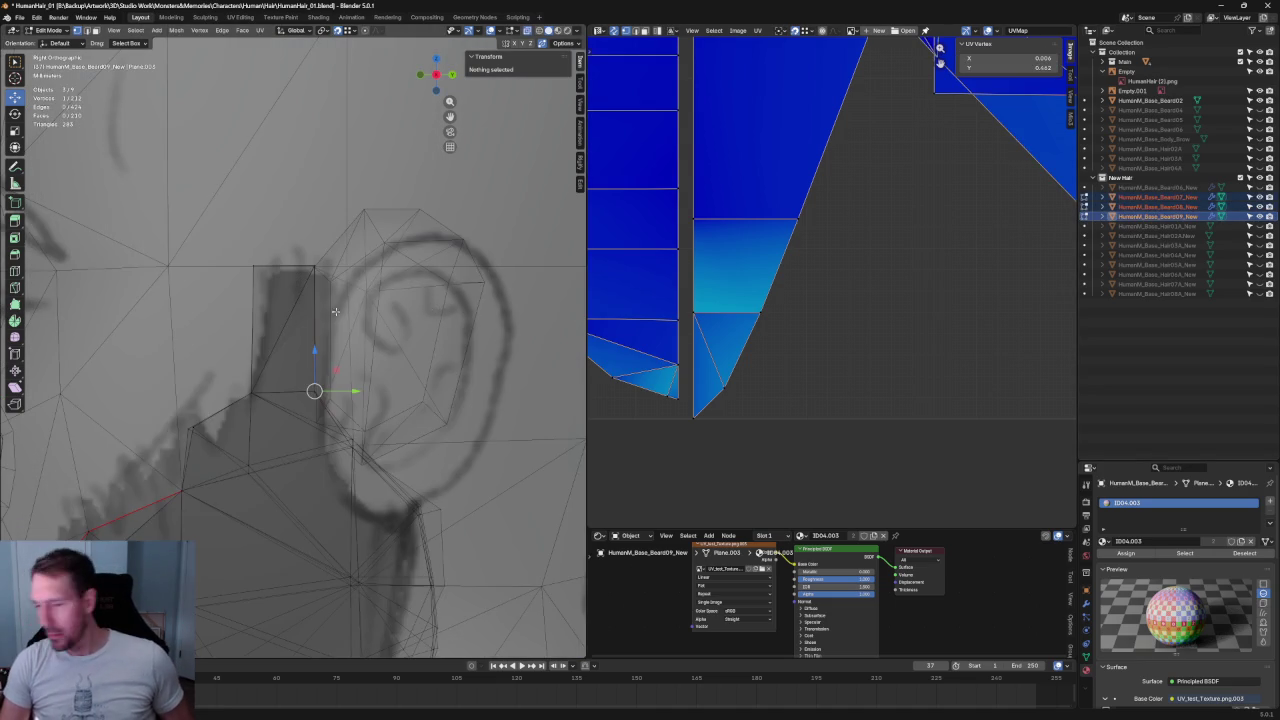
scroll(331, 342, up, 2)
middle_drag(331, 342, 468, 318)
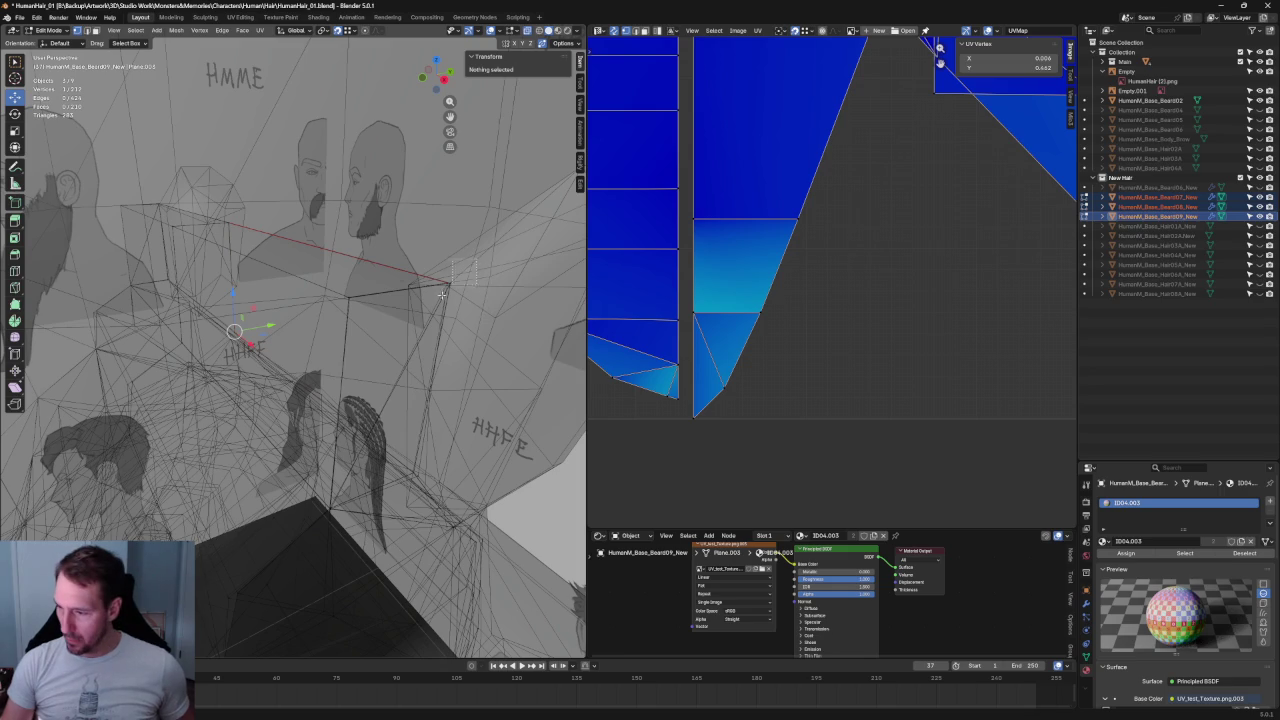
- Select stray beard vertices near the ear and jaw, trying and cancelling a scale
click(436, 307)
shift+click(324, 516)
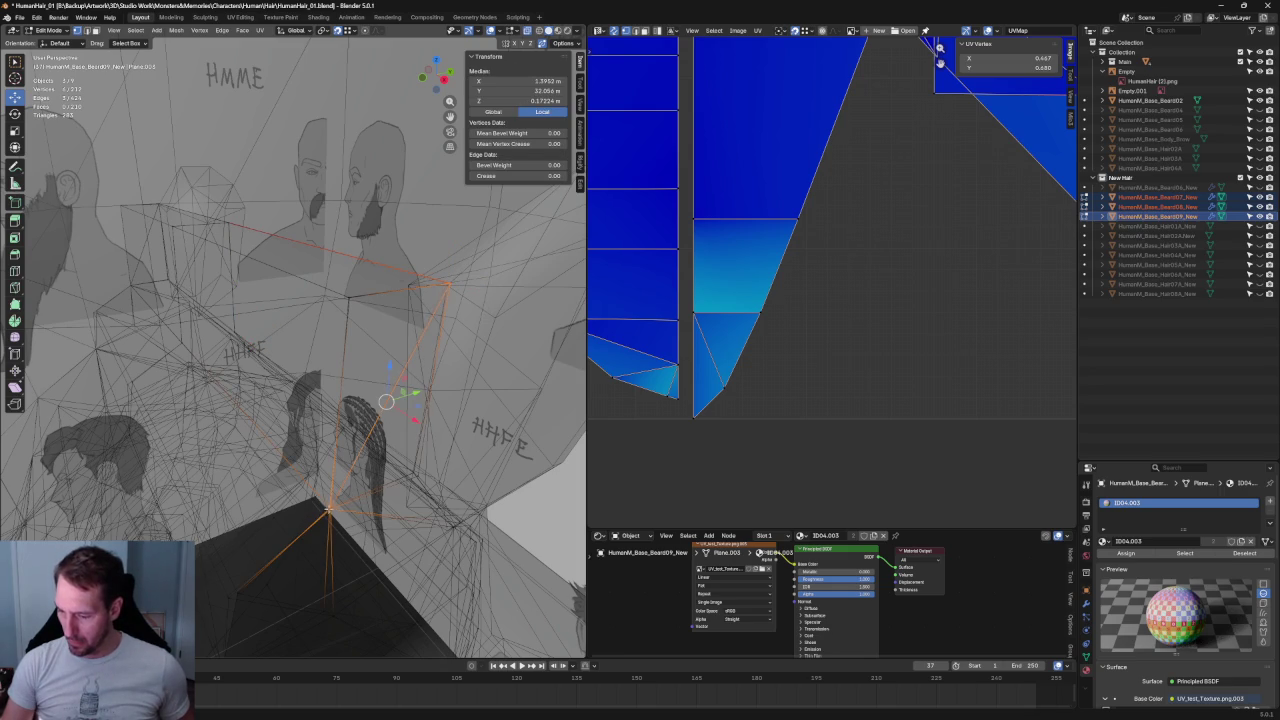
right_click(328, 508)
key(Escape)
middle_drag(461, 321, 496, 294)
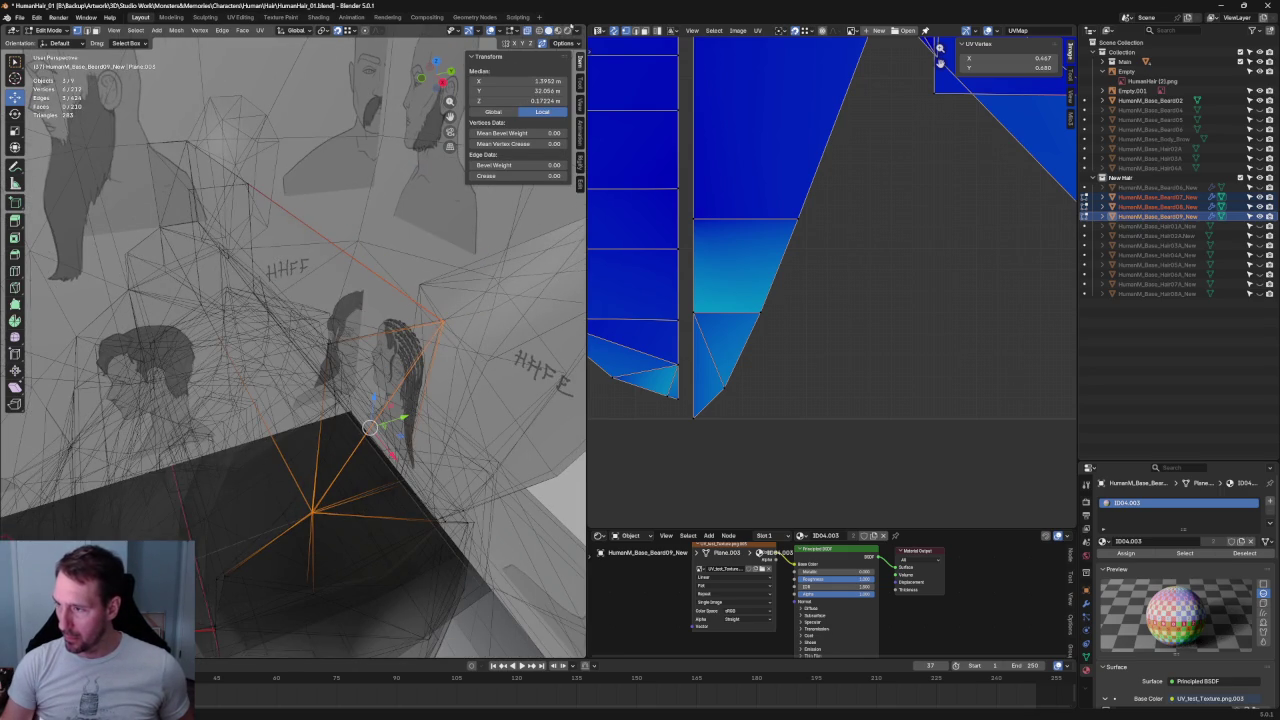
click(442, 323)
key(s)
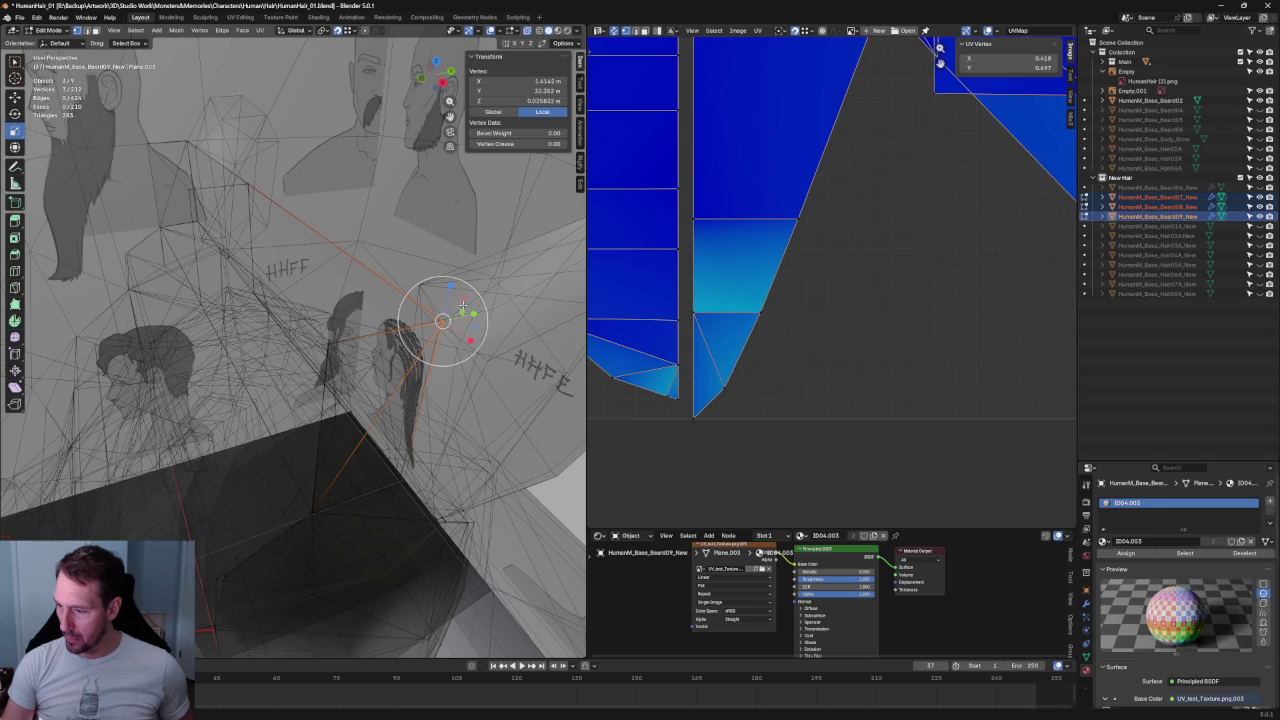
key(Escape)
- Circle-select eight beard-edge vertices, pick individual edge vertices, then turn X-ray off
key(c)
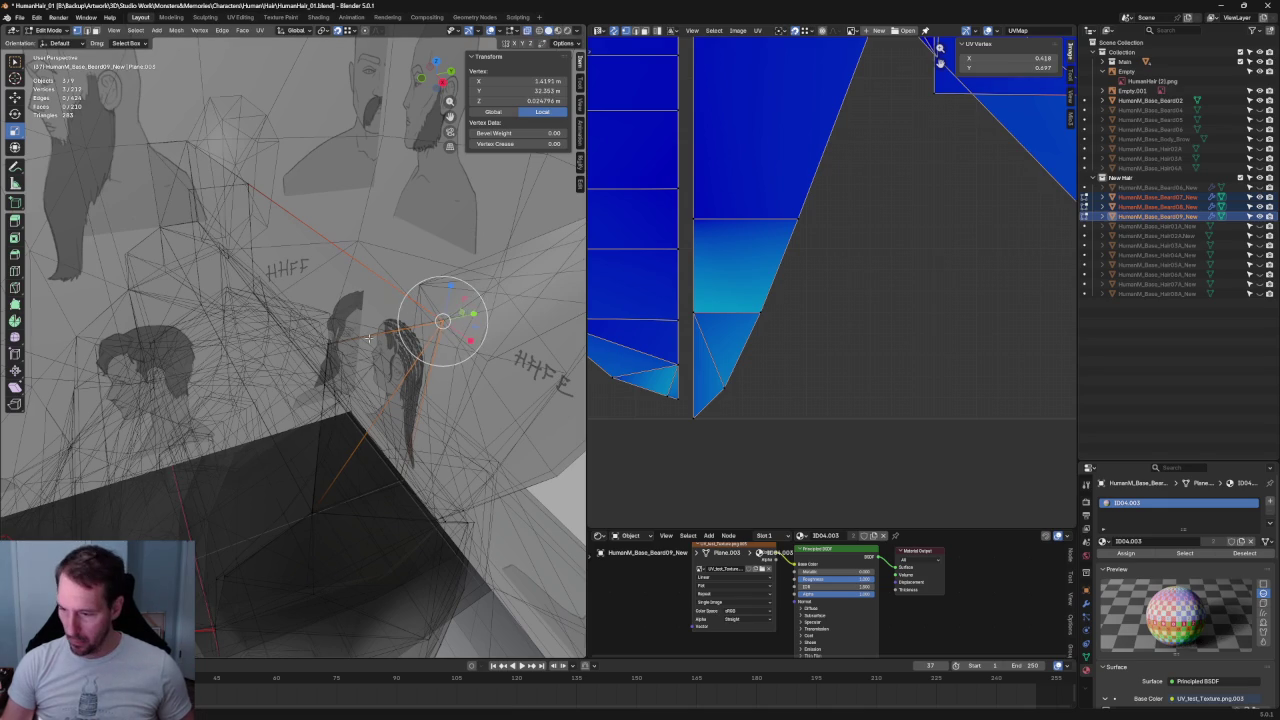
drag(443, 314, 331, 350)
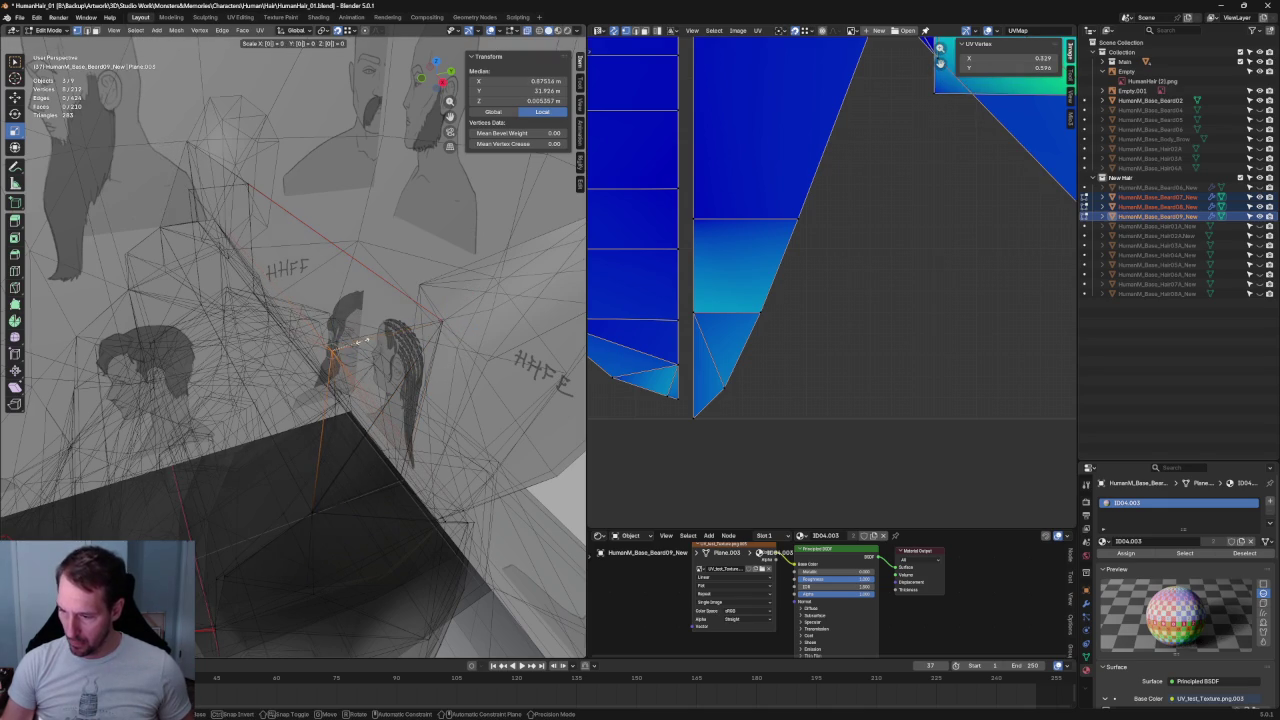
mouse_move(410, 372)
middle_down()
mouse_move(208, 243)
mouse_move(282, 357)
mouse_move(162, 286)
mouse_move(205, 317)
mouse_move(266, 286)
middle_up()
click(162, 286)
ctrl+drag(266, 286, 257, 298)
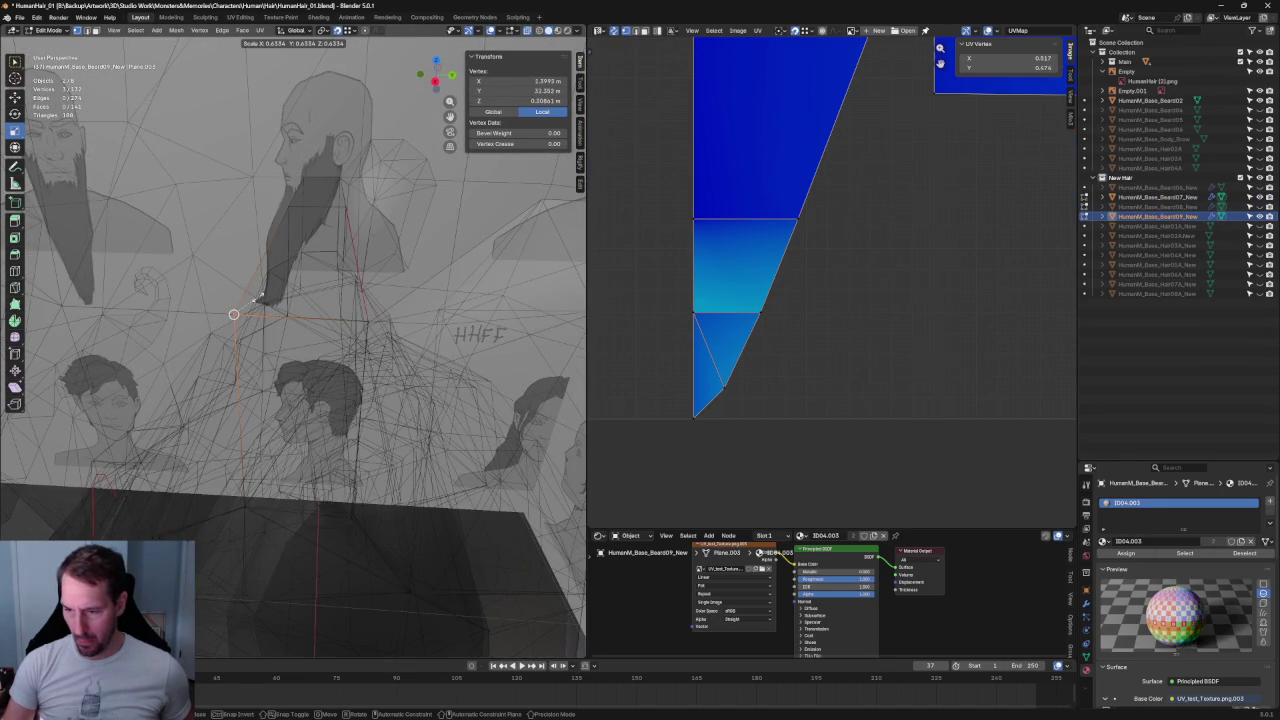
middle_drag(257, 298, 311, 379)
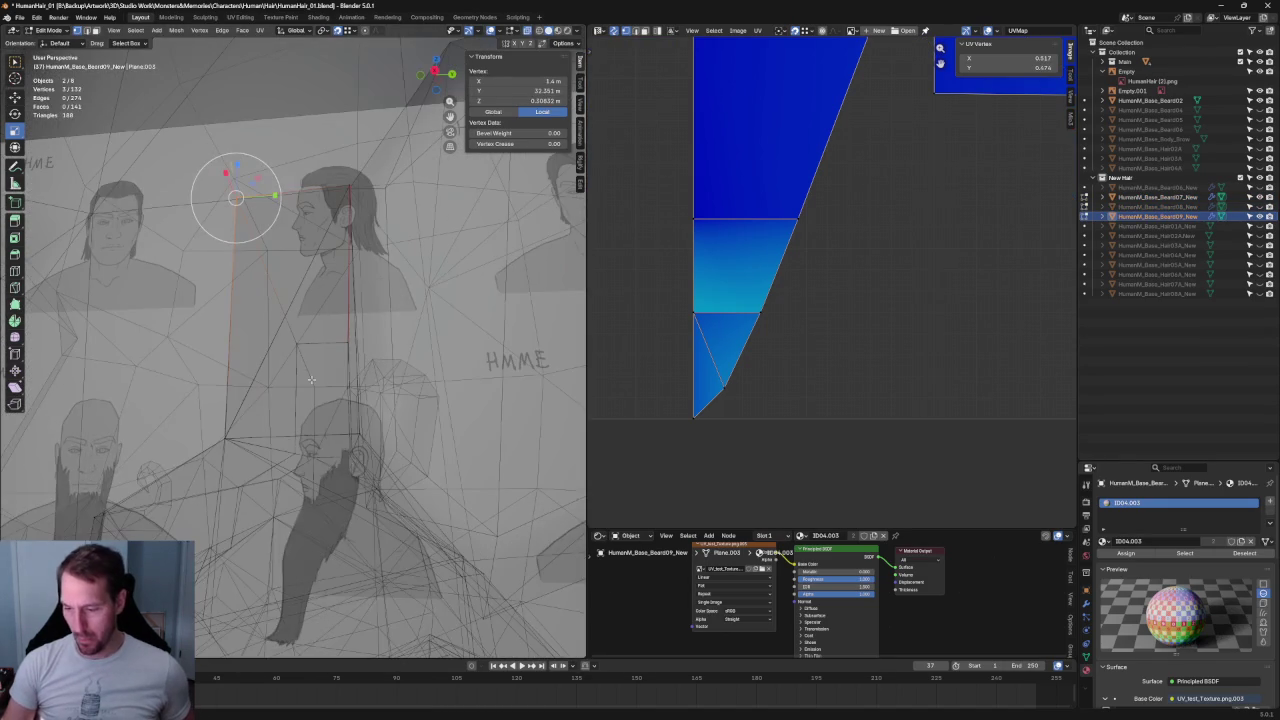
click(229, 443)
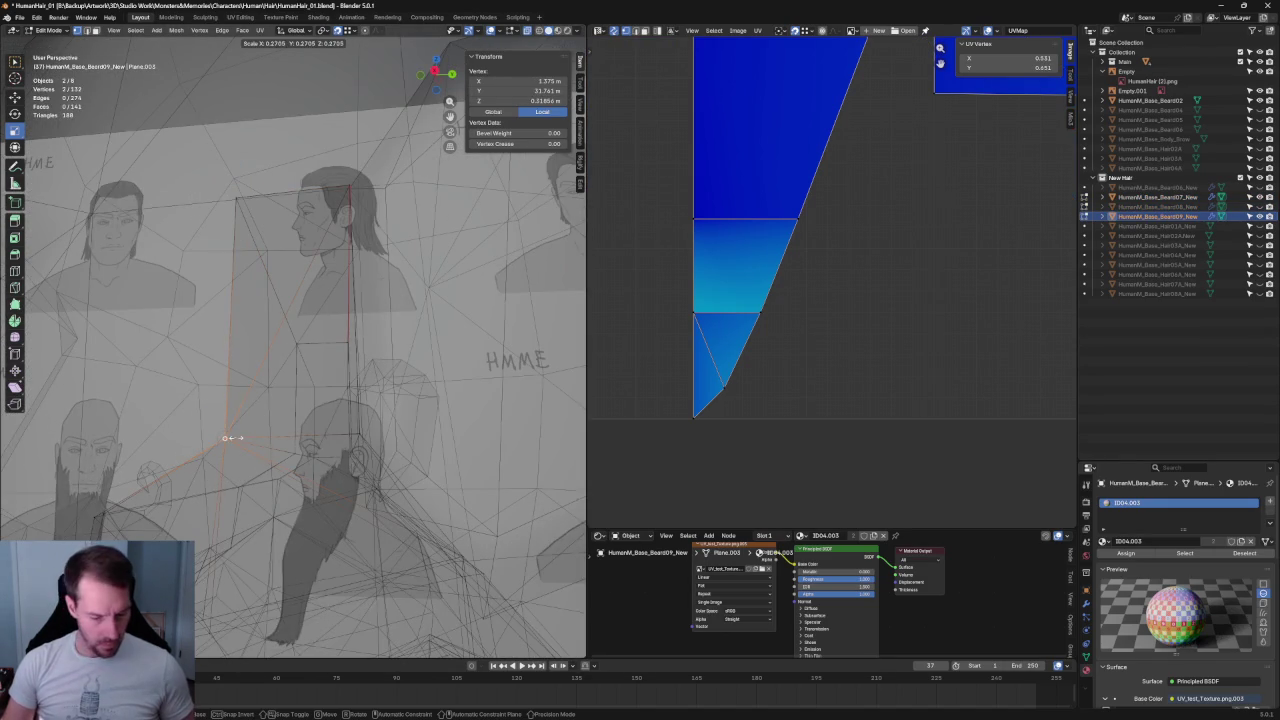
middle_drag(423, 410, 430, 422)
click(430, 422)
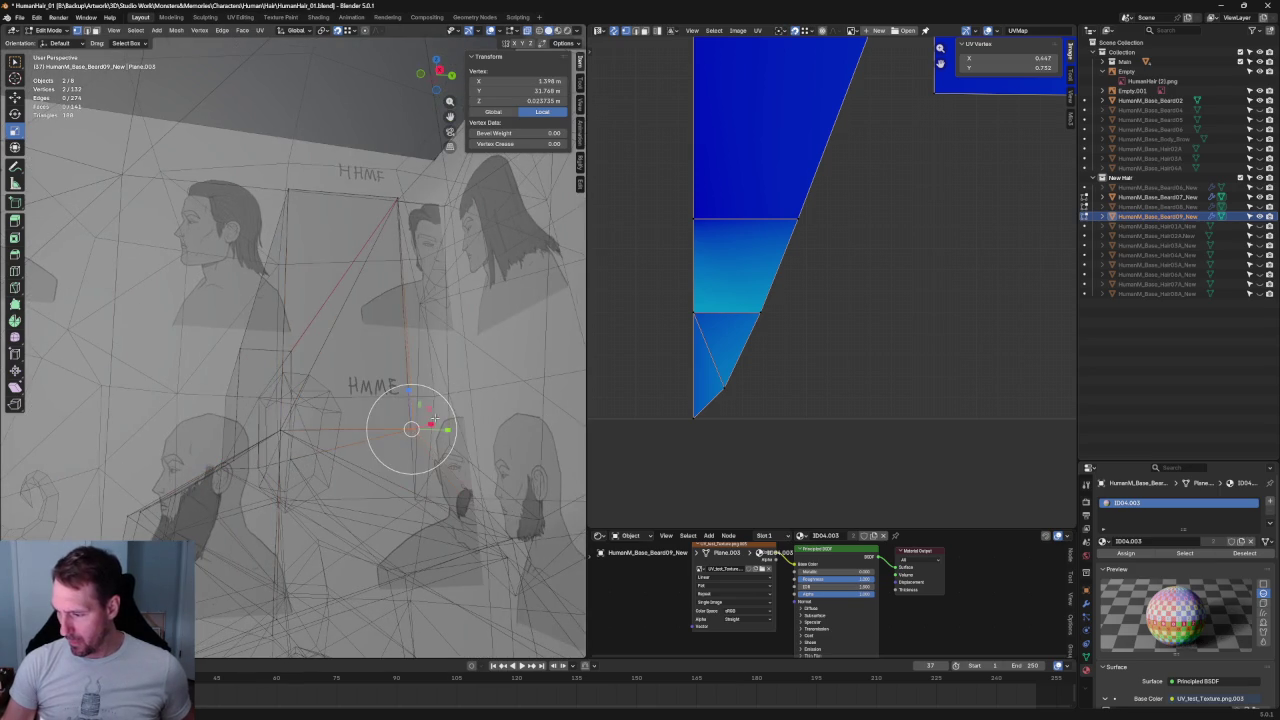
click(426, 409)
mouse_move(451, 404)
middle_down()
mouse_move(426, 409)
mouse_move(432, 214)
mouse_move(265, 457)
mouse_move(353, 328)
middle_up()
key(alt+z)
key(alt+z)
- Scale down a single vertex beside the head
drag(353, 328, 430, 375)
mouse_move(430, 375)
middle_down()
mouse_move(427, 405)
mouse_move(290, 460)
middle_up()
key(s)
click(427, 405)
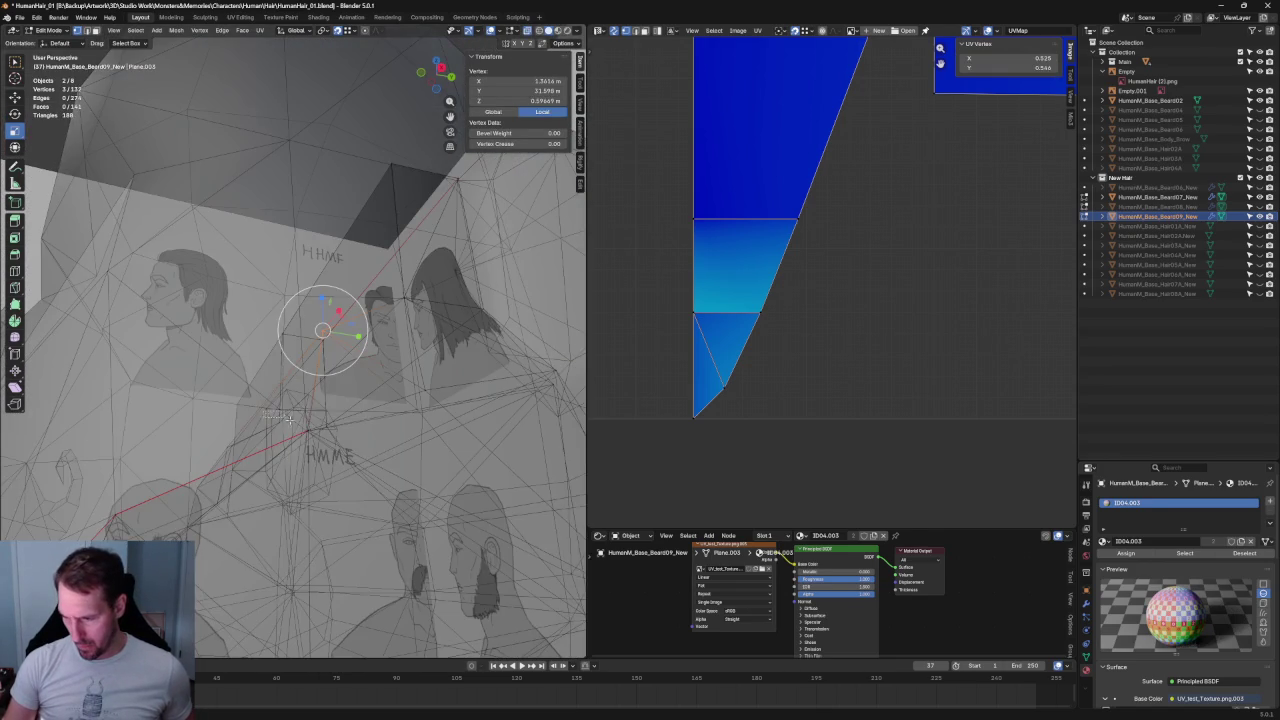
- Scale the seven selected beard vertices inward and turn off X-ray
drag(288, 420, 338, 453)
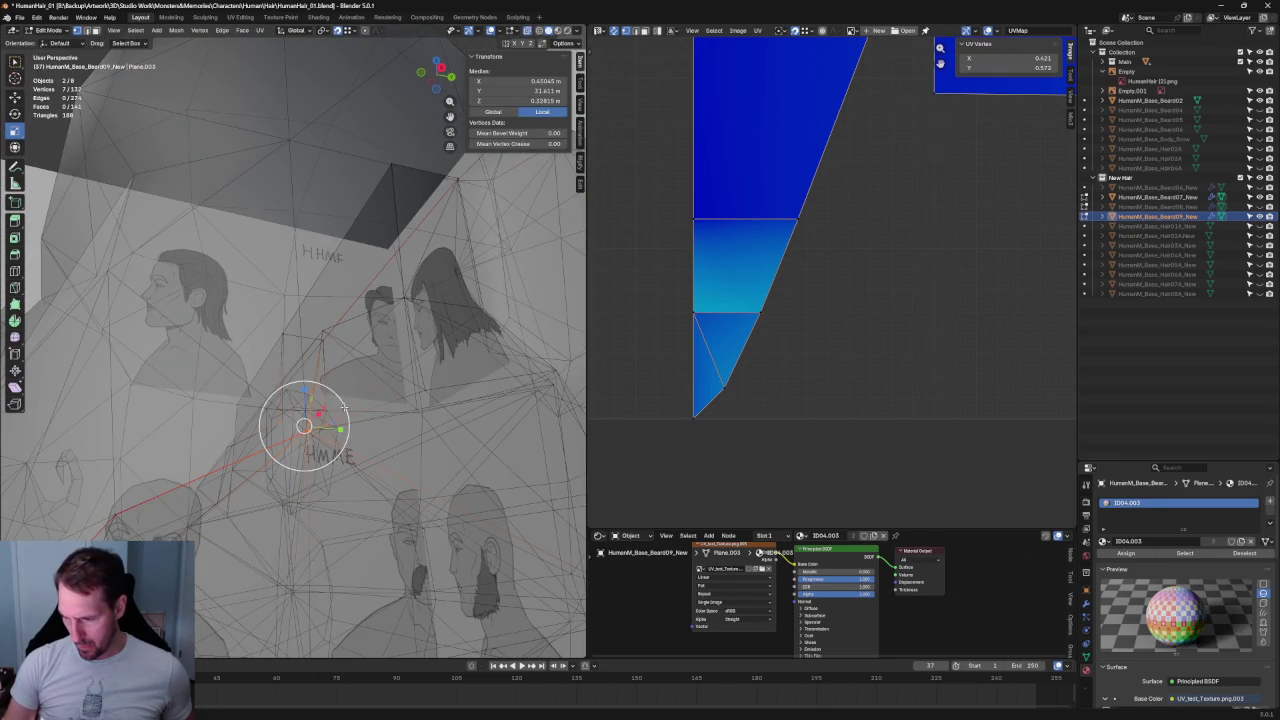
middle_drag(343, 405, 266, 505)
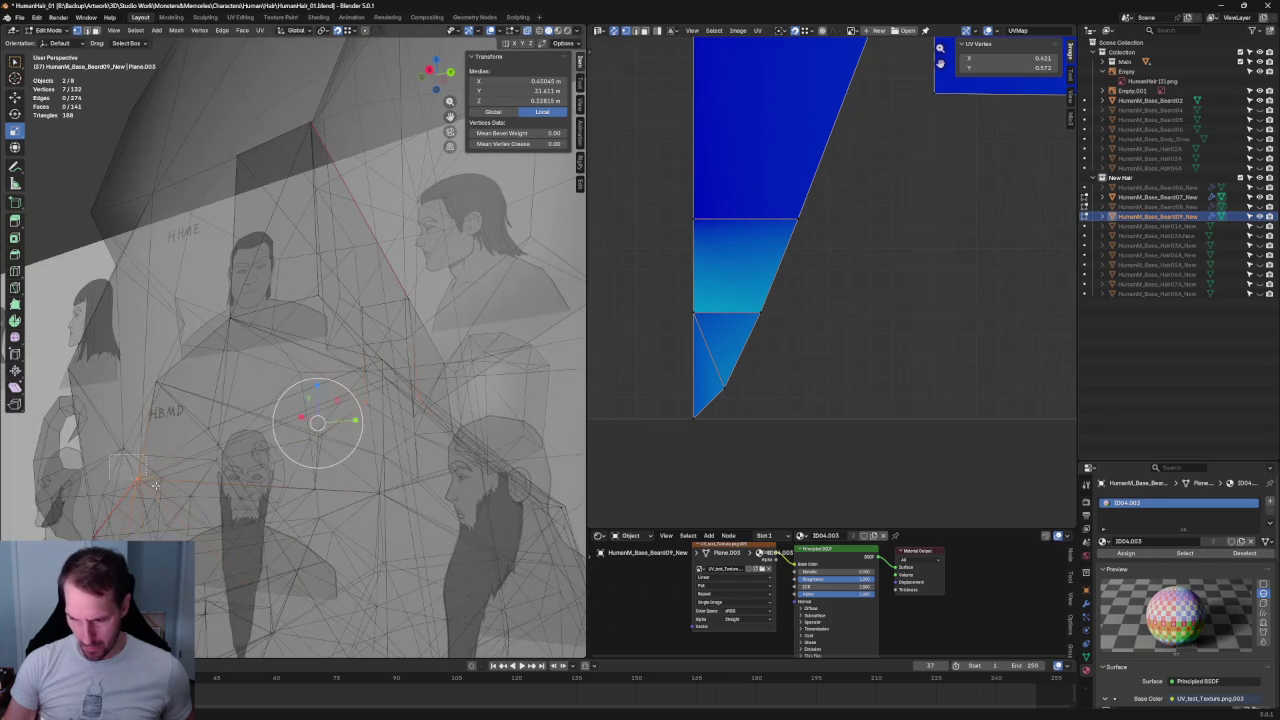
middle_drag(195, 476, 340, 480)
key(s)
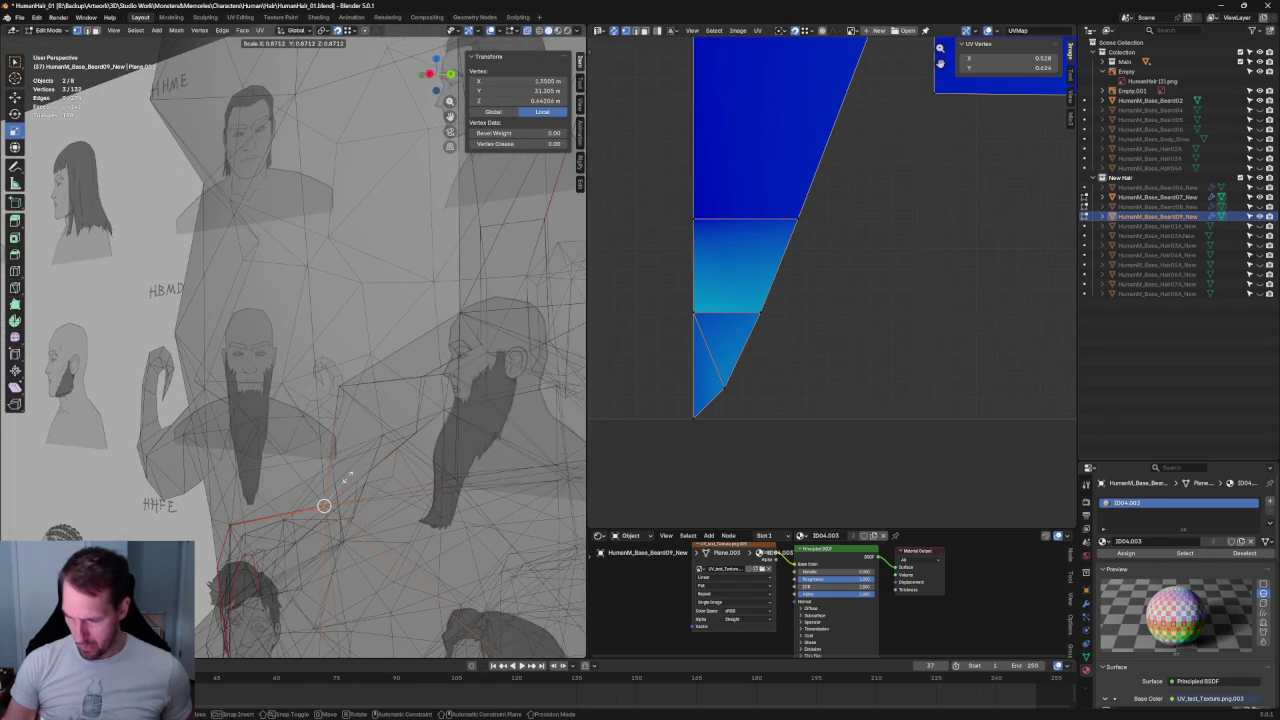
click(324, 506)
key(alt+z)
scroll(316, 508, up, 4)
scroll(434, 443, up, 3)
scroll(468, 480, up, 2)
mouse_move(468, 480)
middle_down()
mouse_move(343, 376)
mouse_move(288, 433)
middle_up()
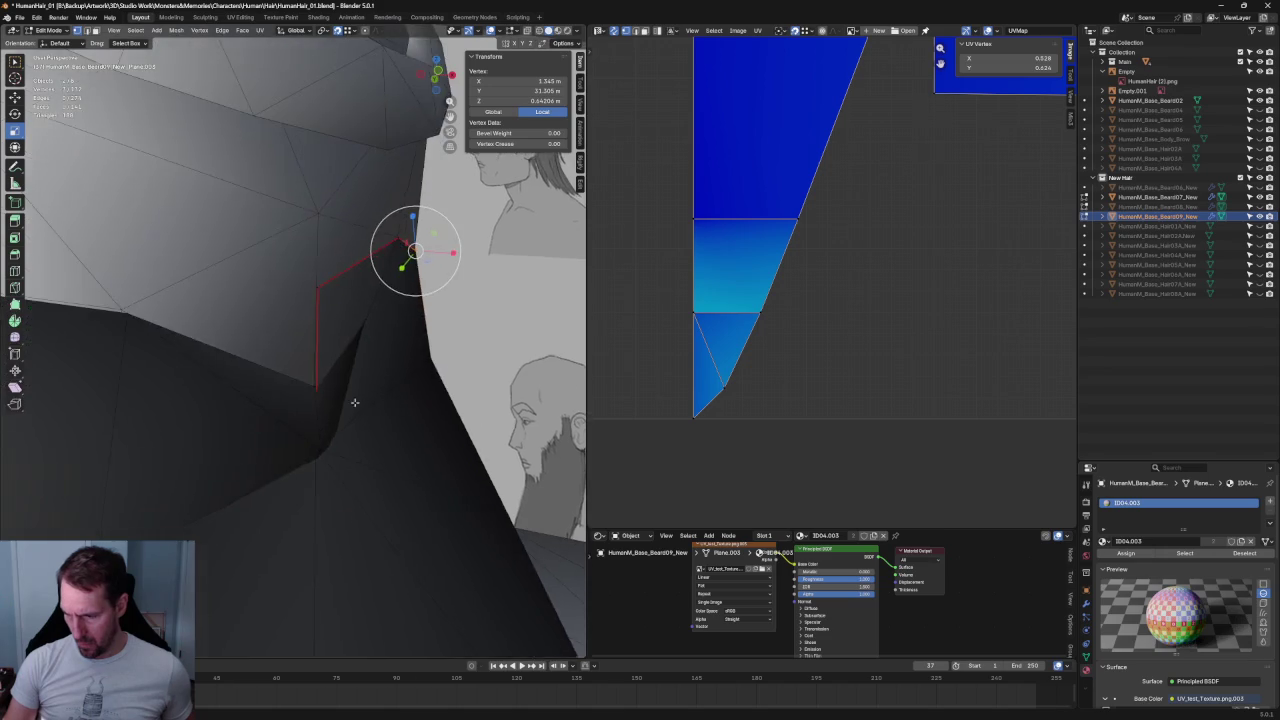
- Switch to the Move tool and deselect all vertices
mouse_move(288, 433)
middle_down()
mouse_move(271, 449)
mouse_move(222, 372)
mouse_move(323, 325)
mouse_move(366, 343)
mouse_move(366, 303)
mouse_move(351, 309)
mouse_move(363, 320)
mouse_move(366, 309)
mouse_move(398, 315)
mouse_move(272, 344)
mouse_move(296, 307)
middle_up()
scroll(274, 454, down, 3)
key(shift+space)
key(g)
mouse_move(295, 371)
middle_down()
mouse_move(285, 342)
mouse_move(141, 320)
mouse_move(396, 361)
middle_up()
key(alt+a)
key(alt+z)
scroll(212, 332, down, 3)
scroll(396, 361, up, 4)
- Snap to the Right orthographic view with X-ray enabled
key(grave)
click(503, 349)
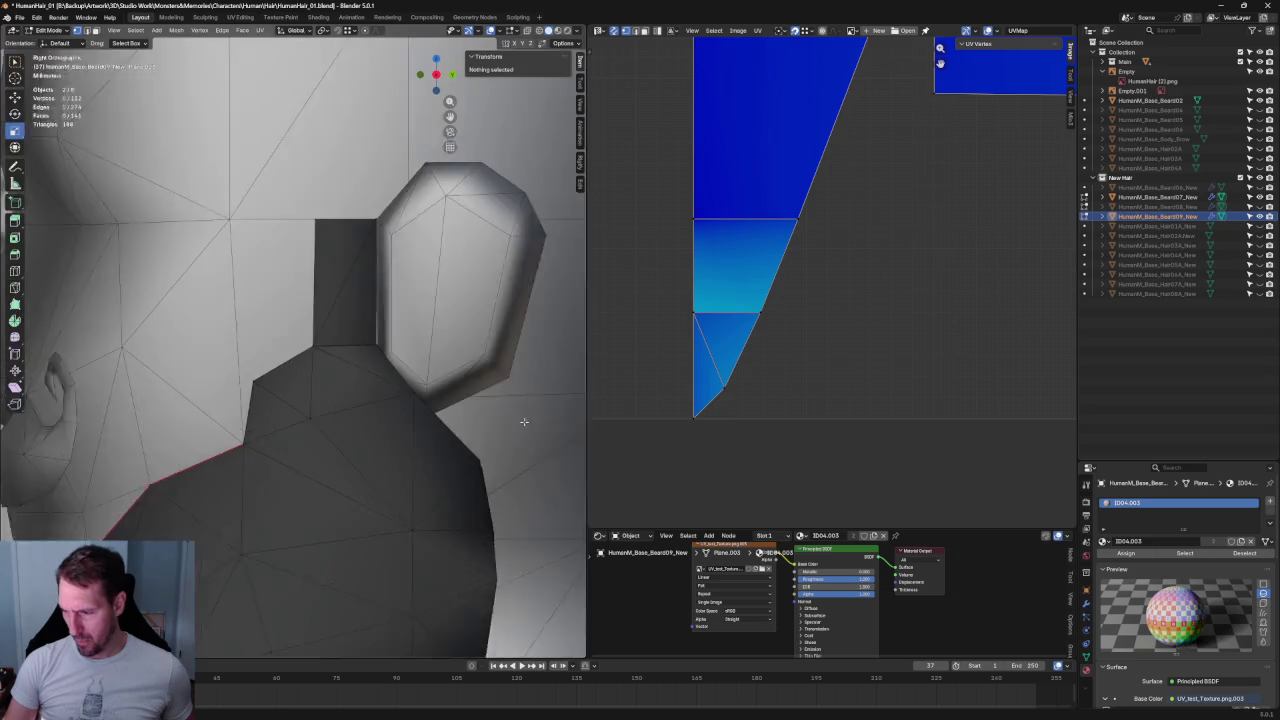
scroll(318, 331, up, 5)
key(alt+z)
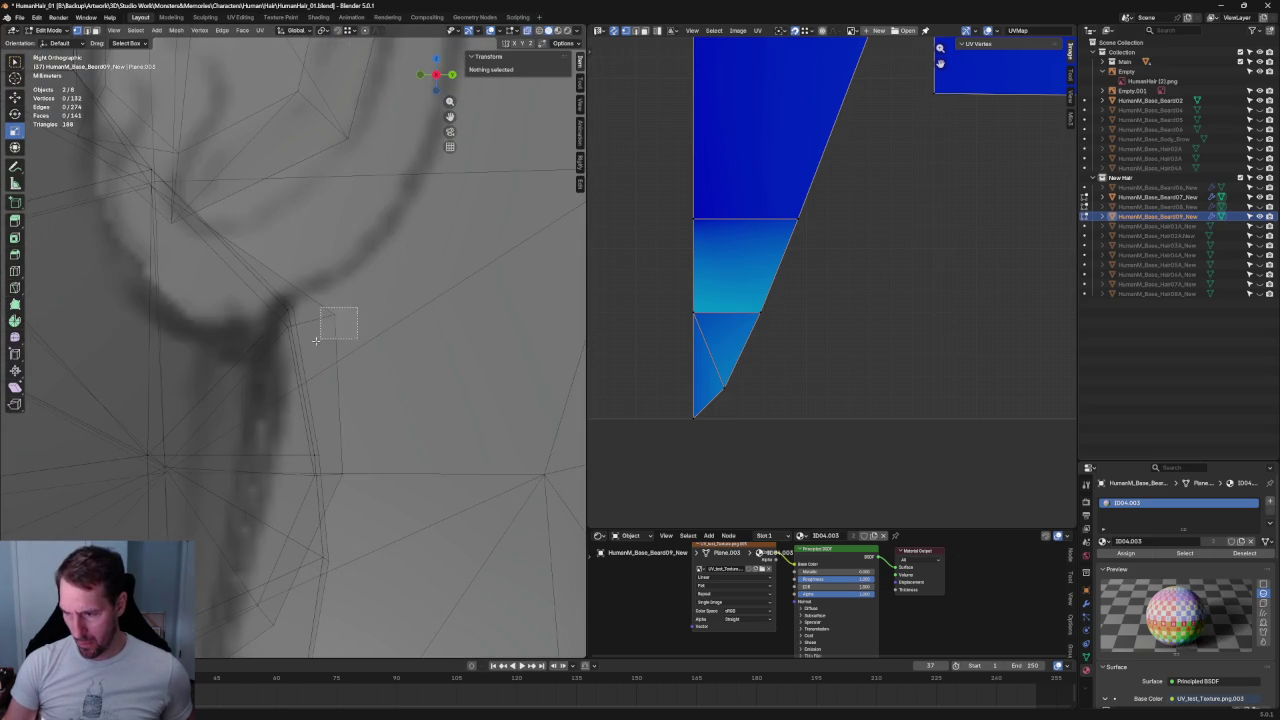
- Move the three branch-joint vertices onto the sketch line
key(c)
click(306, 320)
key(Escape)
mouse_move(306, 314)
mouse_down()
mouse_move(313, 275)
mouse_move(320, 300)
mouse_up()
scroll(320, 300, down, 2)
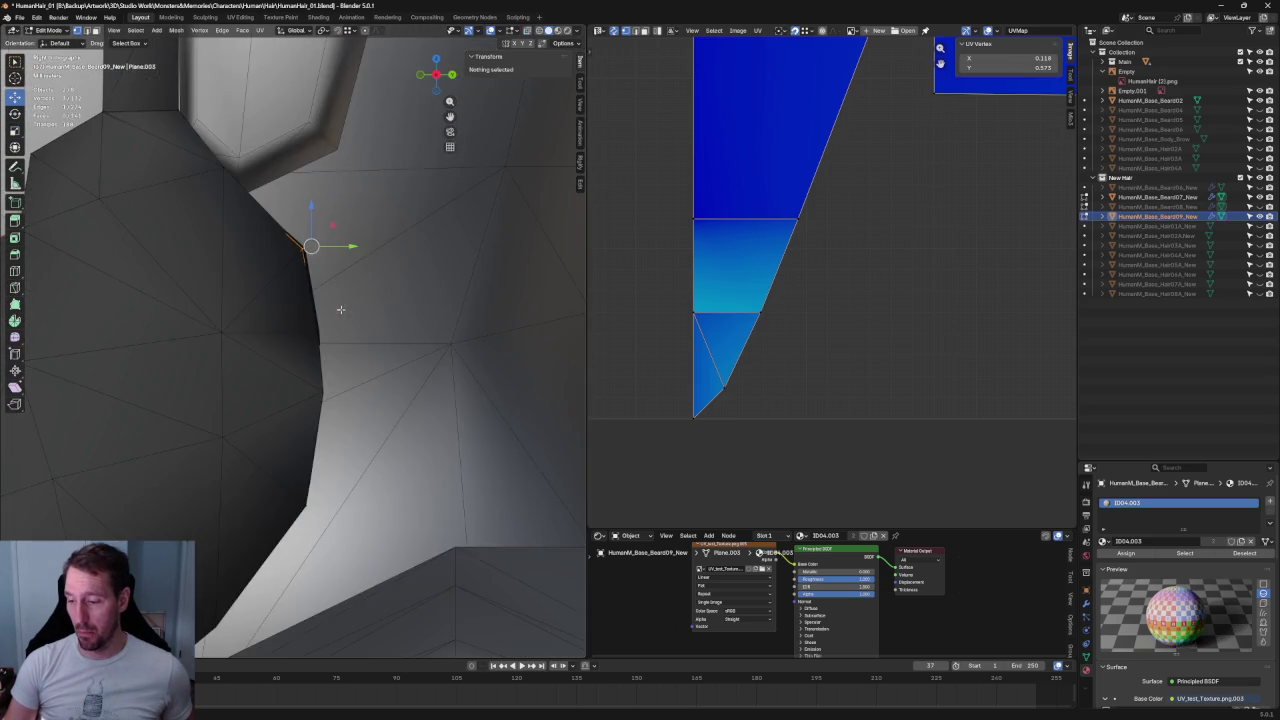
mouse_move(330, 301)
middle_down()
mouse_move(308, 321)
mouse_move(360, 362)
middle_up()
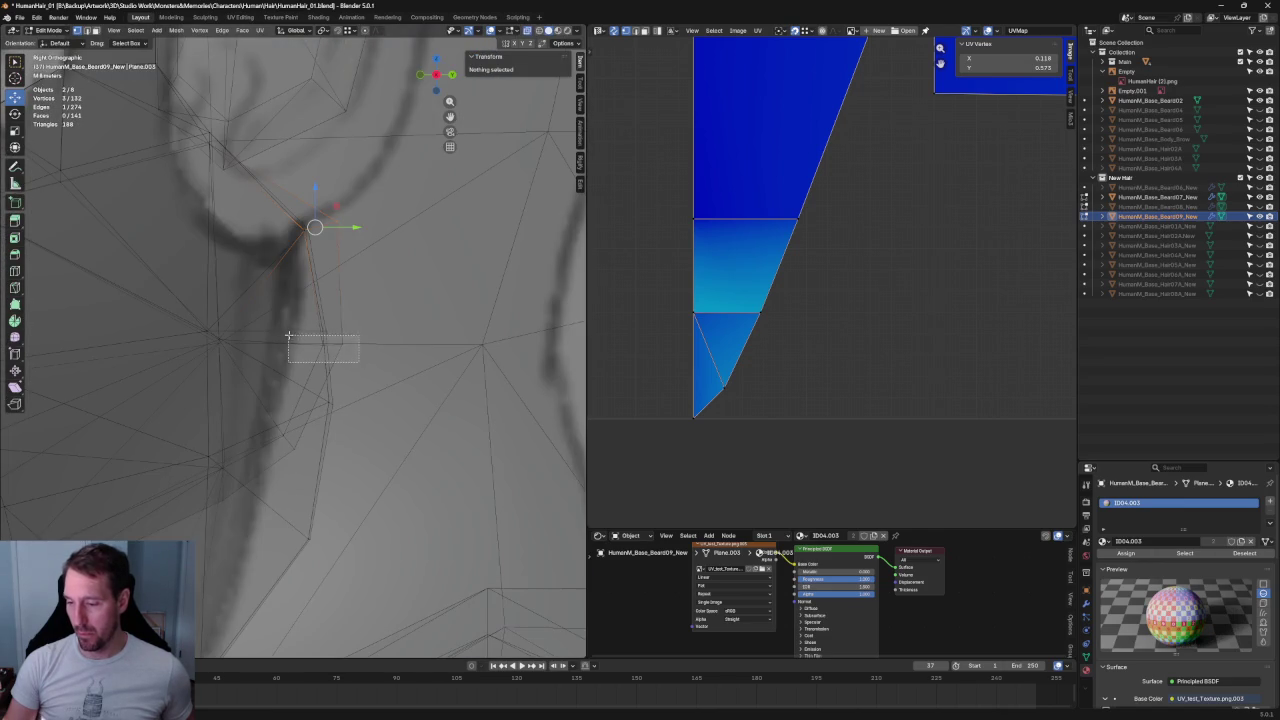
- Move the sideburn vertex below the ear left onto the sketch outline in side view
drag(288, 336, 330, 302)
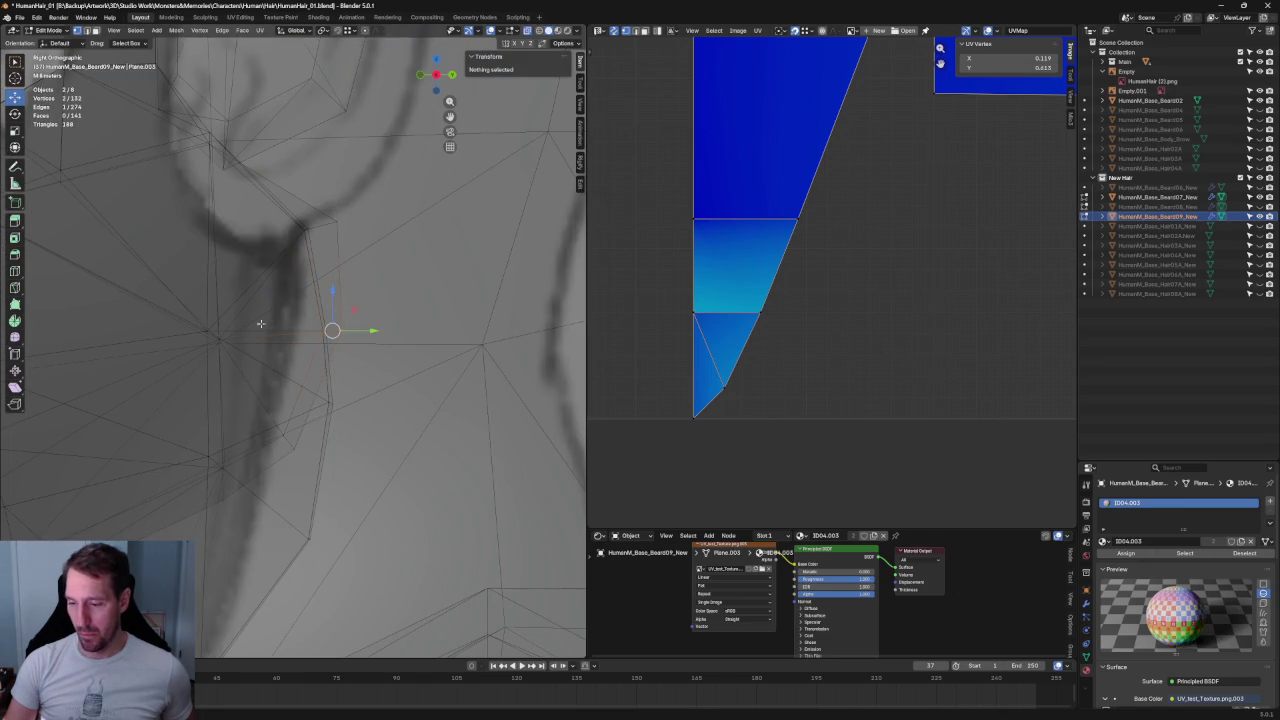
key(alt+z)
key(alt+z)
click(221, 314)
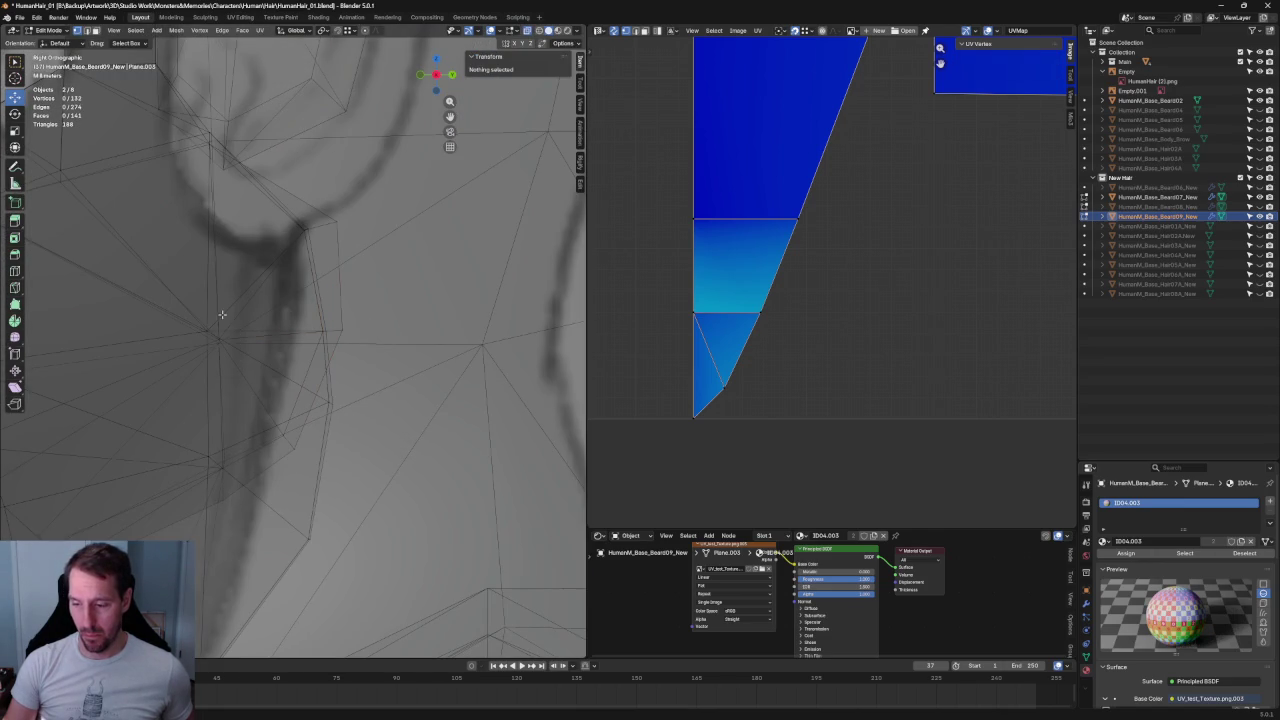
drag(259, 316, 213, 350)
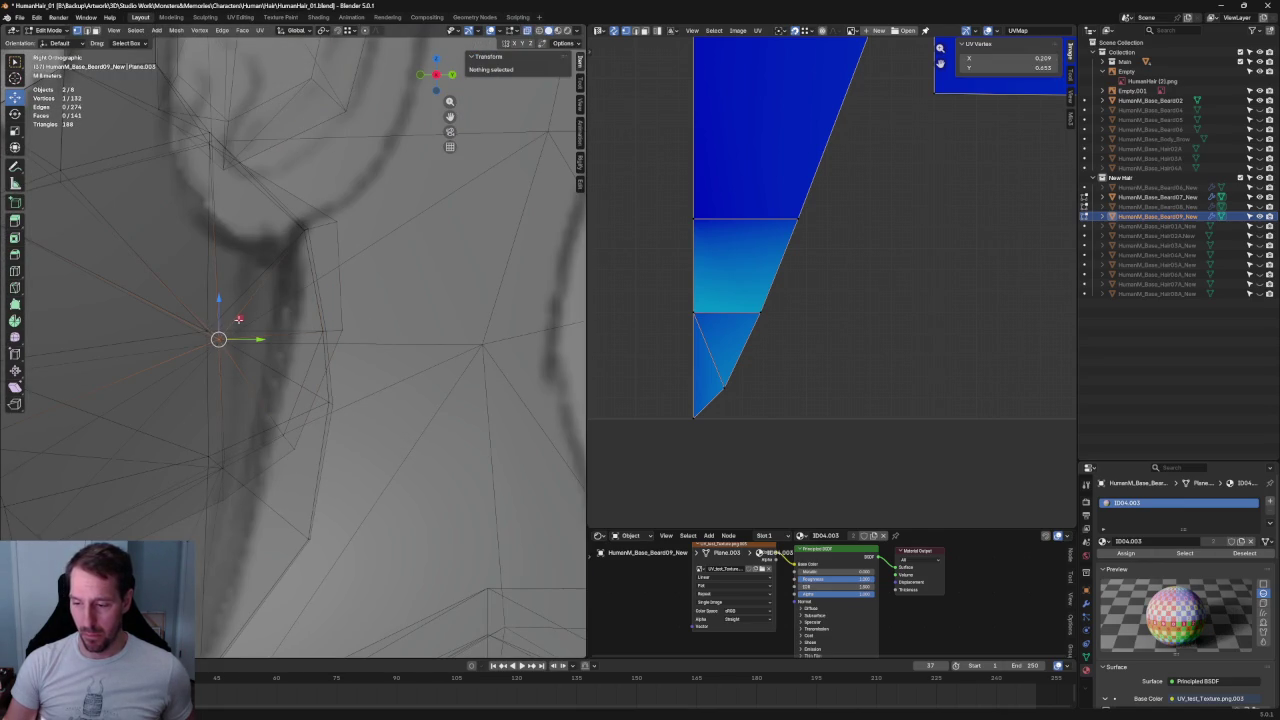
key(g)
middle_drag(231, 312, 146, 341)
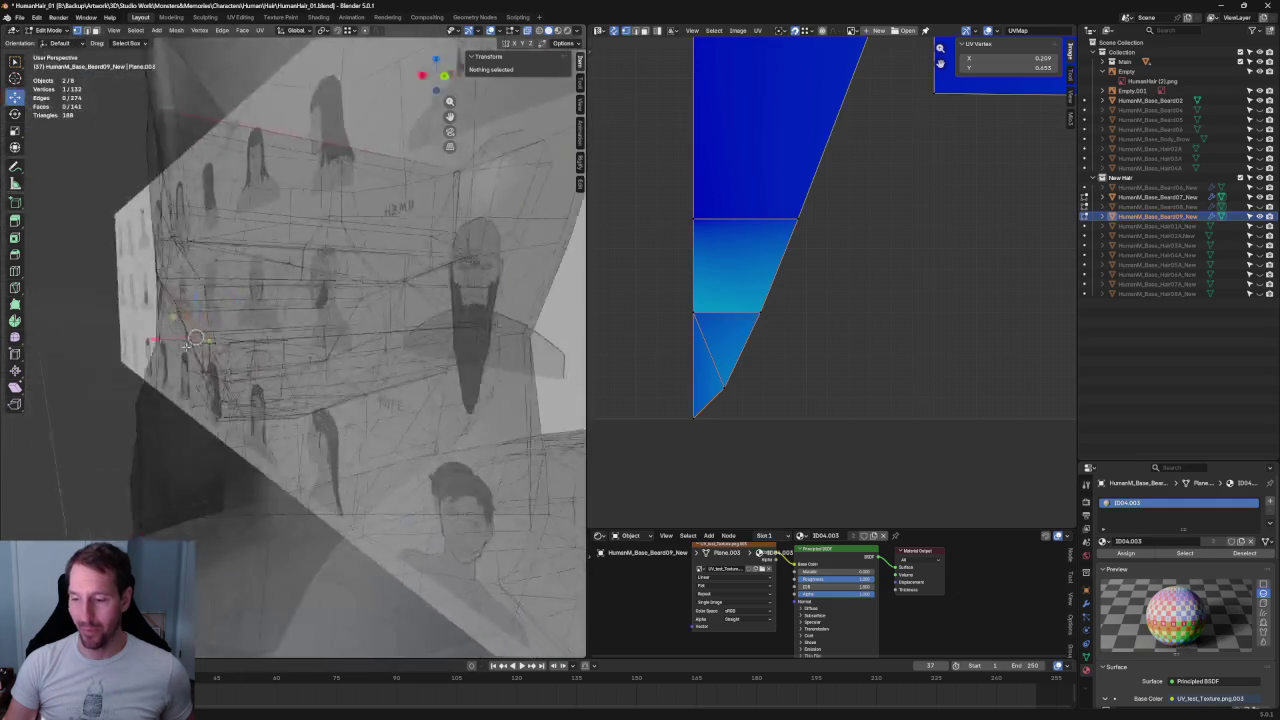
key(KP_3)
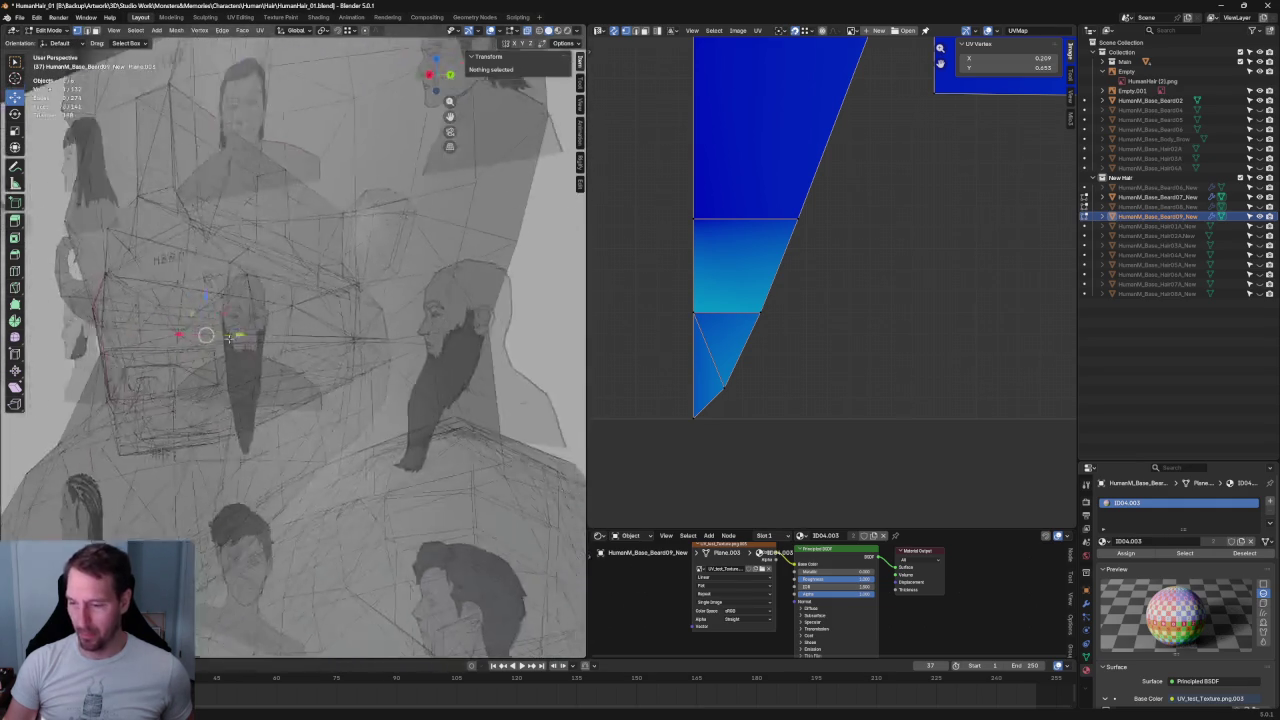
scroll(289, 336, up, 3)
scroll(338, 337, up, 2)
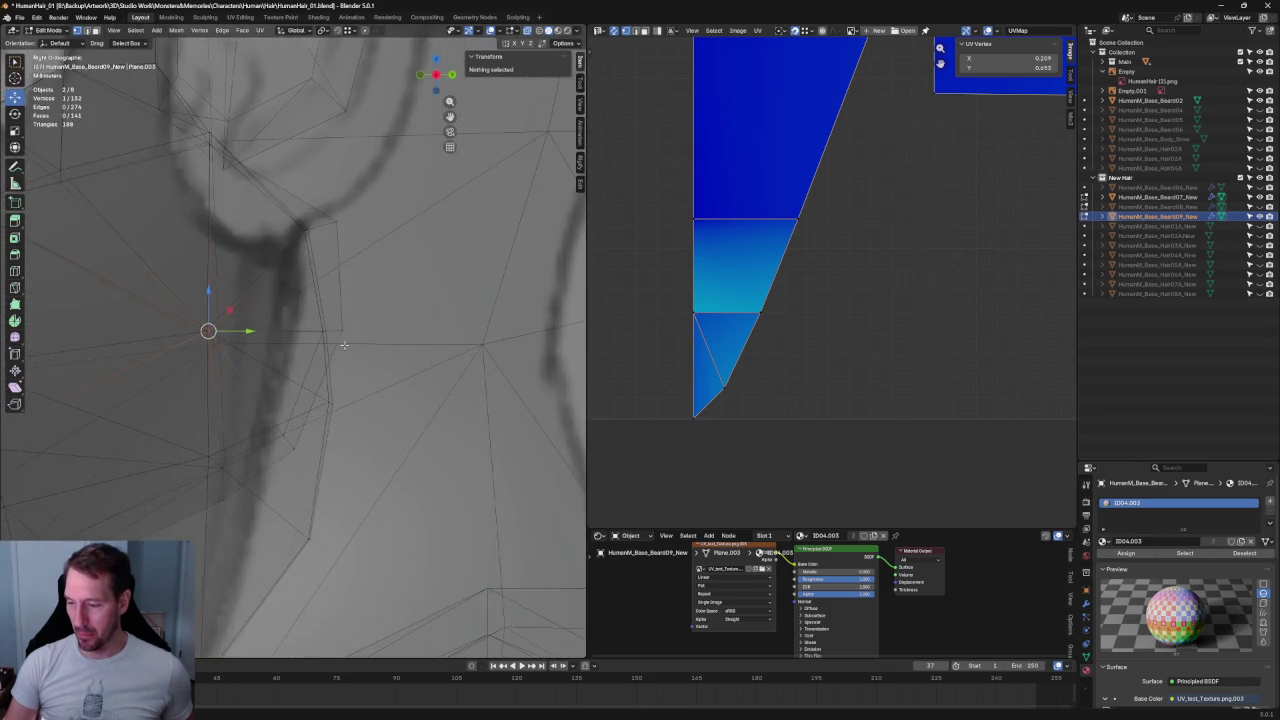
key(g)
click(329, 207)
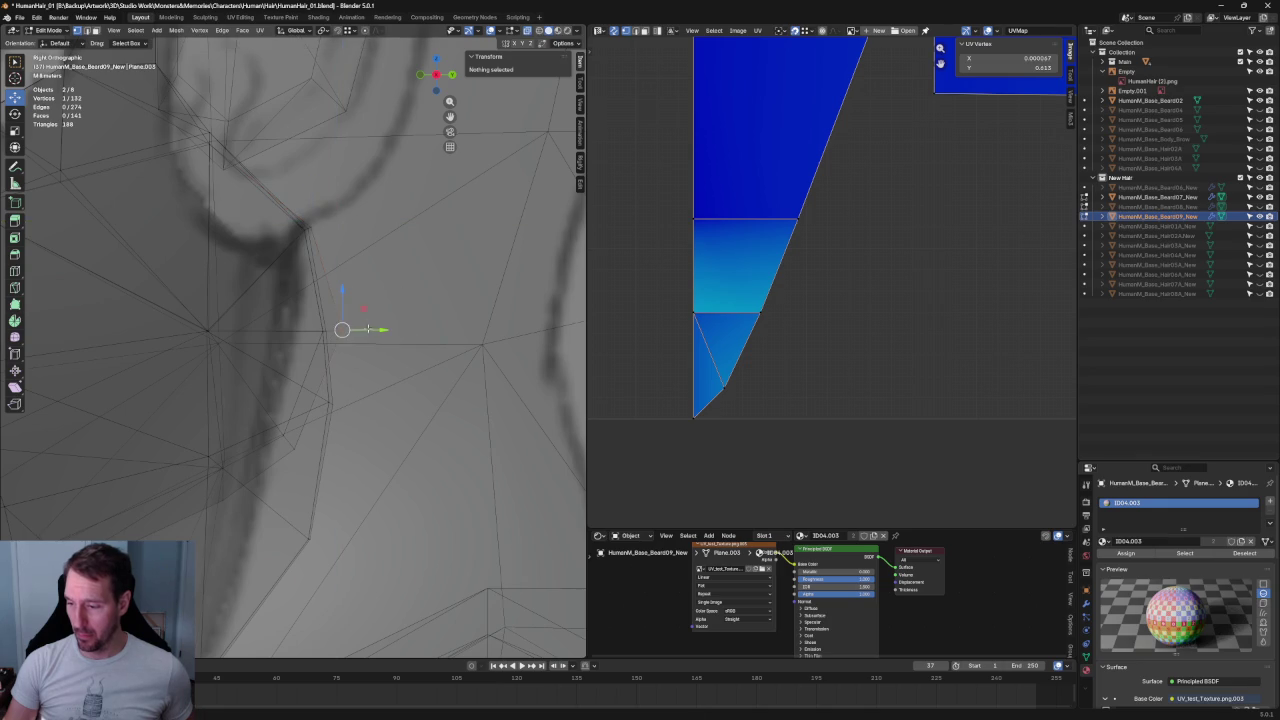
- Pull the vertex at the ear's lower edge down along the sideburn, then deselect
click(305, 229)
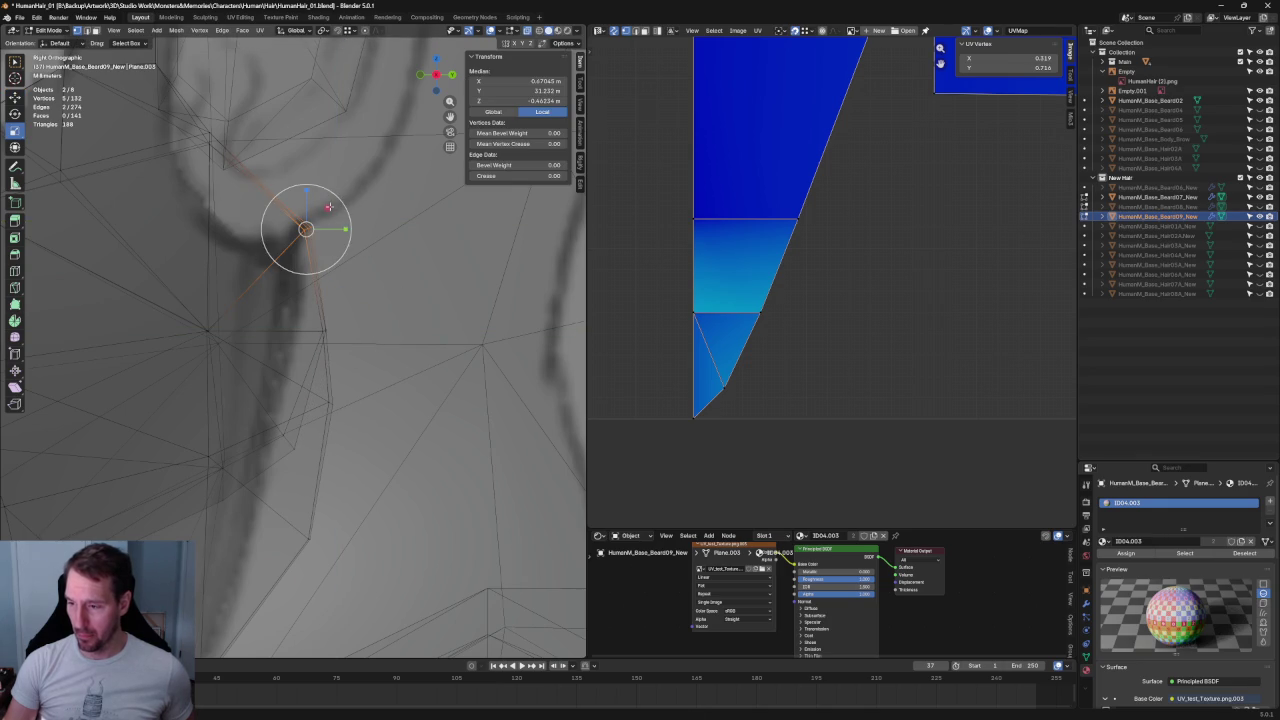
key(g)
drag(306, 240, 320, 345)
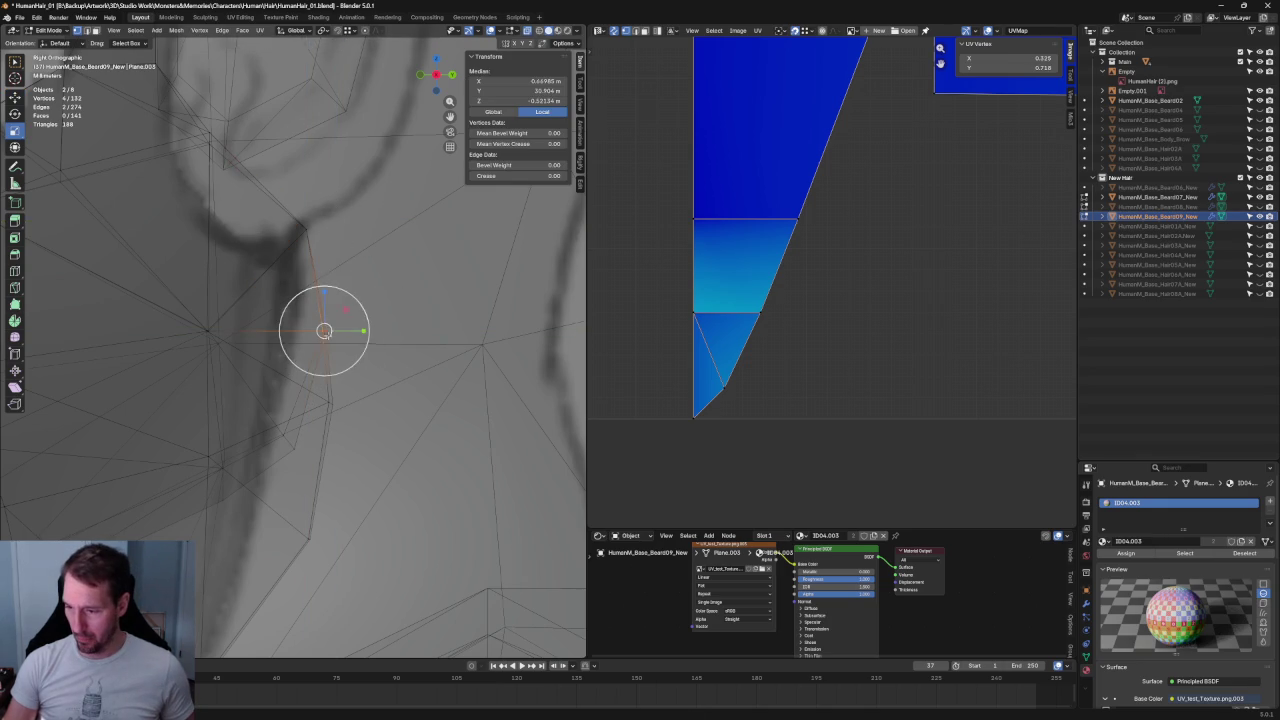
key(g)
key(y)
key(Escape)
click(208, 331)
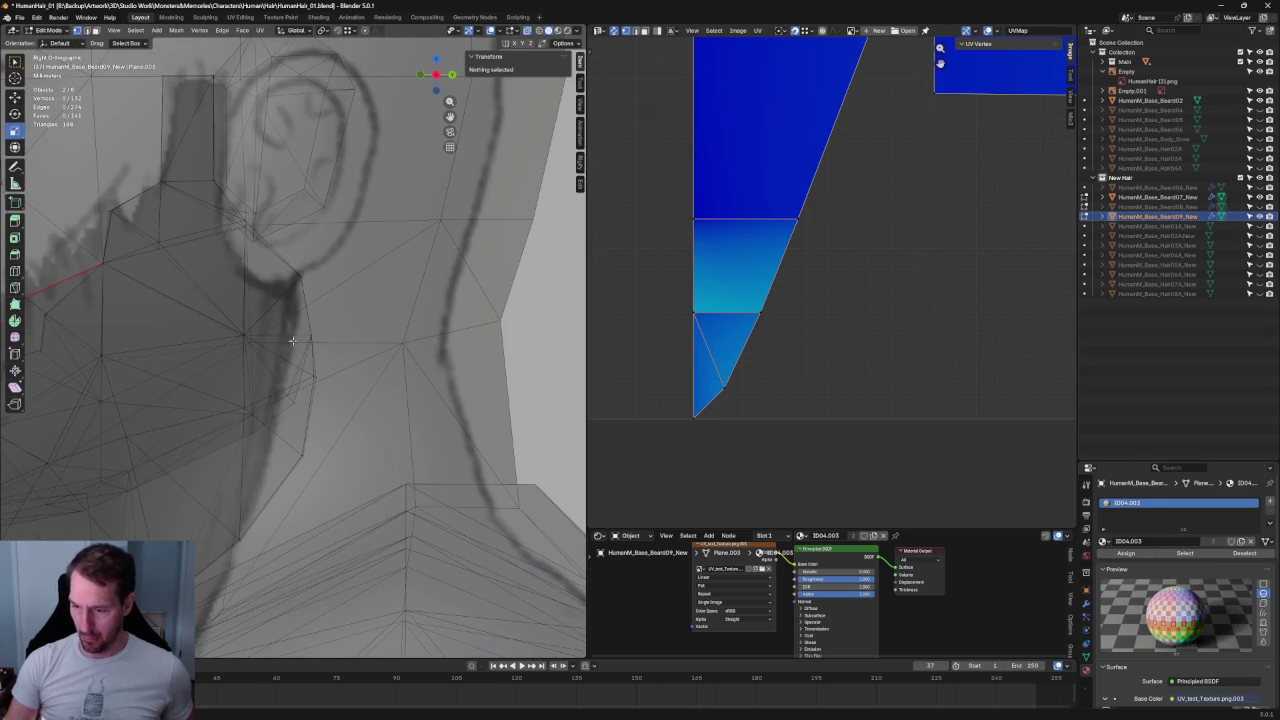
scroll(222, 370, down, 3)
key(s)
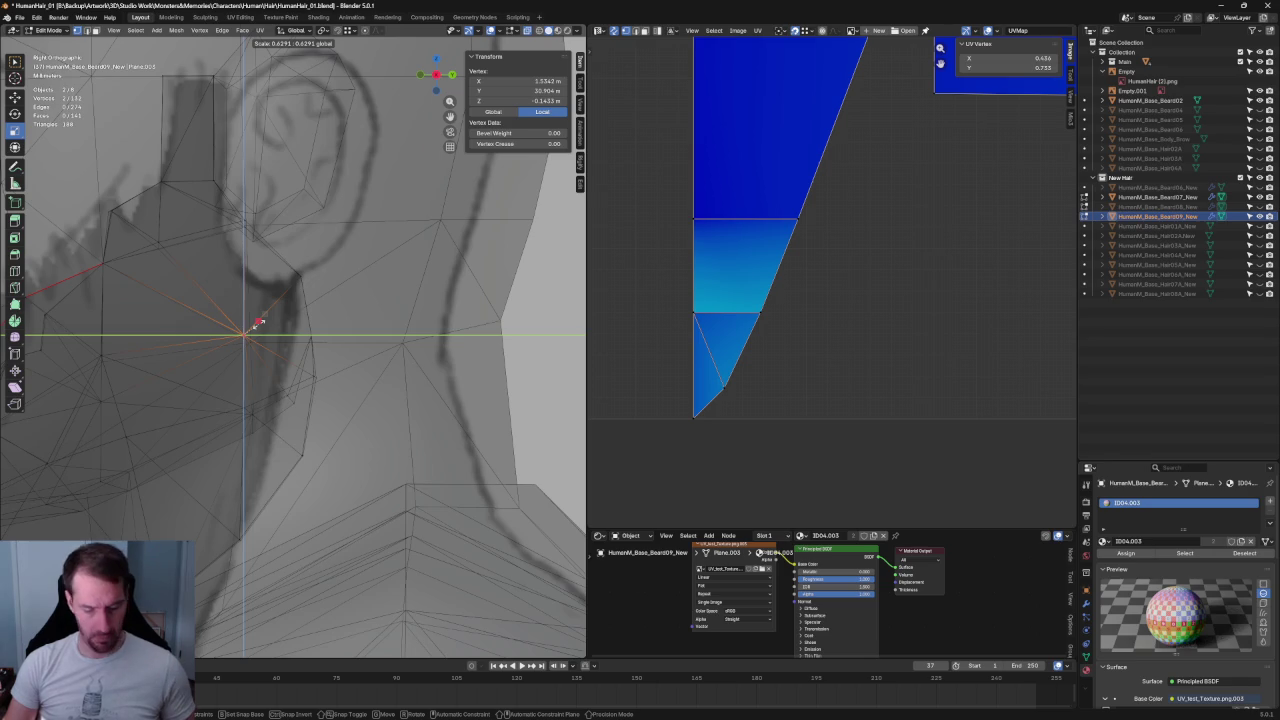
key(Escape)
scroll(258, 322, down, 2)
scroll(380, 349, down, 2)
key(alt+a)
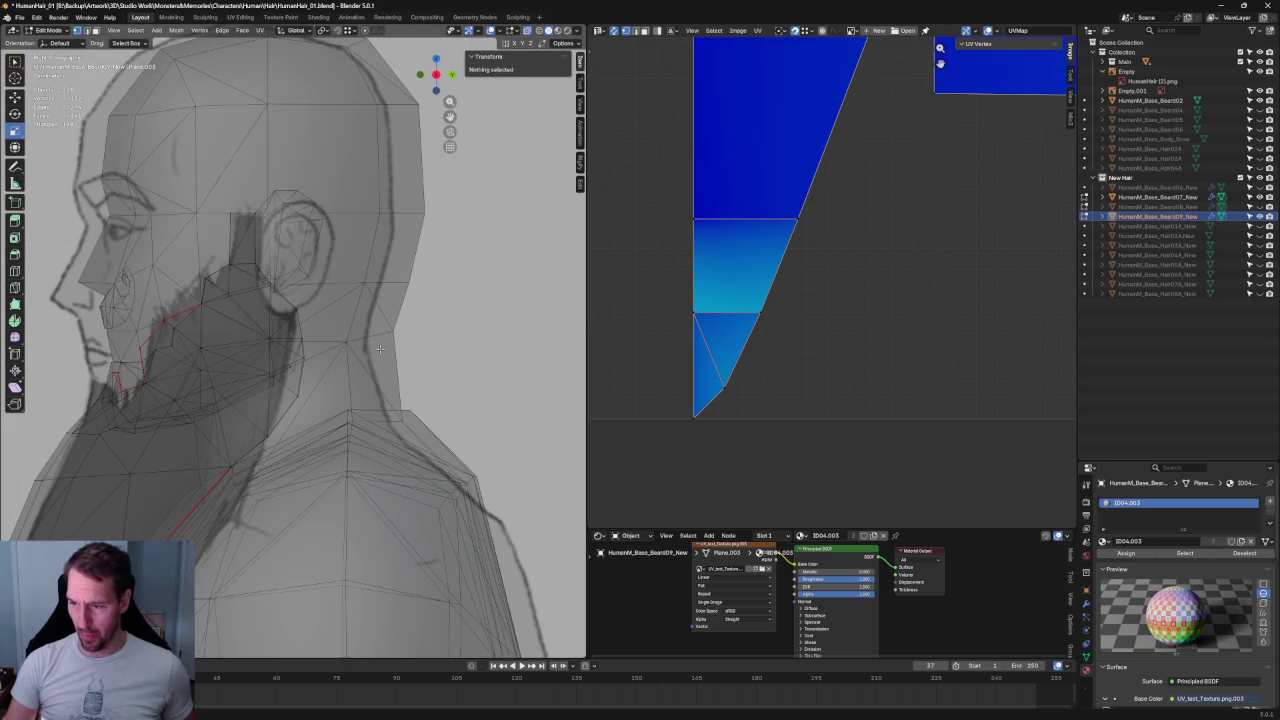
- Raise a sideburn vertex near the ear onto the beard outline
scroll(380, 349, up, 1)
scroll(385, 360, up, 2)
scroll(395, 380, up, 2)
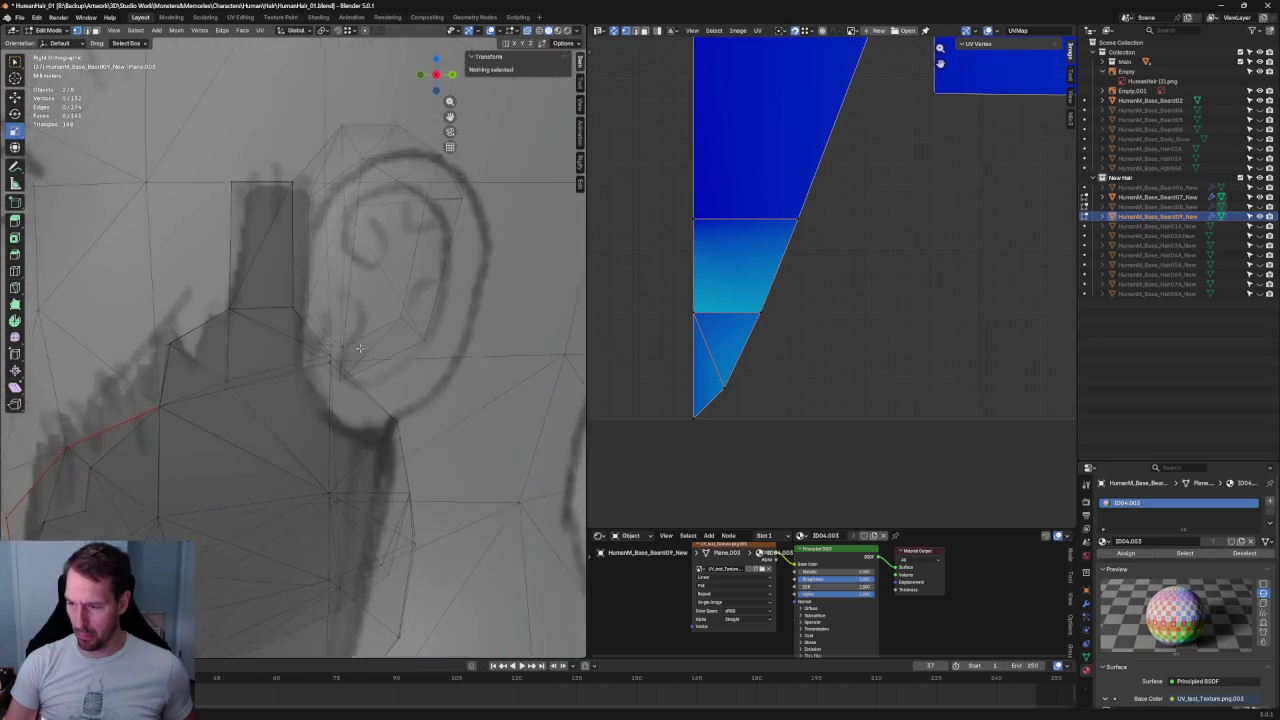
scroll(400, 392, up, 2)
click(357, 374)
key(g)
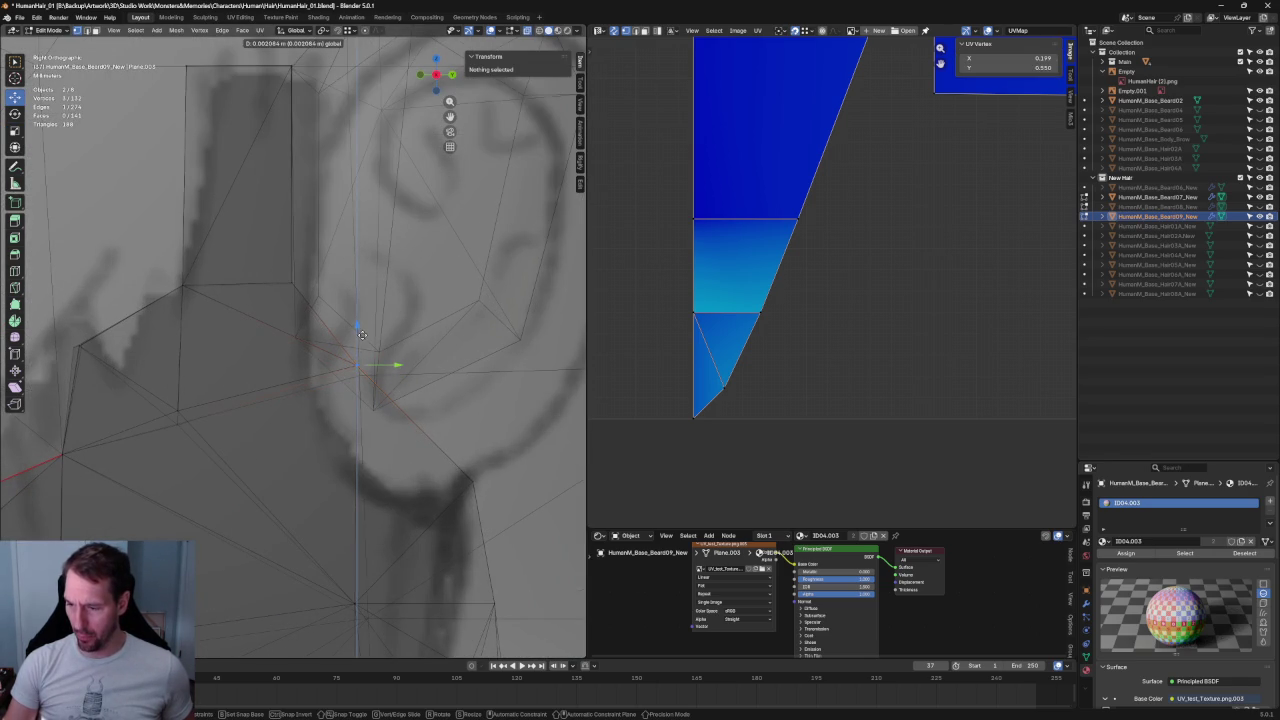
click(362, 335)
drag(177, 382, 186, 365)
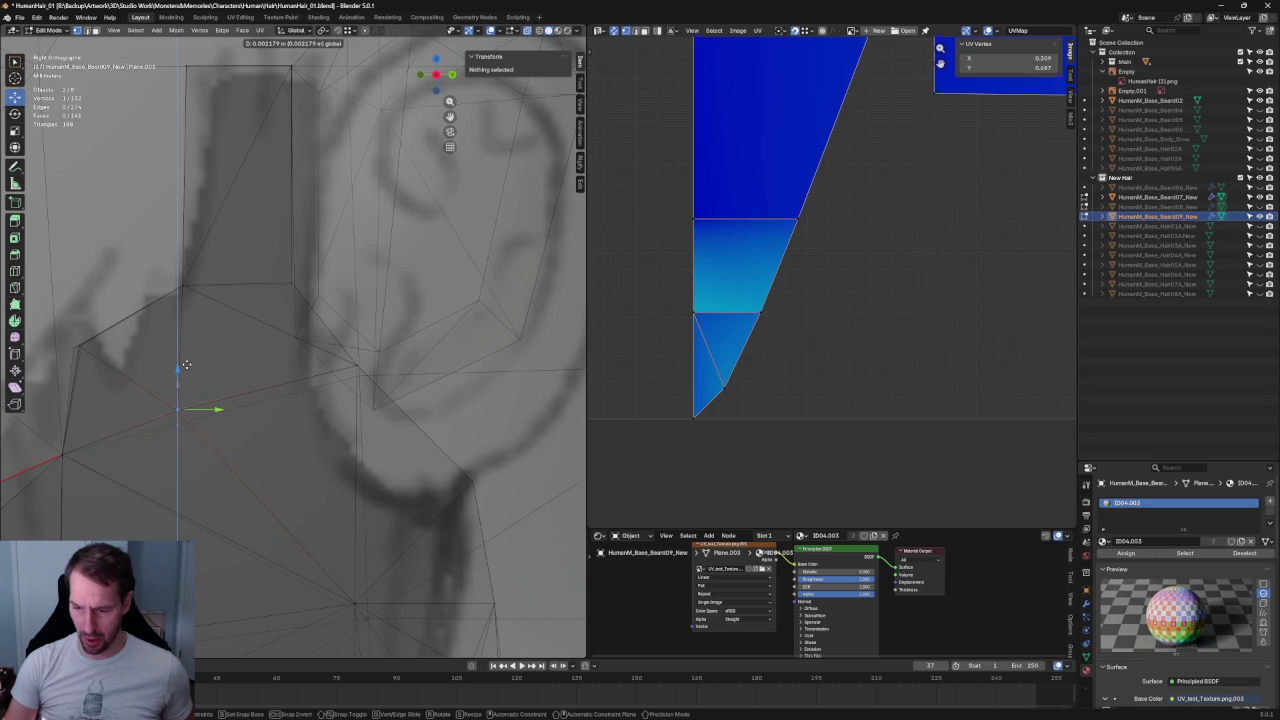
scroll(223, 374, down, 3)
shift+middle_drag(223, 374, 329, 380)
scroll(363, 431, up, 3)
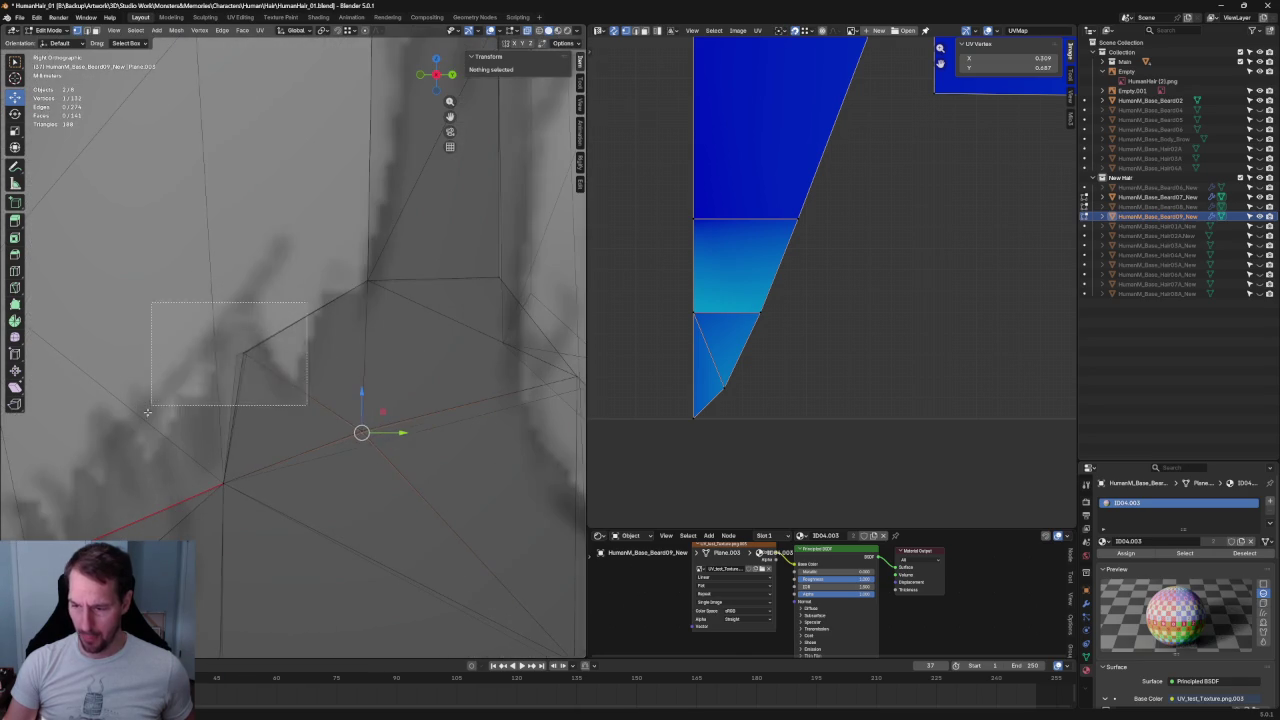
scroll(277, 339, up, 2)
drag(280, 325, 282, 323)
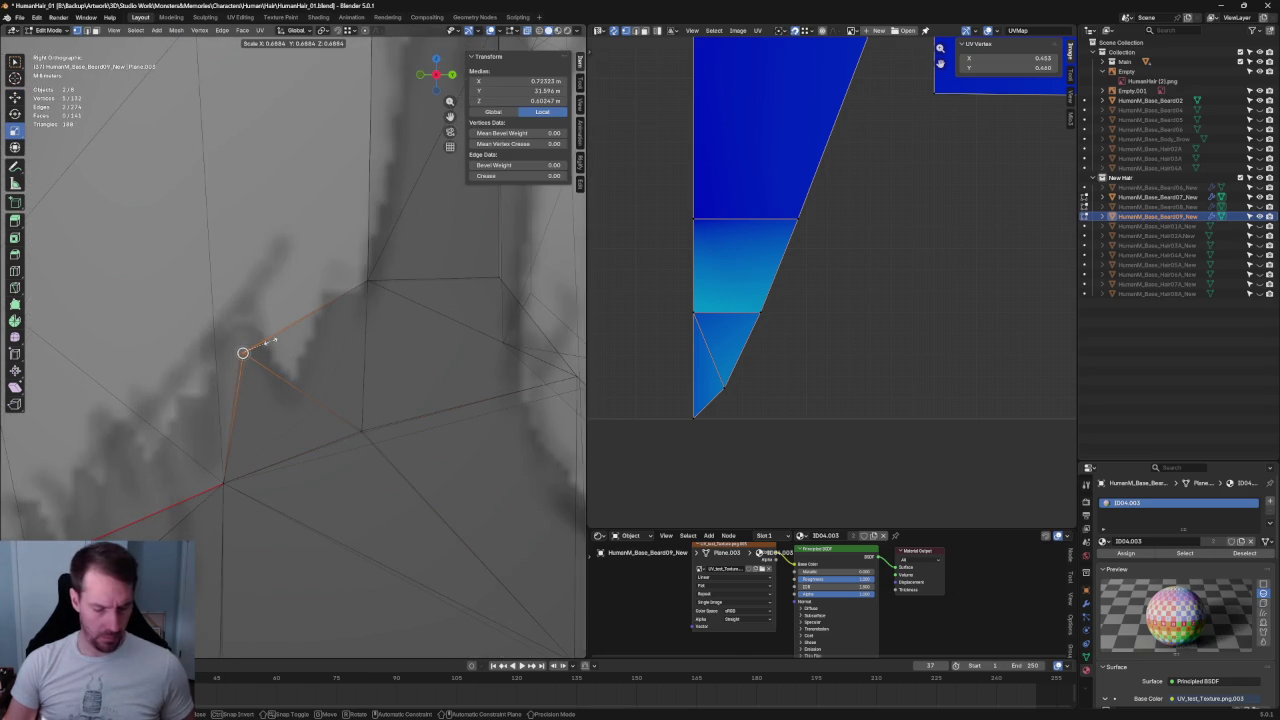
scroll(298, 373, down, 3)
key(alt+a)
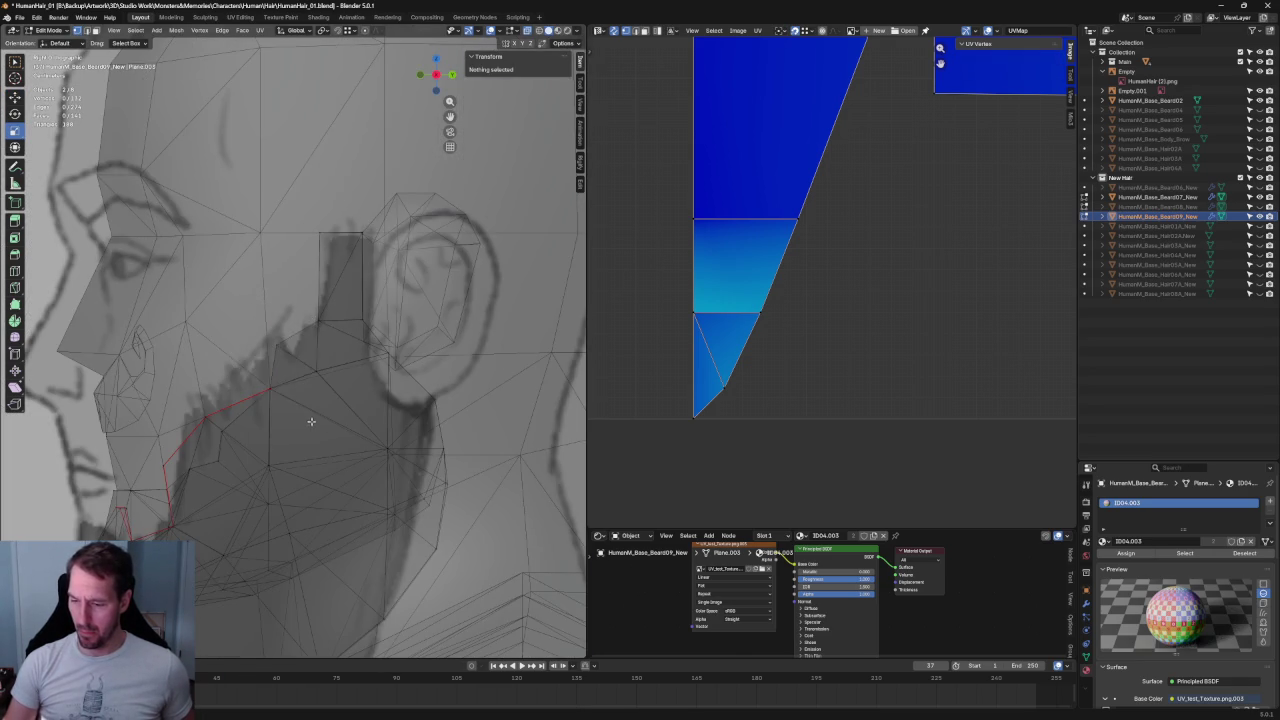
- Shift the sideburn's top corner vertex along X, then return to Object Mode
key(alt+z)
scroll(320, 410, up, 2)
key(alt+z)
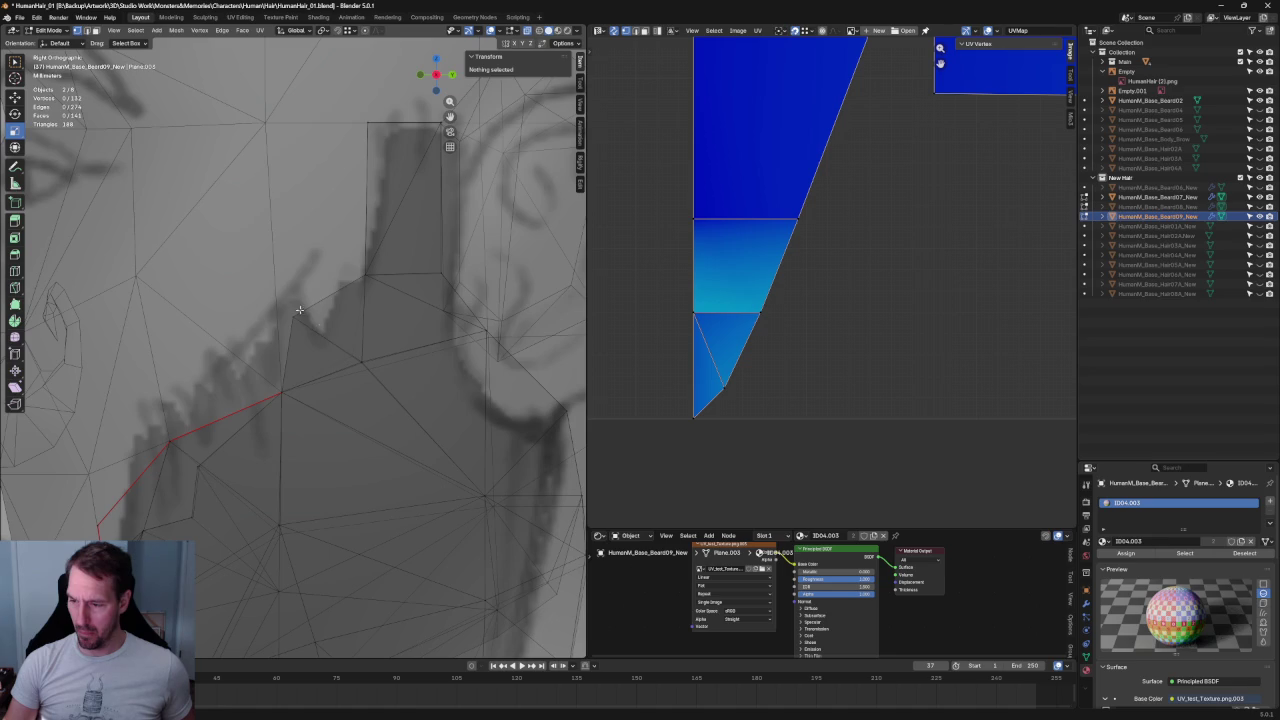
key(c)
click(300, 306)
key(alt+z)
scroll(300, 306, up, 3)
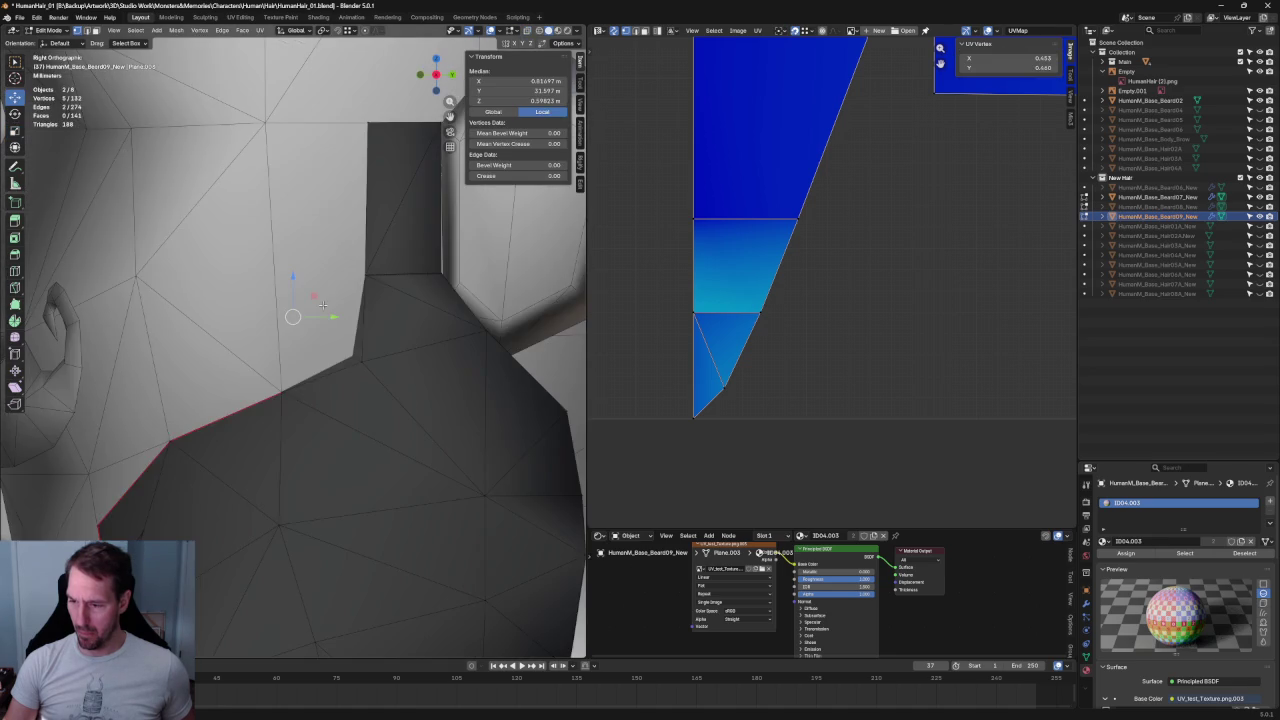
mouse_move(299, 379)
middle_down()
mouse_move(323, 321)
mouse_move(373, 328)
middle_up()
key(alt+z)
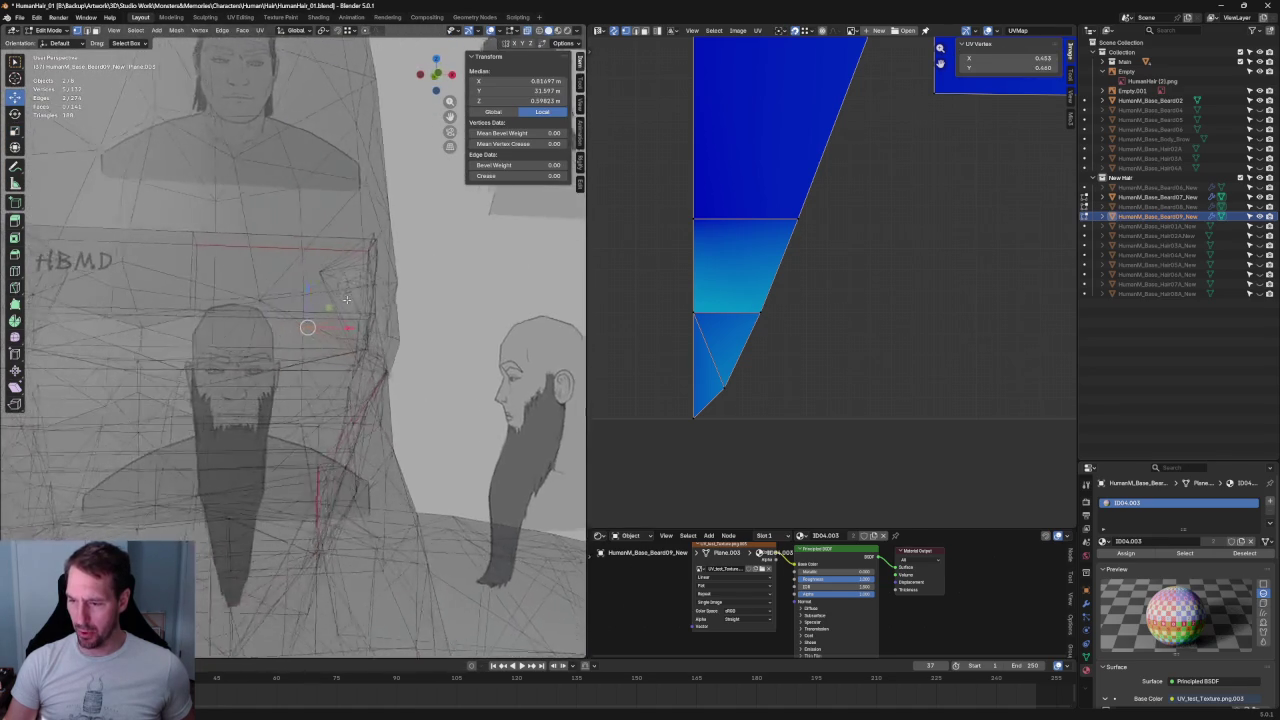
key(g)
key(x)
click(349, 326)
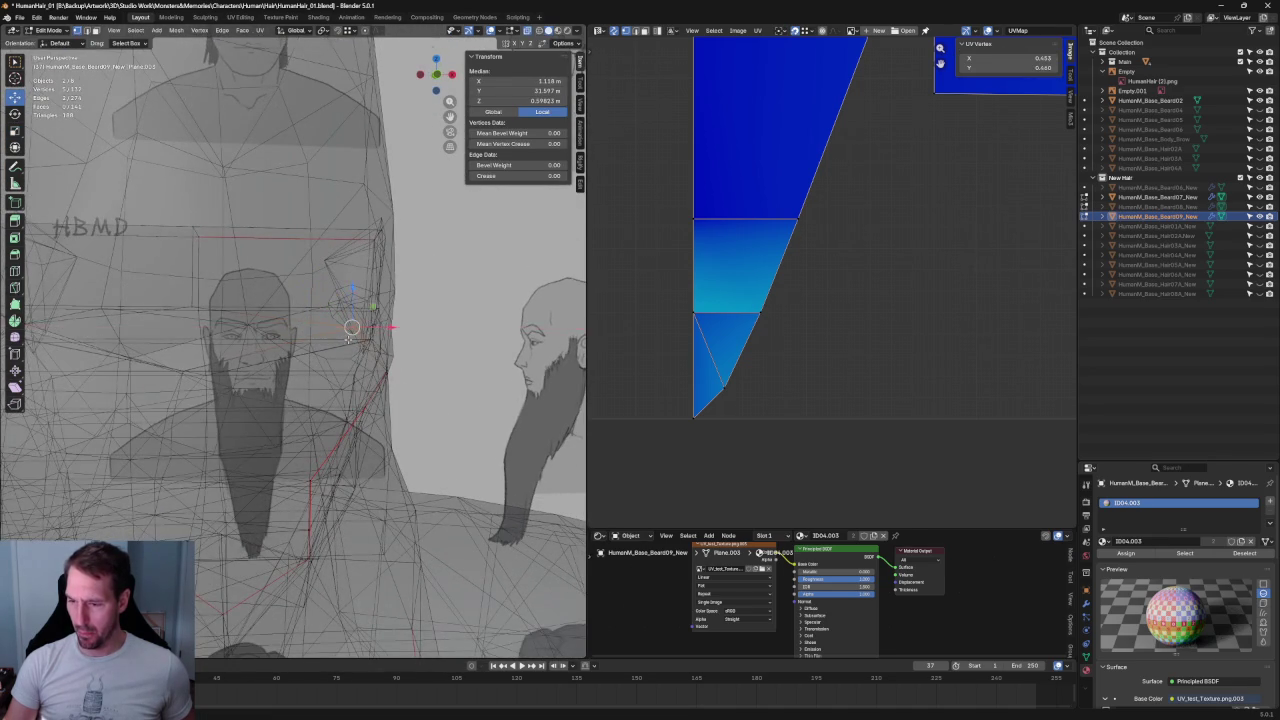
middle_drag(349, 326, 349, 337)
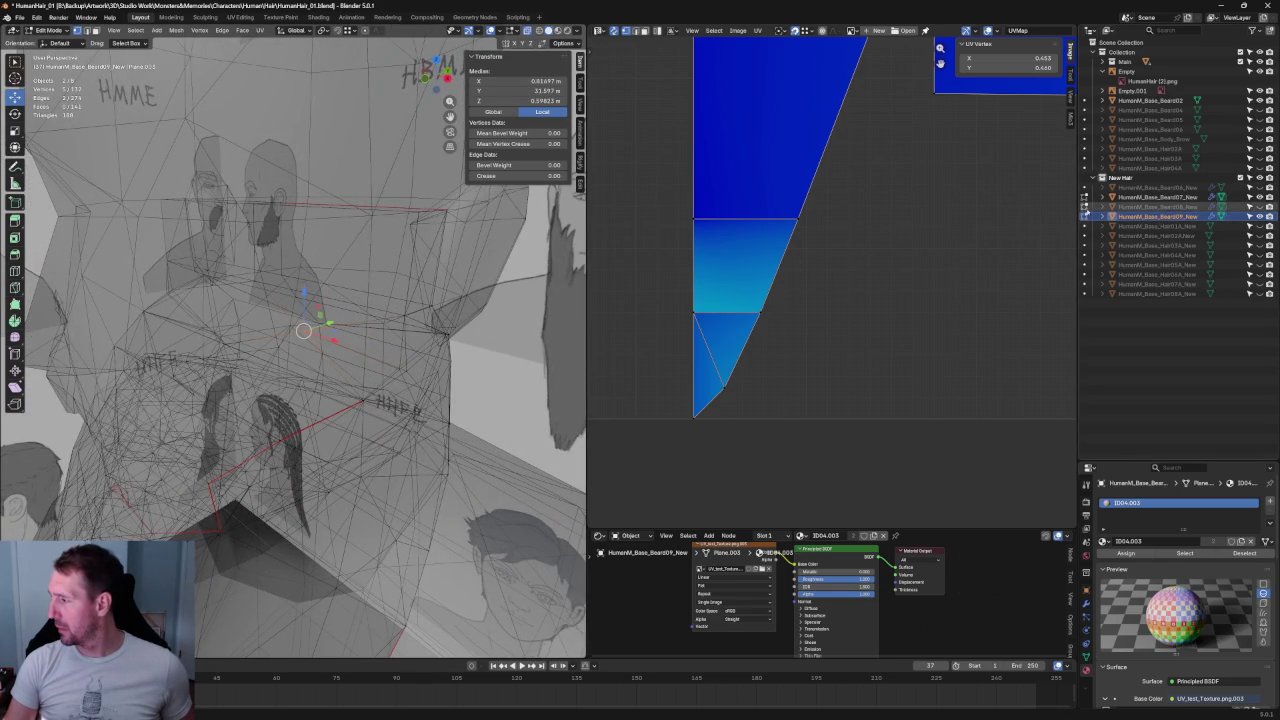
click(1084, 206)
click(1084, 206)
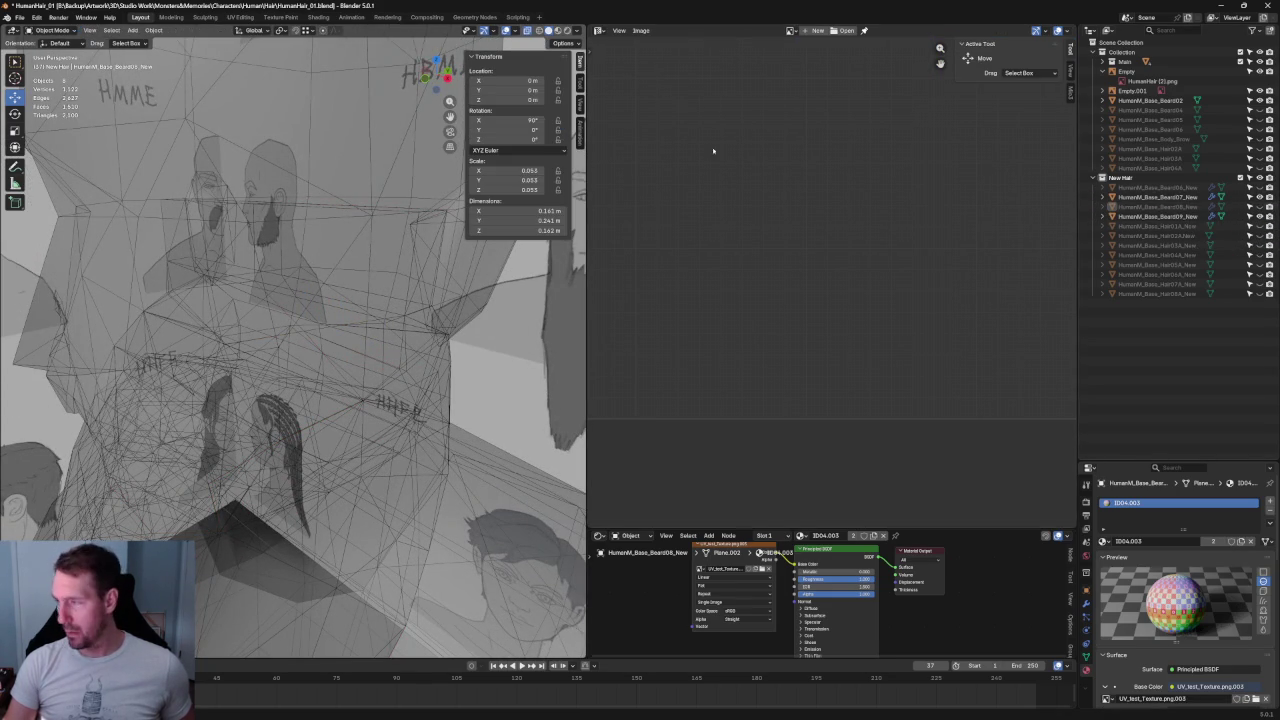
- Isolate the beard in local view and enter Edit Mode on Beard07_New
key(slash)
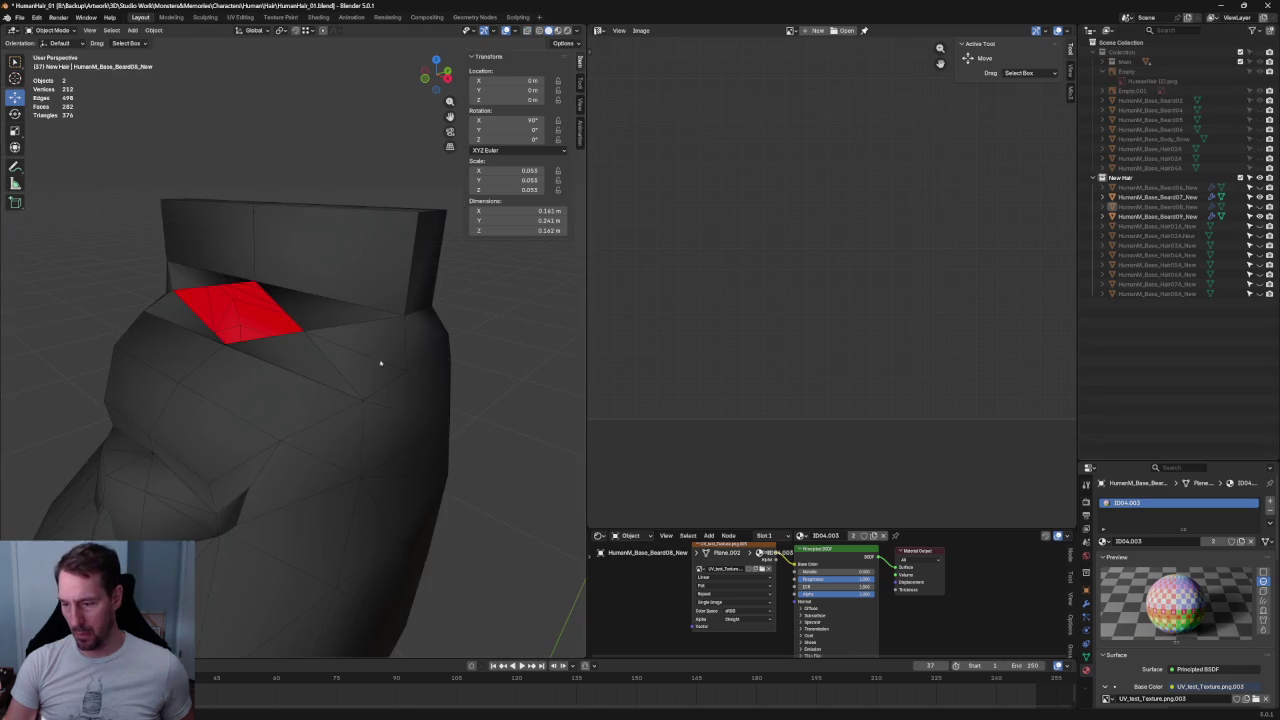
mouse_move(363, 362)
middle_down()
mouse_move(386, 366)
mouse_move(387, 386)
middle_up()
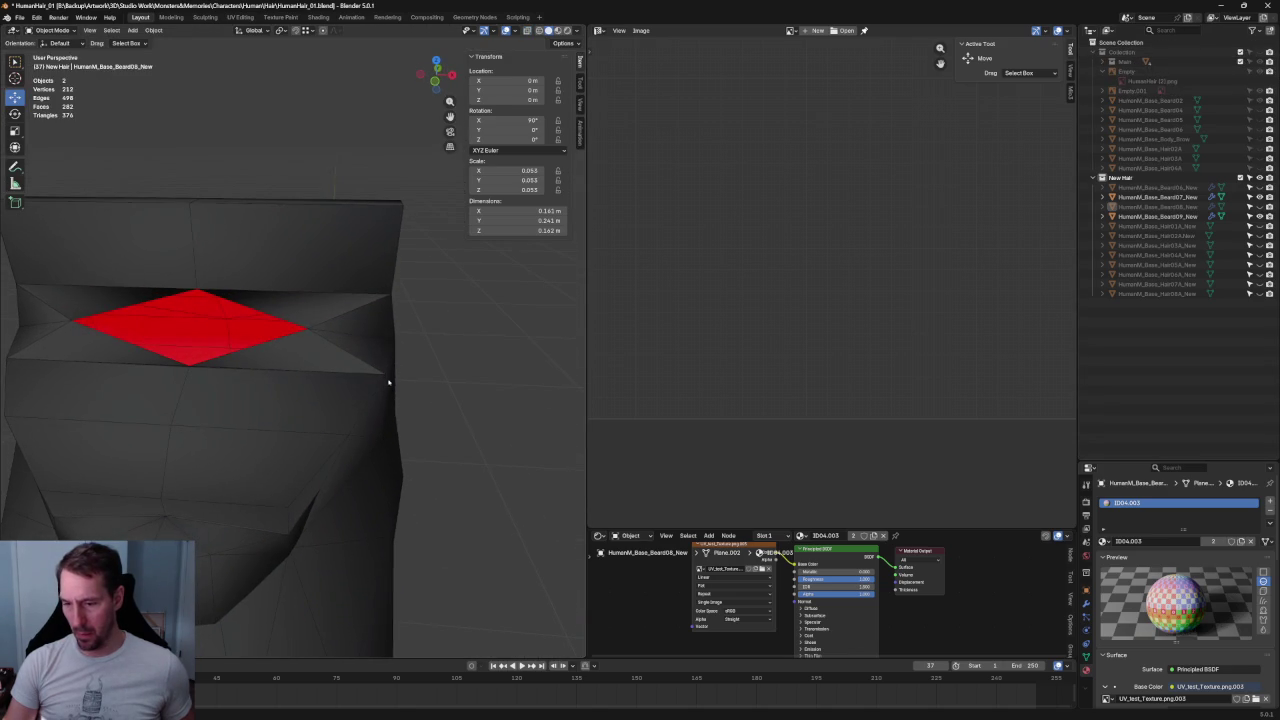
click(317, 335)
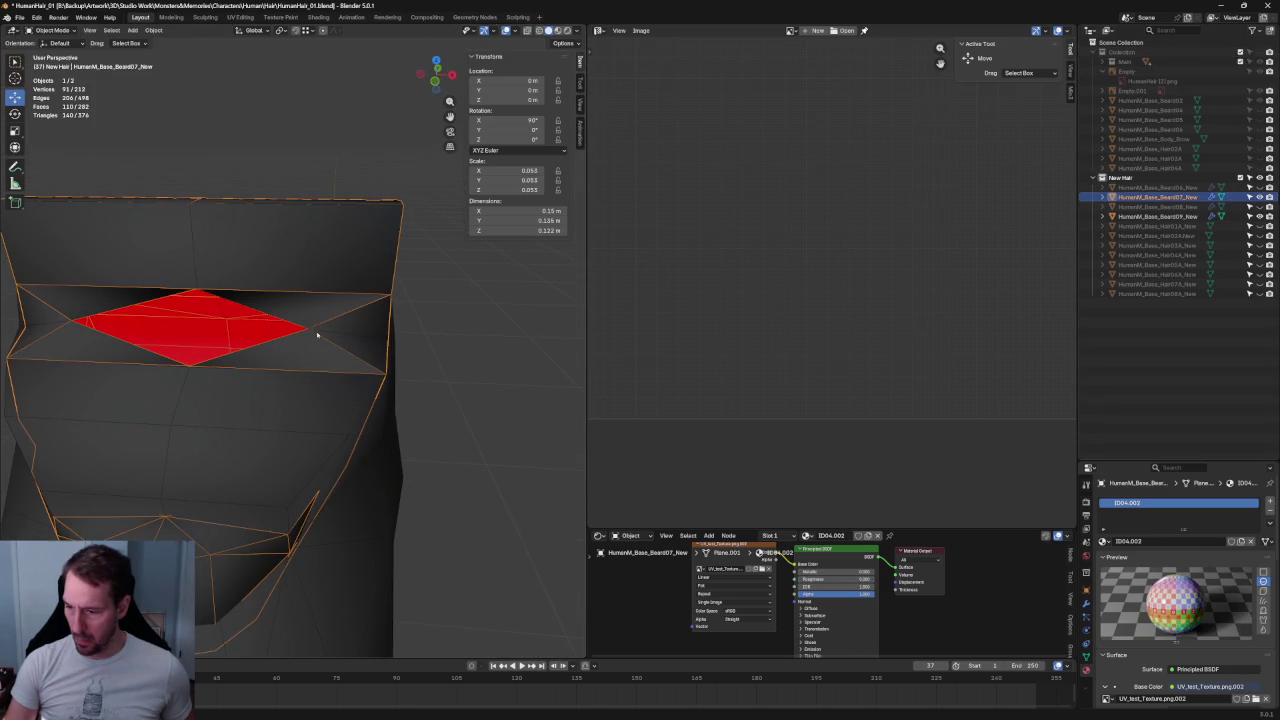
key(Tab)
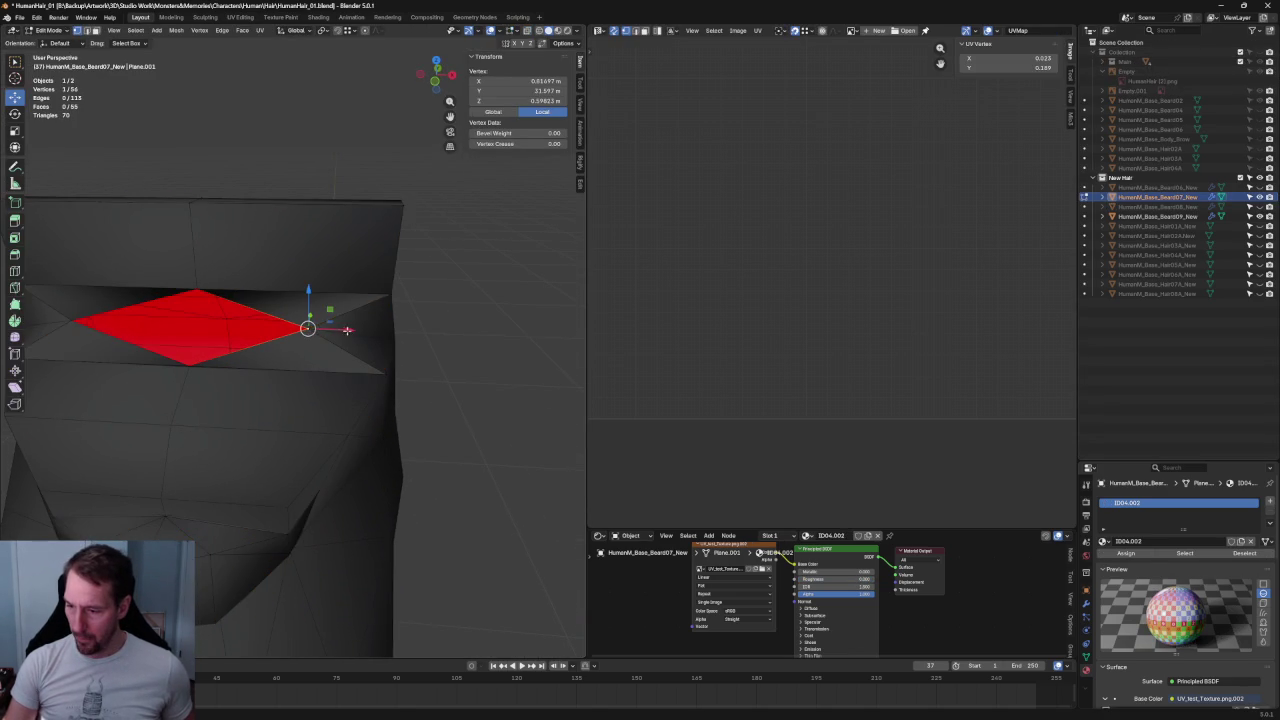
- Centre the selected vertex on the middle line by setting its X to 0
drag(347, 330, 510, 338)
scroll(374, 345, up, 1)
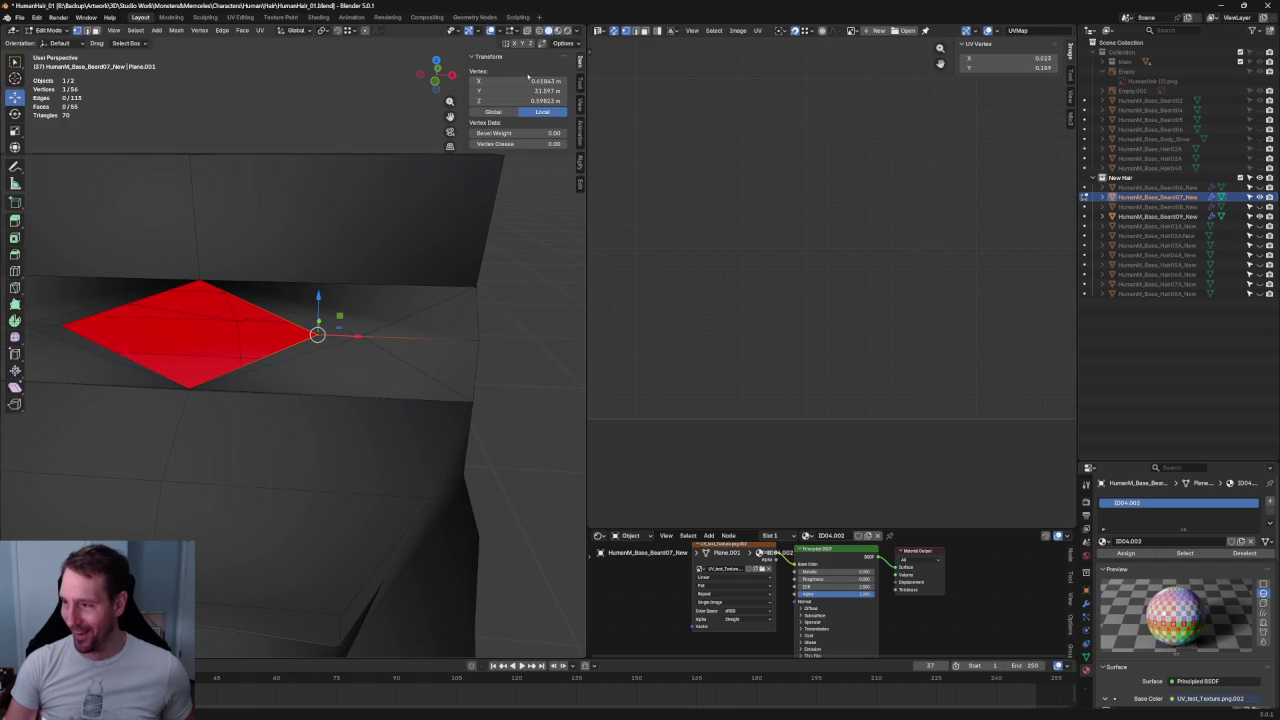
text(0)
key(Return)
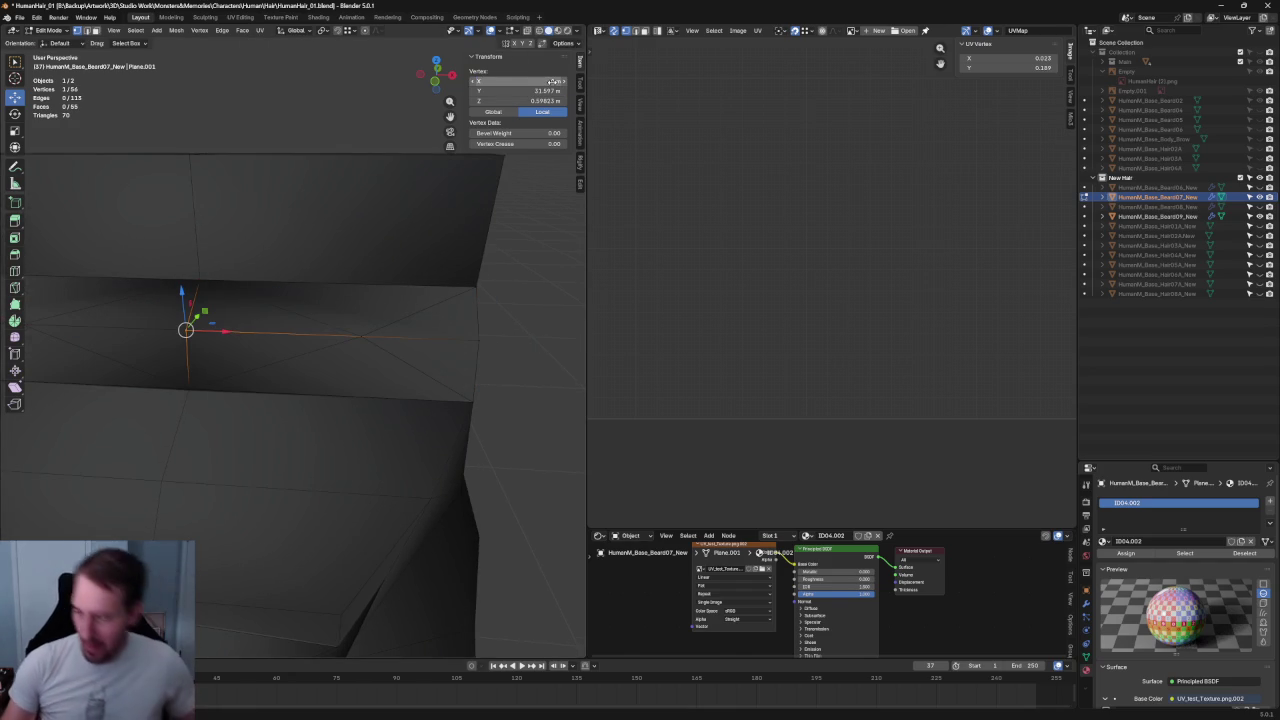
scroll(378, 347, up, 2)
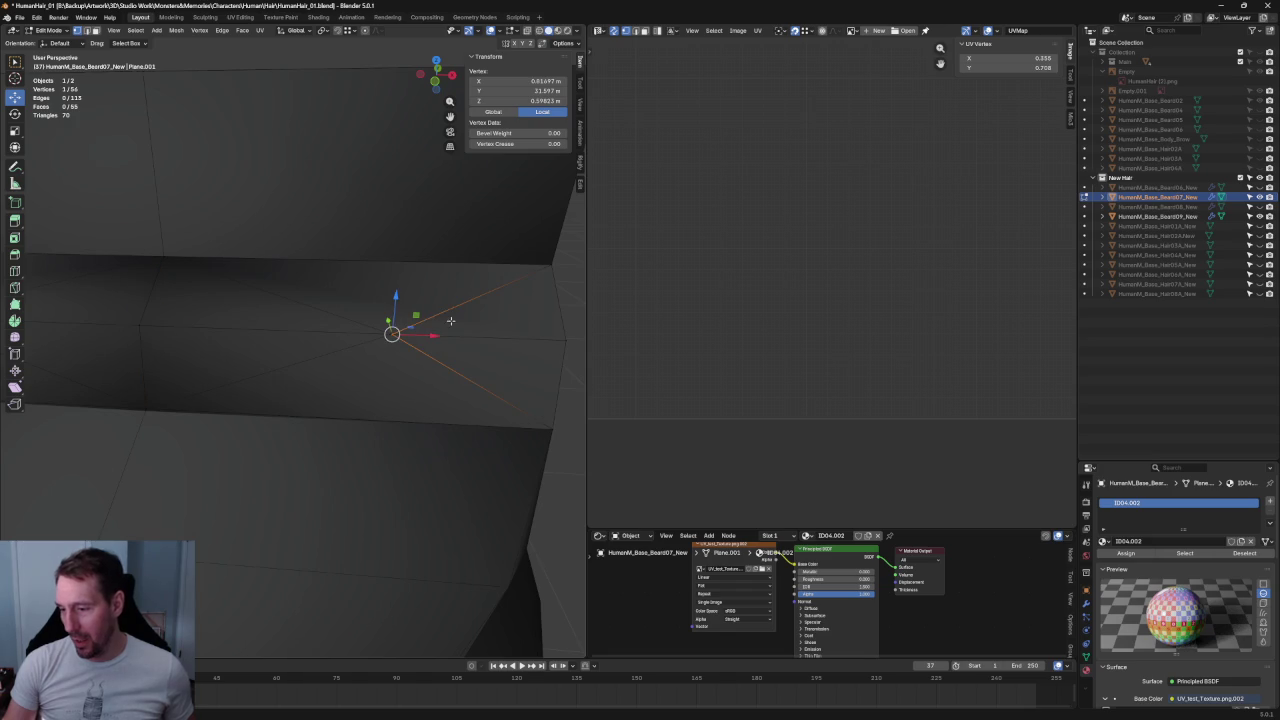
- Select the edges beside the centred vertex and hide the Beard09 mesh
key(2)
click(368, 303)
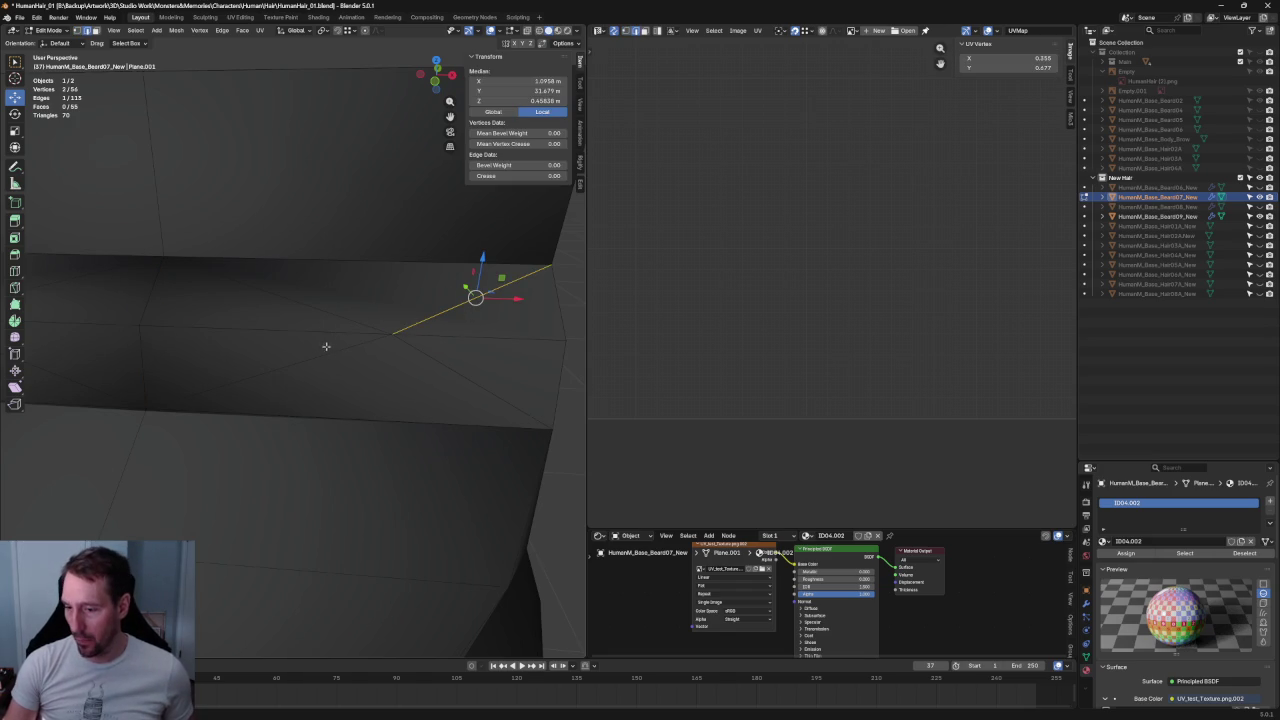
shift+click(412, 347)
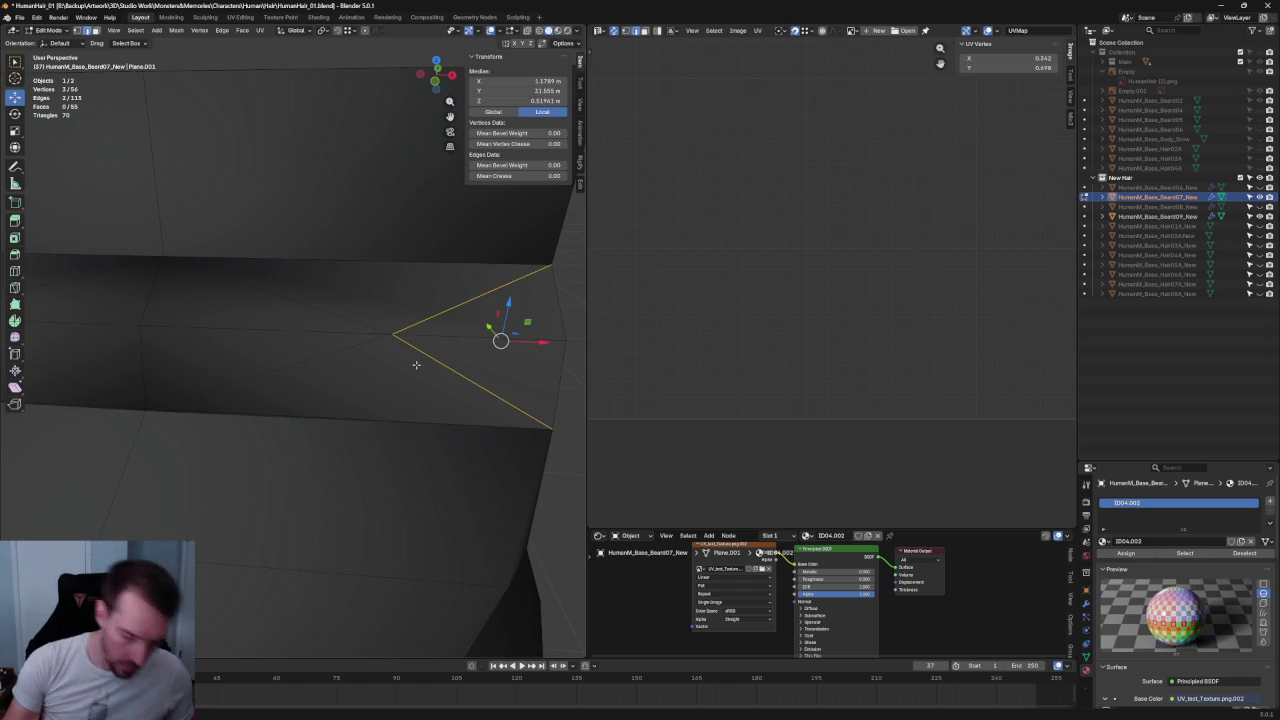
click(396, 340)
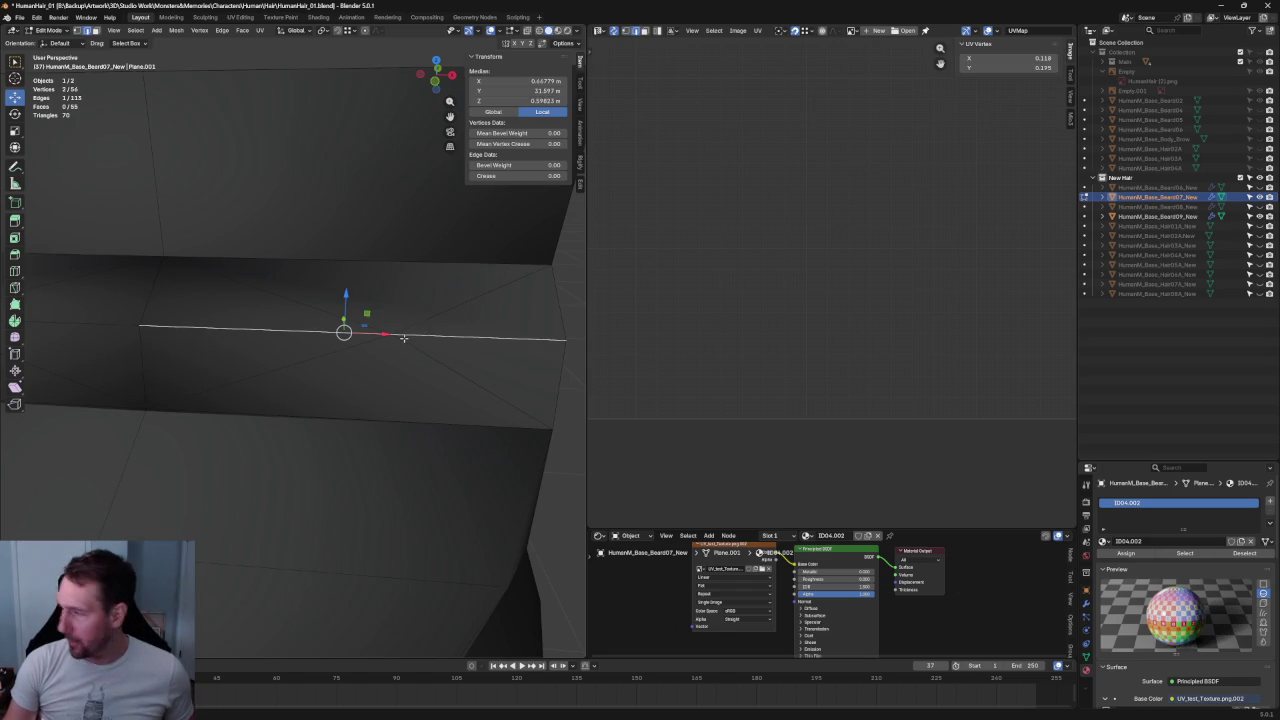
click(1259, 216)
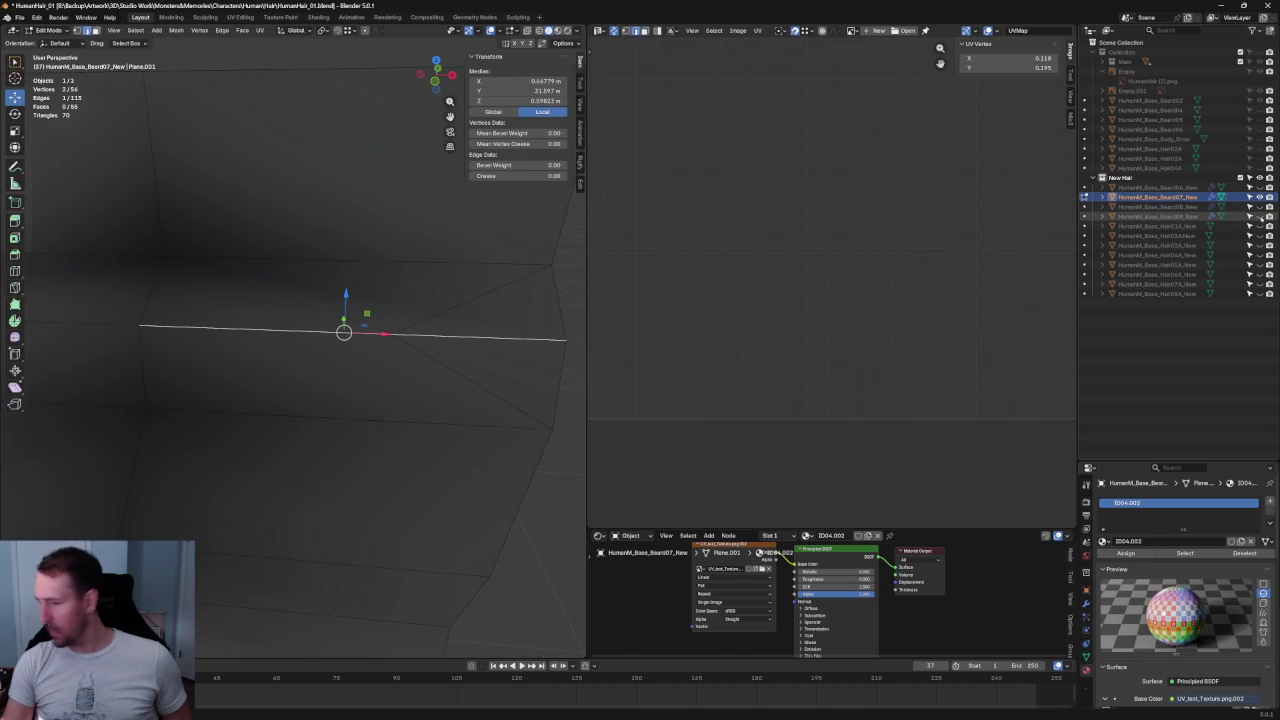
shift+middle_drag(580, 280, 385, 280)
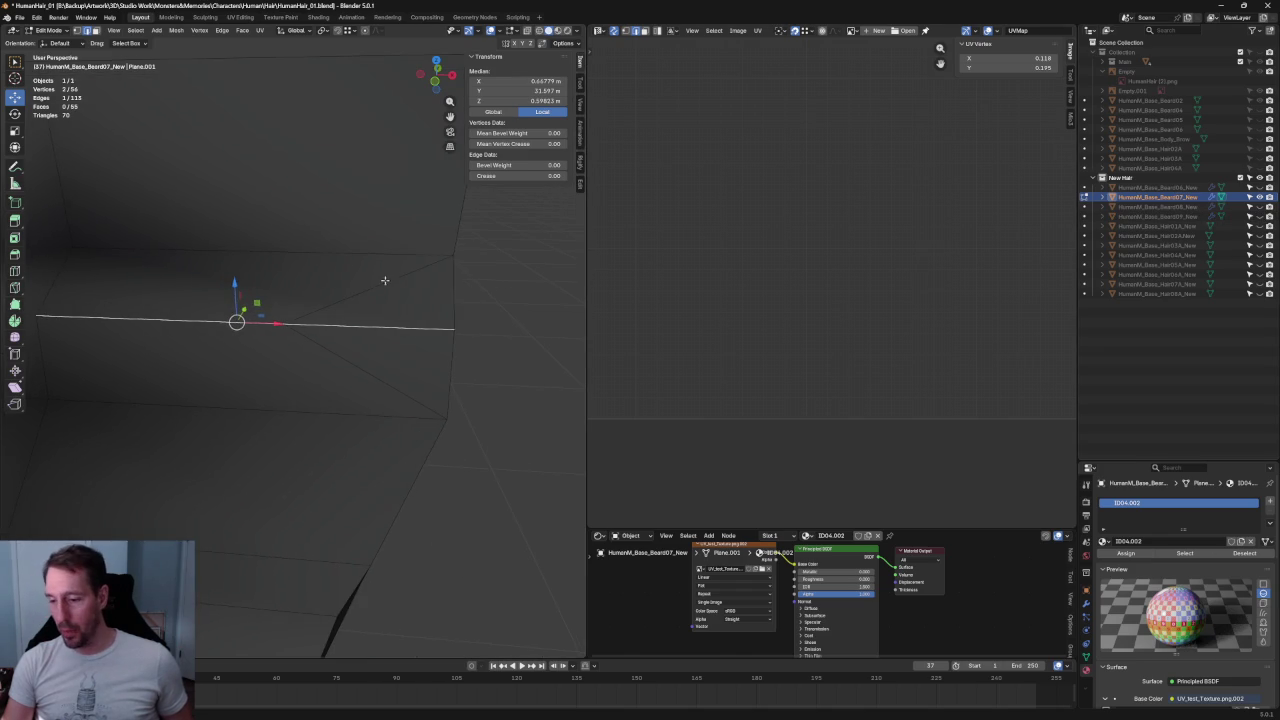
- Raise the single left vertex vertically along Z
key(1)
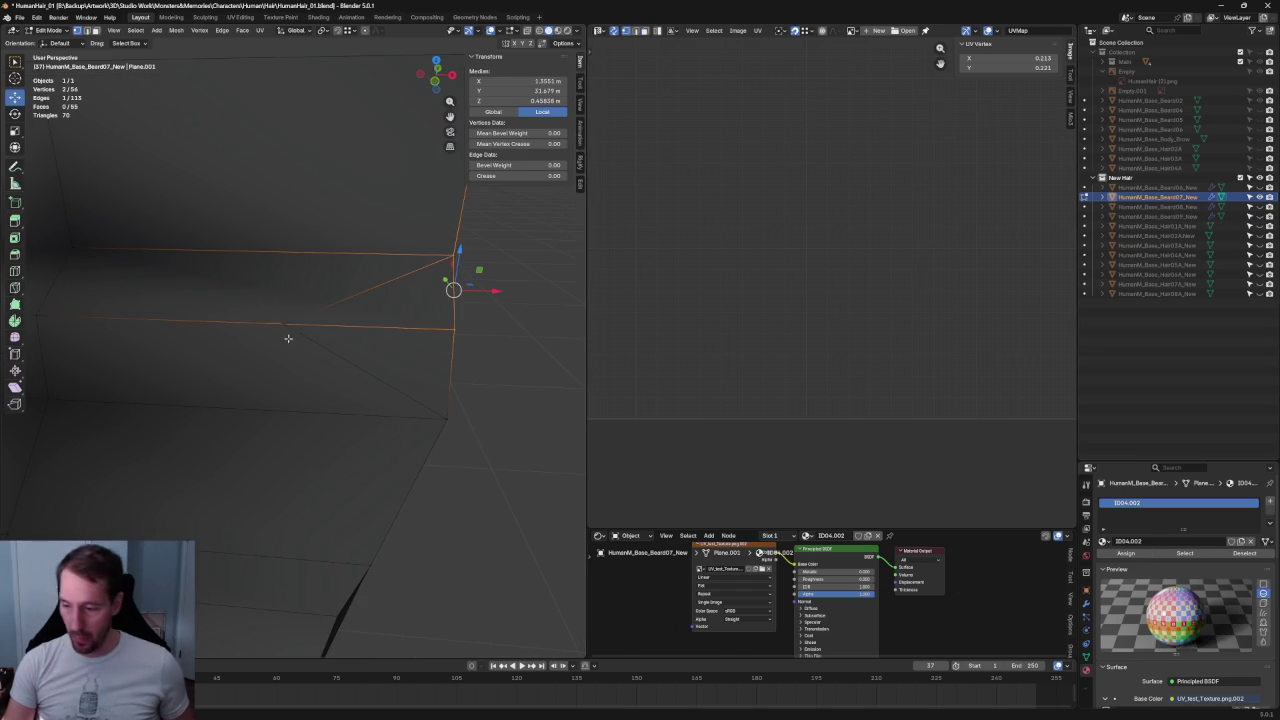
key(2)
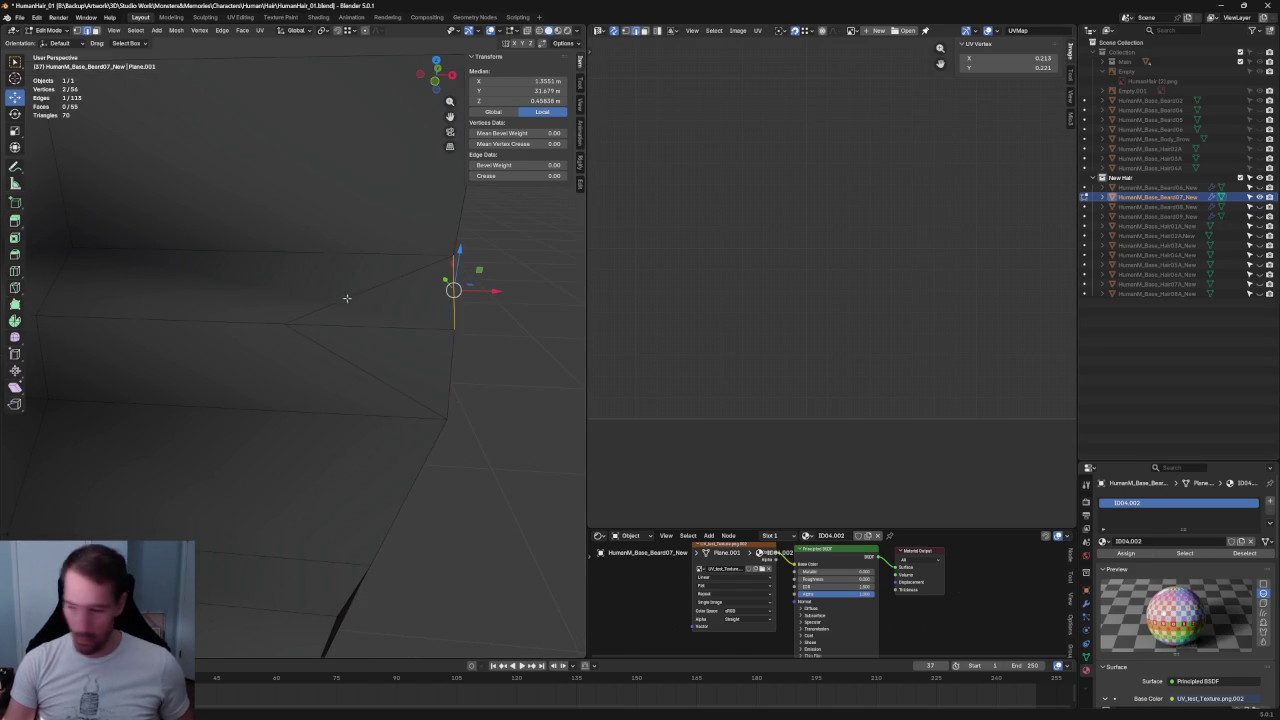
shift+click(308, 360)
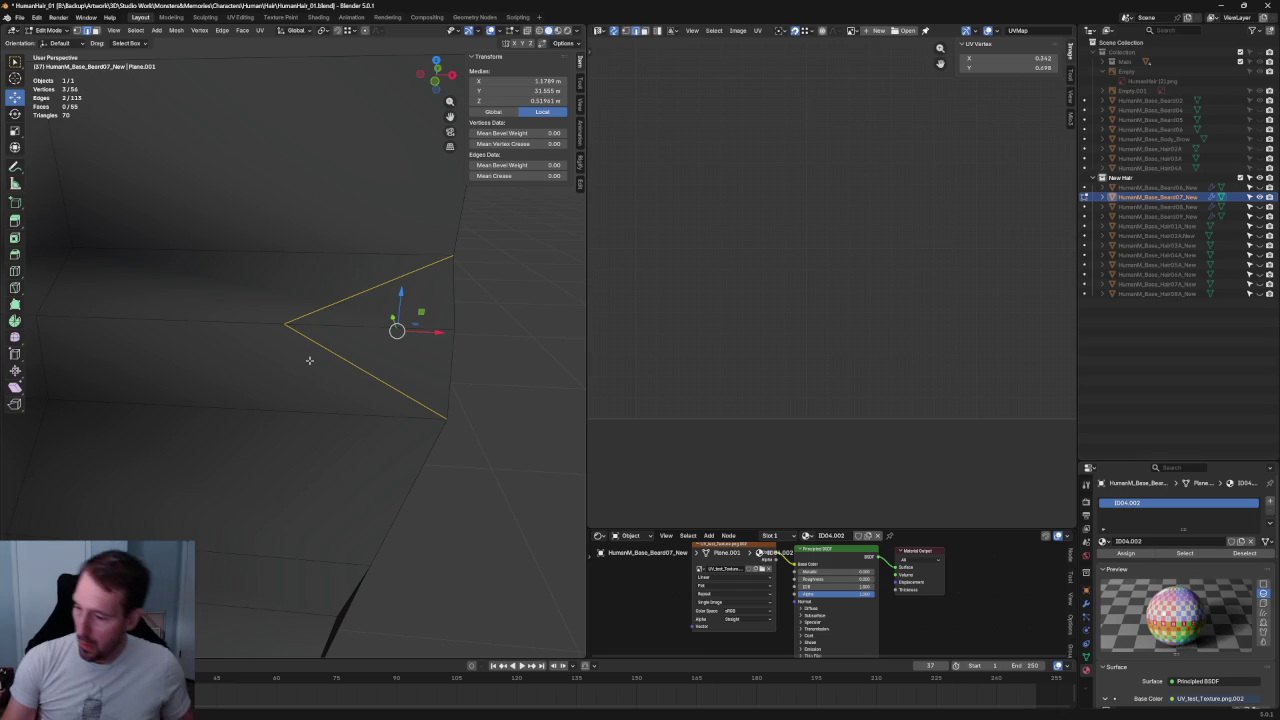
key(1)
click(290, 326)
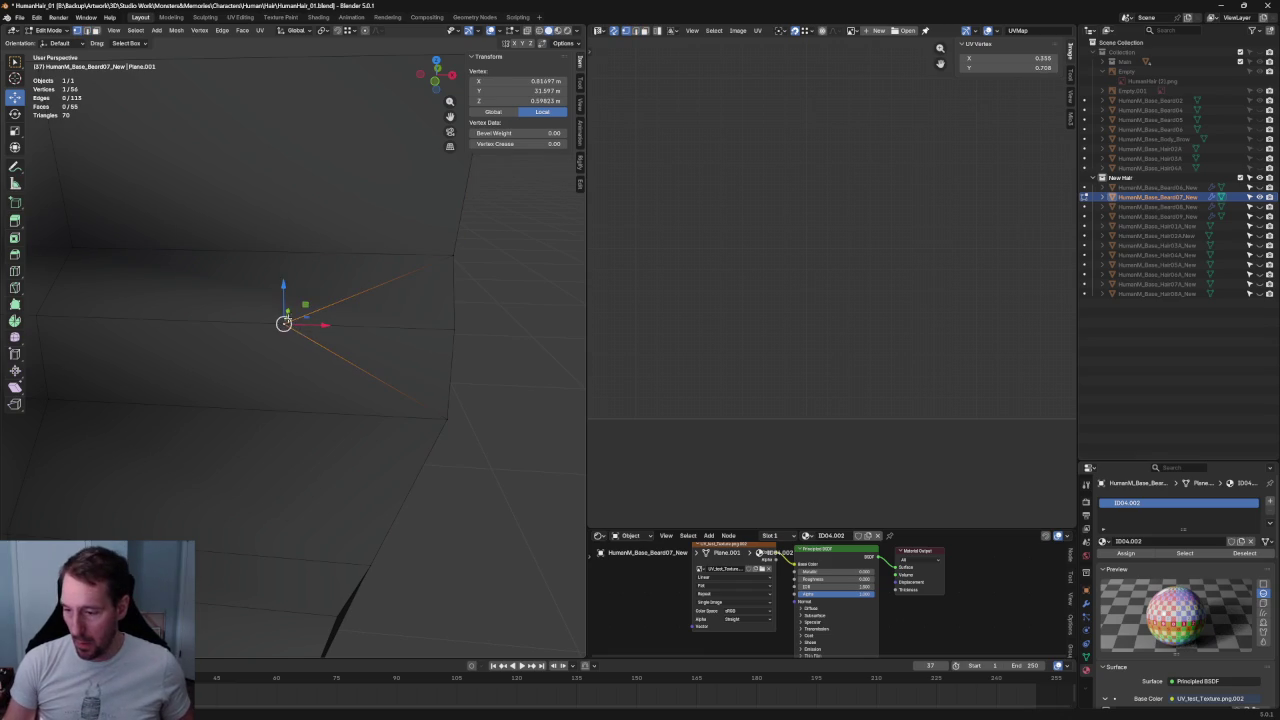
key(g)
key(z)
click(316, 265)
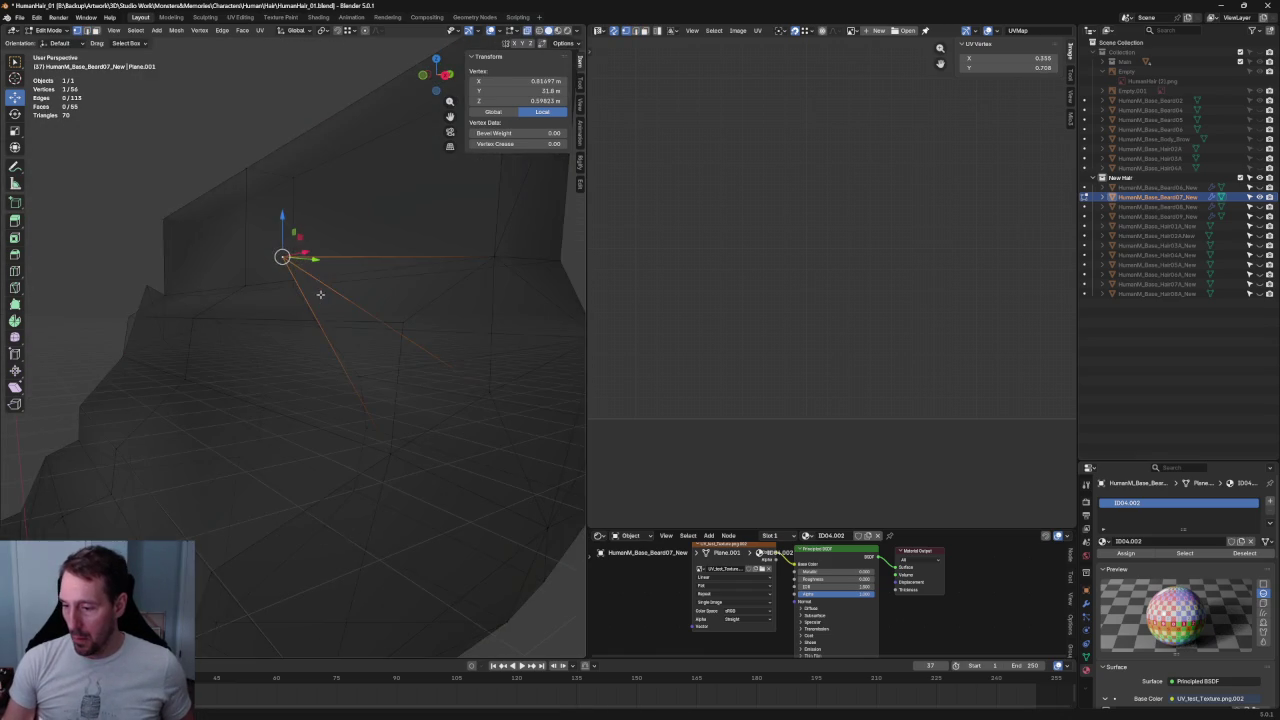
- Slide the vertex right along X in X-ray view, then clear the selection
middle_drag(316, 265, 391, 302)
key(alt+z)
drag(322, 325, 488, 320)
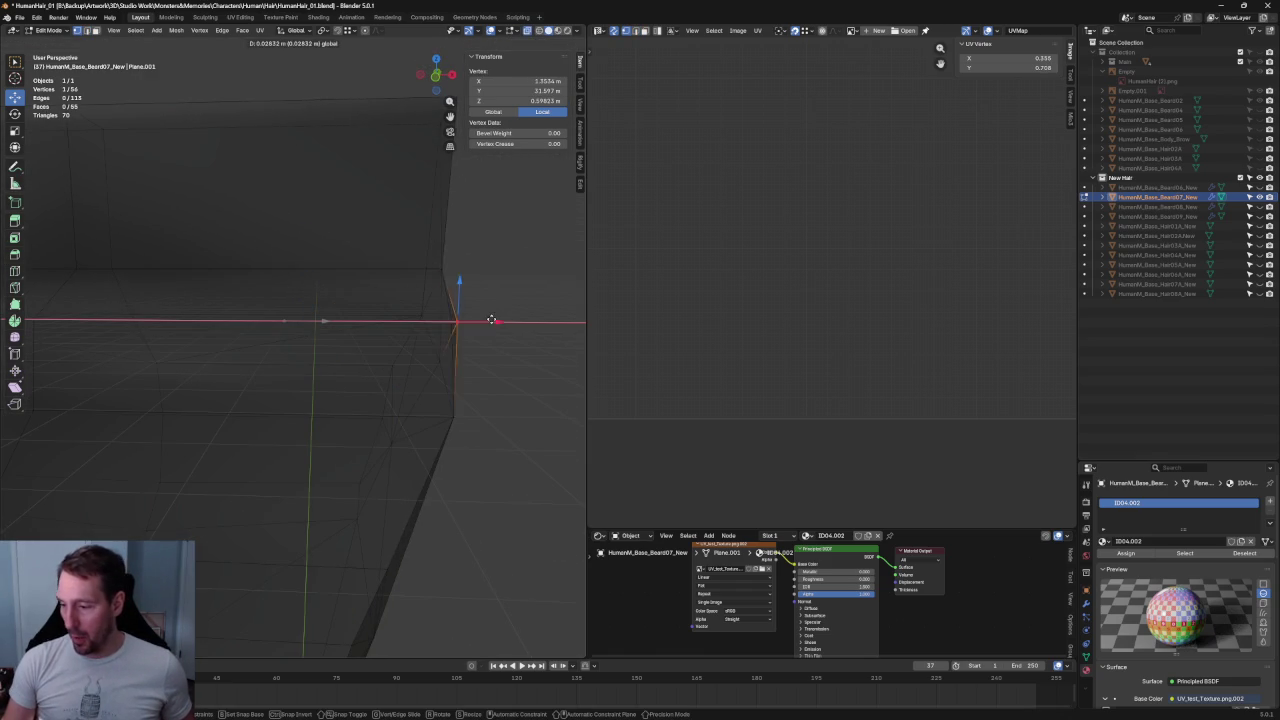
key(alt+z)
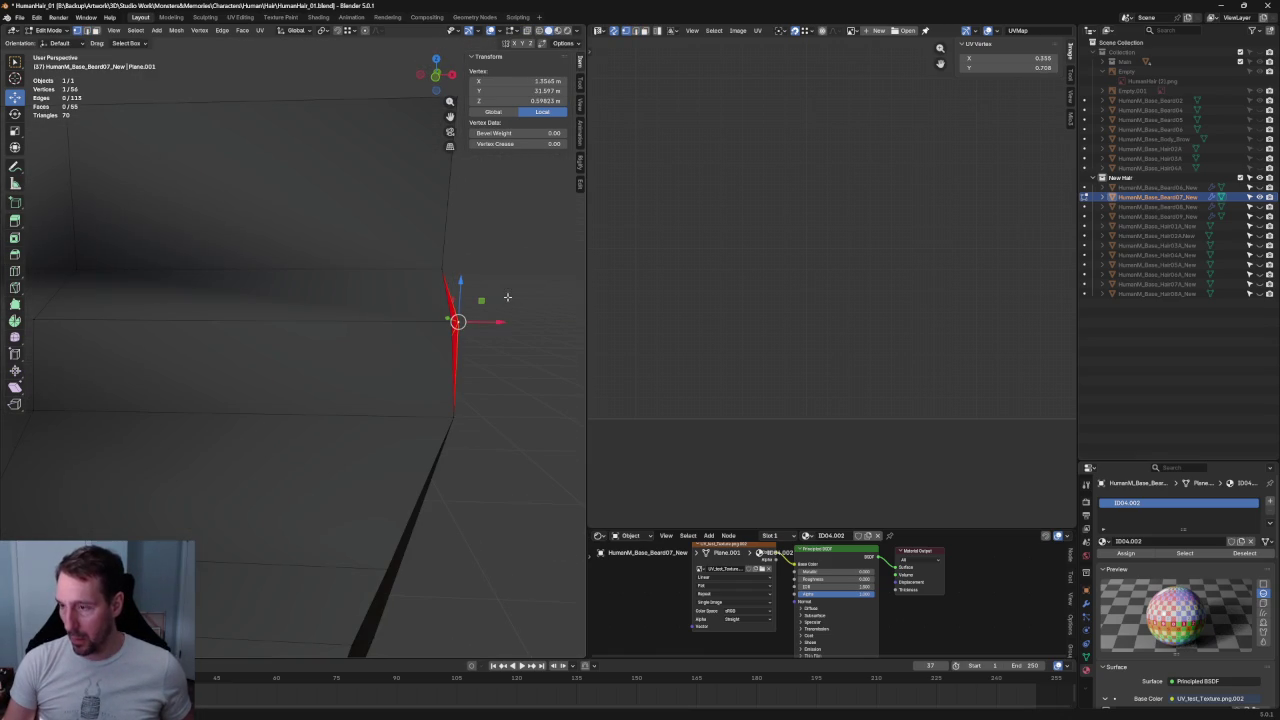
middle_drag(507, 298, 520, 302)
middle_drag(436, 103, 464, 291)
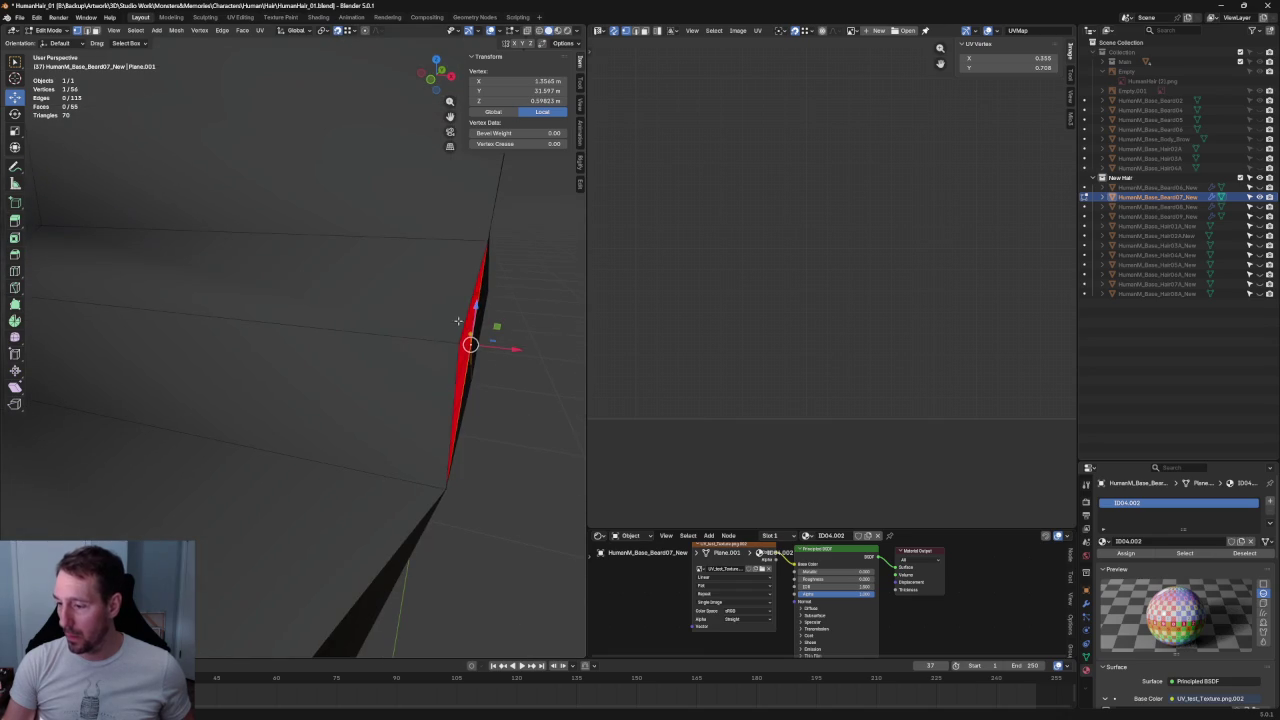
key(alt+a)
- Select a vertex on the mesh edge in front view and unhide the collection
mouse_move(470, 344)
middle_down()
mouse_move(486, 340)
mouse_move(434, 317)
mouse_move(331, 323)
mouse_move(411, 329)
middle_up()
scroll(434, 317, down, 4)
click(357, 331)
key(KP_1)
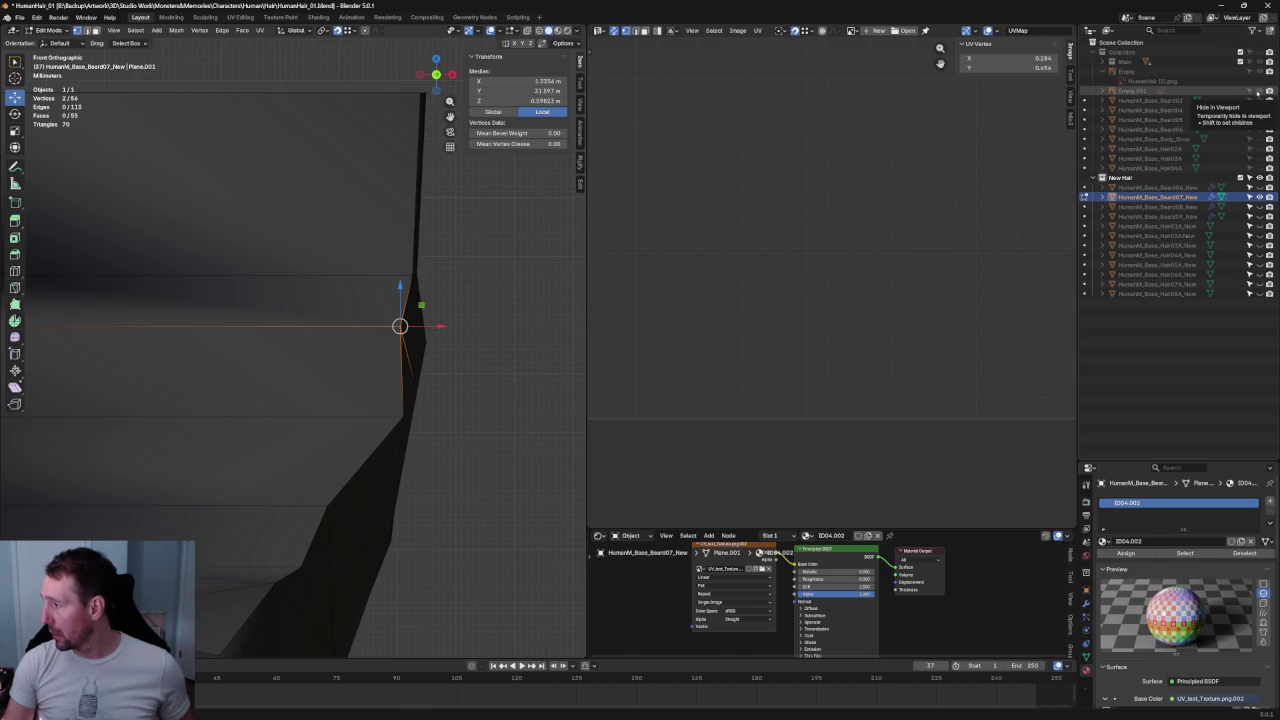
click(1258, 52)
mouse_move(382, 333)
middle_down()
mouse_move(399, 348)
mouse_move(317, 301)
middle_up()
- Nudge the selected edge vertex slightly along the X axis
key(alt+z)
scroll(361, 335, down, 5)
scroll(317, 301, up, 3)
scroll(349, 337, up, 3)
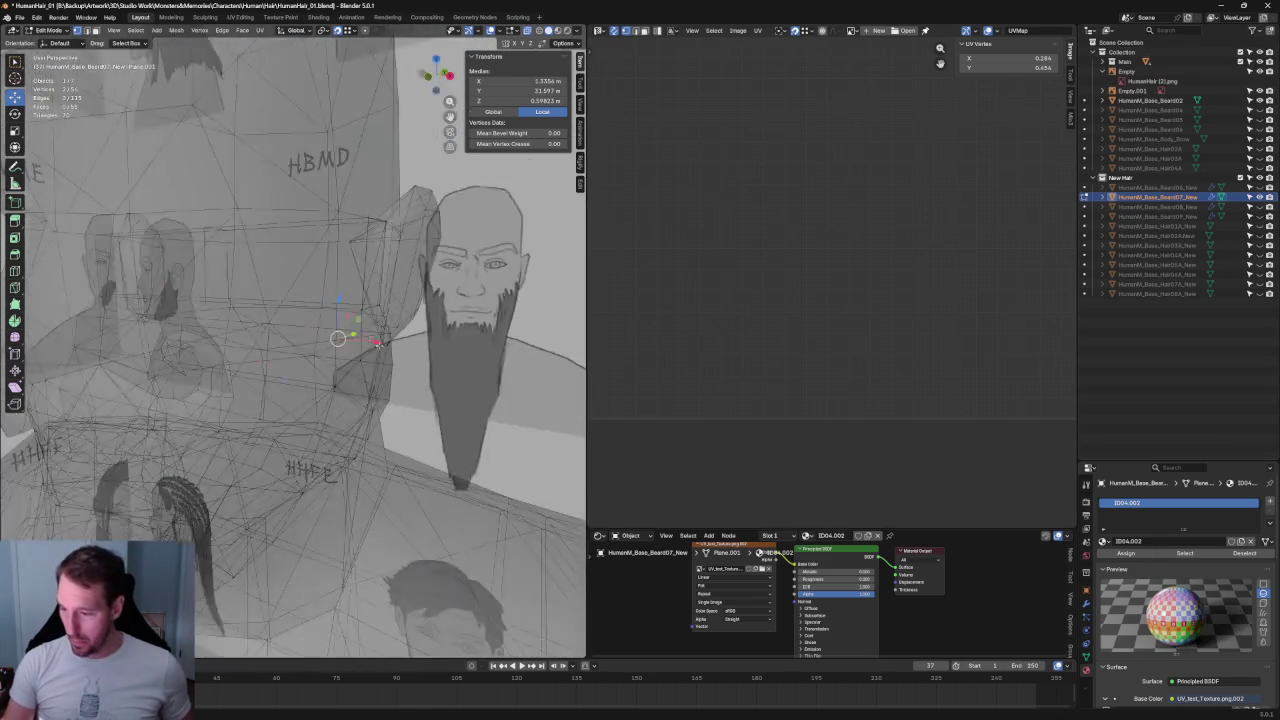
key(alt+z)
scroll(400, 337, up, 4)
key(g)
key(x)
click(430, 339)
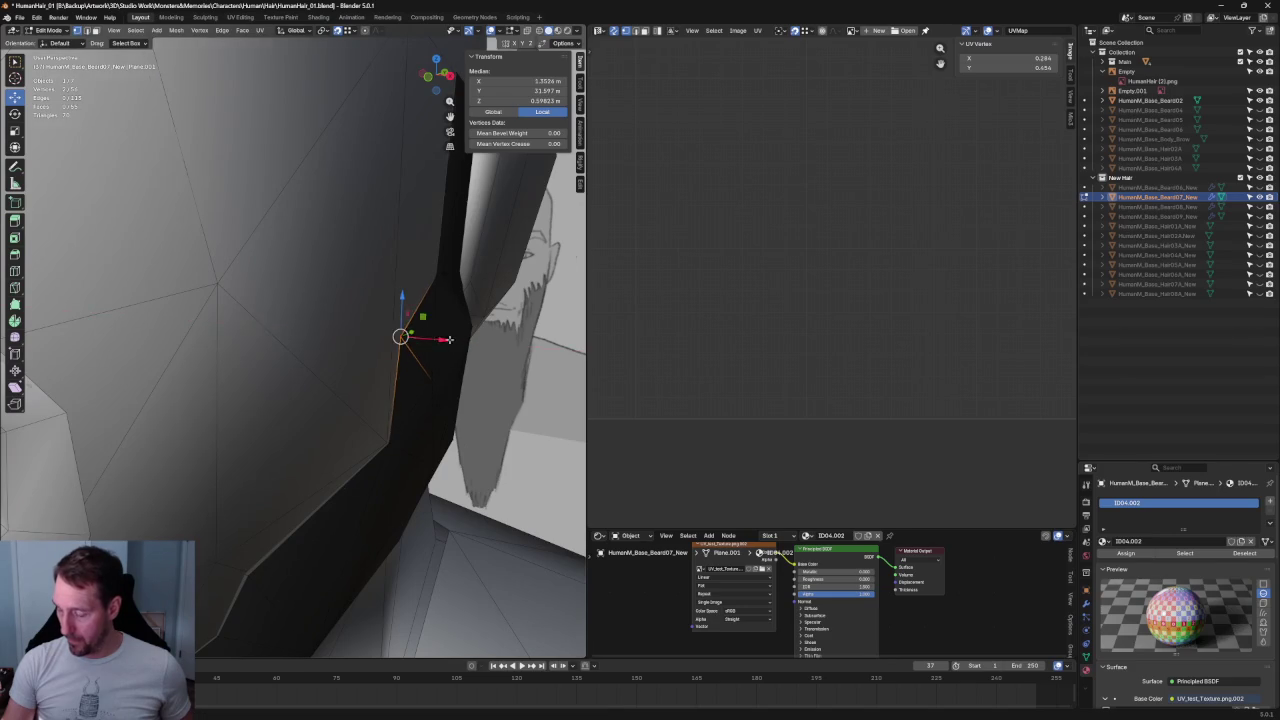
- Check the vertex from the right side view and add Beard08 to editing
key(KP_3)
scroll(393, 330, up, 2)
middle_drag(302, 342, 385, 390)
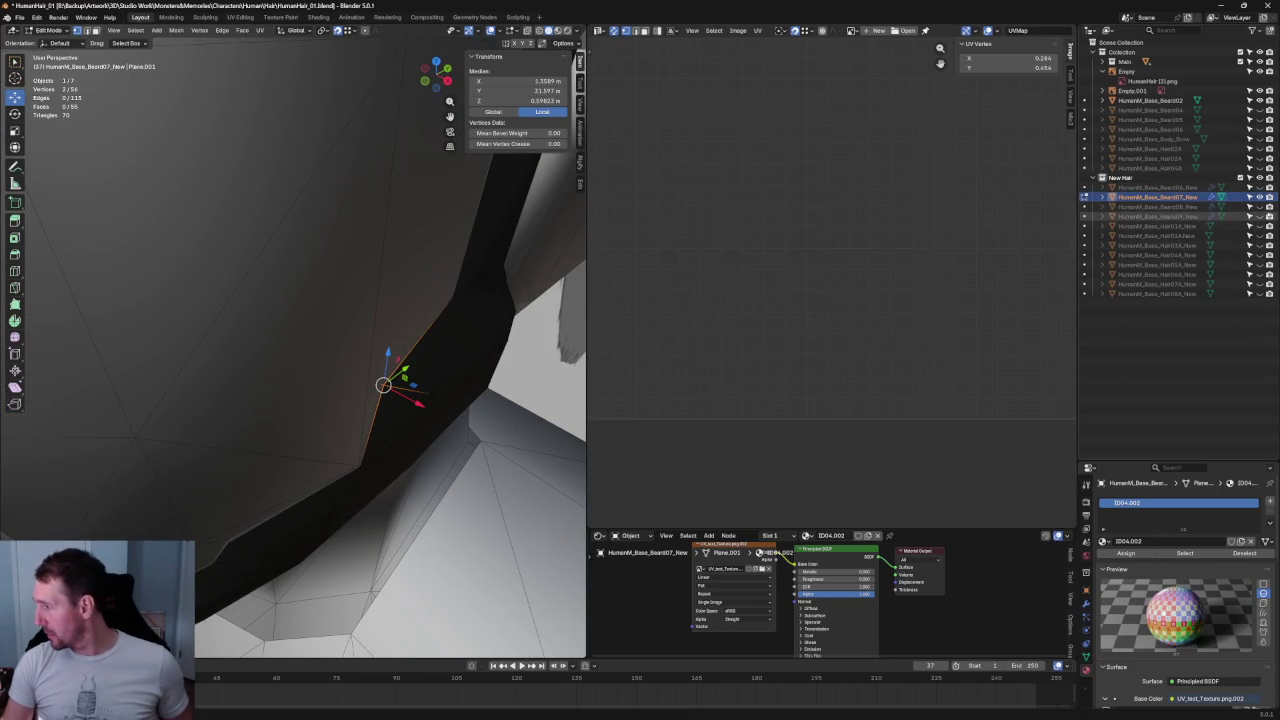
click(1221, 206)
scroll(396, 311, down, 2)
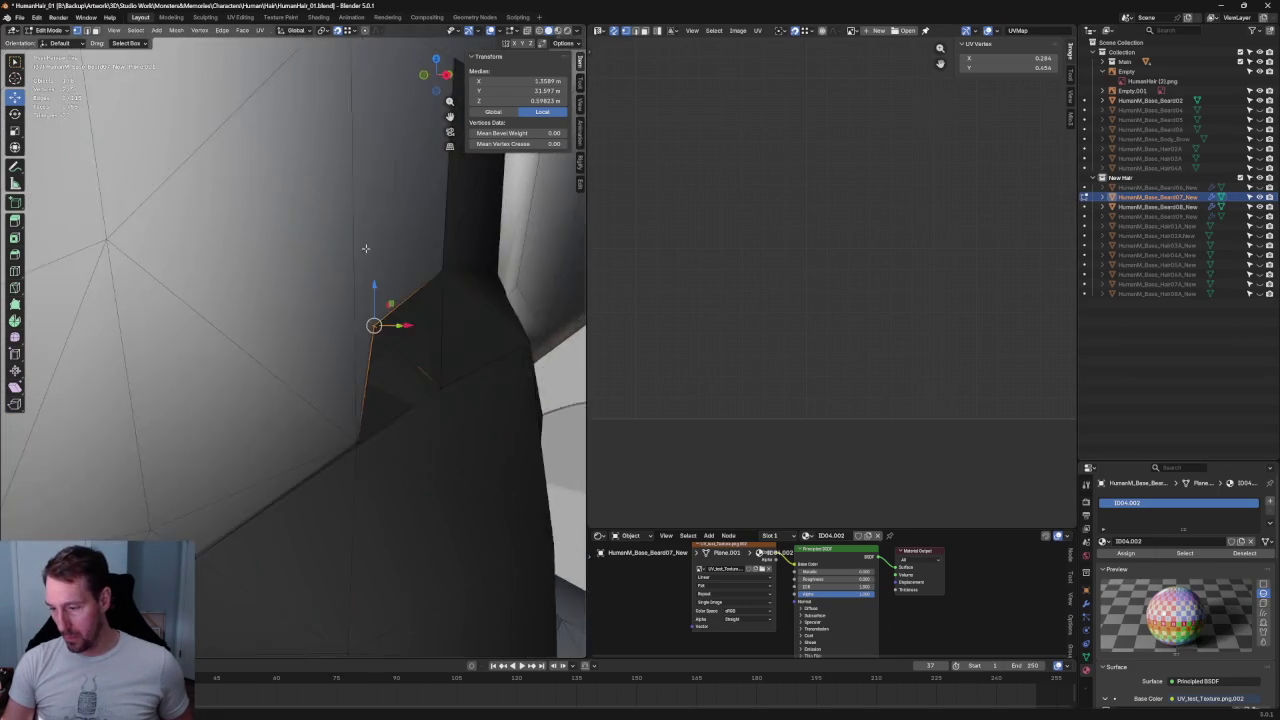
key(alt+z)
scroll(370, 290, down, 2)
- Return to Object Mode and select the Beard08 mesh on its own
scroll(337, 255, down, 2)
mouse_move(337, 255)
middle_down()
mouse_move(351, 293)
mouse_move(418, 314)
mouse_move(381, 334)
middle_up()
scroll(381, 334, up, 4)
key(alt+z)
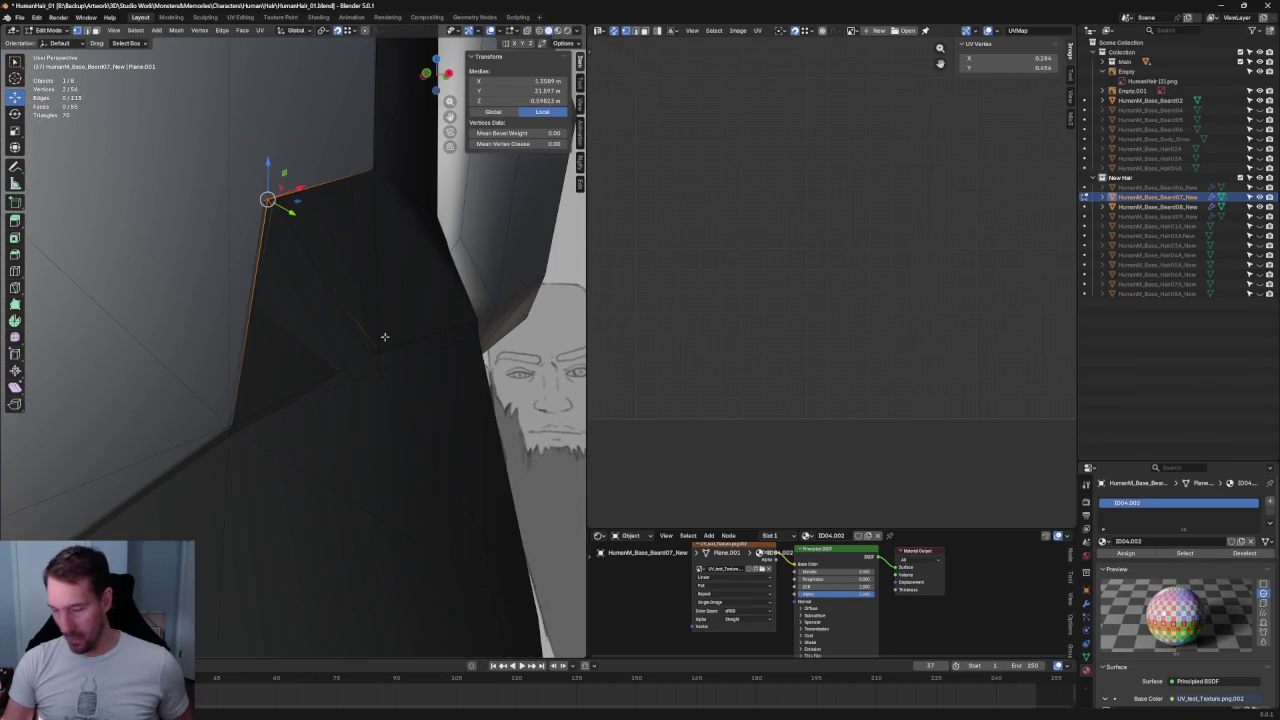
key(Tab)
click(376, 386)
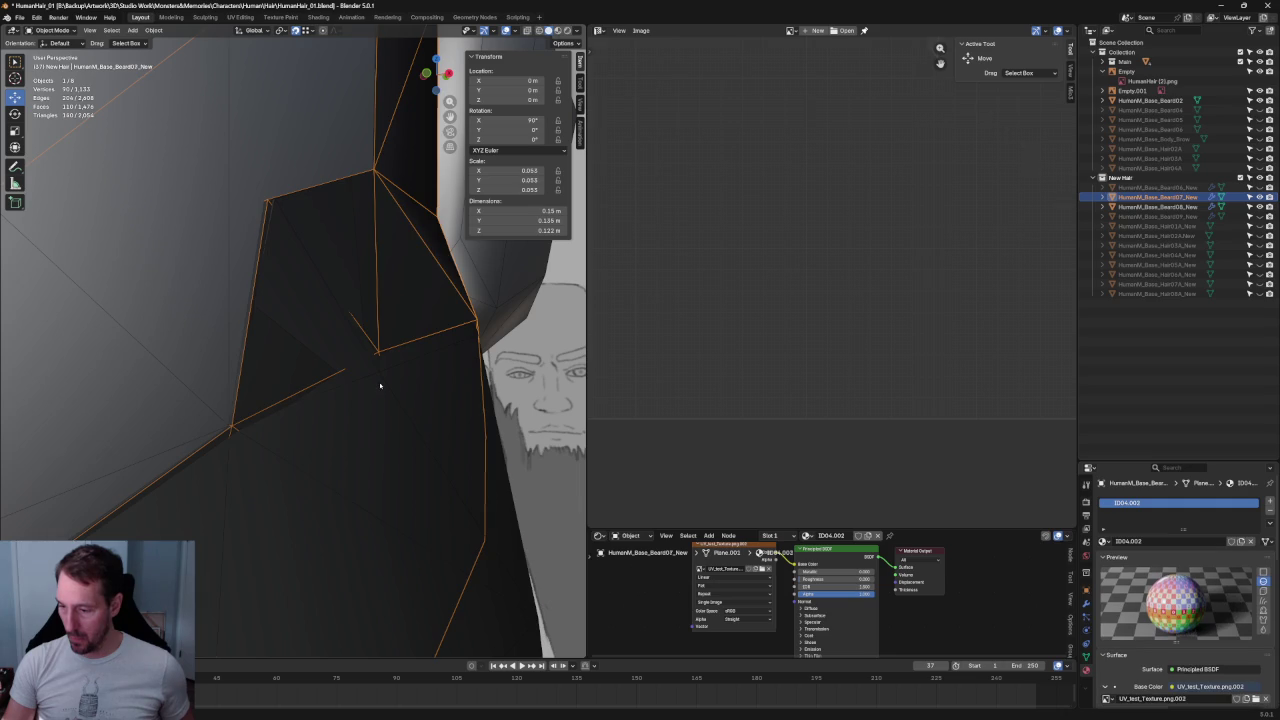
- In Edit Mode on Beard08, move the selected vertex along Z
key(Tab)
key(g)
key(z)
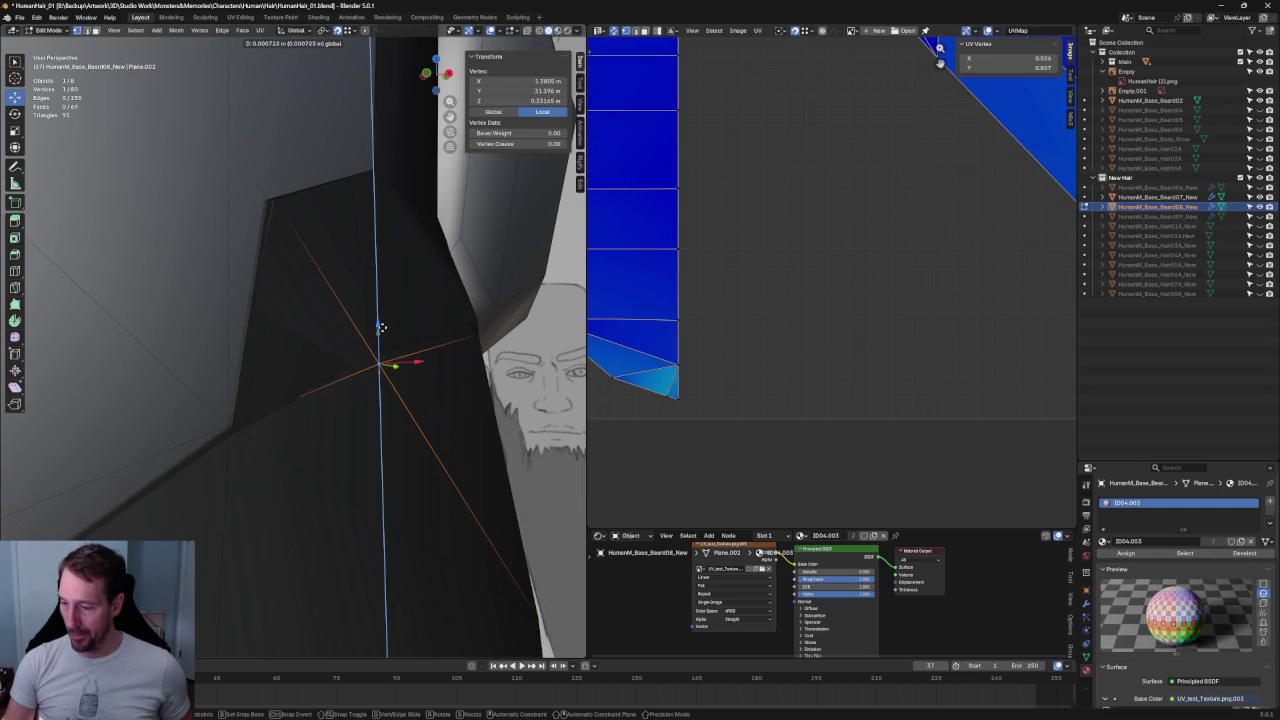
click(384, 314)
mouse_move(384, 314)
middle_down()
mouse_move(368, 375)
mouse_move(367, 318)
middle_up()
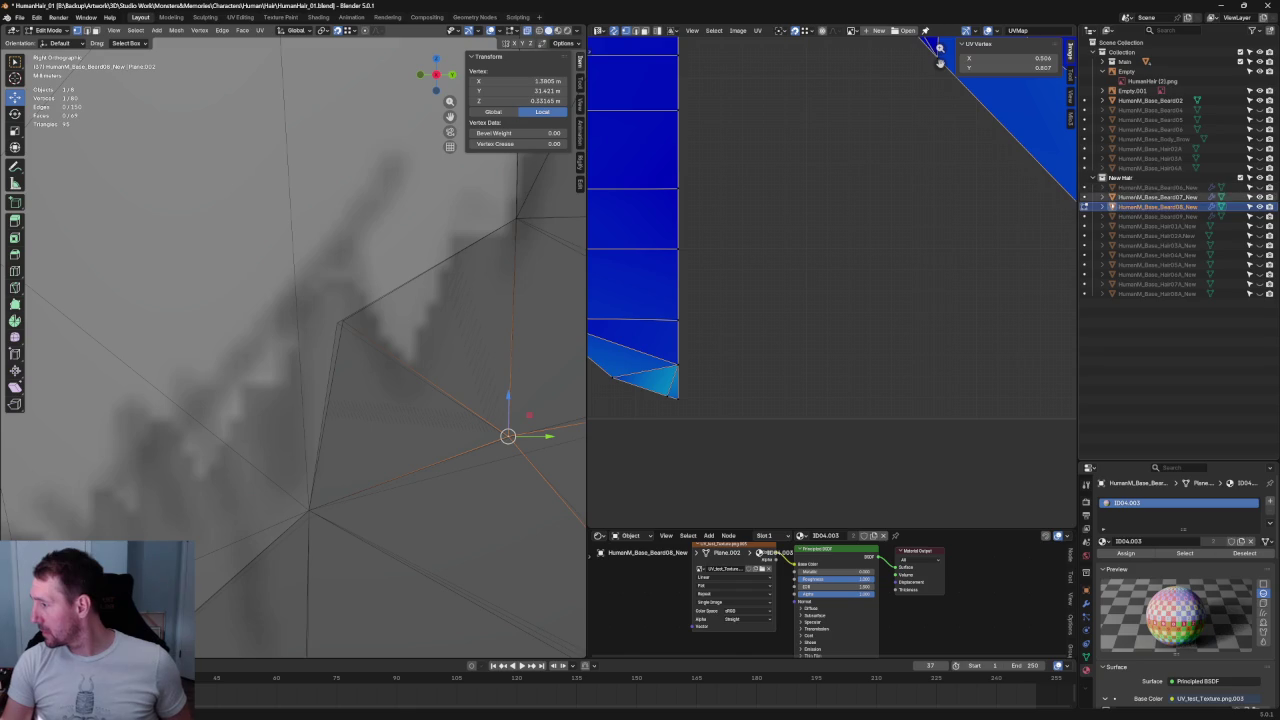
- Add Beard07 to editing and slightly adjust a vertex at the beard's edge
click(1084, 197)
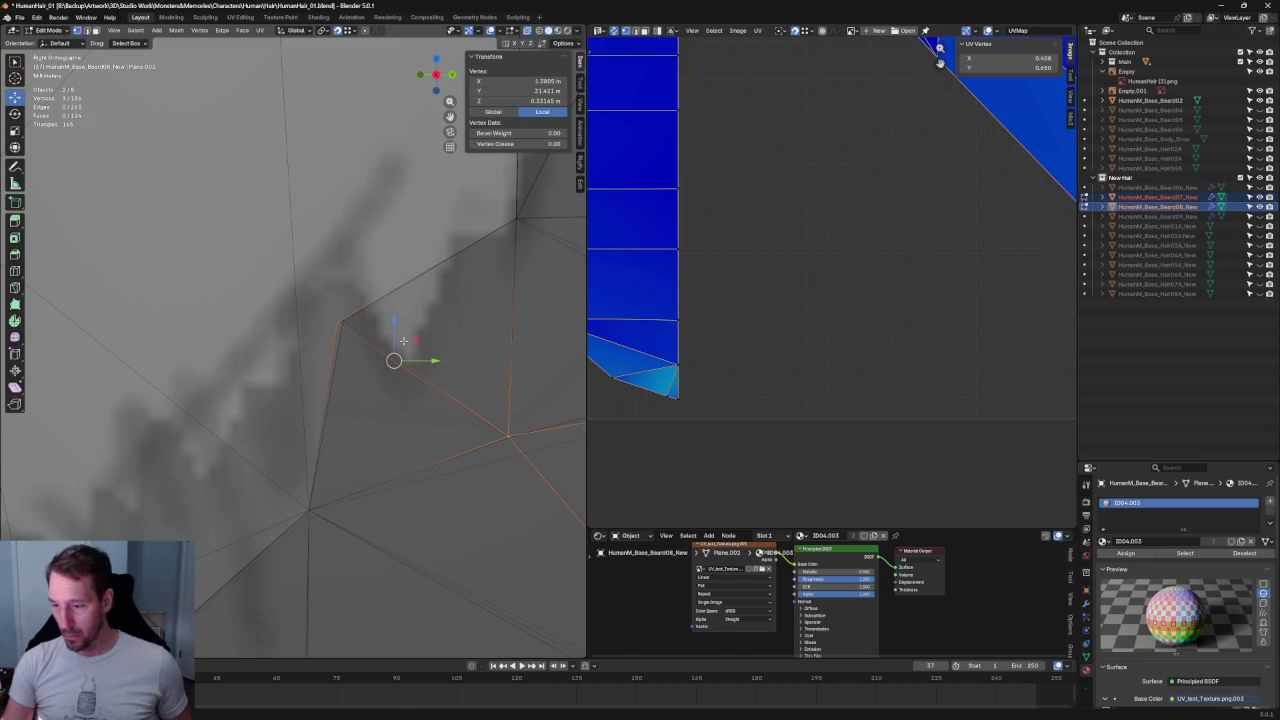
click(340, 322)
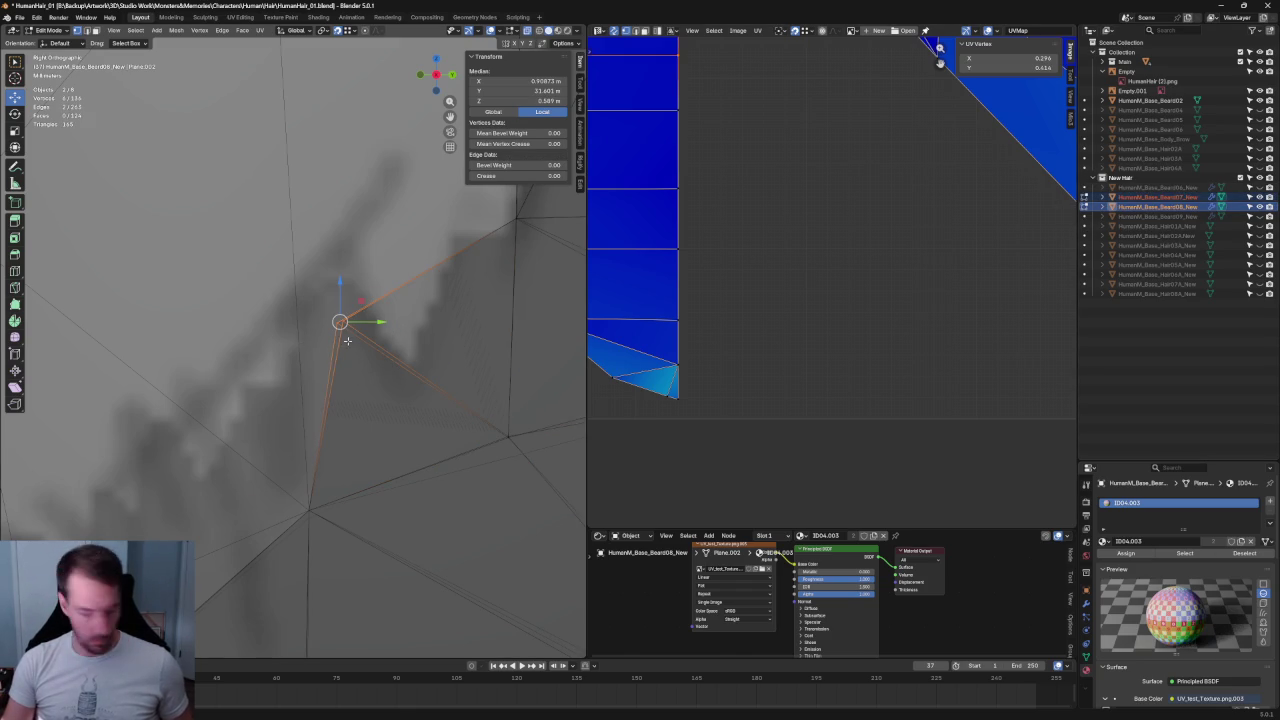
key(shift+space)
key(s)
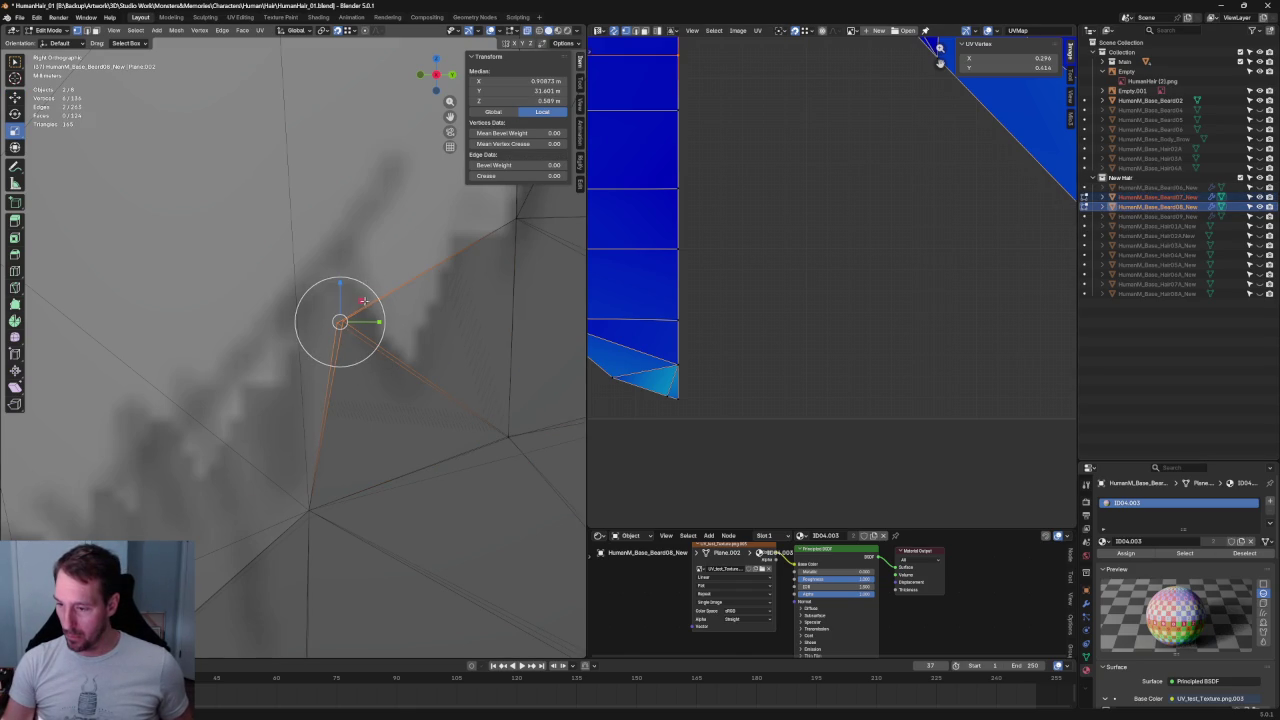
drag(365, 301, 362, 305)
- Select four vertices along the beard seam, using X-ray to reach them
mouse_move(362, 305)
middle_down()
mouse_move(413, 376)
mouse_move(366, 315)
mouse_move(314, 360)
mouse_move(398, 347)
mouse_move(449, 316)
middle_up()
scroll(413, 376, up, 5)
scroll(366, 315, up, 4)
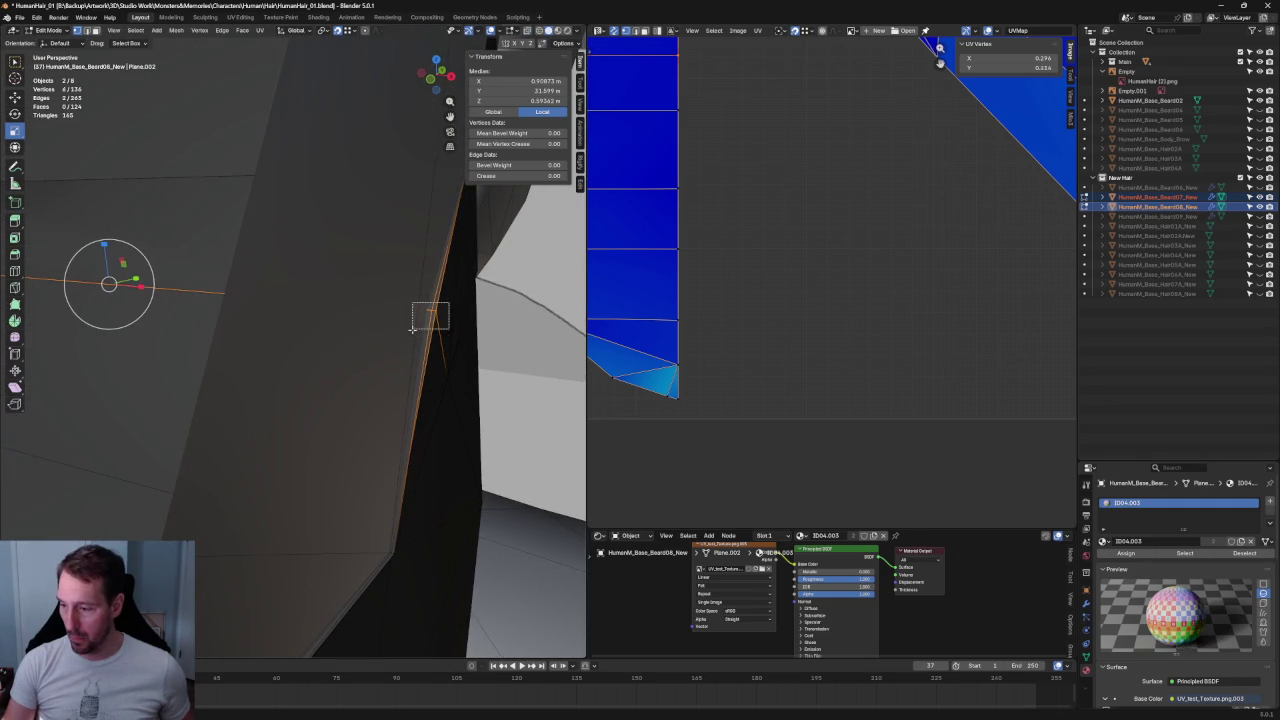
drag(412, 327, 412, 327)
key(alt+z)
shift+click(473, 315)
key(alt+z)
- Scale the seam vertices along X and move them into line
key(s)
key(x)
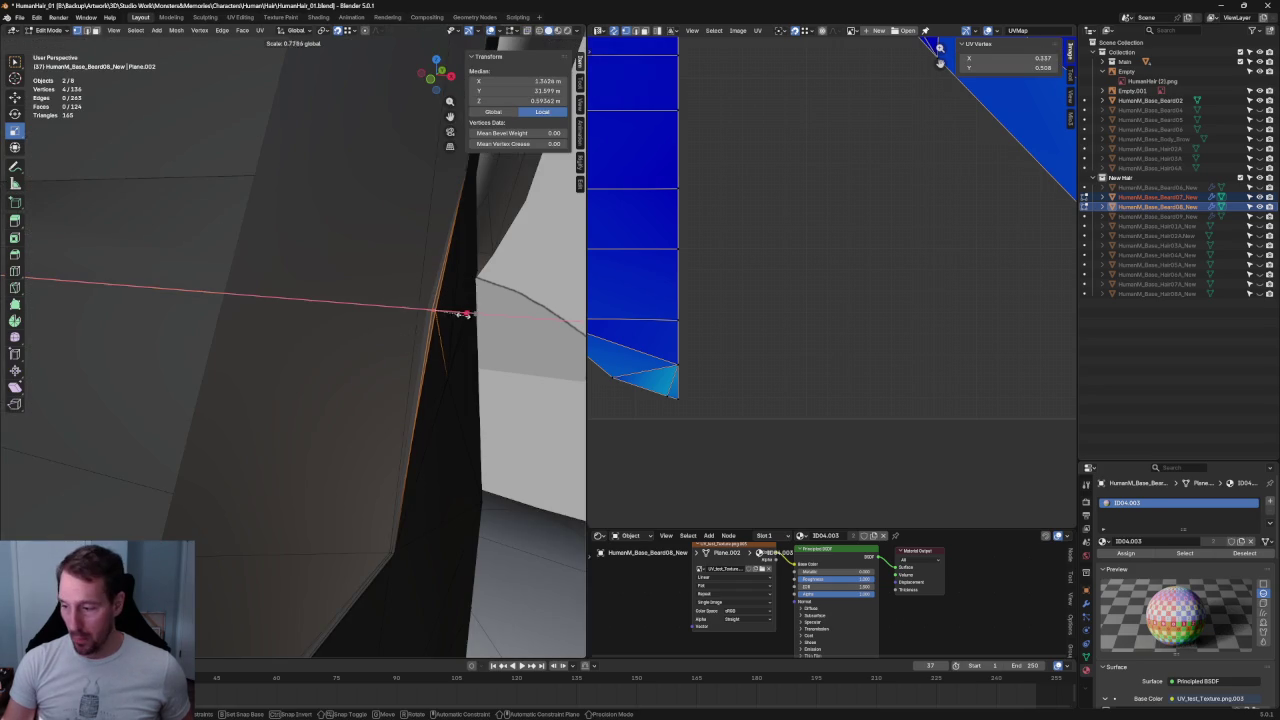
key(o)
key(g)
click(472, 312)
middle_drag(472, 312, 445, 368)
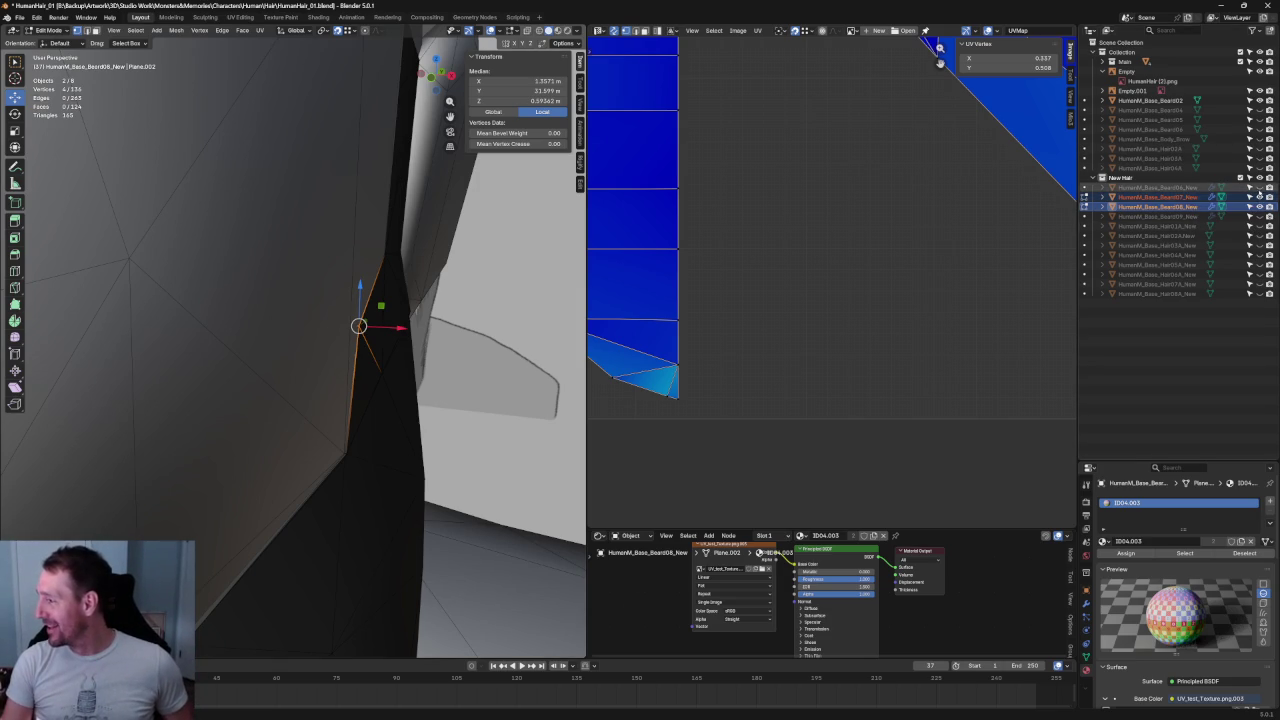
- Add Beard06_New to the edited meshes and select vertices on the beard edge with X-ray on
click(1259, 188)
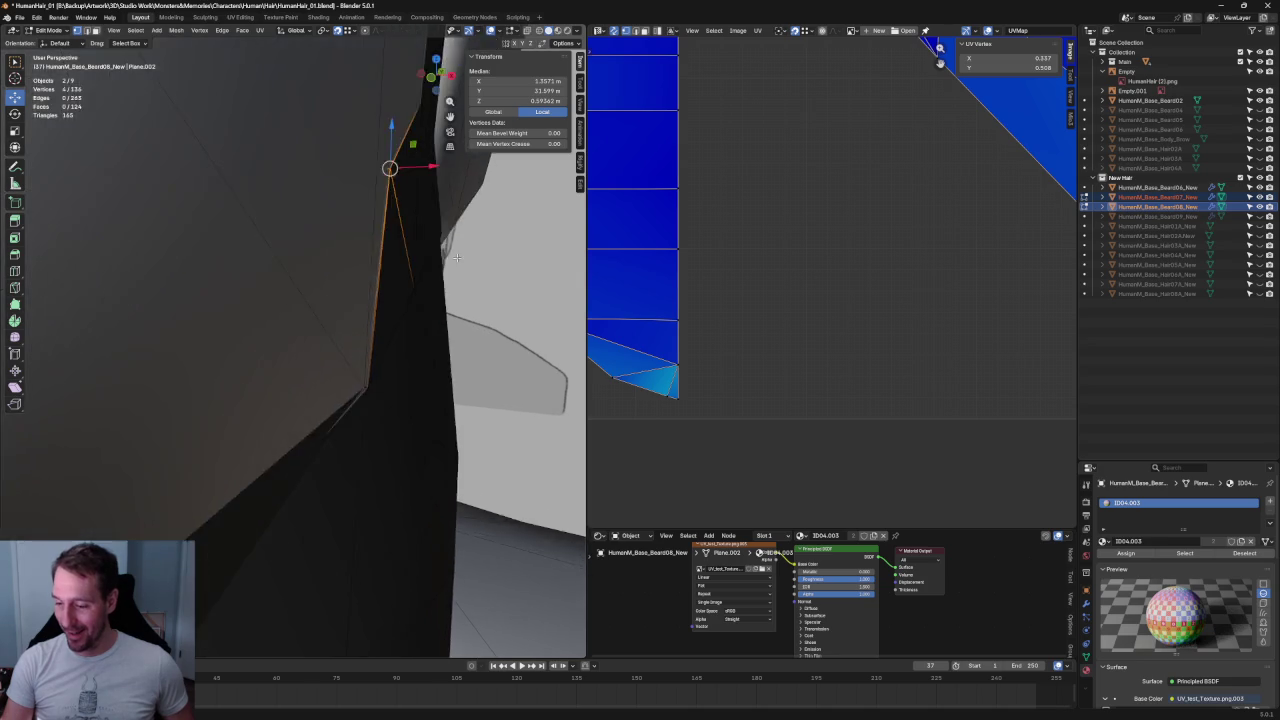
key(alt+z)
scroll(468, 331, down, 5)
mouse_move(400, 320)
middle_down()
mouse_move(274, 306)
mouse_move(229, 413)
middle_up()
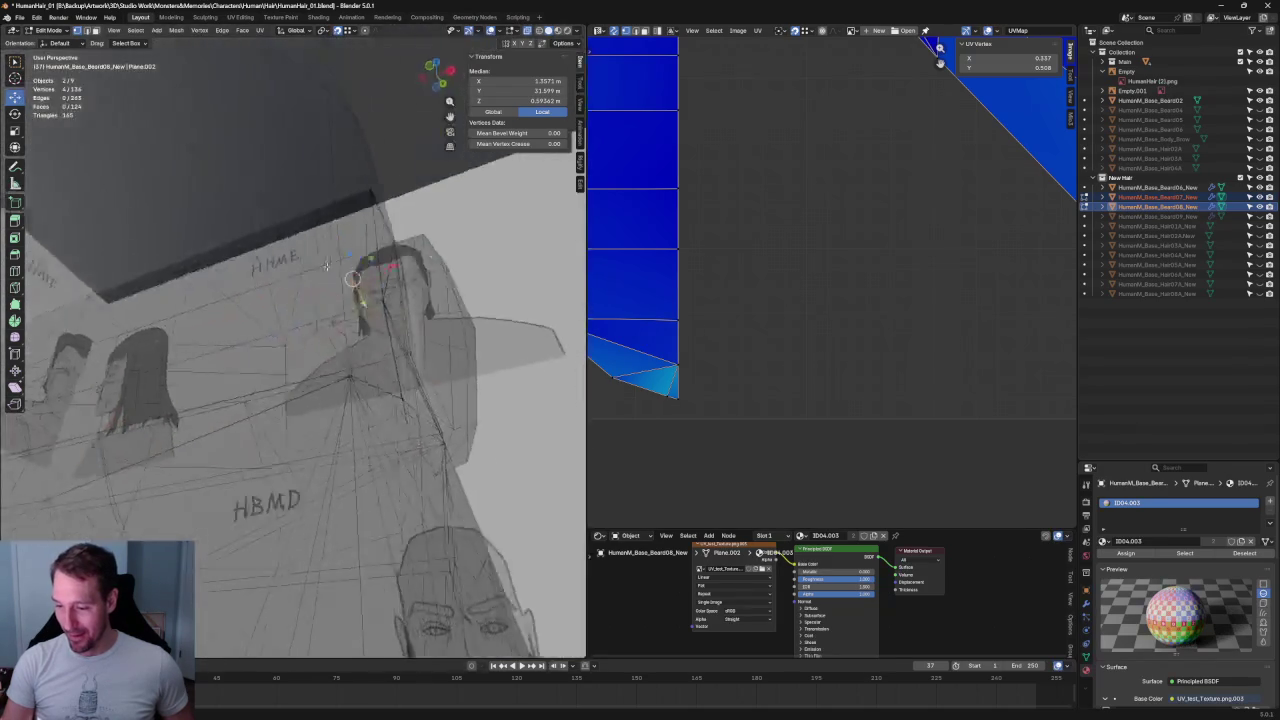
click(229, 413)
click(360, 241)
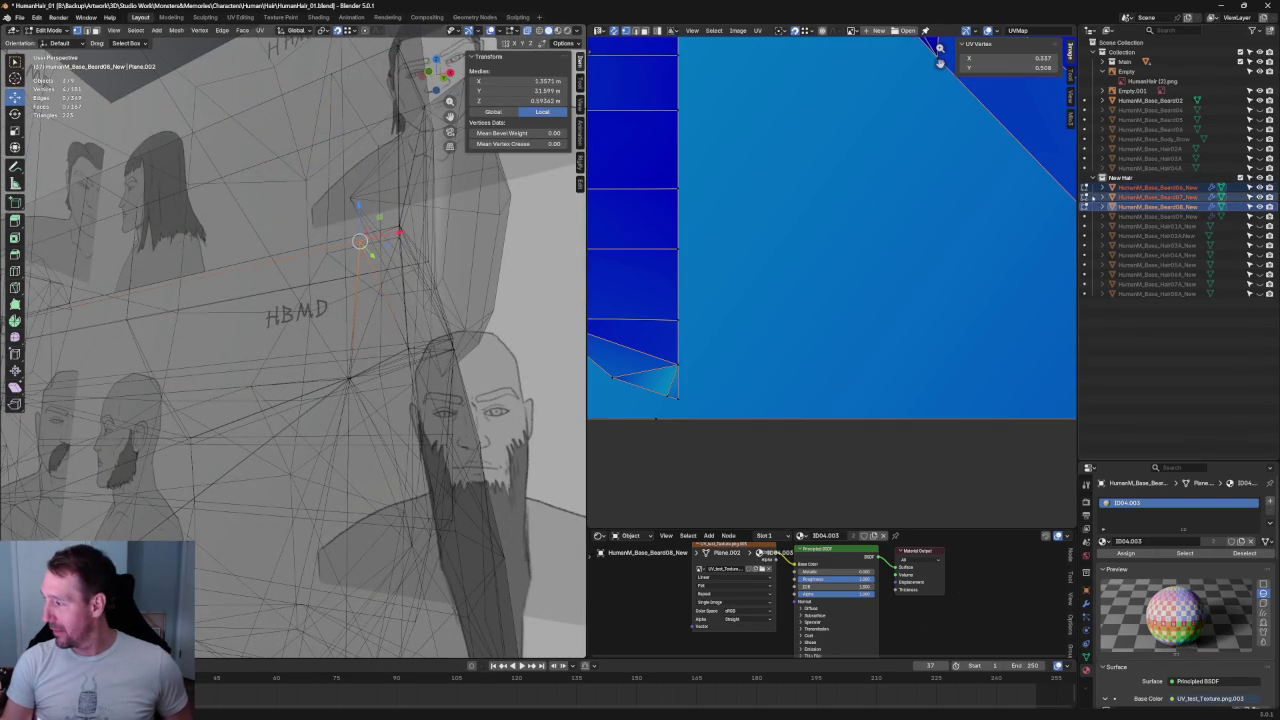
drag(187, 423, 295, 401)
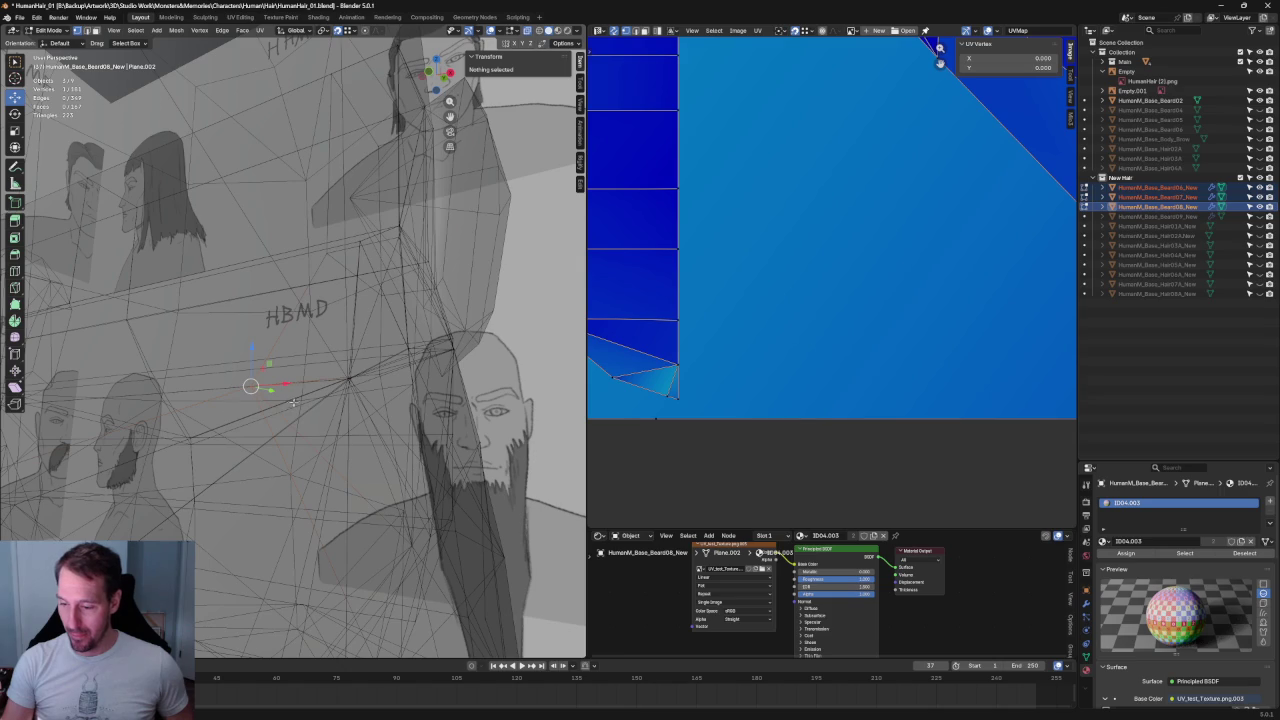
- Line up the side view and move the selected vertices along the X axis
key(KP_6)
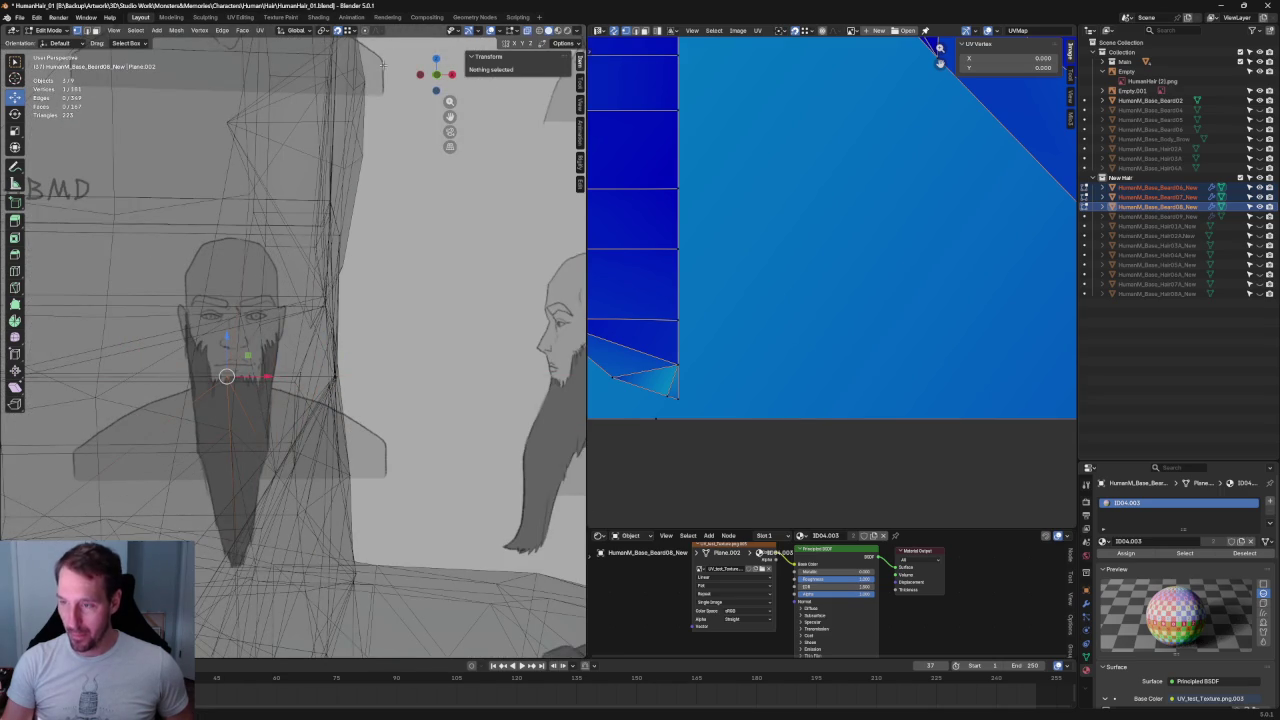
key(alt+z)
shift+right_drag(278, 385, 325, 376)
key(KP_6)
key(KP_6)
key(KP_8)
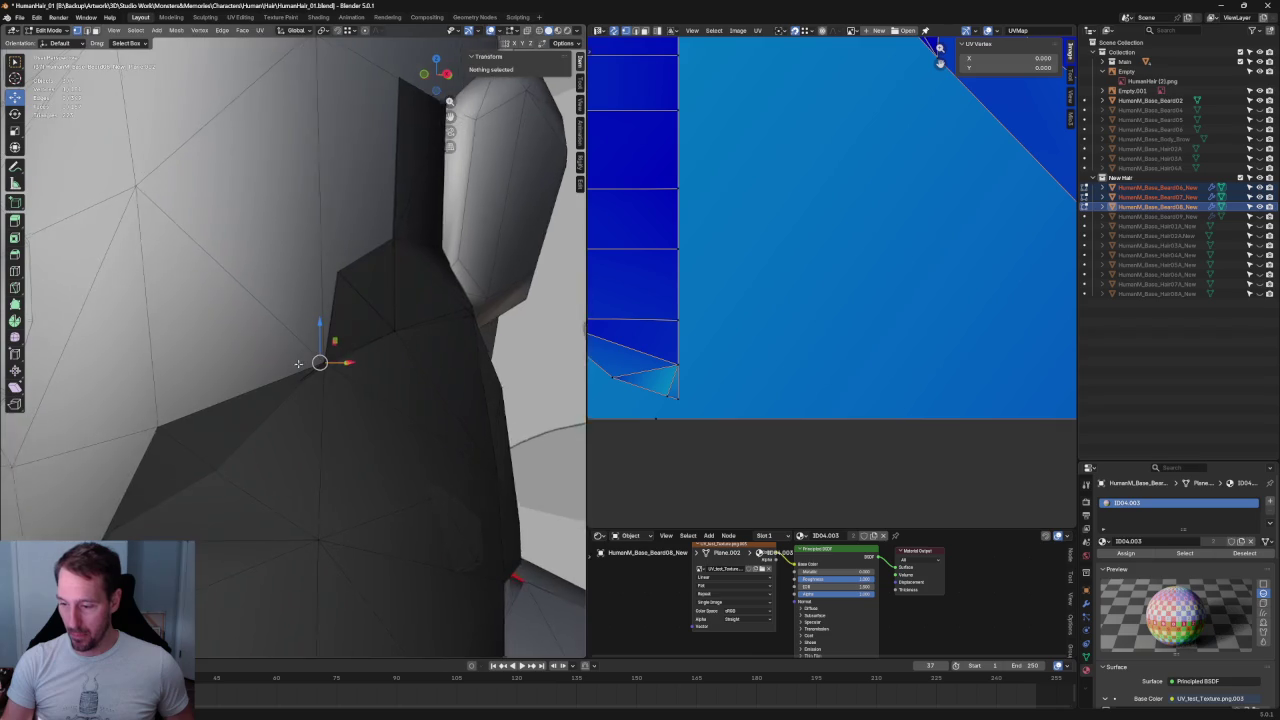
key(KP_6)
key(KP_2)
key(alt+z)
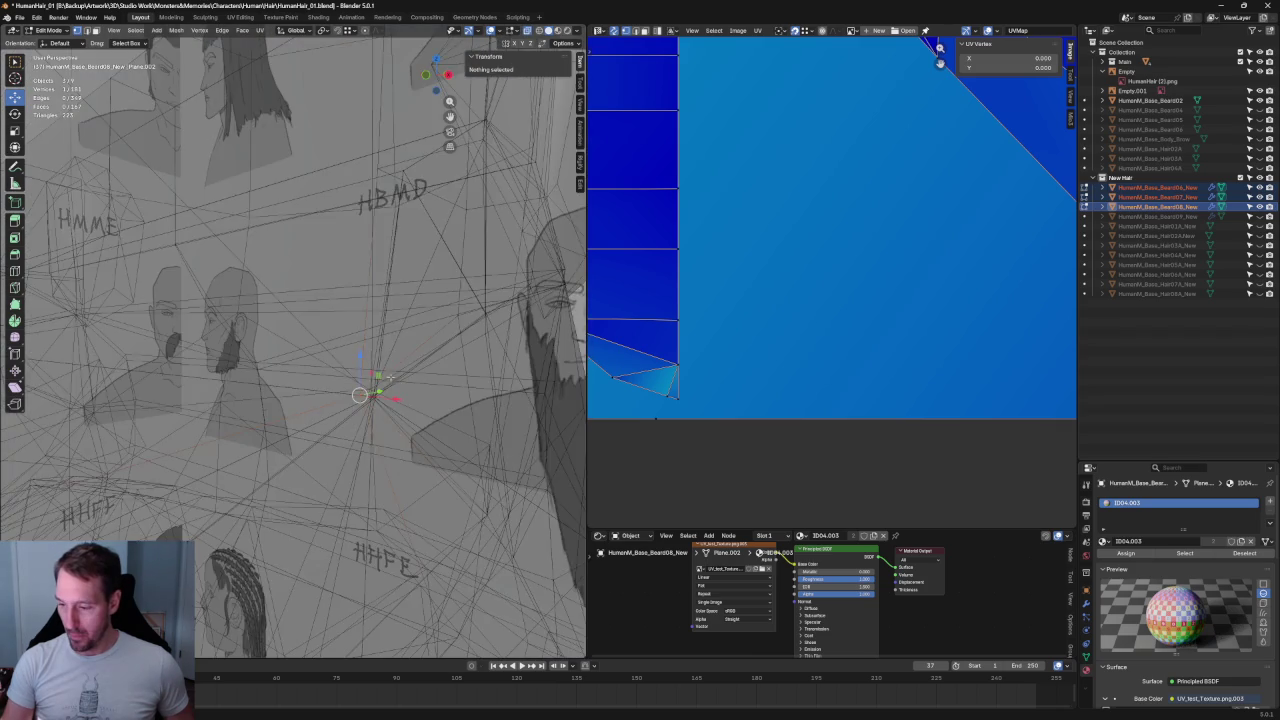
key(KP_6)
key(g)
key(x)
click(401, 391)
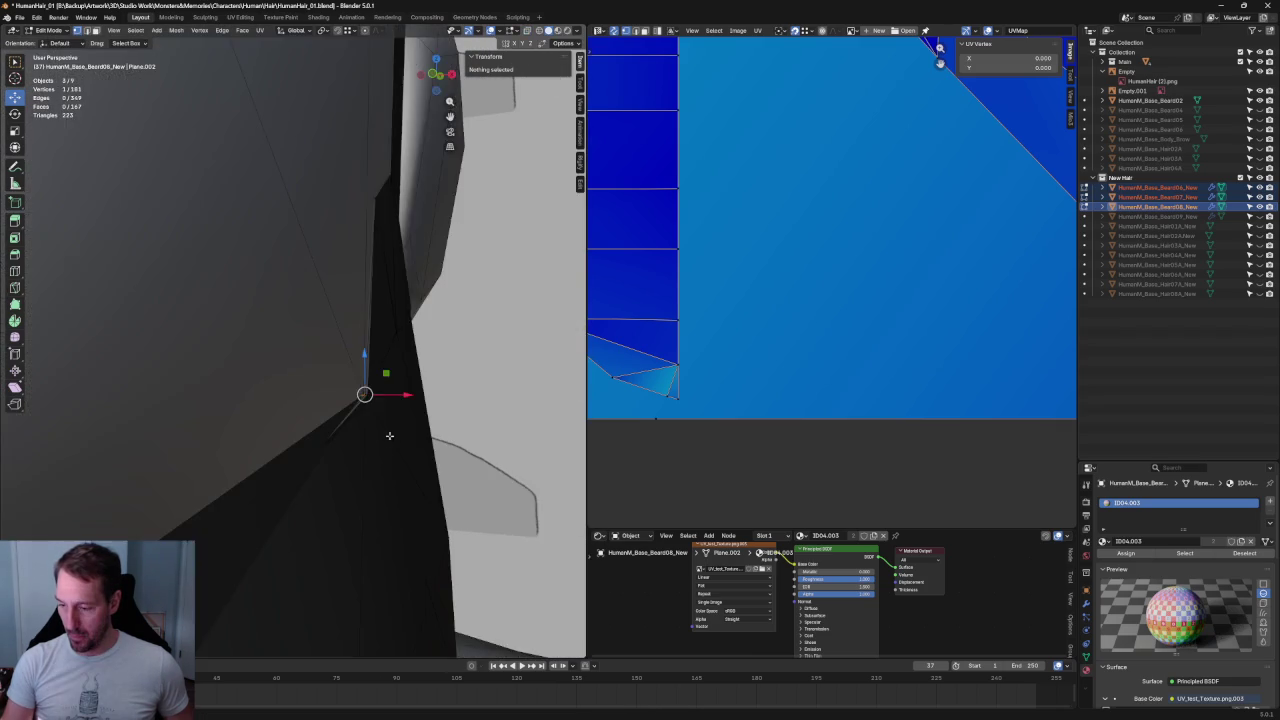
- Select a group of beard vertices, scale them along X, and frame them
drag(401, 414, 402, 409)
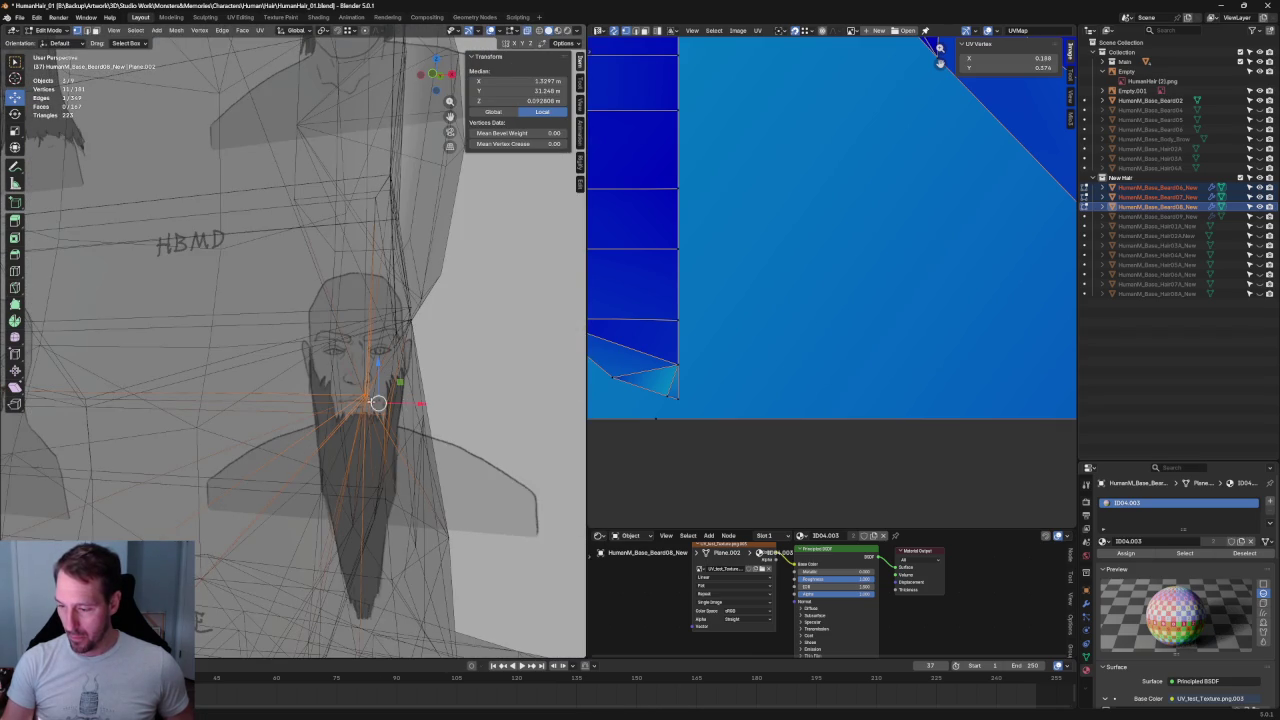
middle_drag(397, 401, 406, 405)
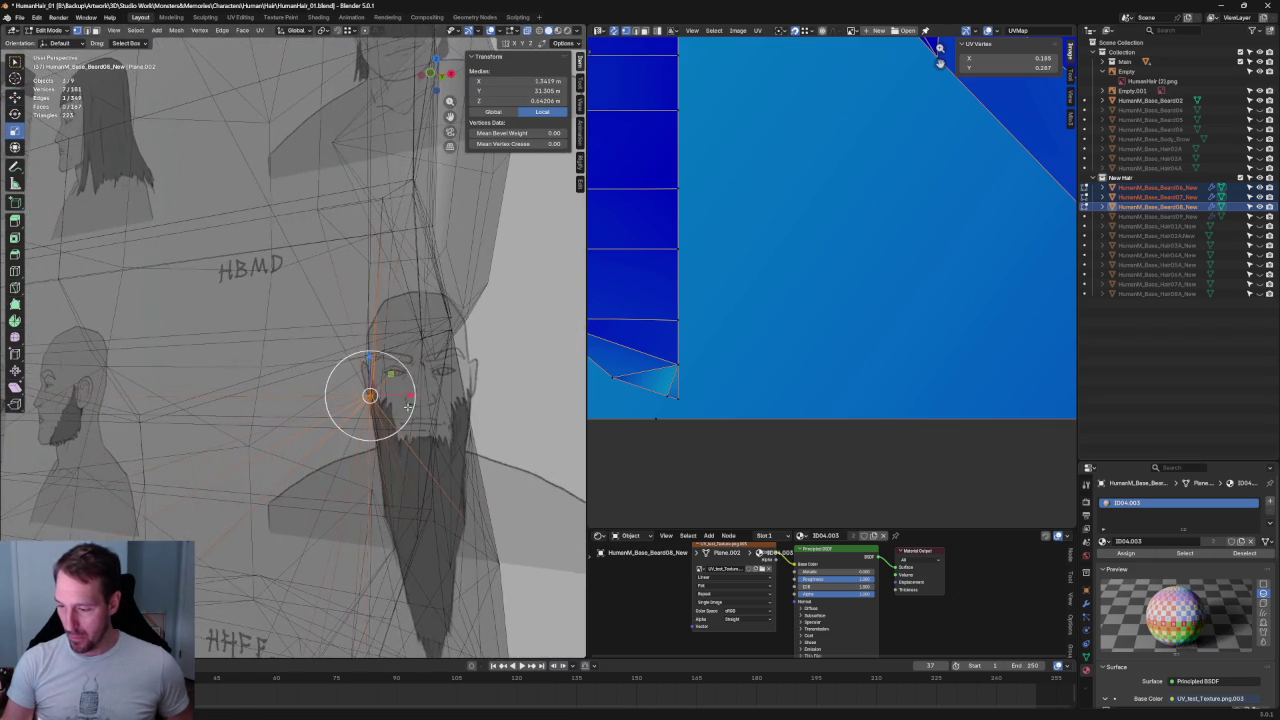
key(s)
key(x)
key(Return)
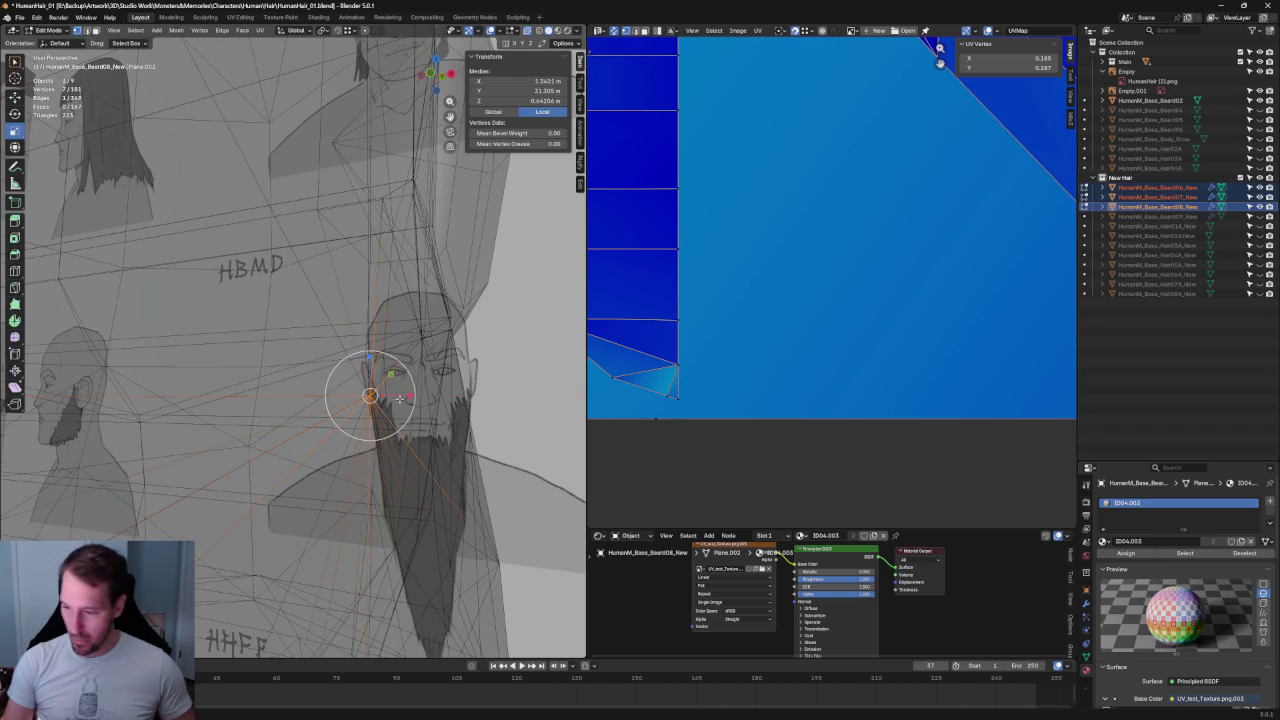
key(KP_Decimal)
- In Right Ortho, select the lower-edge vertices and nudge them along Z
key(KP_3)
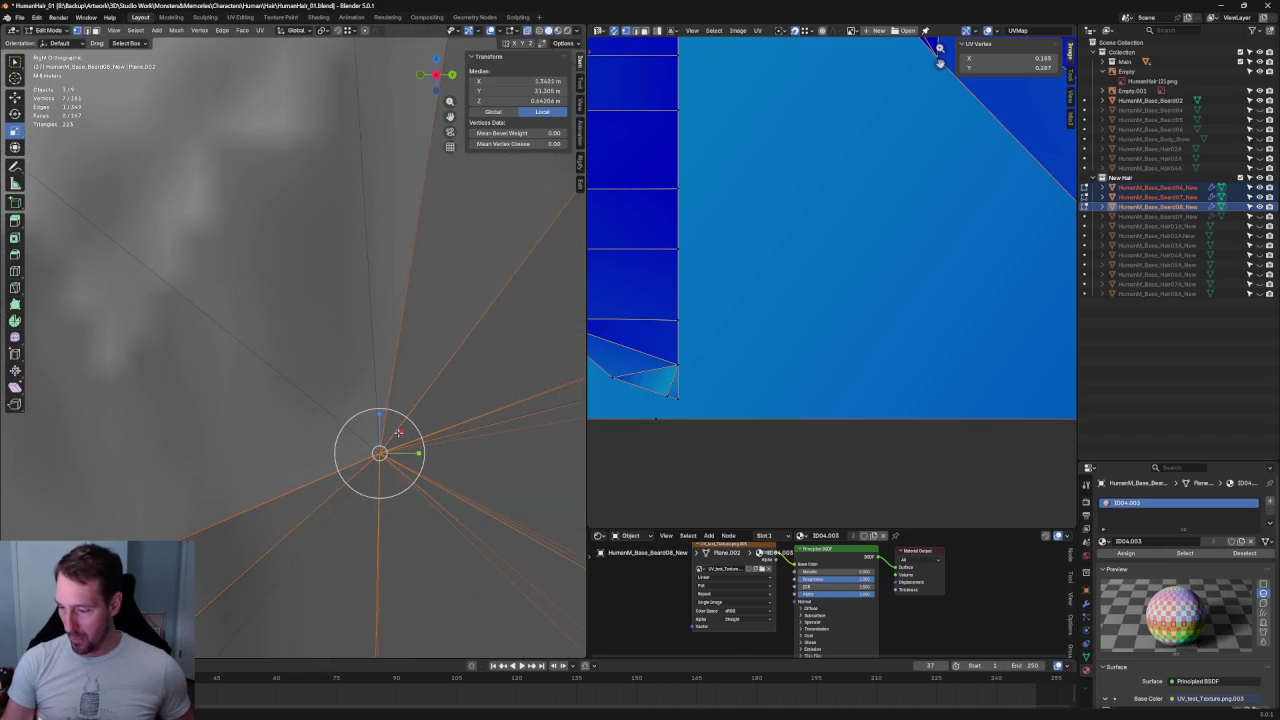
drag(398, 432, 403, 422)
mouse_move(401, 422)
middle_down()
mouse_move(423, 383)
mouse_move(280, 394)
mouse_move(325, 402)
mouse_move(416, 304)
middle_up()
key(KP_3)
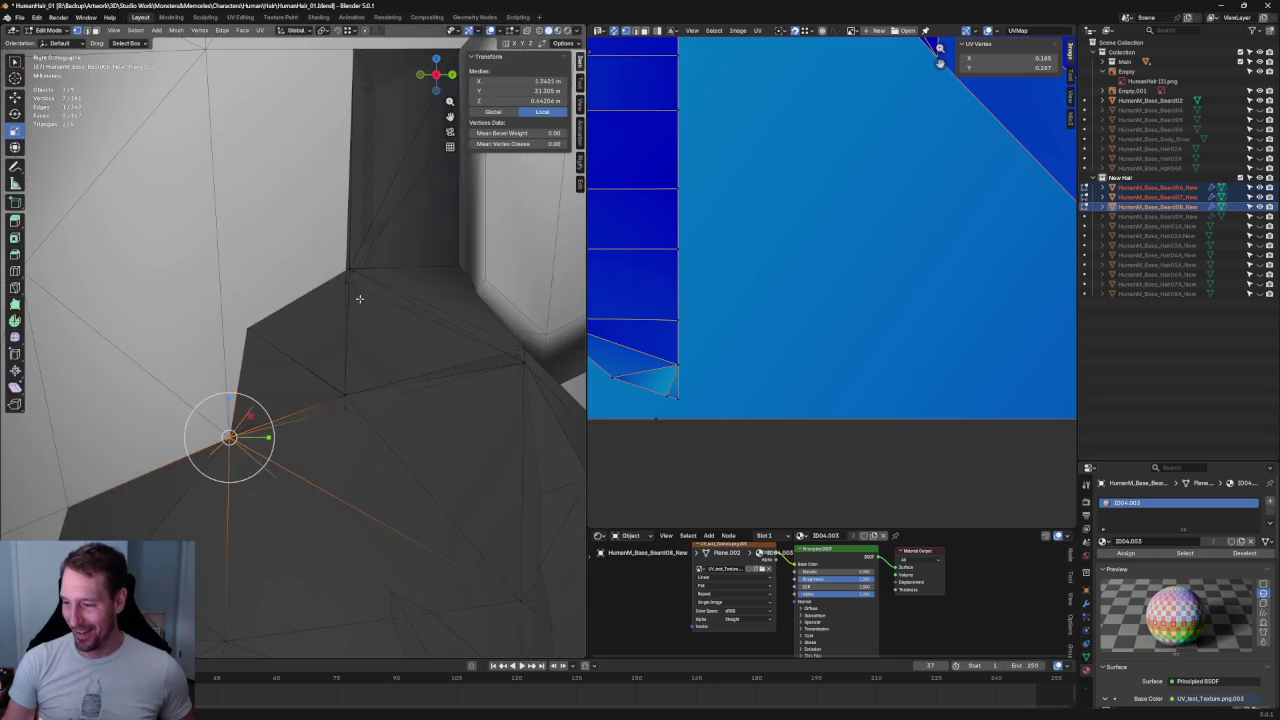
scroll(300, 366, up, 3)
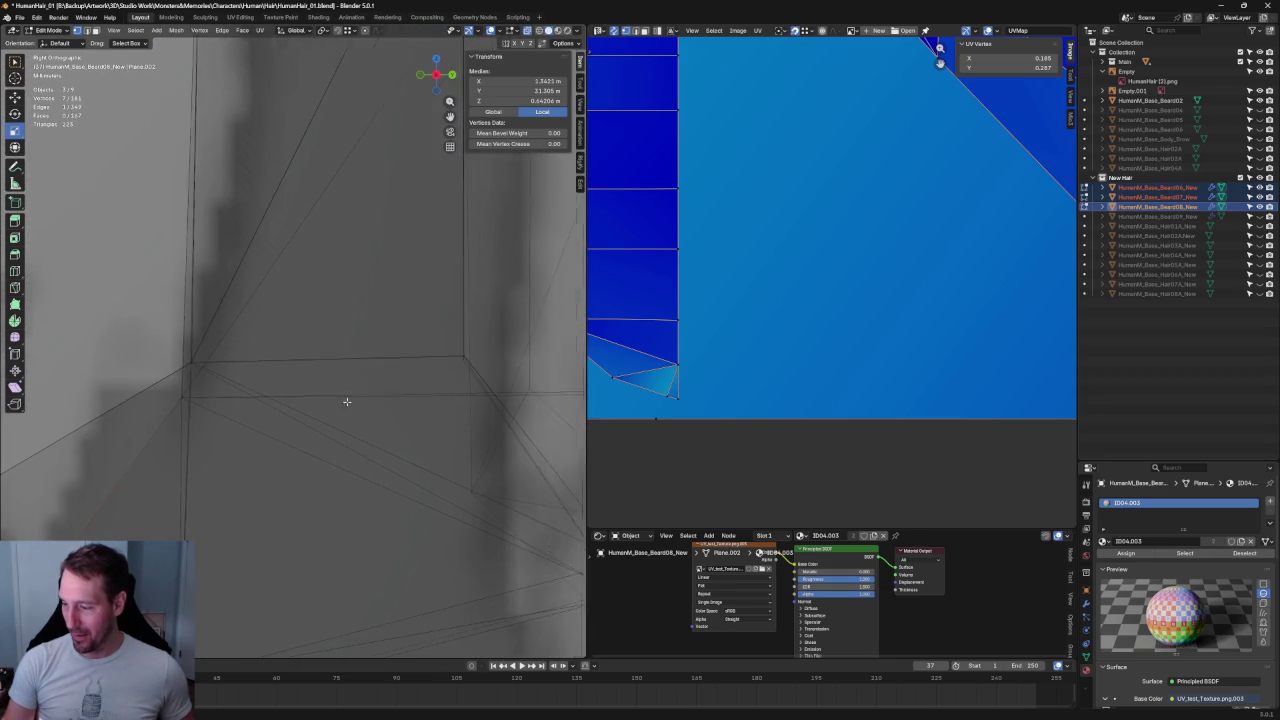
scroll(352, 388, down, 3)
drag(462, 358, 186, 414)
drag(338, 340, 346, 322)
- Slide a single vertex, a vertical vertex strip and the bottom vertex left along Y
scroll(150, 386, up, 2)
drag(200, 425, 243, 422)
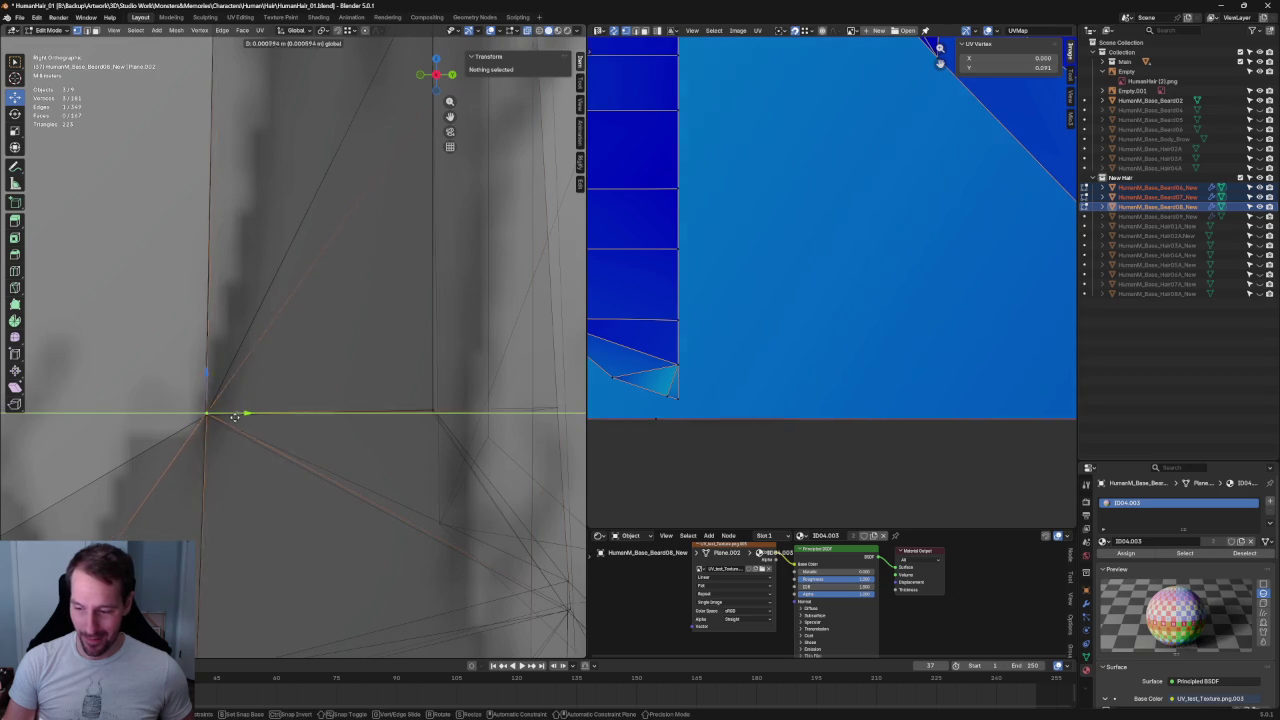
scroll(243, 432, down, 2)
scroll(243, 432, up, 2)
drag(442, 158, 362, 440)
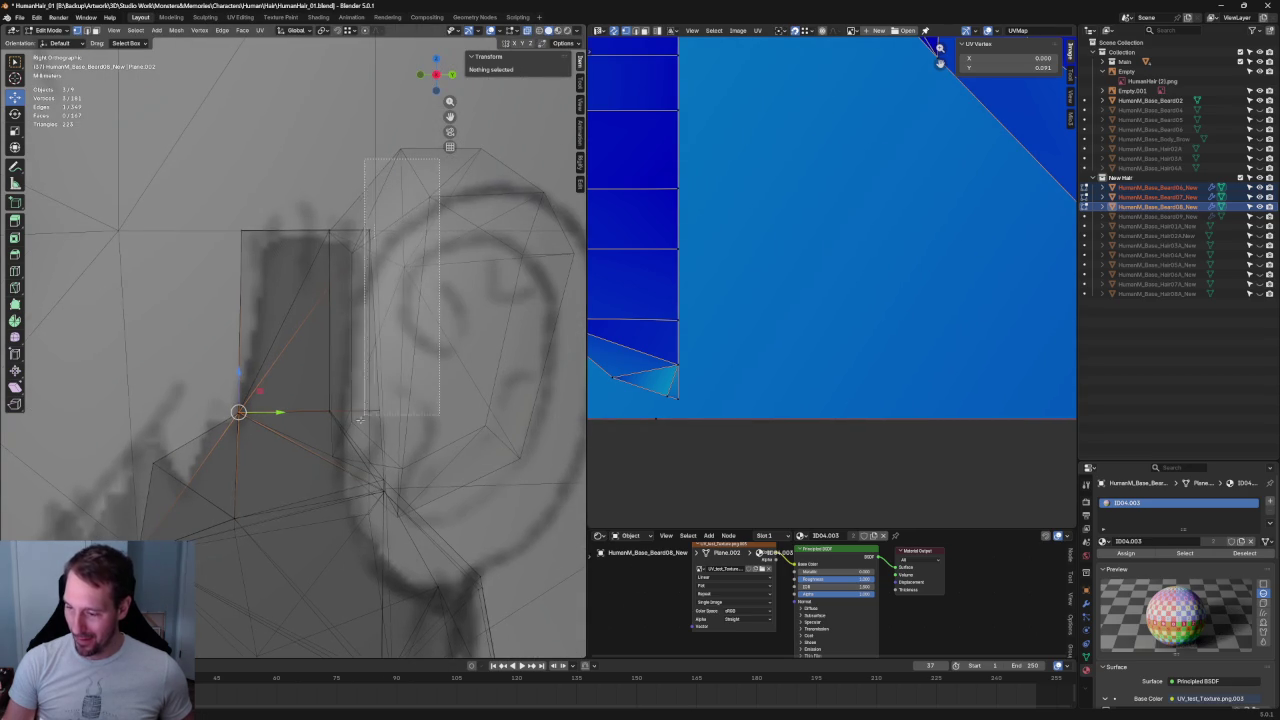
scroll(430, 315, up, 2)
drag(456, 305, 386, 393)
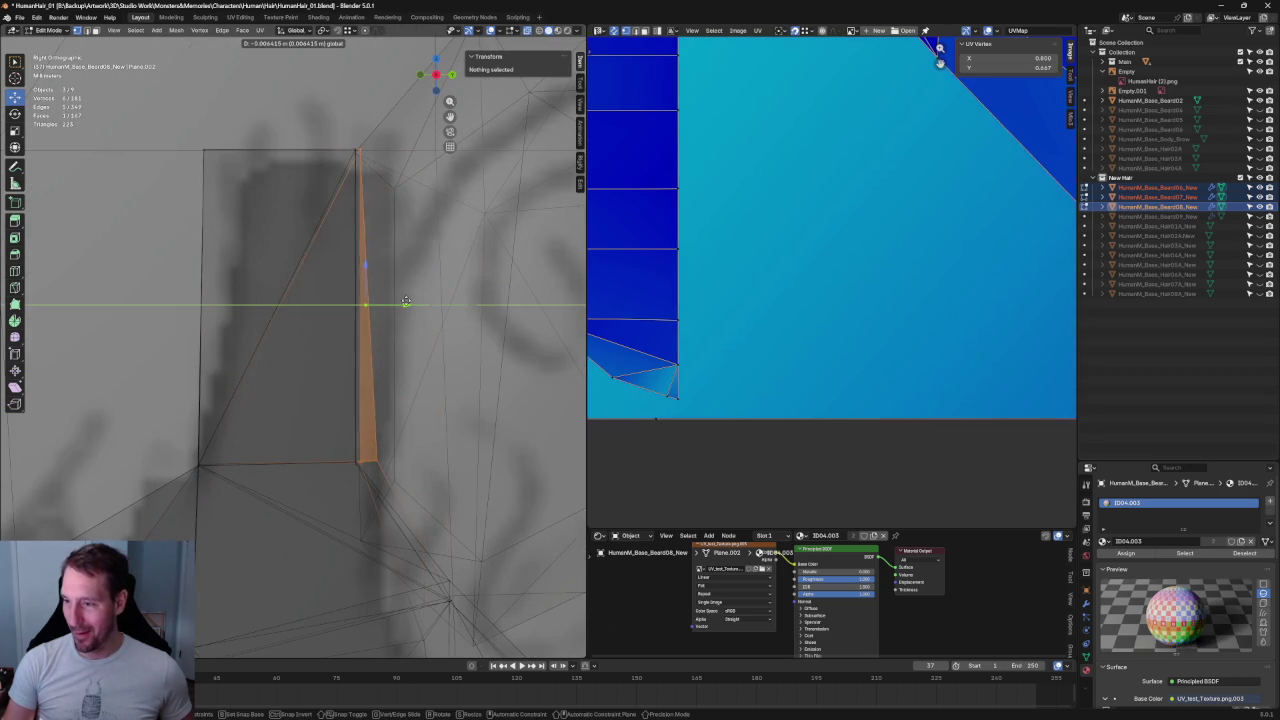
drag(368, 465, 391, 460)
drag(418, 510, 325, 428)
- Flatten a single vertex with S X 0 and move it up into line
middle_drag(325, 428, 206, 356)
drag(211, 369, 211, 370)
middle_drag(211, 370, 449, 469)
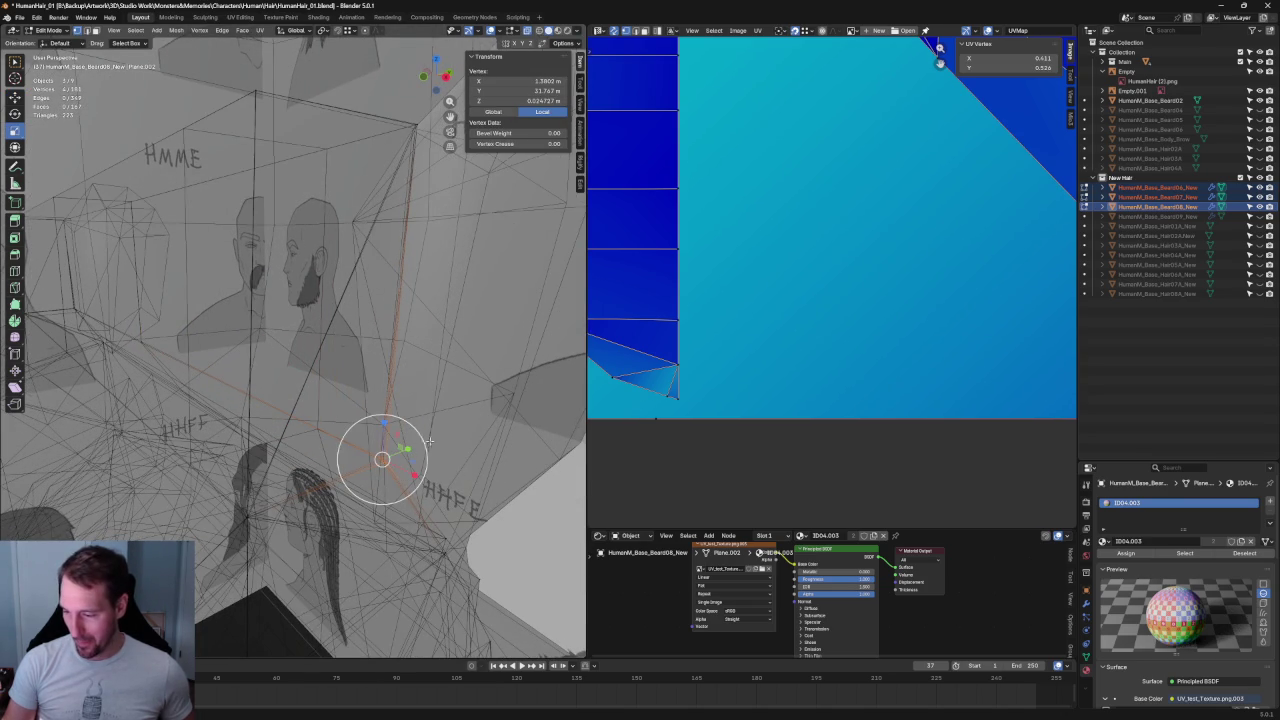
text(s0)
key(Return)
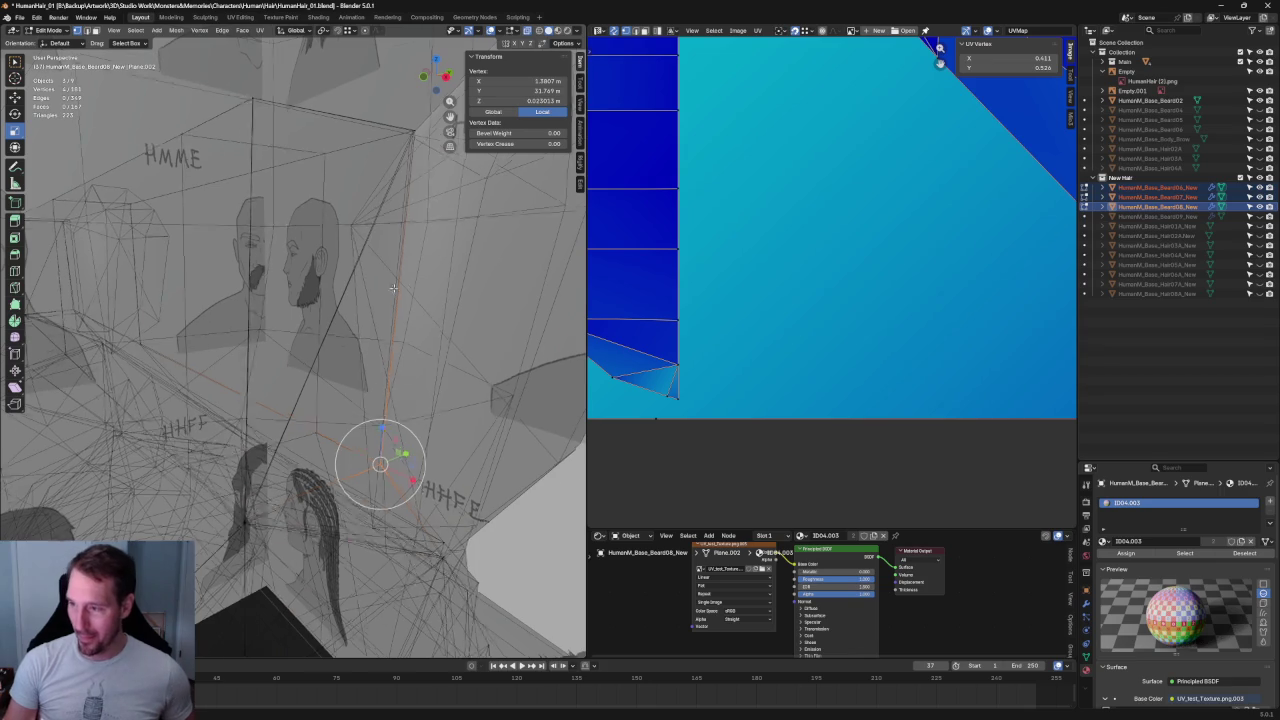
middle_drag(415, 453, 386, 567)
mouse_move(386, 567)
mouse_down()
mouse_move(408, 270)
mouse_move(395, 271)
mouse_up()
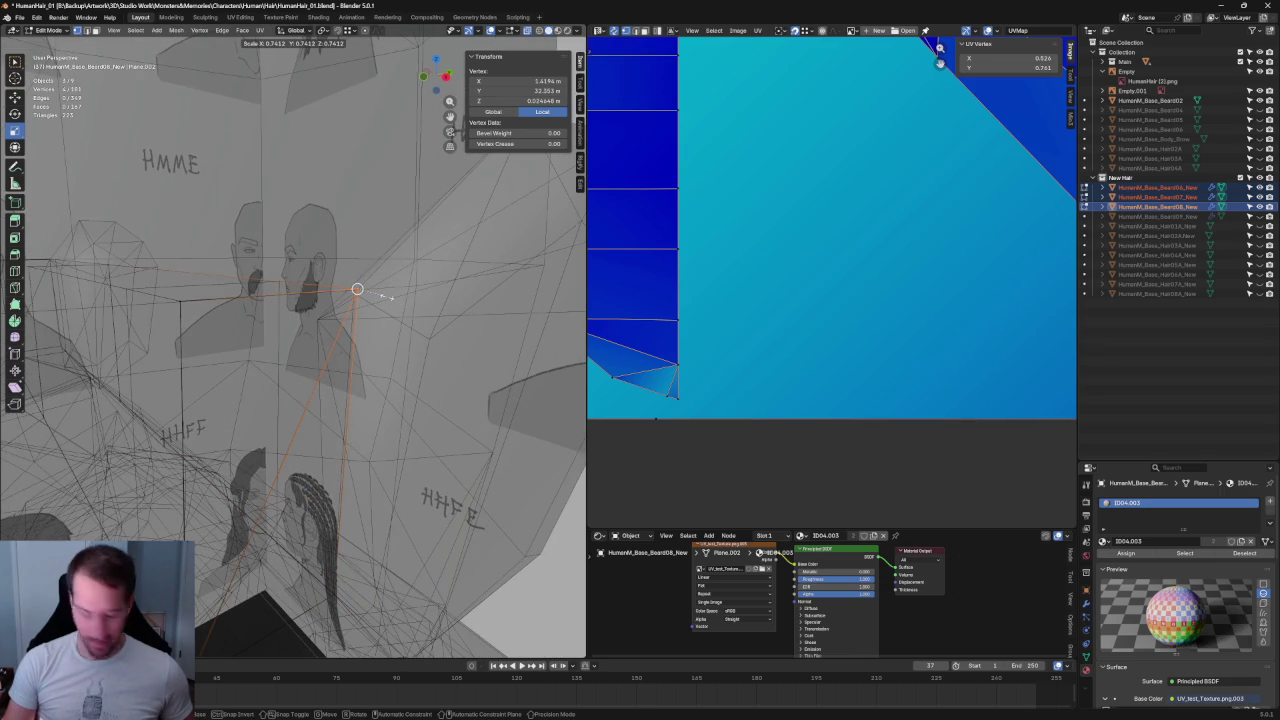
- In Right Ortho, select vertices around the left box and the left vertical edge loop
shift+click(197, 287)
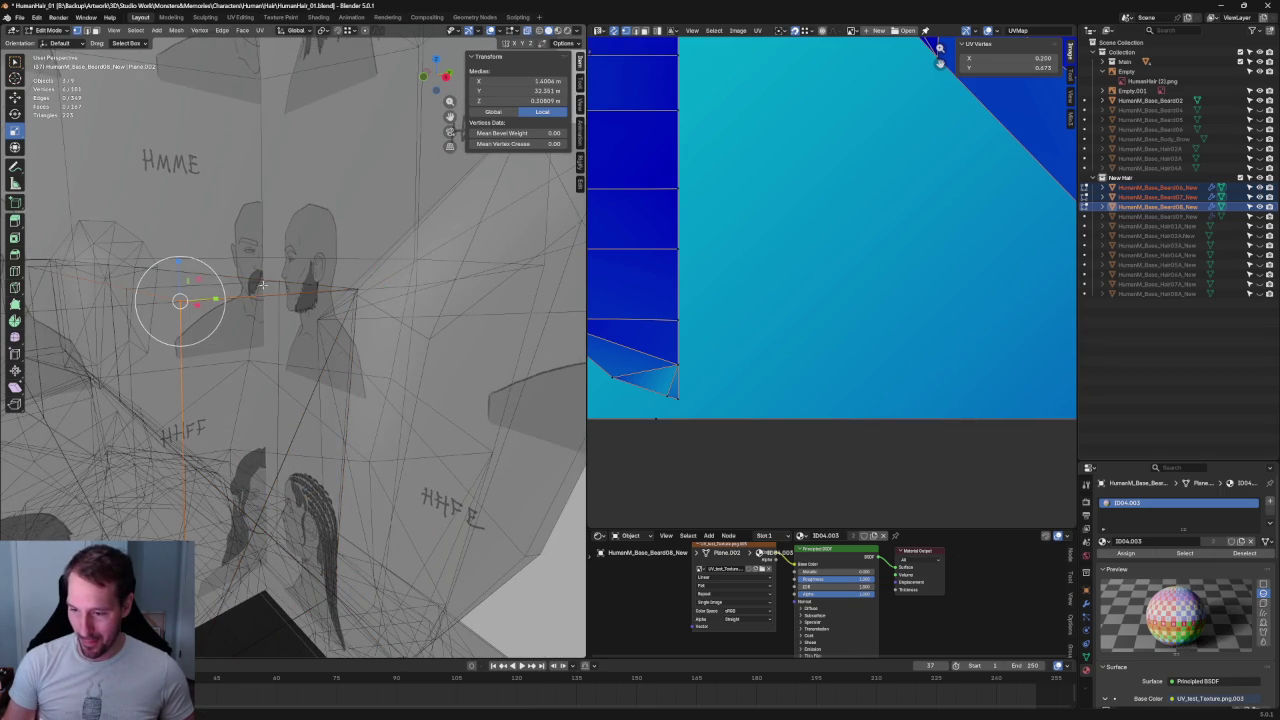
middle_drag(213, 270, 260, 320)
key(alt+a)
key(KP_3)
scroll(338, 390, up, 5)
scroll(294, 348, up, 2)
drag(330, 285, 161, 334)
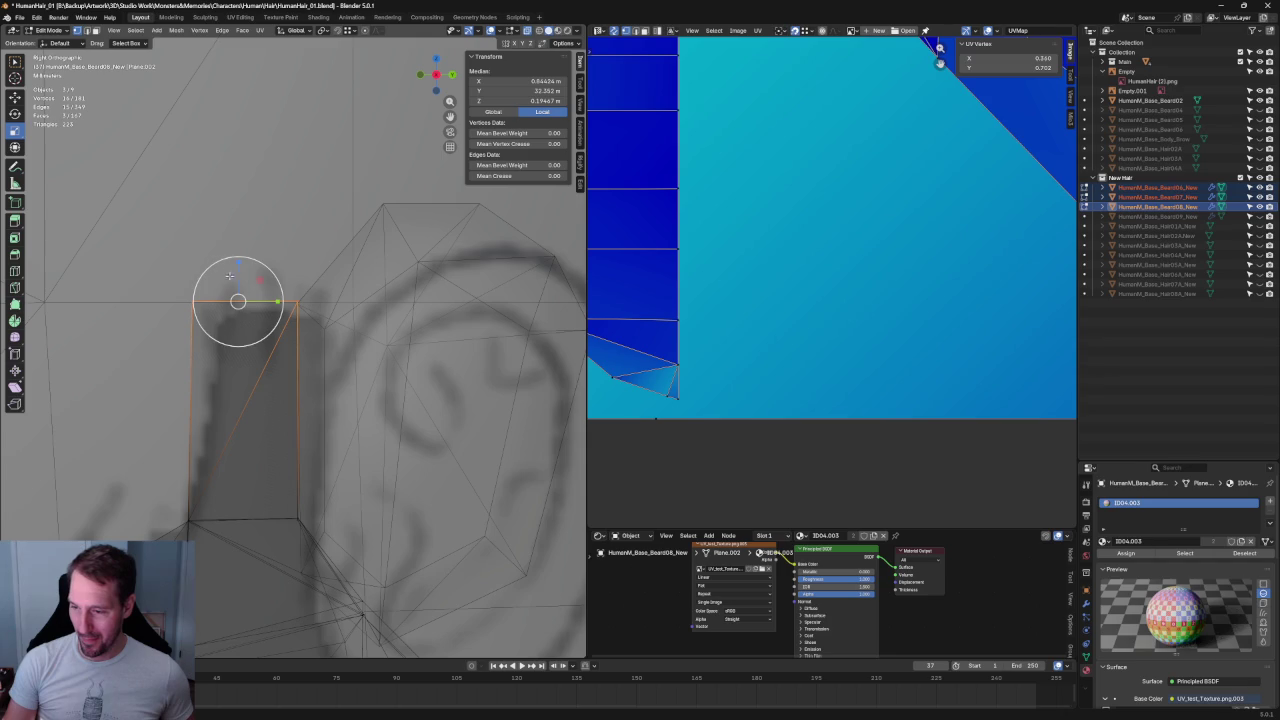
alt+click(300, 493)
alt+click(207, 511)
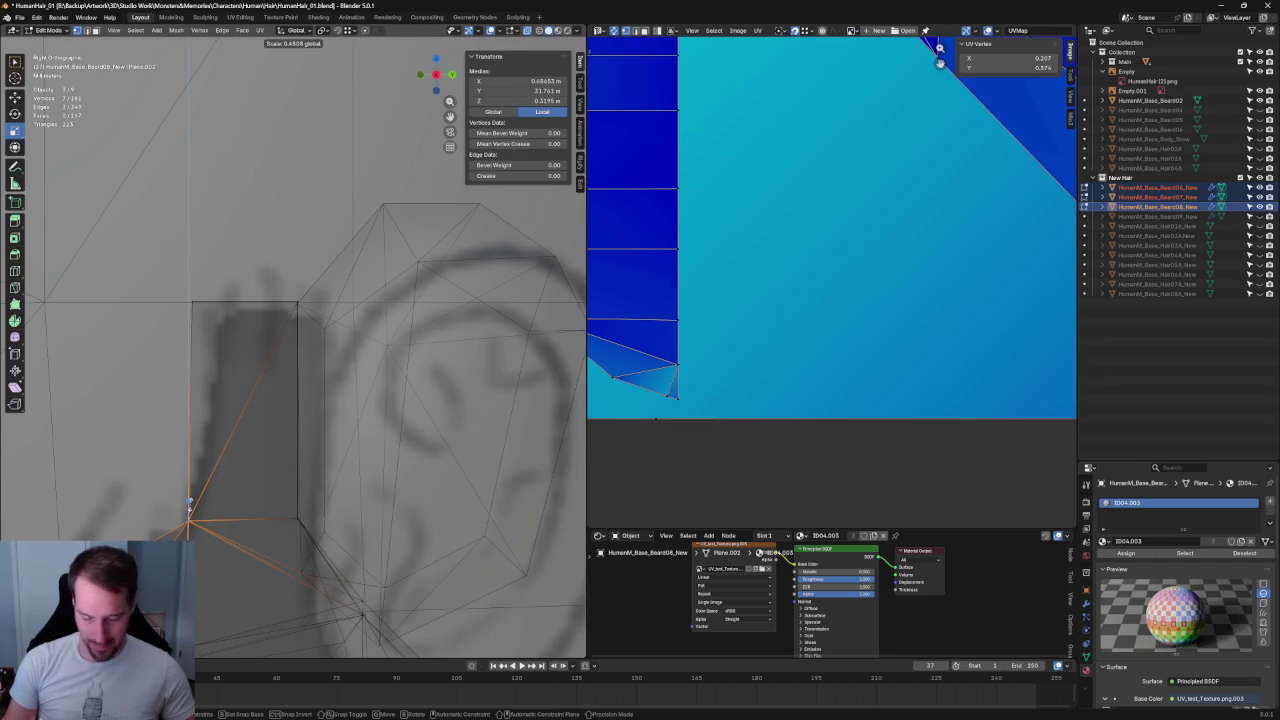
shift+middle_drag(281, 531, 396, 282)
- Clear the selection, turn X-ray off and return to Object Mode
key(alt+a)
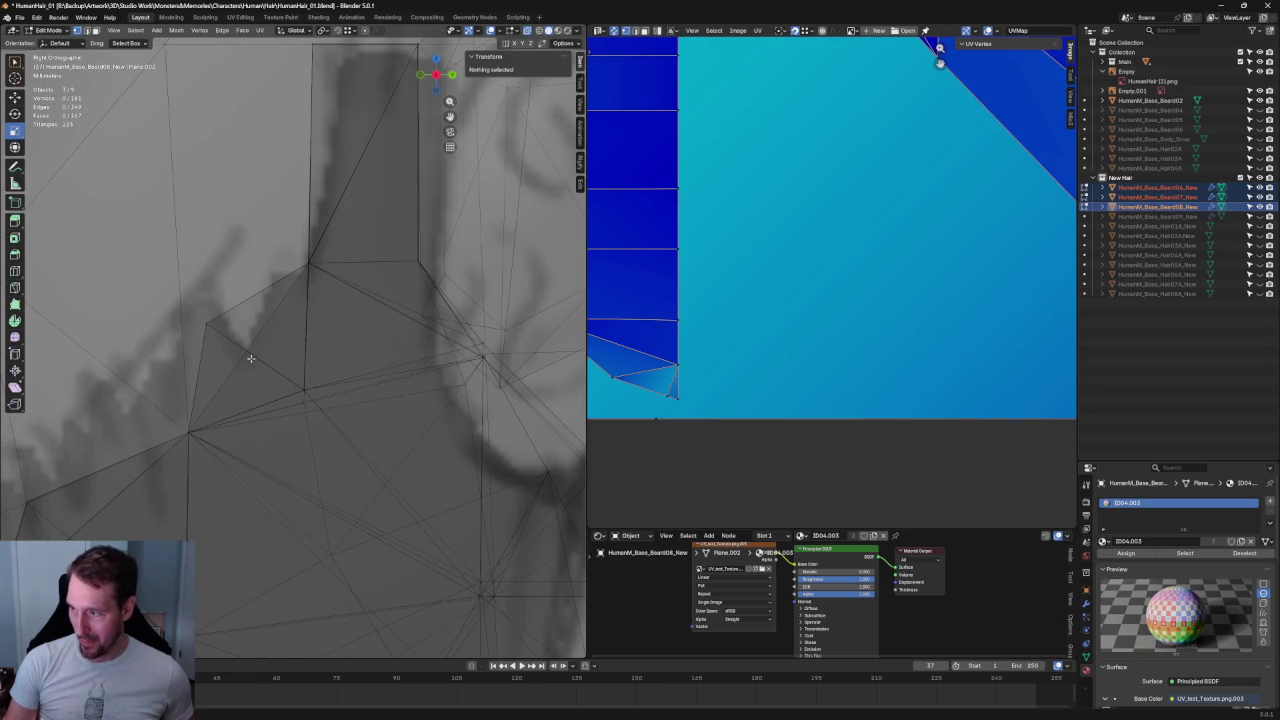
scroll(350, 340, down, 4)
middle_drag(350, 340, 314, 403)
key(alt+z)
scroll(314, 403, up, 5)
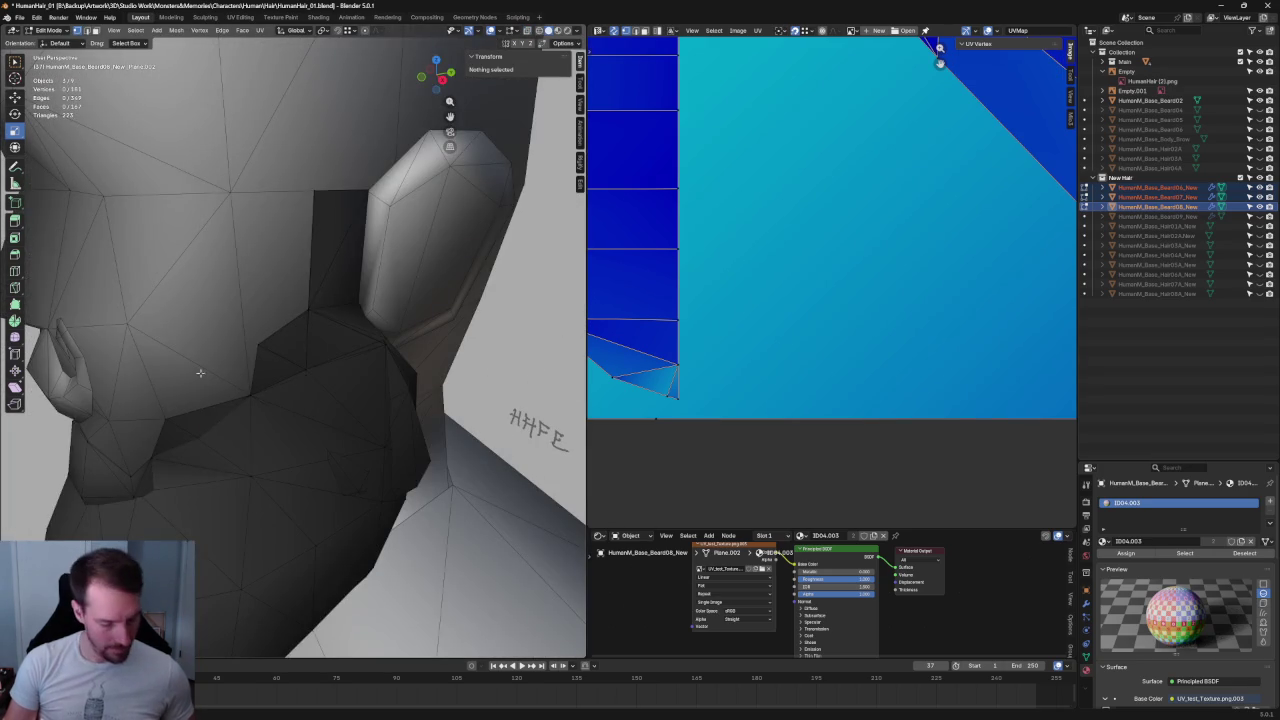
key(Tab)
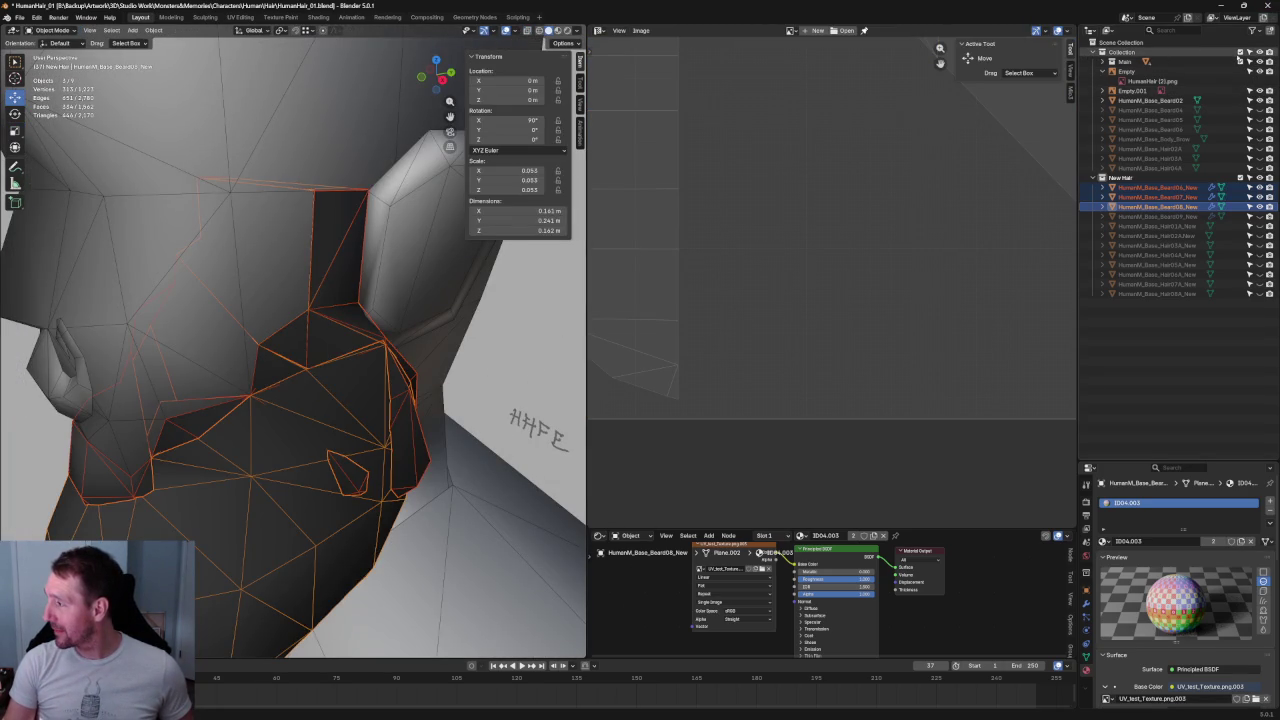
- Isolate the selected beard meshes in local view and inspect them
key(KP_Divide)
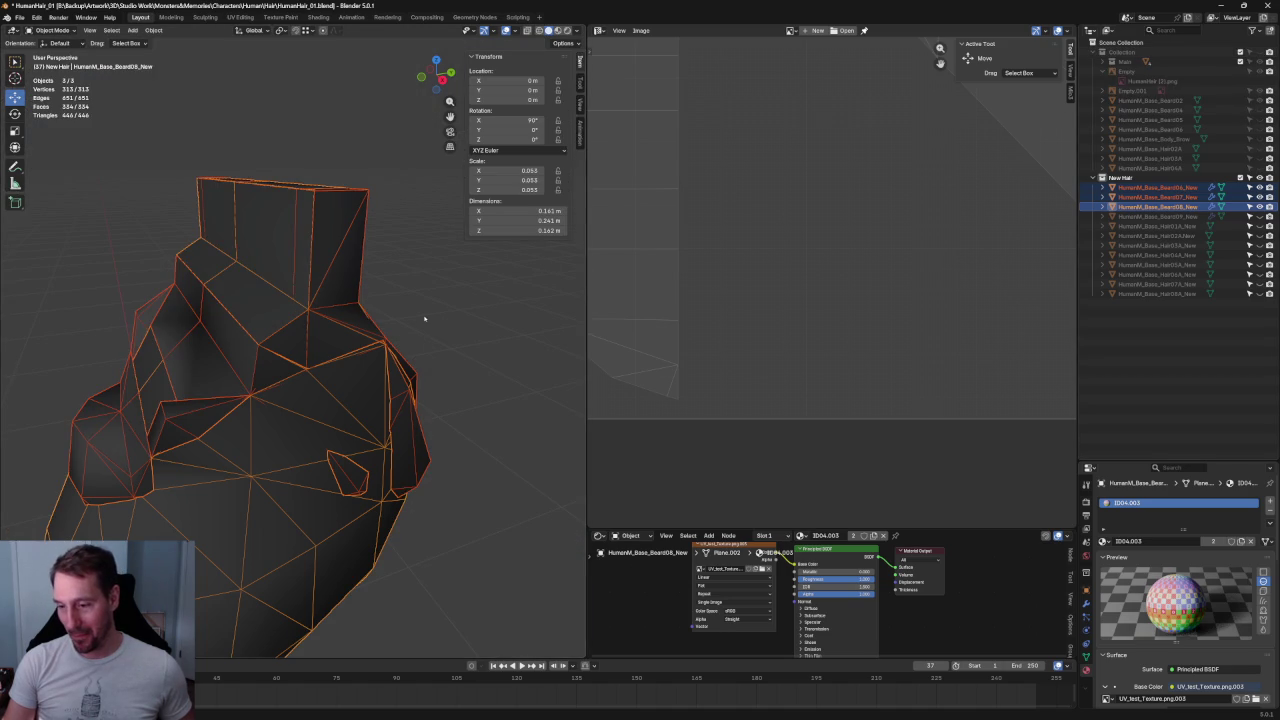
click(424, 318)
middle_drag(249, 297, 194, 300)
scroll(300, 283, up, 5)
mouse_move(291, 263)
middle_down()
mouse_move(206, 280)
mouse_move(280, 280)
mouse_move(269, 306)
middle_up()
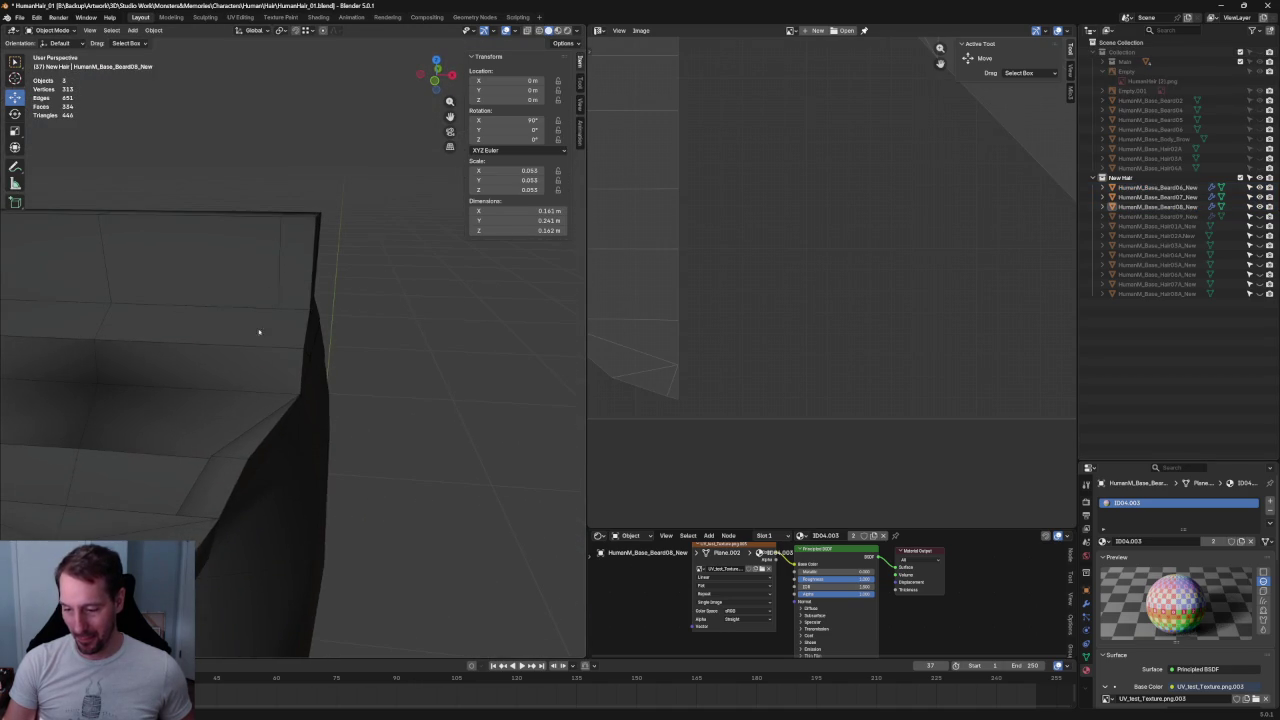
- Enter Edit Mode on HumanM_Base_Beard07_New, deselect all, and turn off X-ray
click(257, 428)
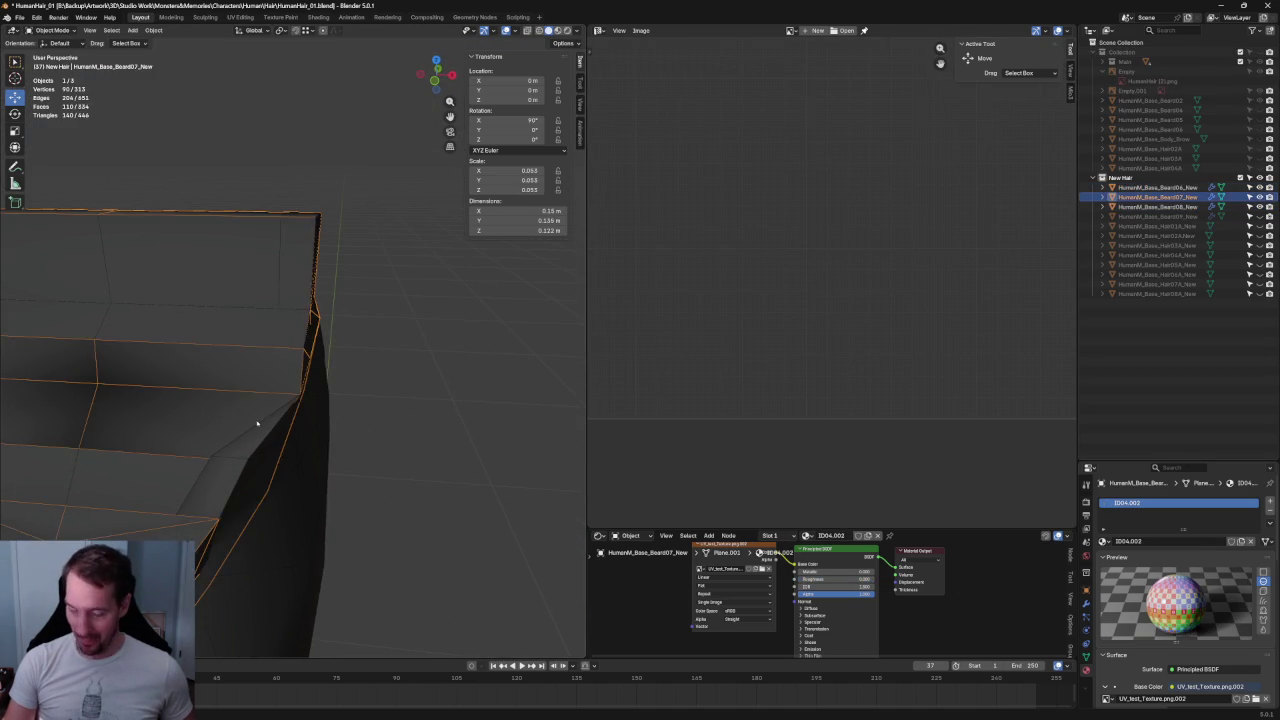
key(Tab)
click(260, 420)
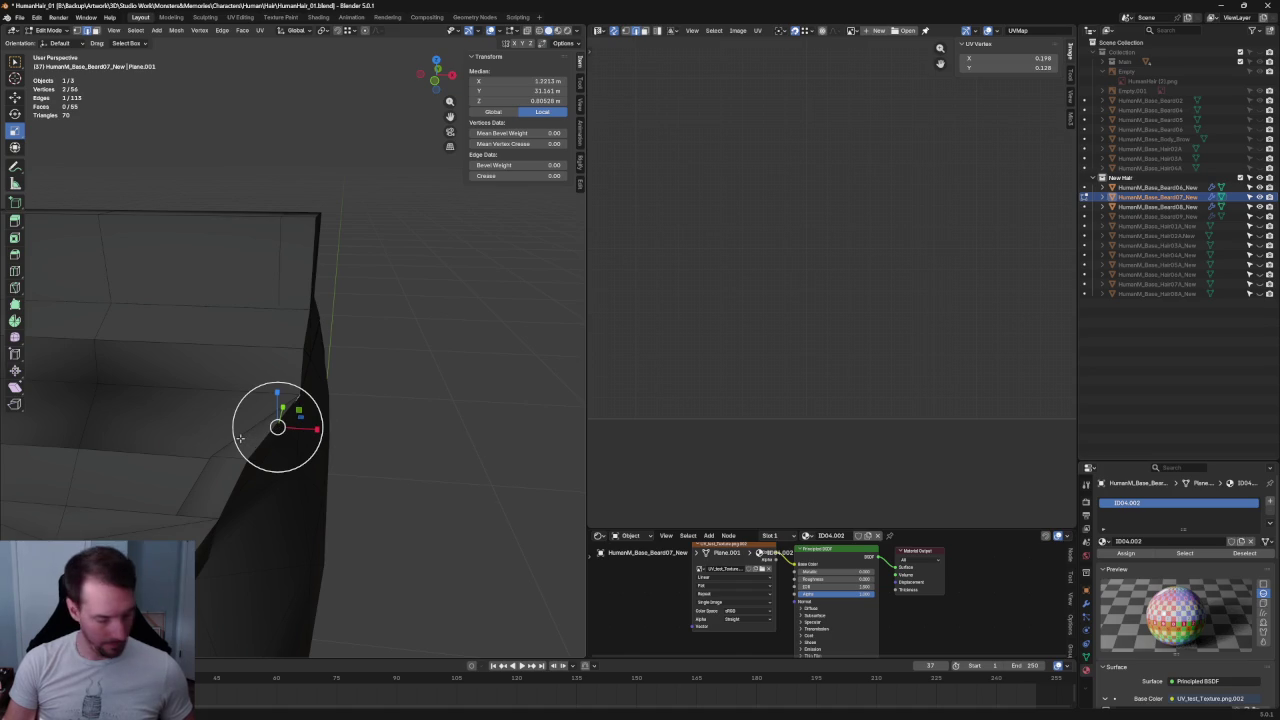
middle_drag(285, 418, 240, 415)
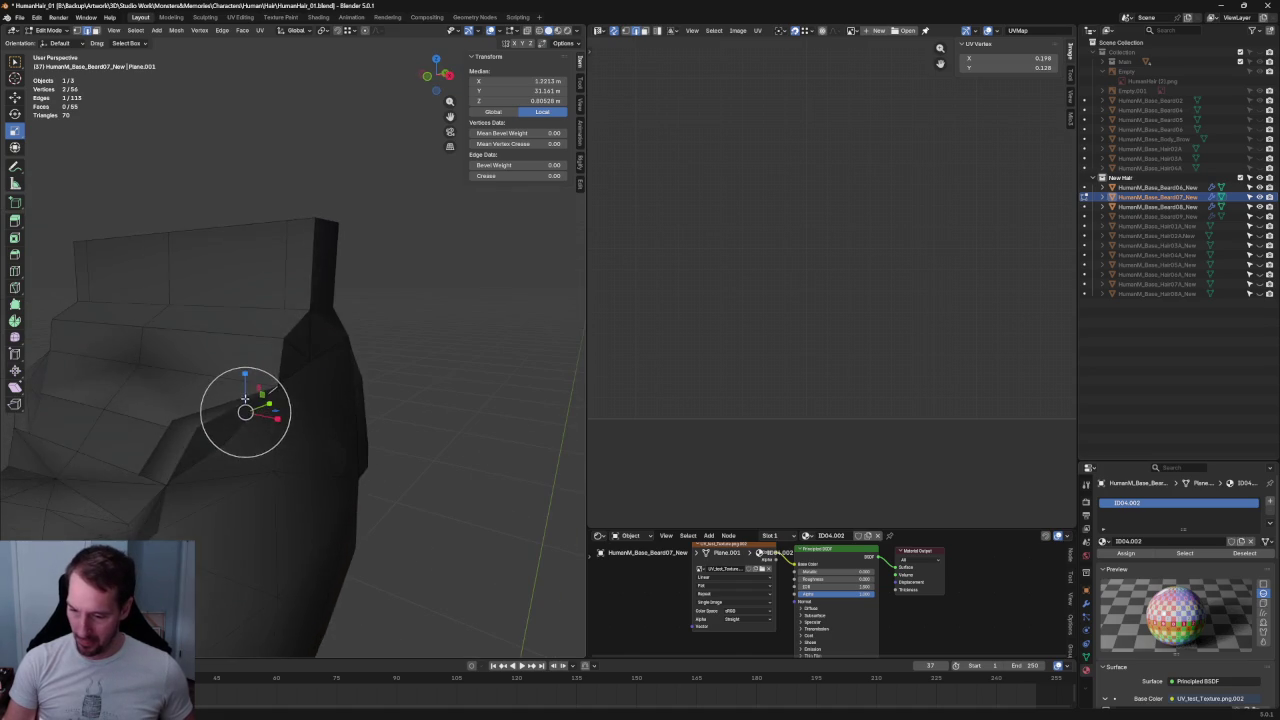
key(alt+a)
key(alt+z)
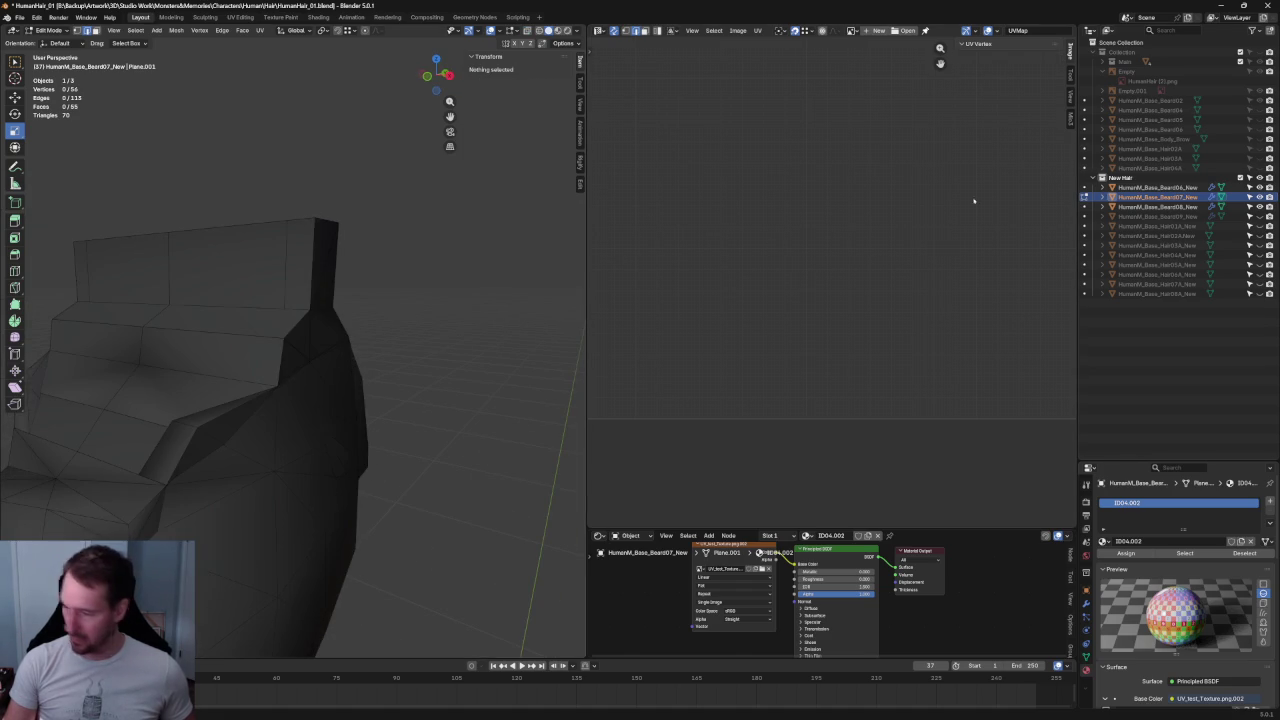
- Make HumanM_Base_Beard08_New the active edited mesh and clear its selection
click(1084, 205)
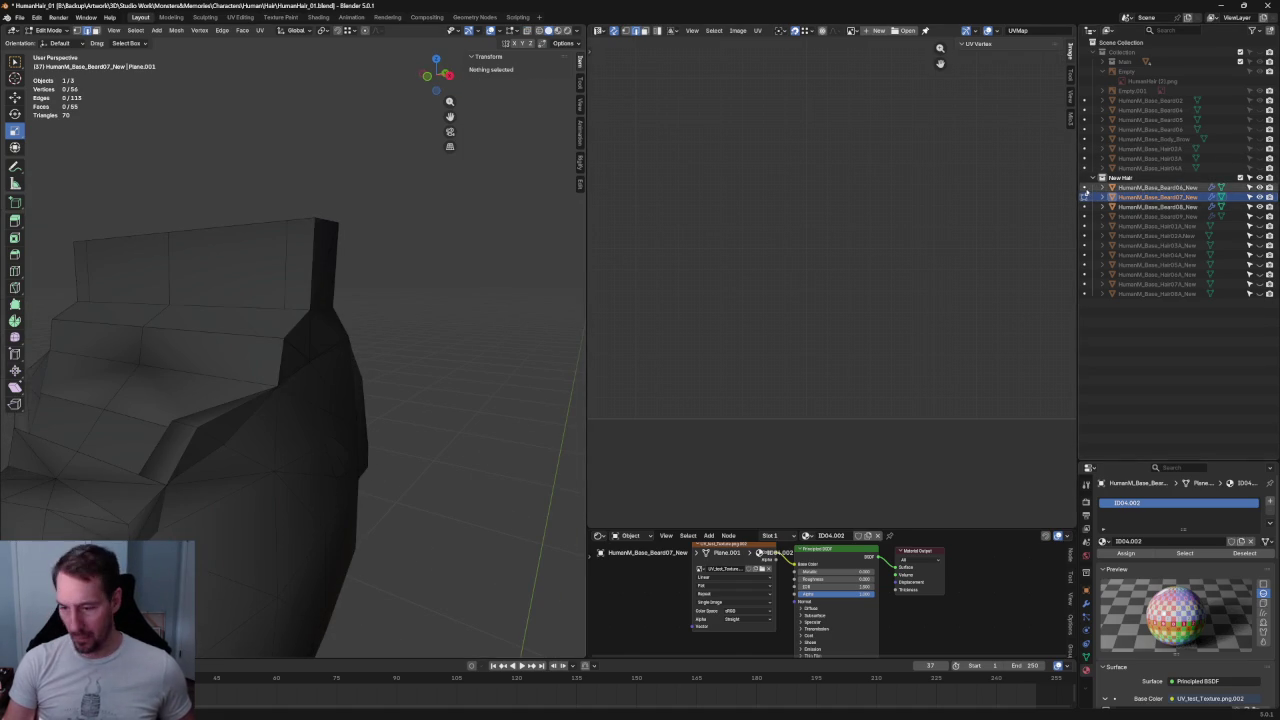
click(1084, 207)
click(1083, 207)
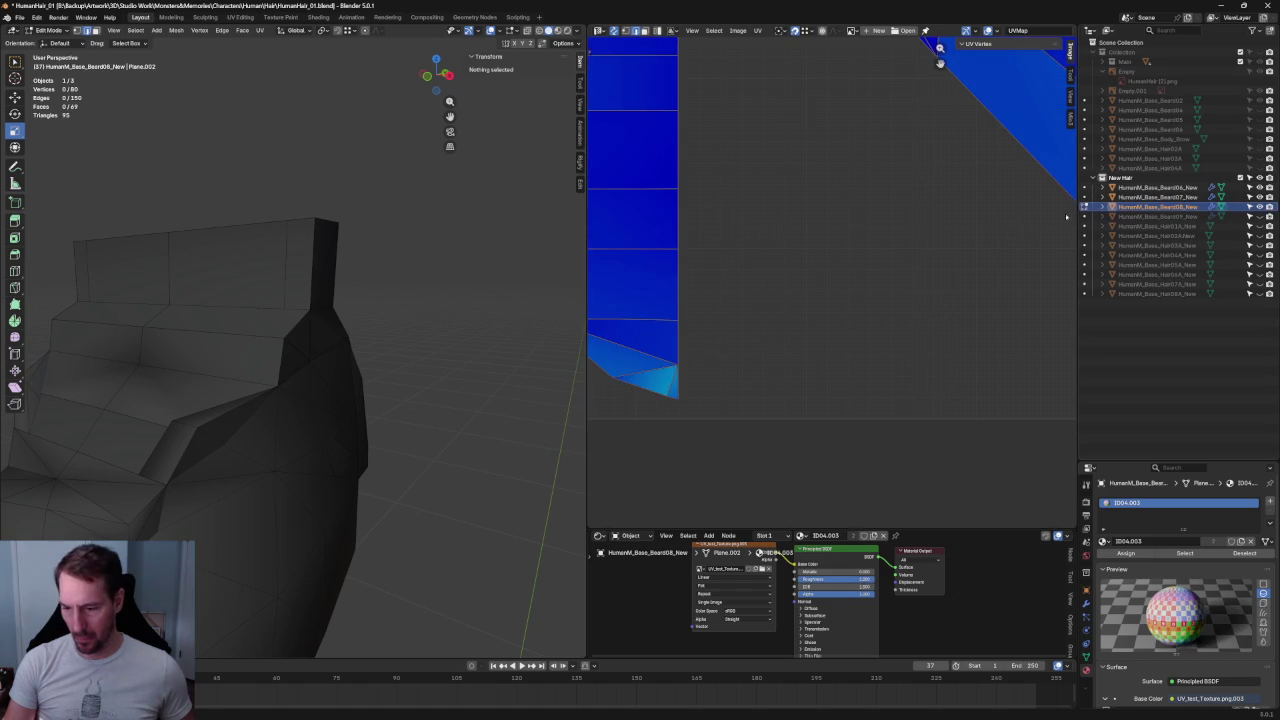
click(239, 407)
key(shift+space)
key(g)
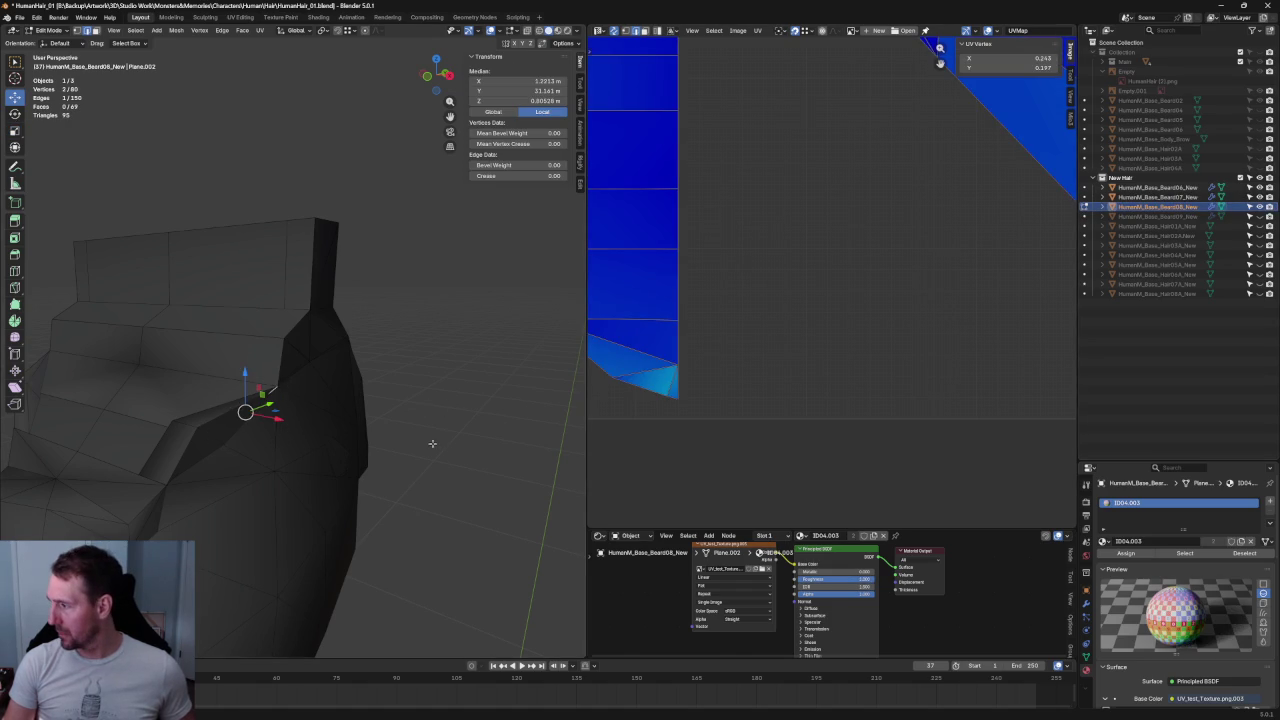
key(alt+a)
- Hide some of the other beard meshes from the viewport
click(1259, 197)
click(1260, 187)
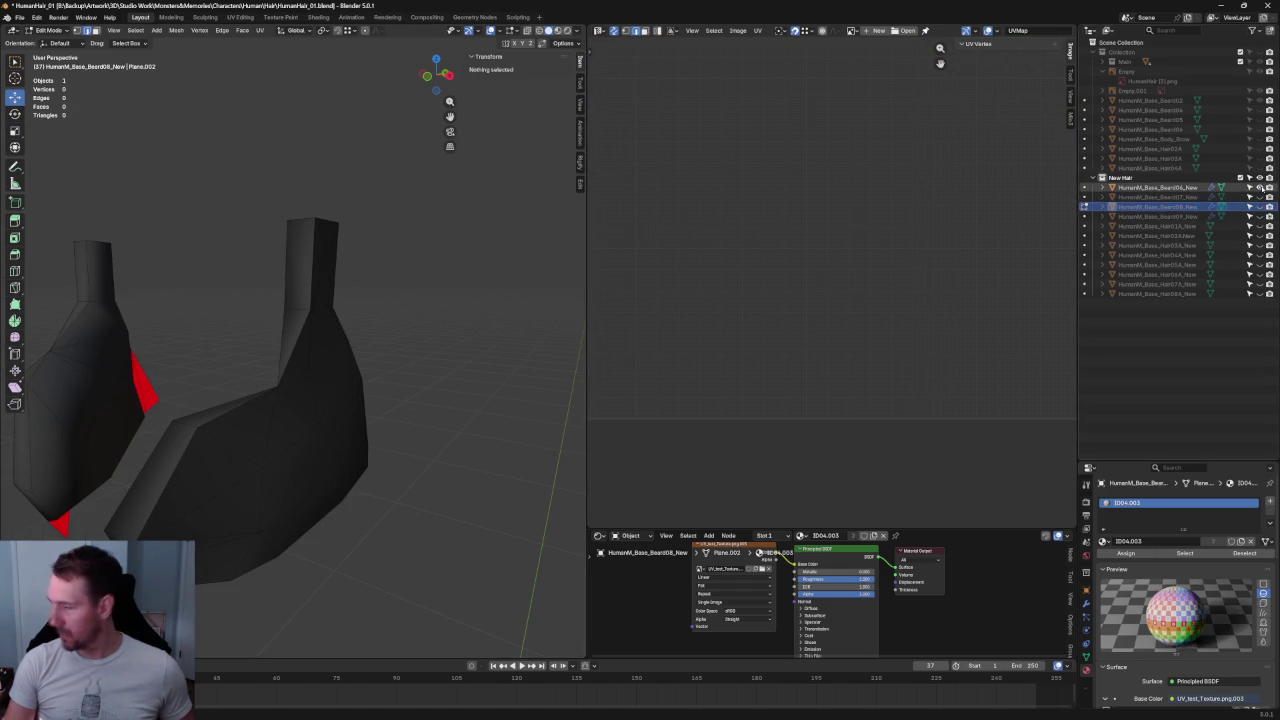
mouse_move(363, 314)
middle_down()
mouse_move(426, 329)
mouse_move(403, 346)
mouse_move(432, 345)
middle_up()
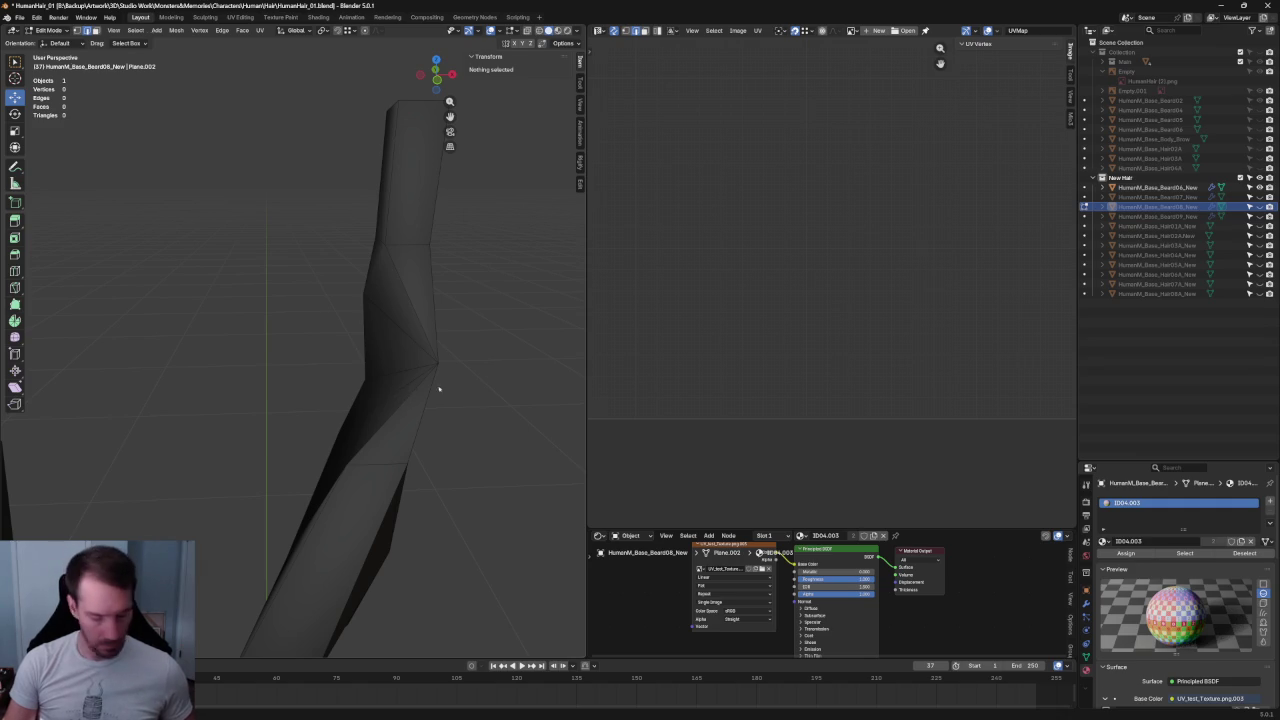
- Select the HumanM_Base_Beard06_New mesh and enter Edit Mode with nothing selected
key(Tab)
click(416, 307)
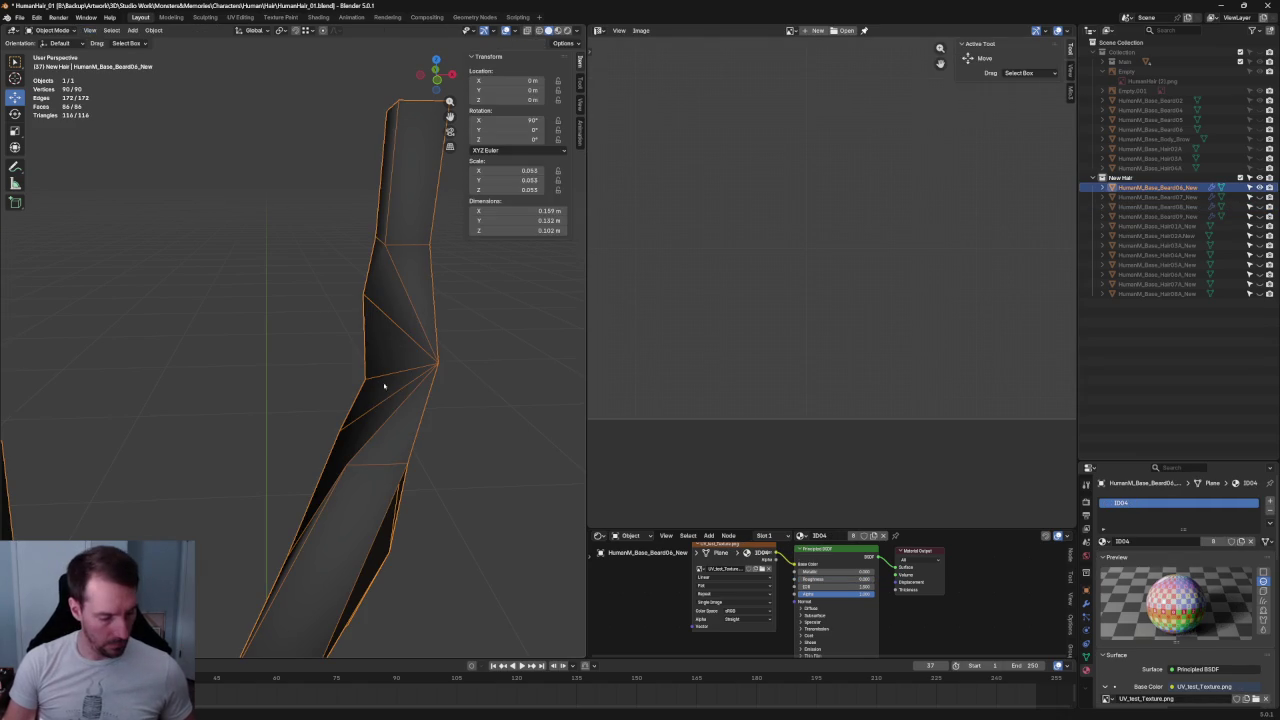
key(Tab)
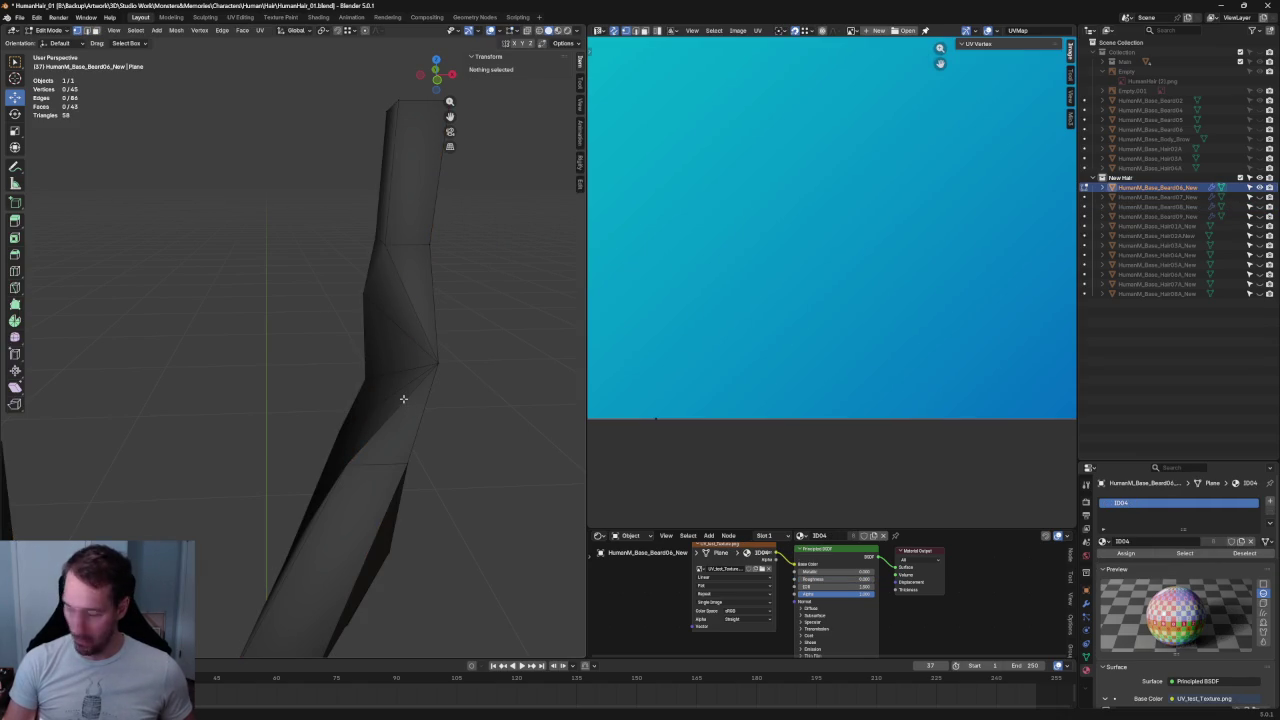
click(404, 399)
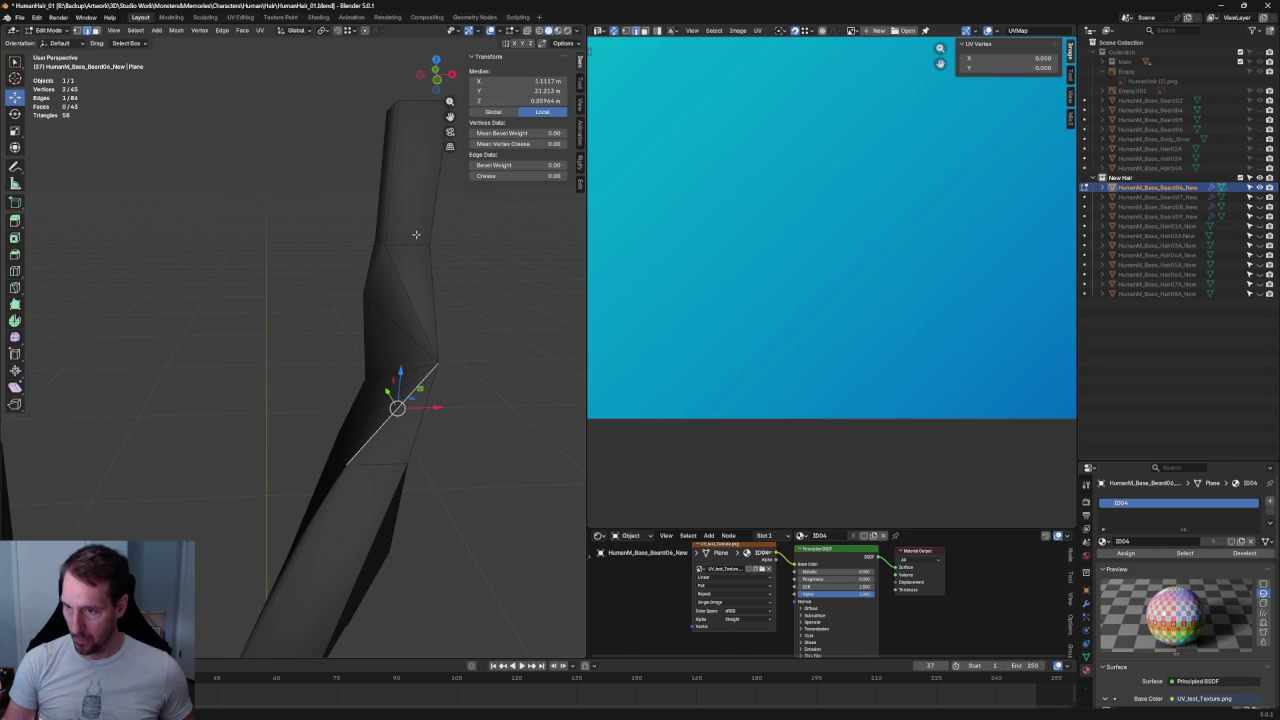
key(alt+a)
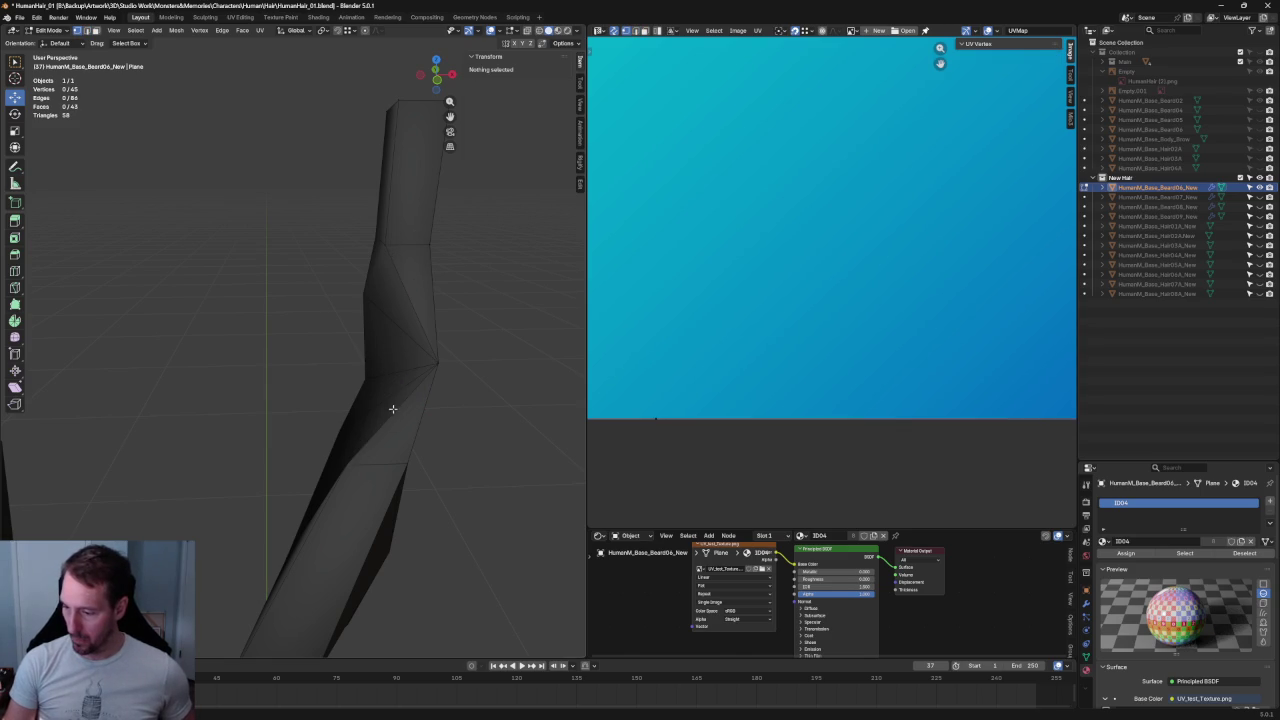
- Slide the vertex at the strand's bend sideways along X
scroll(416, 403, up, 3)
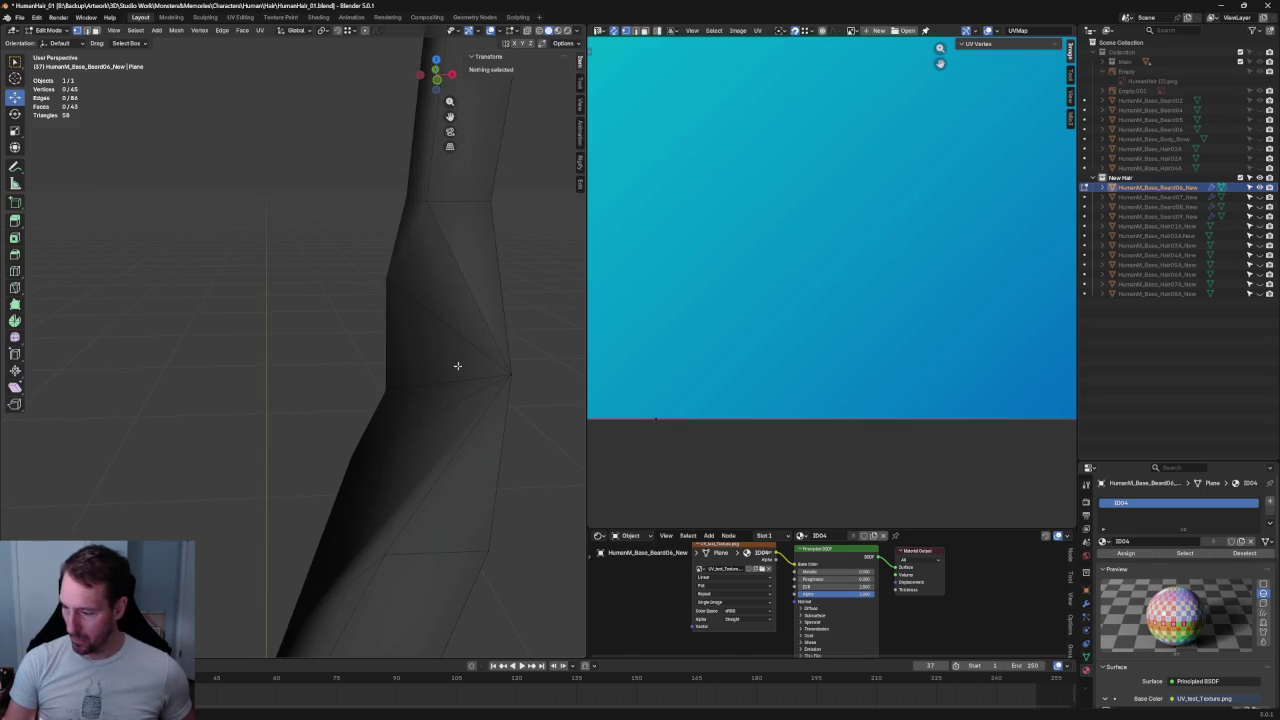
click(511, 374)
key(g)
key(x)
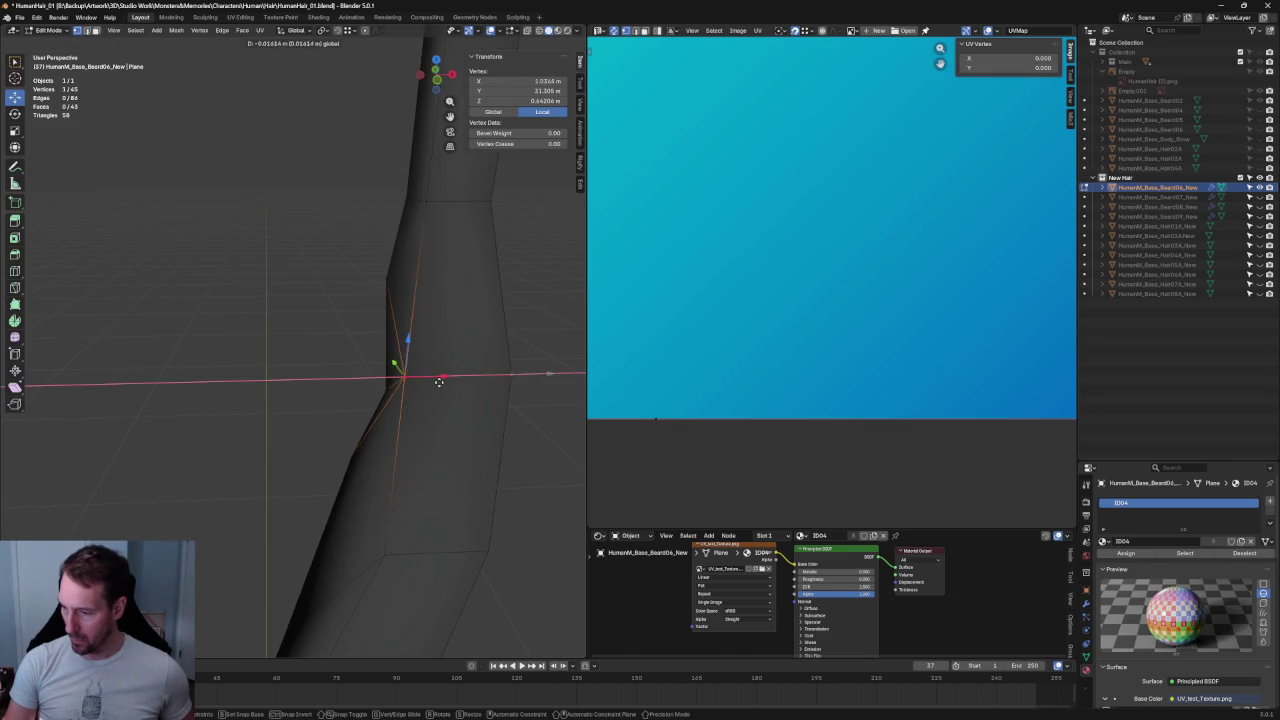
click(428, 370)
scroll(432, 372, down, 2)
scroll(440, 374, down, 2)
- From the front view, shift the same bend vertex further along X
key(grave)
click(440, 395)
scroll(375, 348, up, 3)
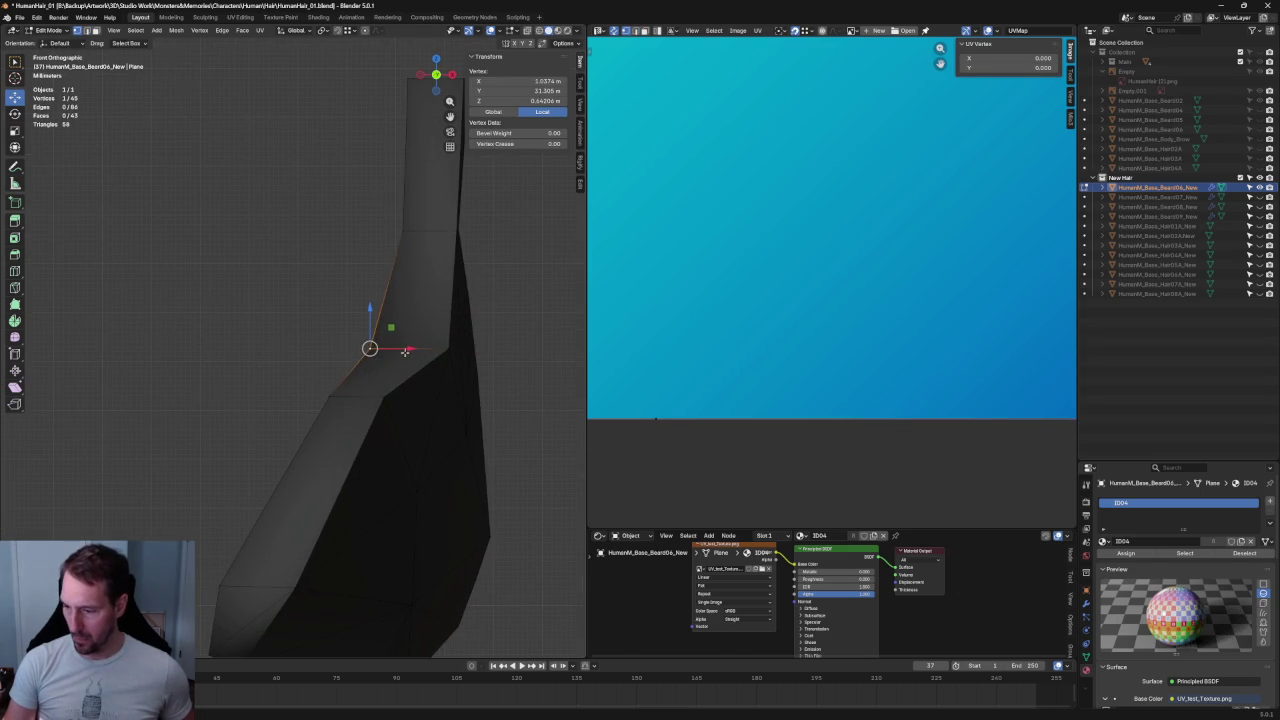
key(g)
key(x)
click(395, 347)
scroll(346, 331, down, 3)
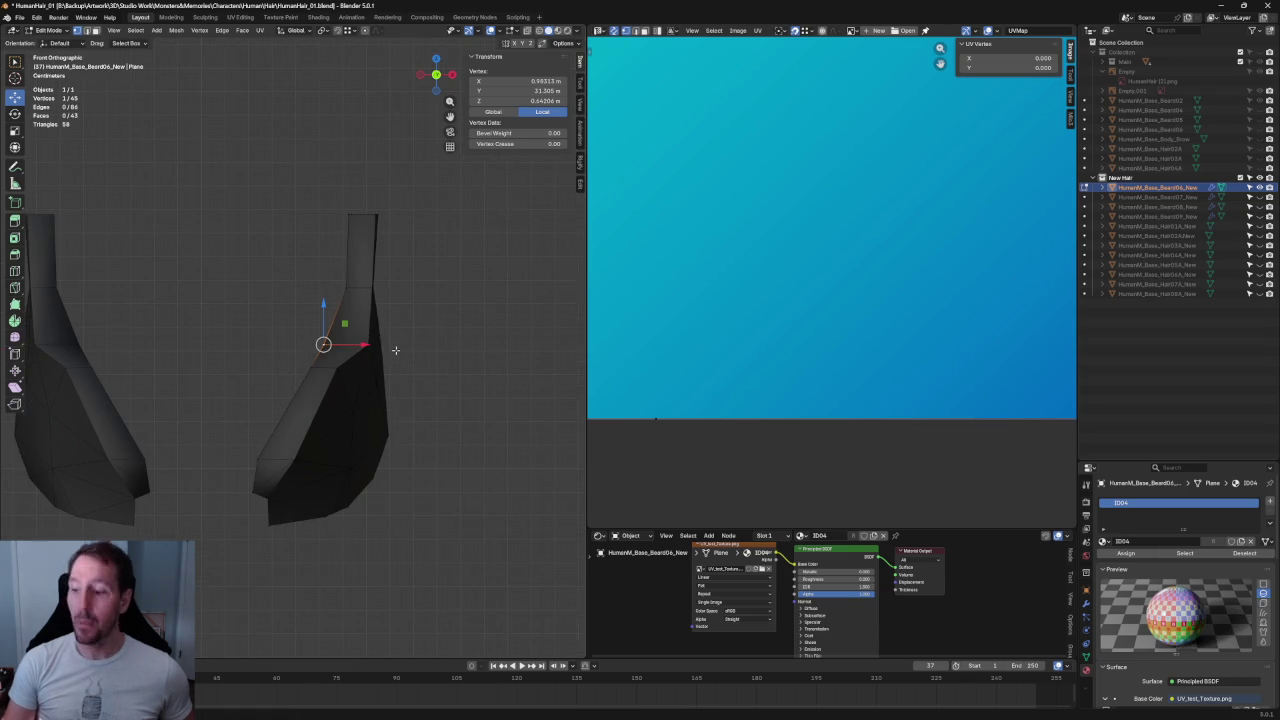
- Inspect the strand from the right side, then deselect the vertex
middle_drag(420, 260, 286, 284)
scroll(286, 284, up, 4)
key(KP_3)
key(shift+space)
key(s)
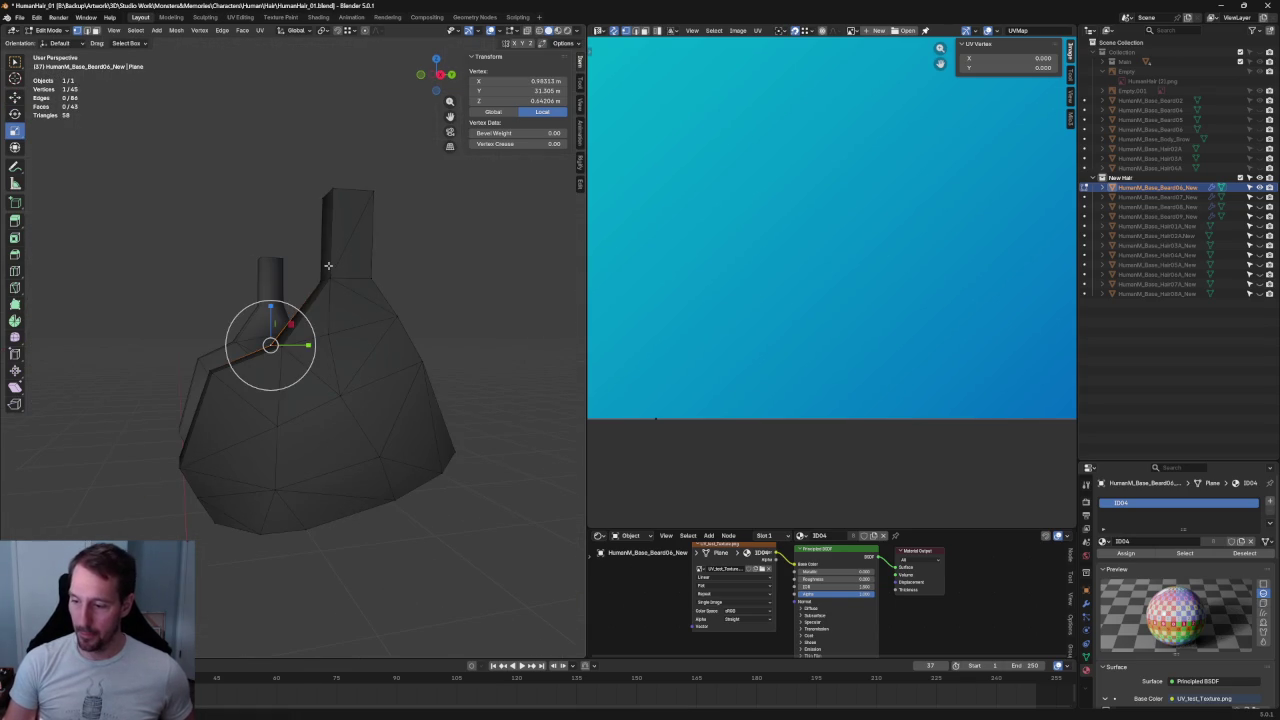
scroll(329, 266, up, 4)
scroll(257, 378, up, 4)
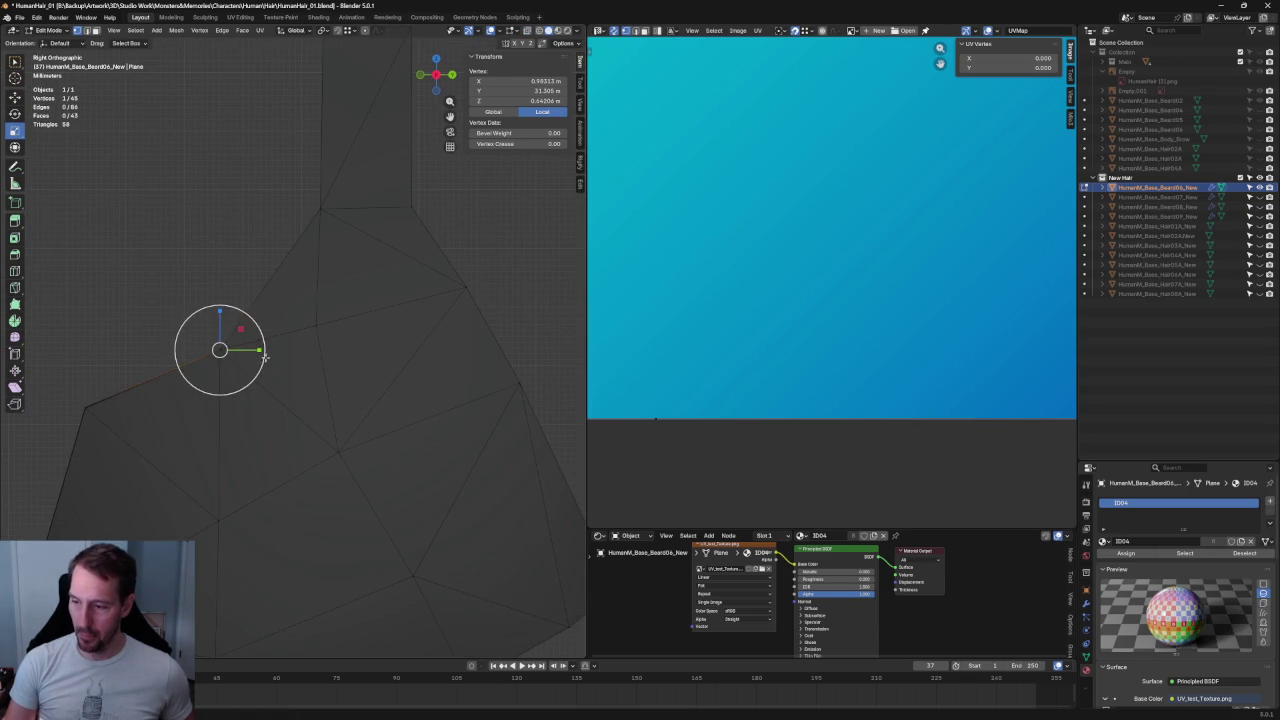
click(201, 224)
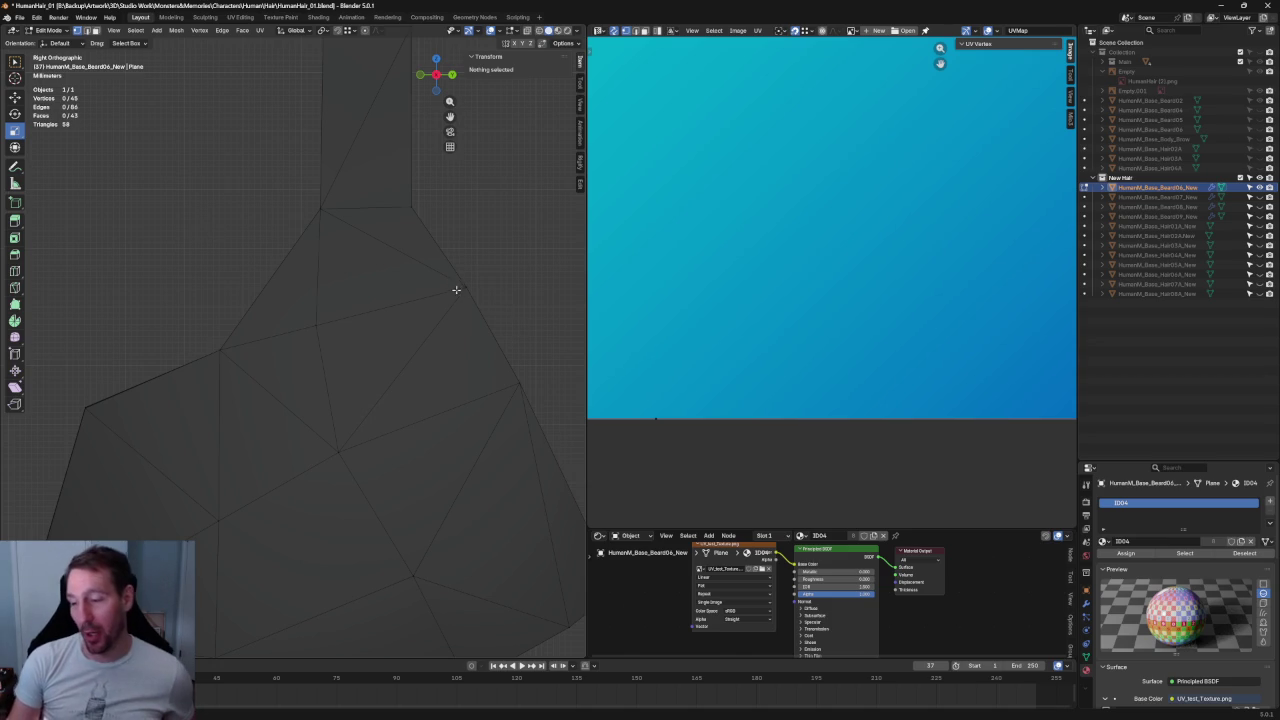
scroll(457, 289, left, 5)
scroll(494, 277, left, 2)
scroll(467, 293, right, 5)
scroll(289, 266, down, 2)
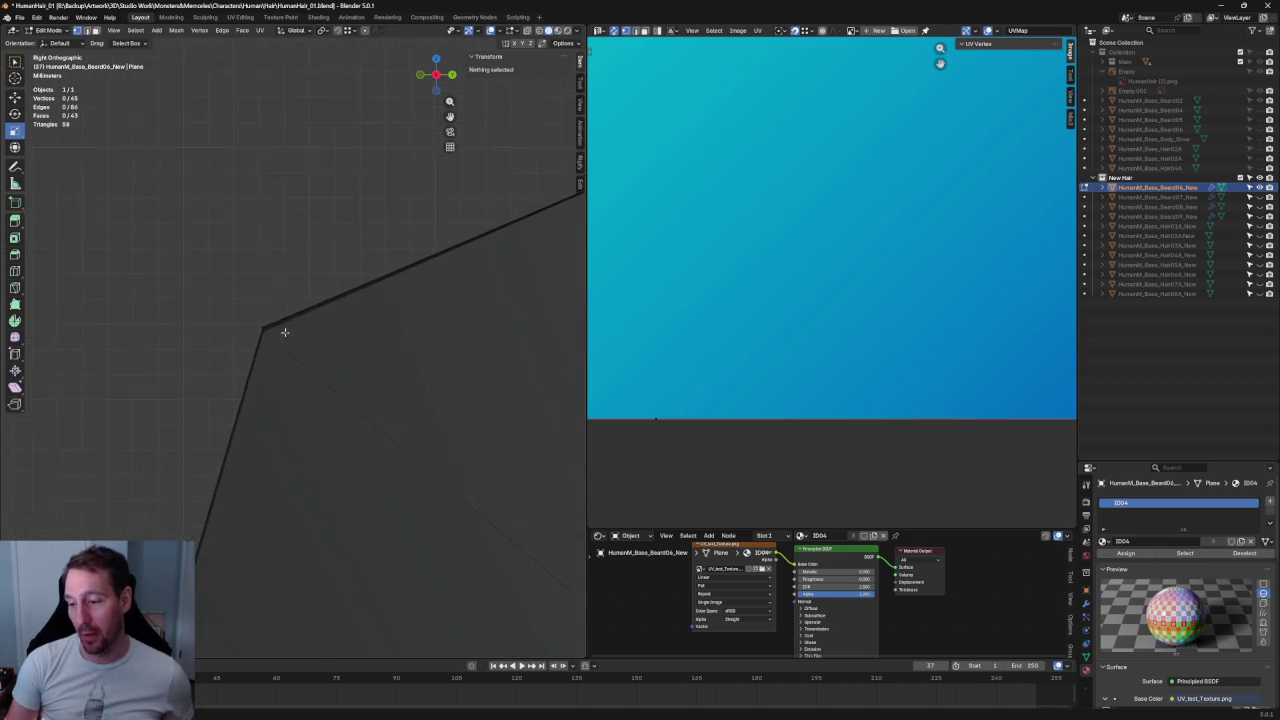
scroll(276, 326, up, 2)
scroll(300, 320, left, 1)
scroll(337, 308, up, 2)
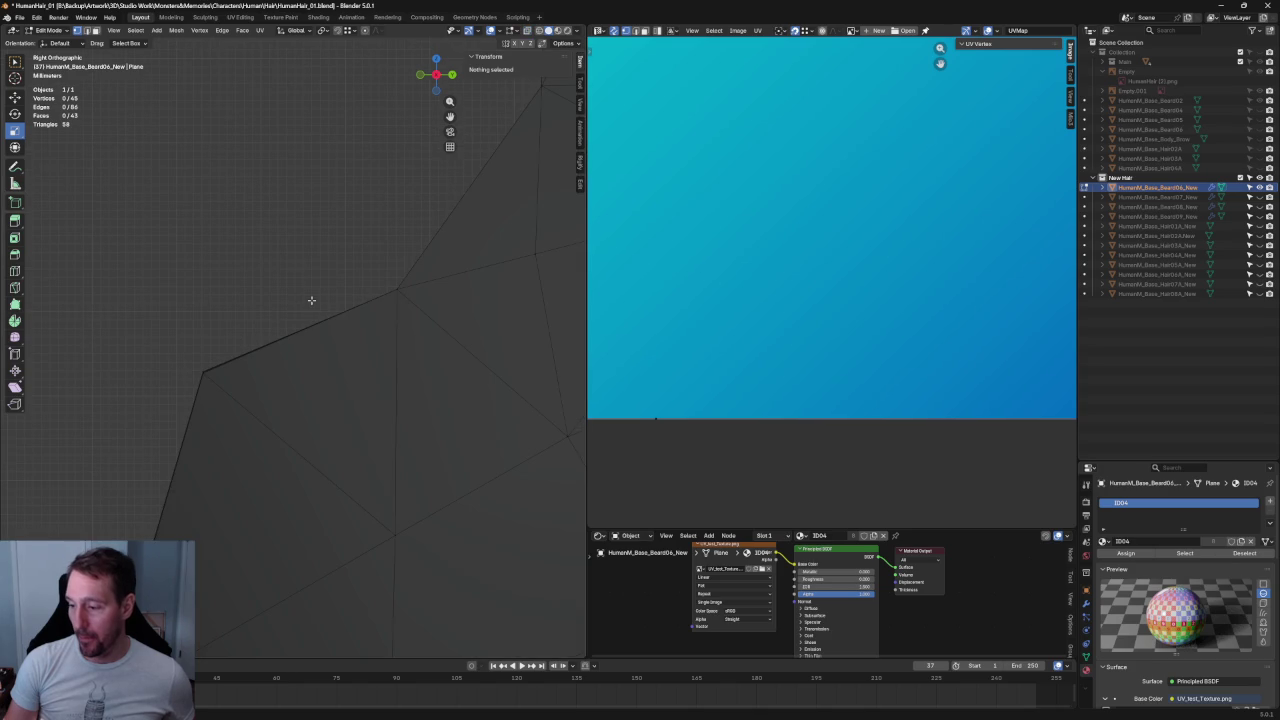
mouse_move(290, 290)
middle_down()
mouse_move(346, 251)
mouse_move(389, 257)
middle_up()
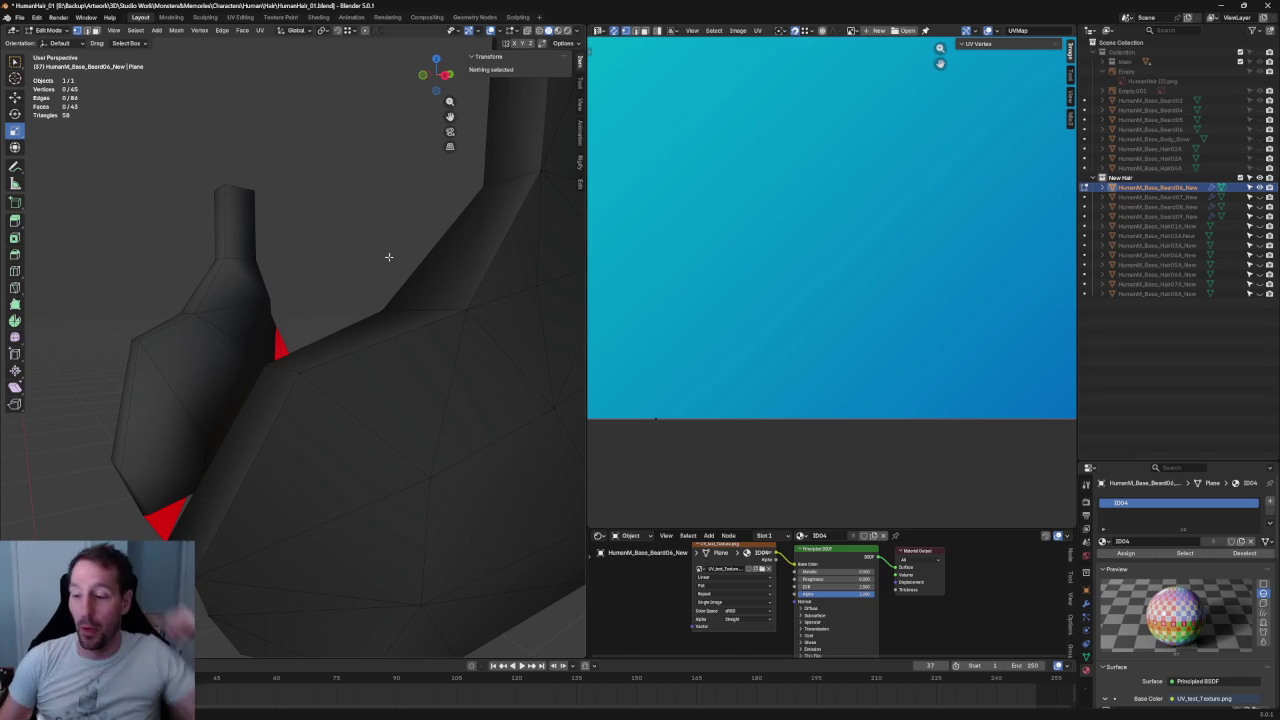
- Join two strand vertices with a new edge using Connect Vertex Pairs
mouse_move(280, 263)
middle_down()
mouse_move(386, 297)
mouse_move(366, 210)
mouse_move(472, 226)
mouse_move(229, 263)
mouse_move(366, 249)
mouse_move(340, 231)
middle_up()
click(366, 210)
shift+click(246, 198)
mouse_move(302, 242)
middle_down()
mouse_move(106, 283)
mouse_move(315, 251)
middle_up()
right_click(315, 251)
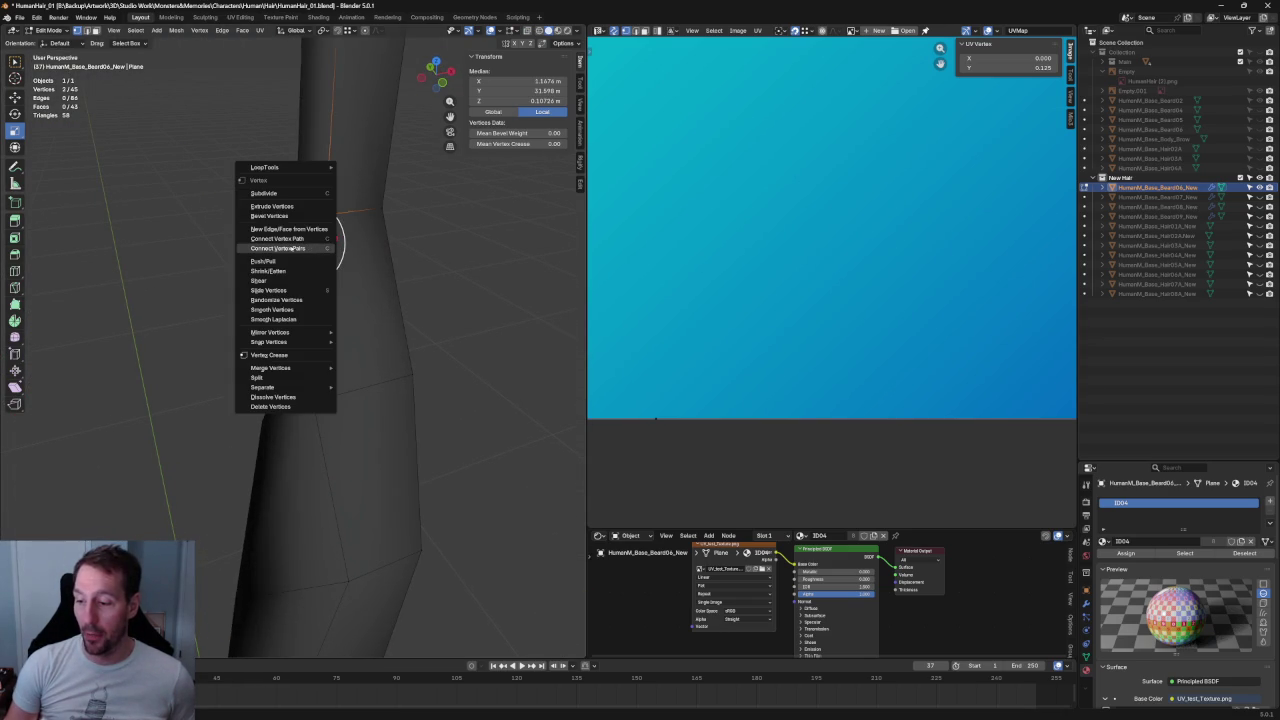
click(298, 248)
key(alt+a)
scroll(300, 300, down, 5)
- Select a vertex low on the strand, viewed from the front
key(grave)
click(249, 351)
middle_drag(249, 351, 422, 331)
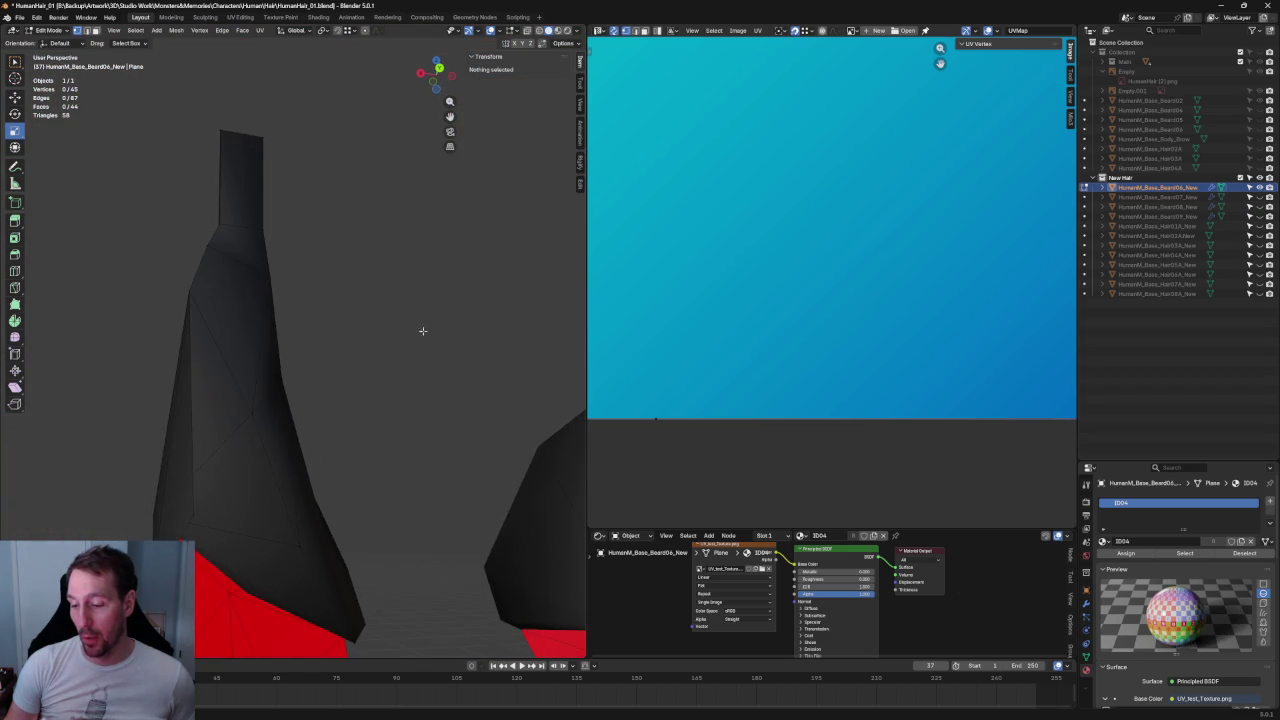
click(242, 419)
scroll(242, 419, down, 3)
key(g)
key(x)
key(Escape)
scroll(289, 357, down, 3)
mouse_move(289, 357)
middle_down()
mouse_move(276, 343)
mouse_move(246, 362)
middle_up()
scroll(276, 343, up, 5)
- Raise that vertex along Z and nudge it into place, ending at Y 11.506 m
mouse_move(246, 362)
mouse_down()
mouse_move(249, 301)
mouse_move(229, 280)
mouse_up()
mouse_move(229, 280)
middle_down()
mouse_move(263, 306)
mouse_move(381, 279)
mouse_move(326, 287)
middle_up()
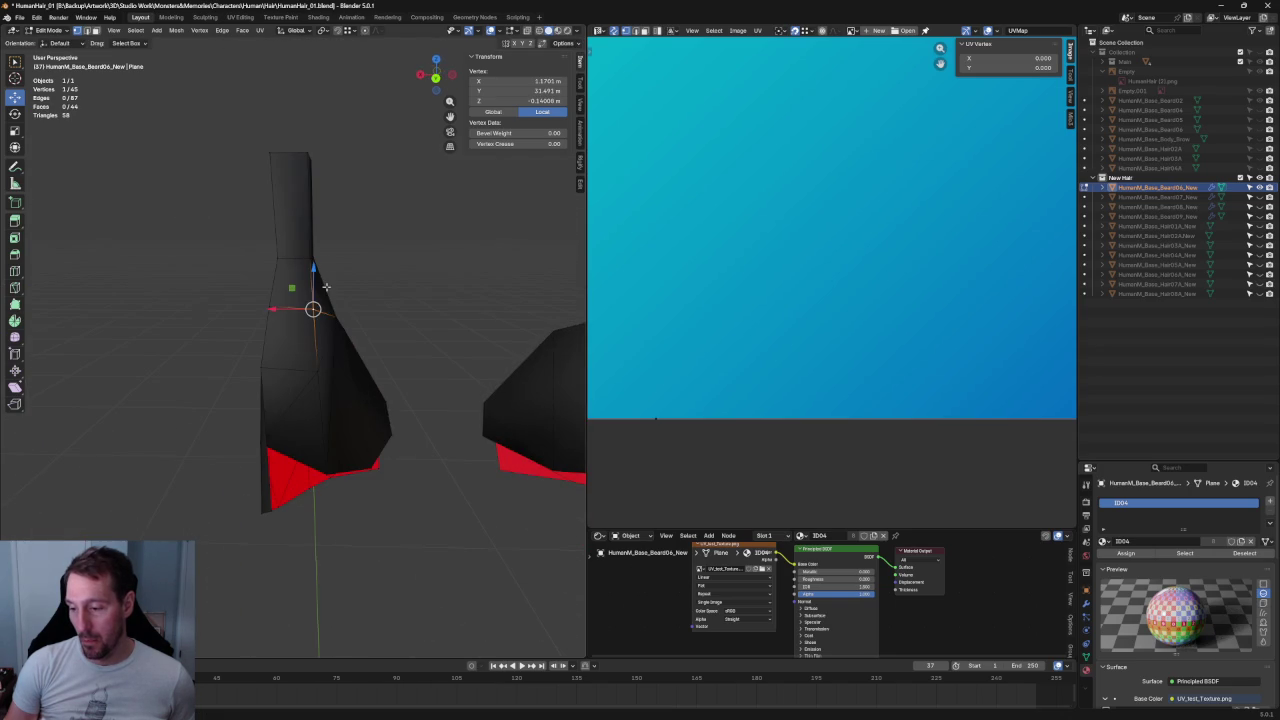
scroll(293, 322, down, 3)
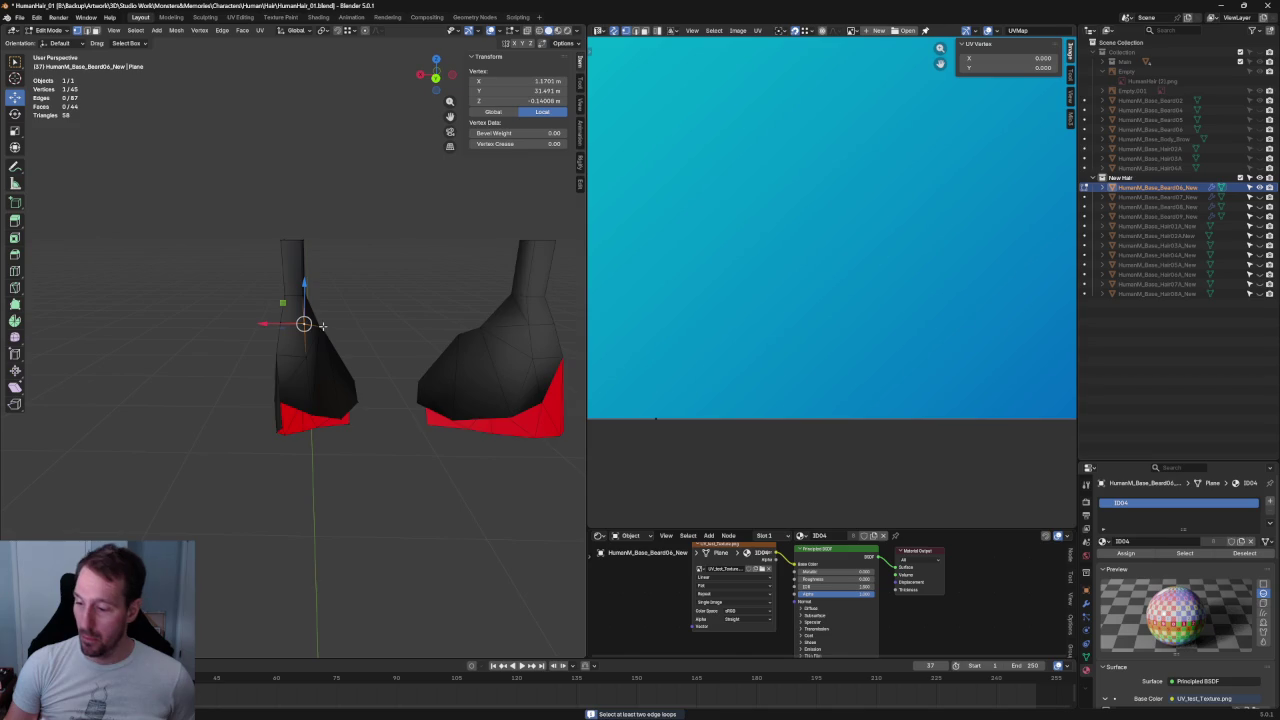
scroll(323, 326, up, 5)
middle_drag(323, 326, 324, 324)
drag(331, 235, 333, 222)
scroll(331, 249, down, 3)
mouse_move(331, 249)
middle_down()
mouse_move(318, 270)
mouse_move(506, 251)
middle_up()
key(shift+space)
- In the right-side view, slide the selected vertex along the strand's edge
key(s)
middle_drag(443, 294, 337, 329)
key(KP_3)
scroll(149, 342, up, 3)
shift+middle_drag(149, 342, 297, 327)
scroll(297, 327, up, 2)
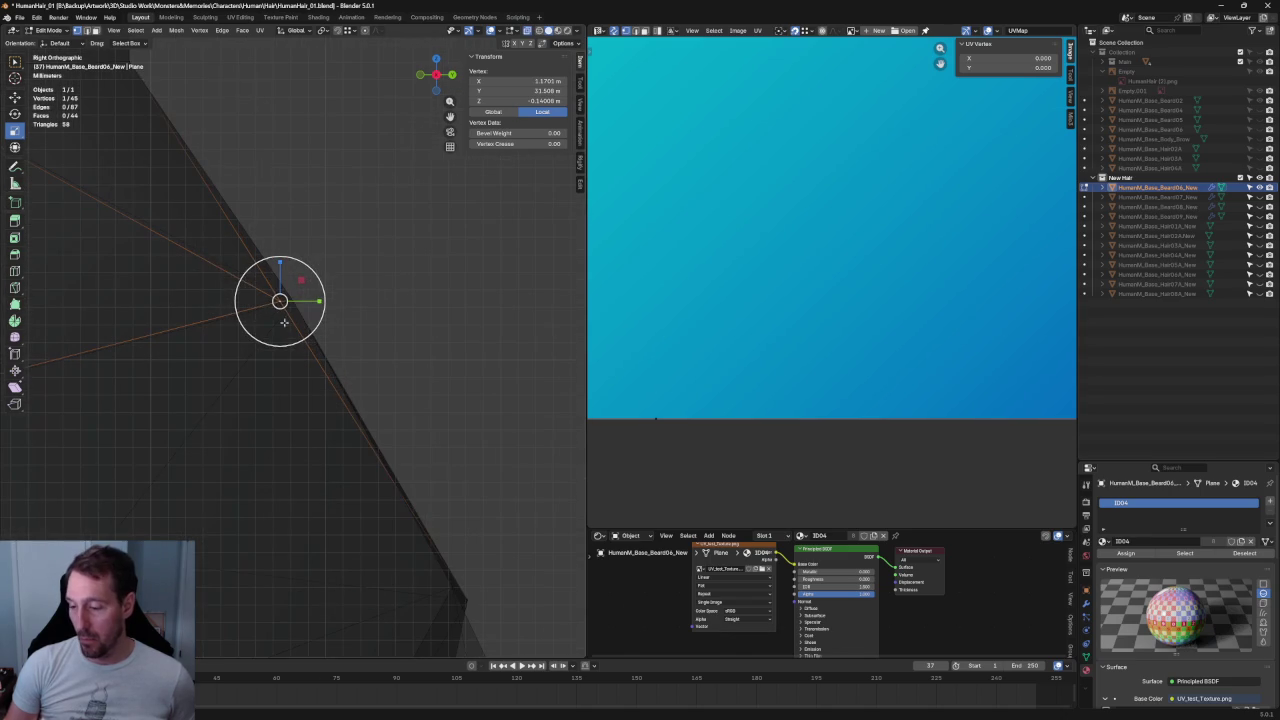
key(shift+space)
key(g)
drag(280, 300, 313, 280)
mouse_move(454, 547)
shift+middle_down()
mouse_move(377, 315)
mouse_move(445, 395)
shift+middle_up()
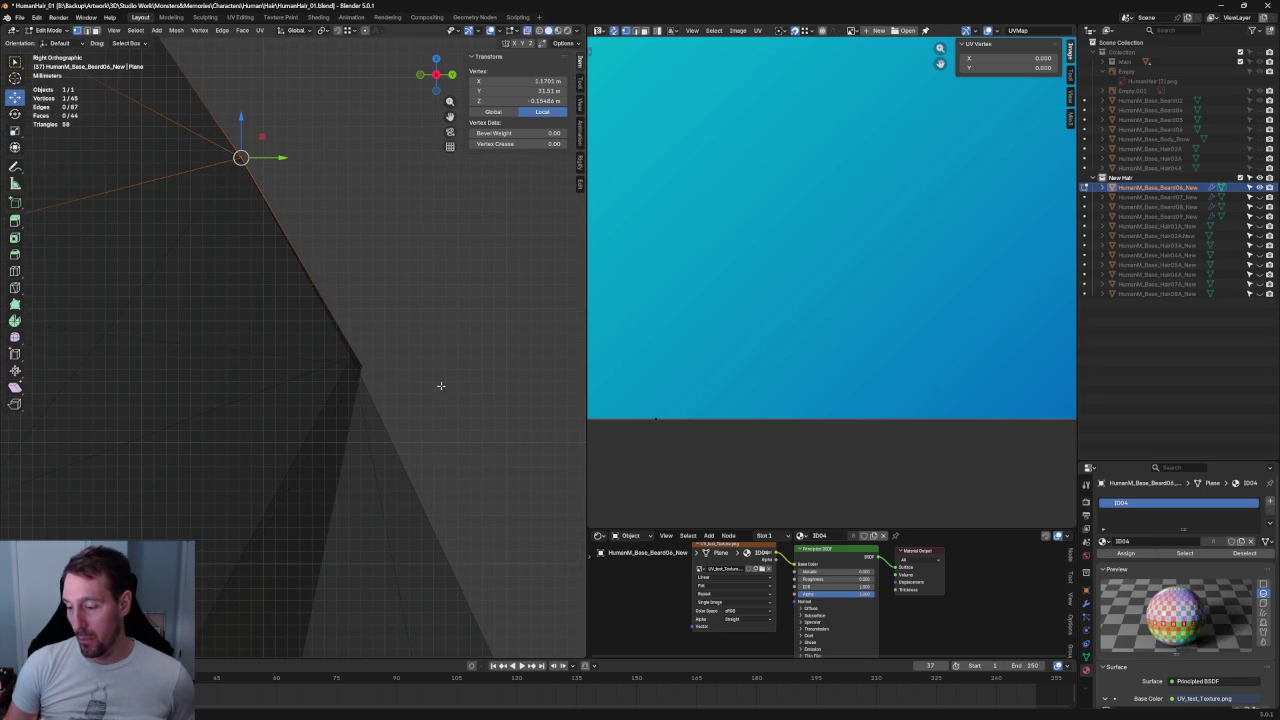
- Reposition the strand's lower corner vertex, then deselect everything
click(361, 367)
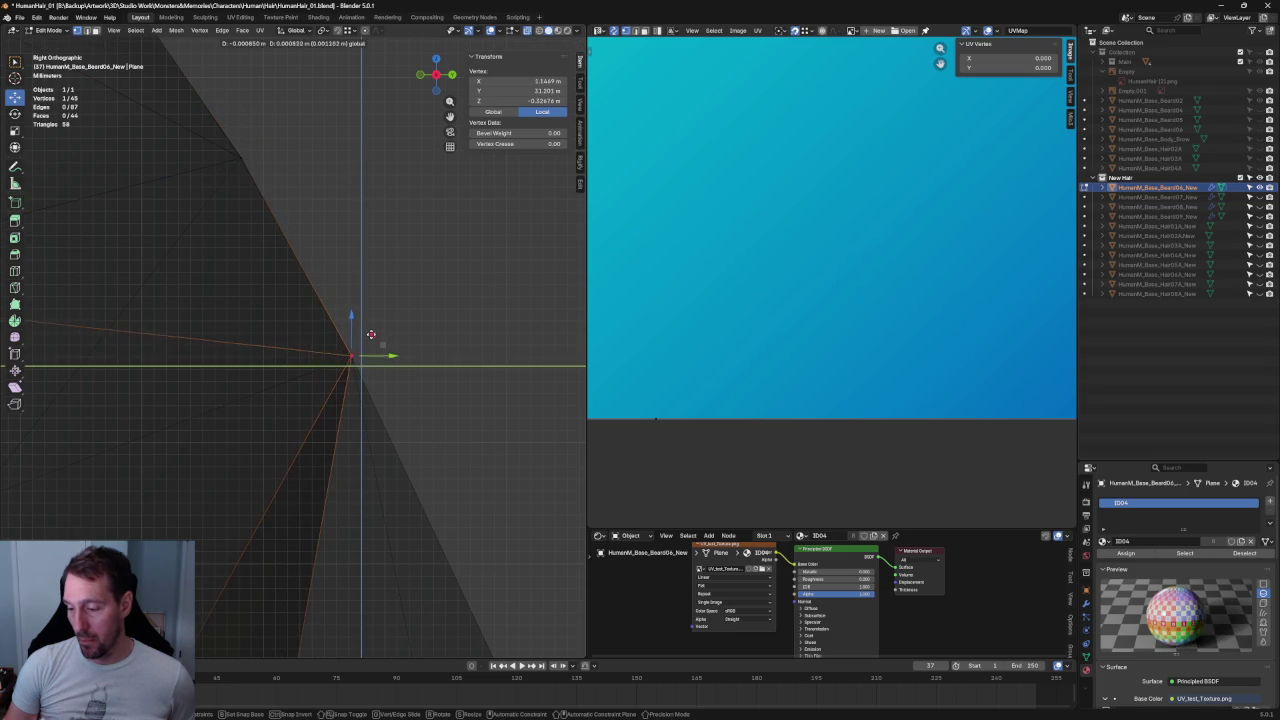
click(372, 333)
click(408, 294)
scroll(408, 300, down, 3)
scroll(406, 310, down, 3)
scroll(406, 313, down, 2)
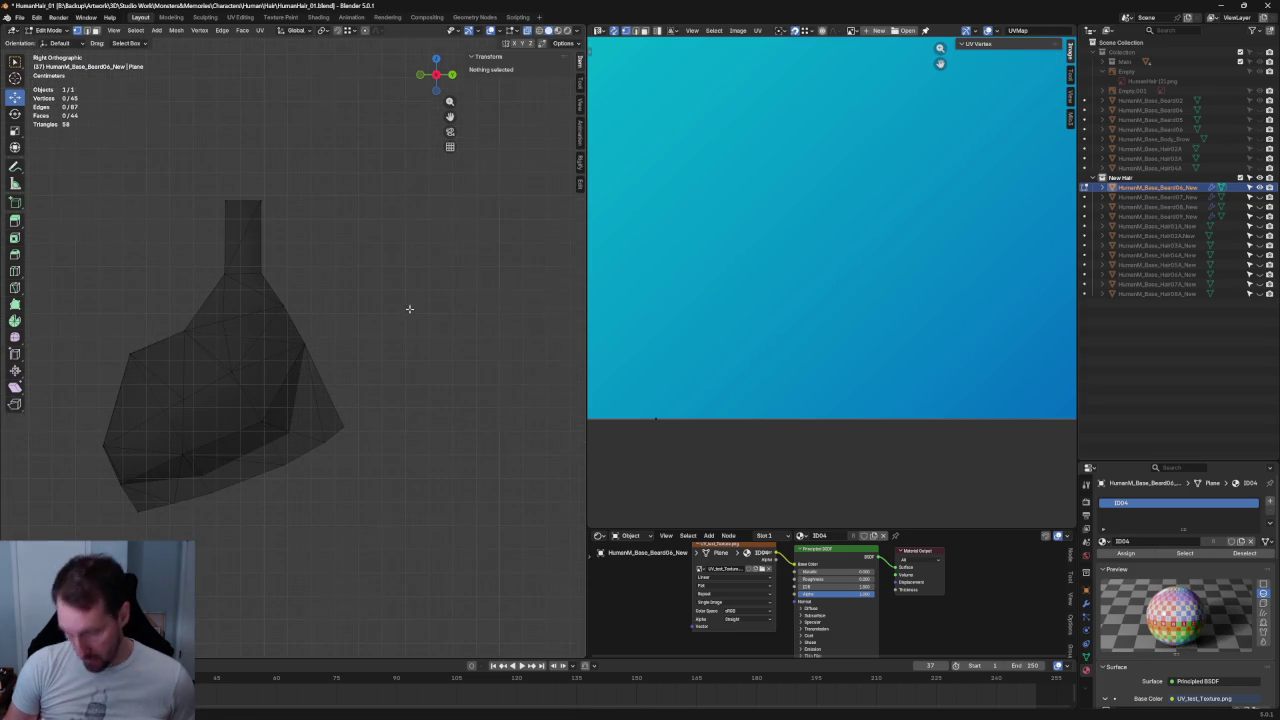
scroll(334, 263, up, 2)
scroll(403, 300, up, 5)
- Raise the beard's corner vertex and slide it along Y into place
click(386, 305)
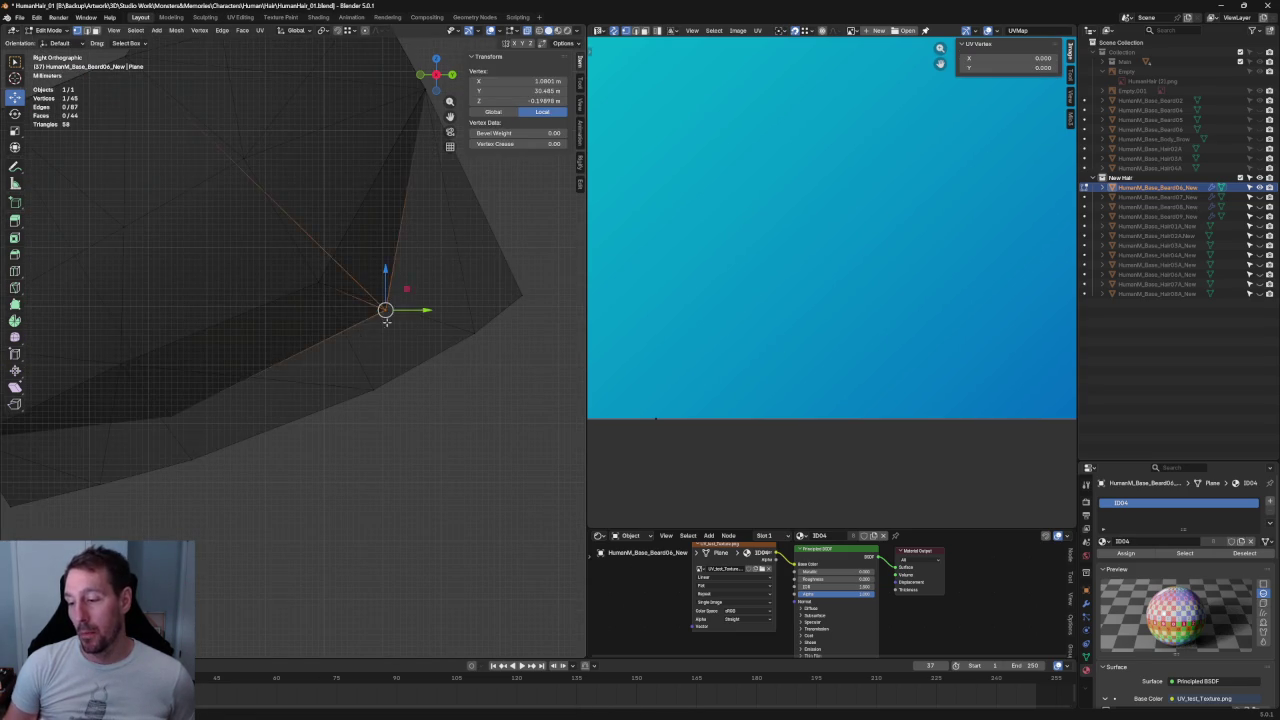
drag(384, 294, 387, 276)
scroll(387, 290, down, 5)
mouse_move(357, 309)
middle_down()
mouse_move(429, 309)
mouse_move(309, 294)
mouse_move(256, 307)
middle_up()
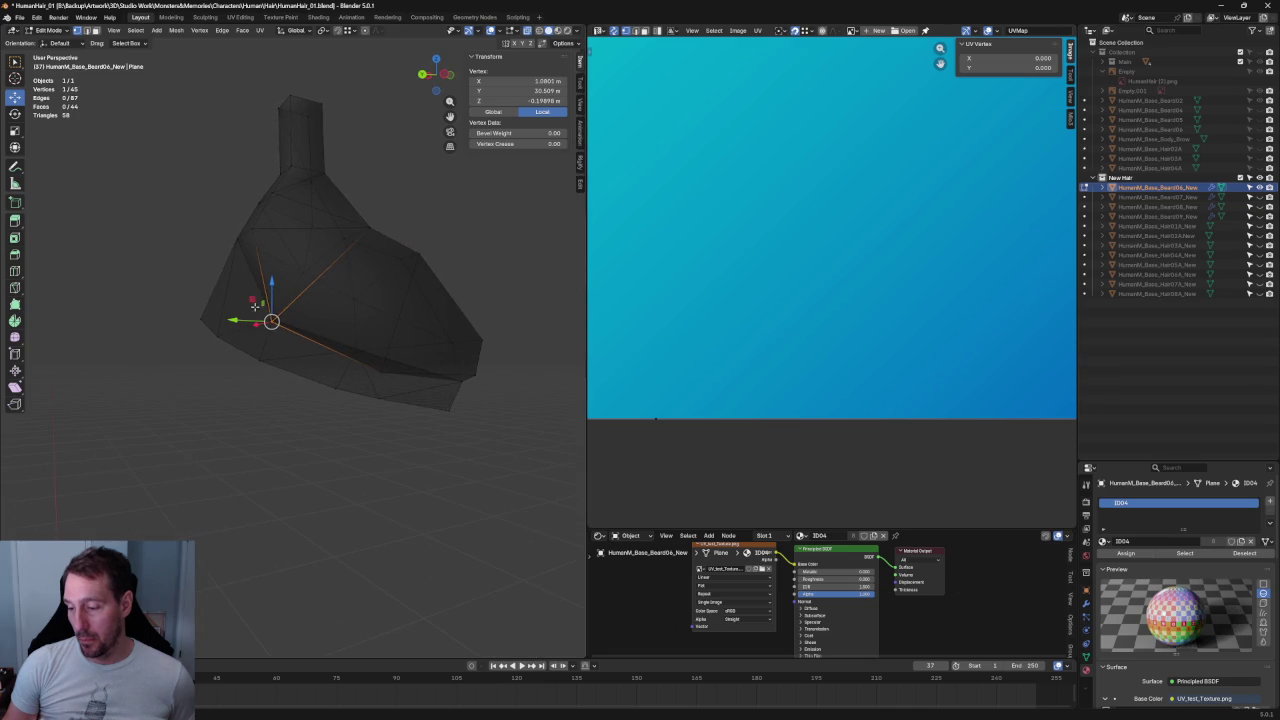
drag(278, 296, 272, 302)
scroll(258, 325, up, 2)
mouse_move(260, 331)
middle_down()
mouse_move(350, 349)
mouse_move(368, 295)
middle_up()
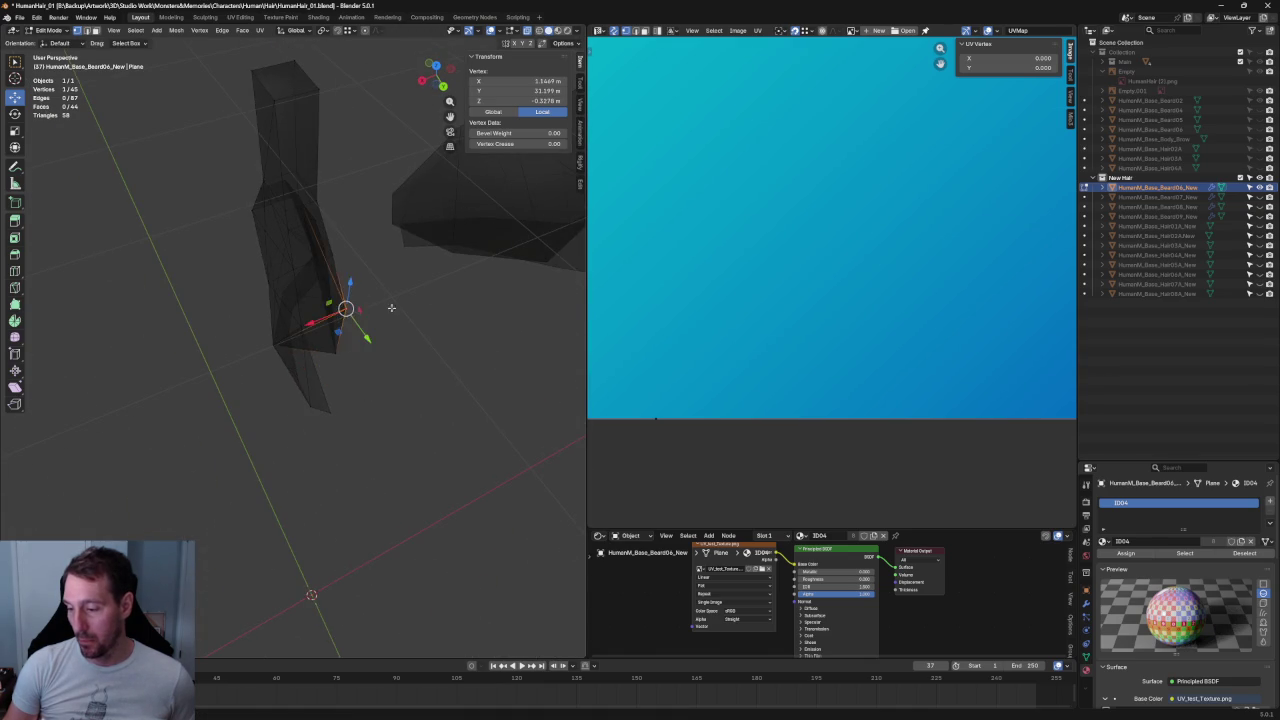
key(KP_3)
drag(388, 241, 399, 240)
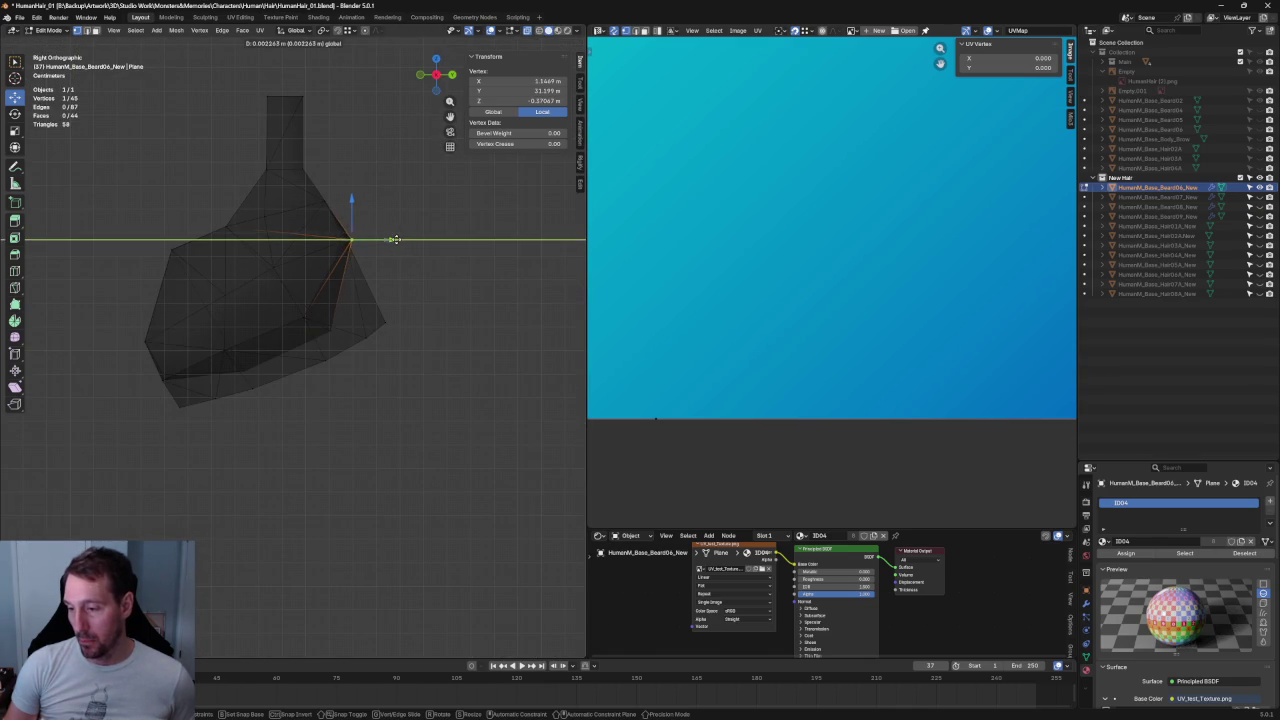
click(395, 240)
middle_drag(395, 240, 379, 210)
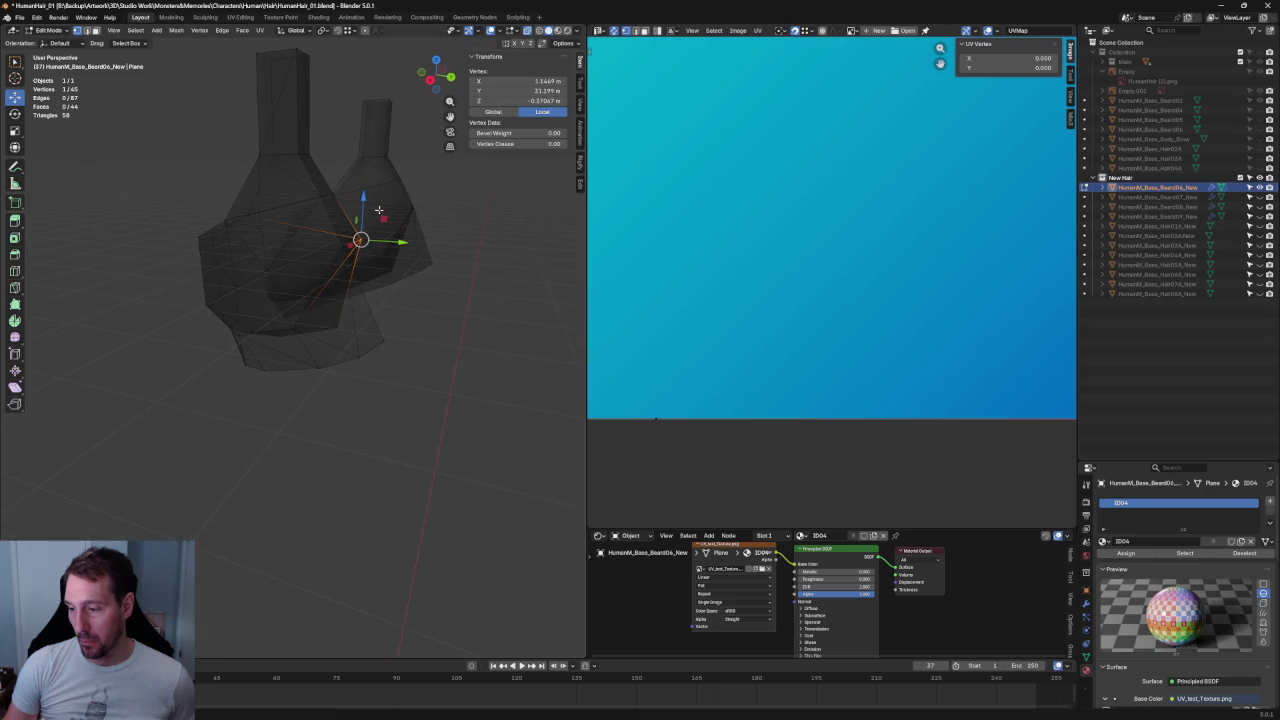
scroll(457, 377, down, 4)
- Dissolve an edge on the beard's lower surface
key(alt+a)
mouse_move(383, 380)
middle_down()
mouse_move(423, 323)
mouse_move(447, 344)
mouse_move(406, 317)
middle_up()
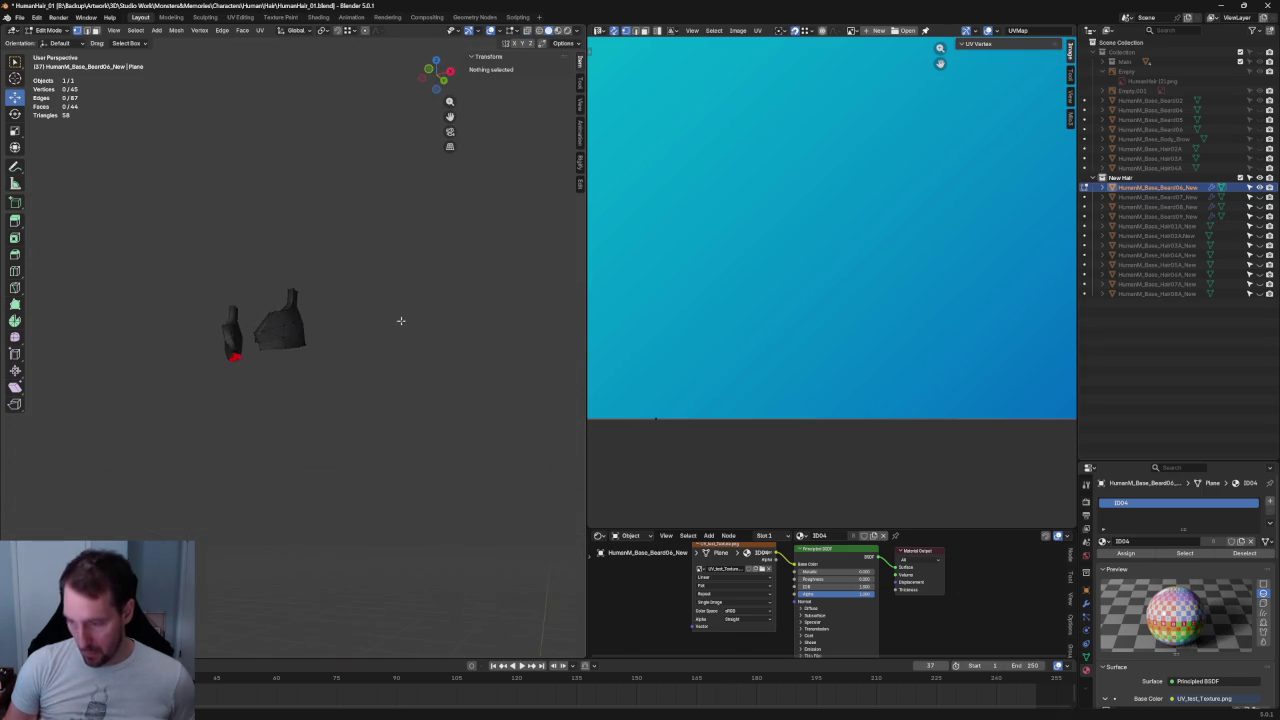
scroll(309, 357, up, 4)
mouse_move(309, 357)
middle_down()
mouse_move(357, 297)
mouse_move(236, 397)
mouse_move(271, 403)
middle_up()
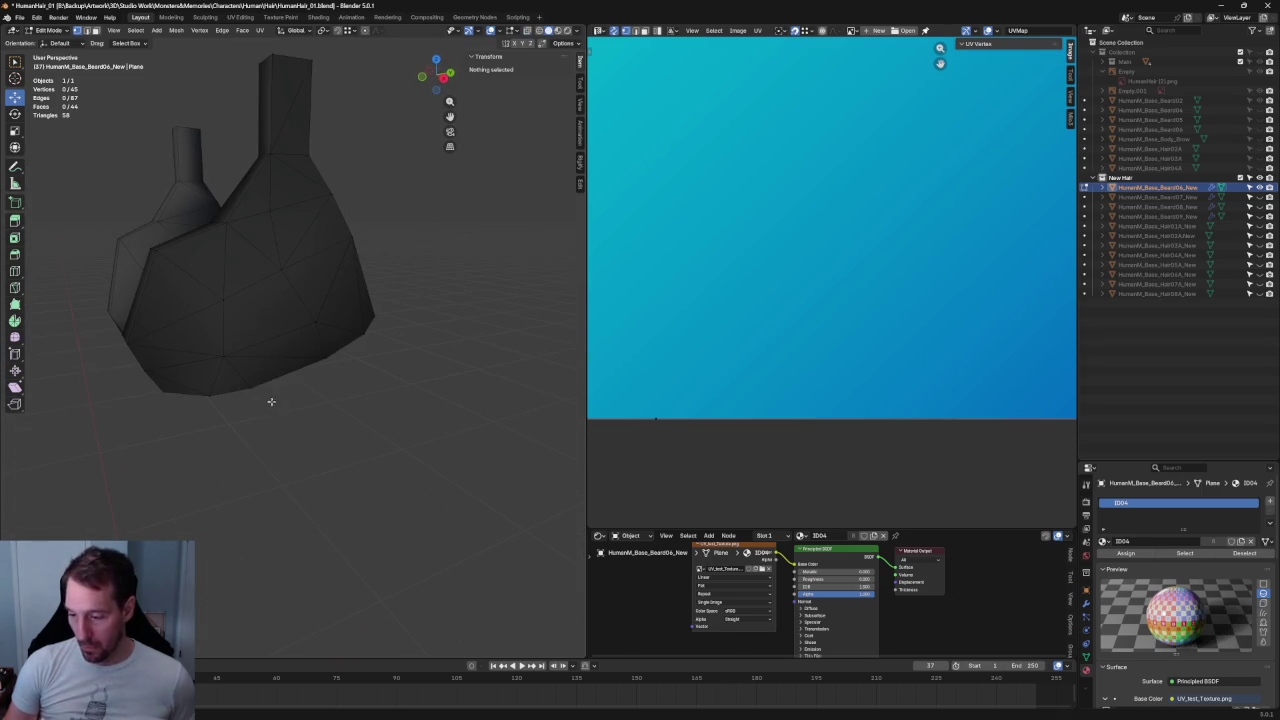
click(277, 357)
key(ctrl+x)
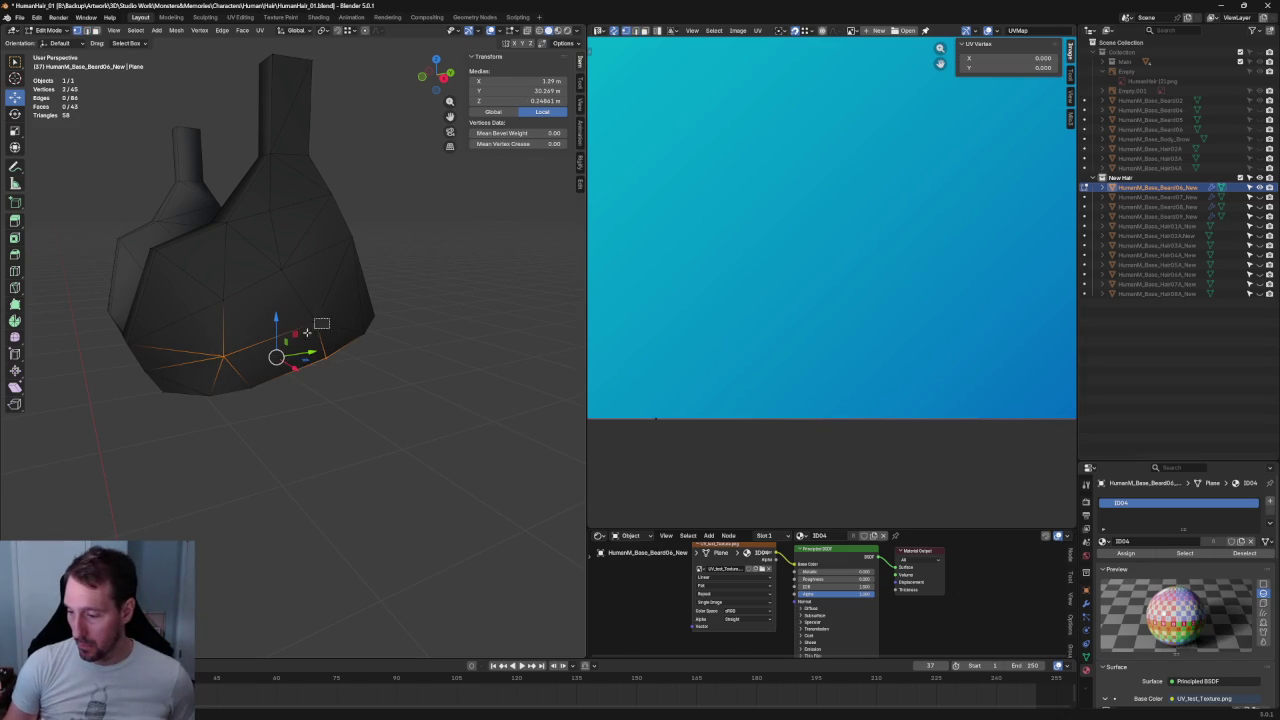
- In X-ray, connect the merged face's opposite corners with a Connect Vertex Path edge
key(alt+z)
click(303, 334)
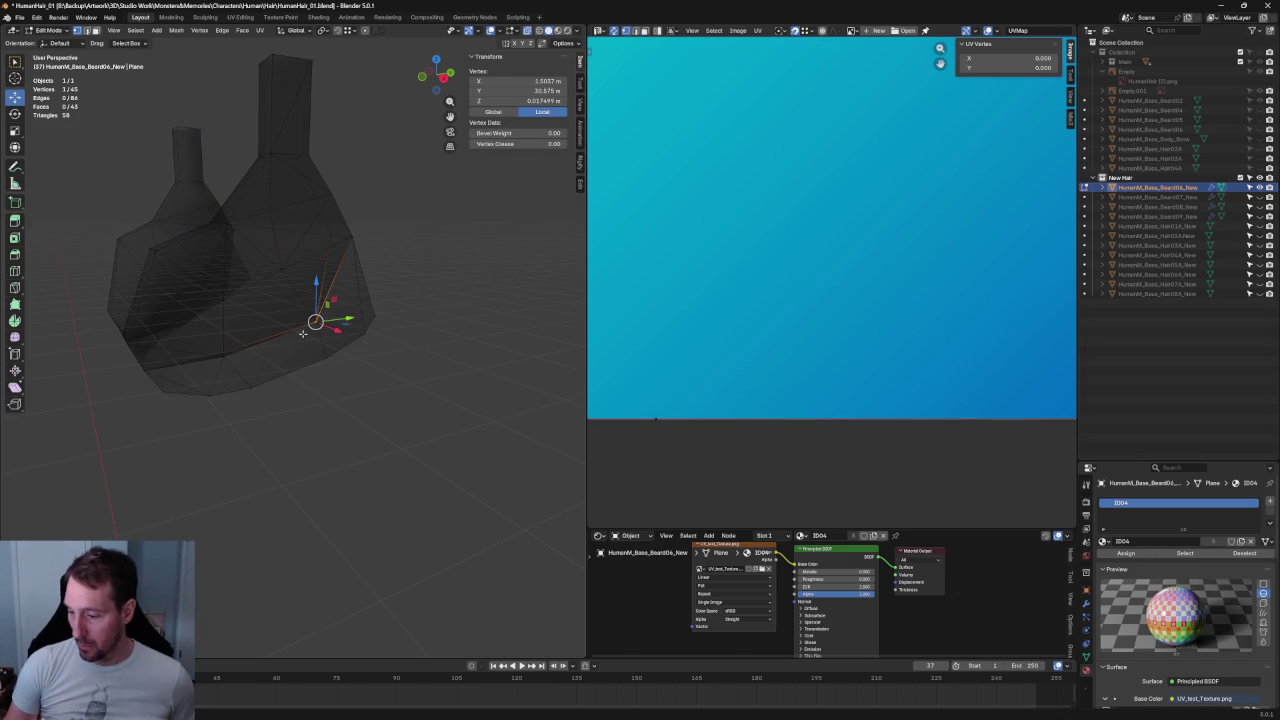
middle_drag(310, 356, 320, 331)
shift+click(320, 331)
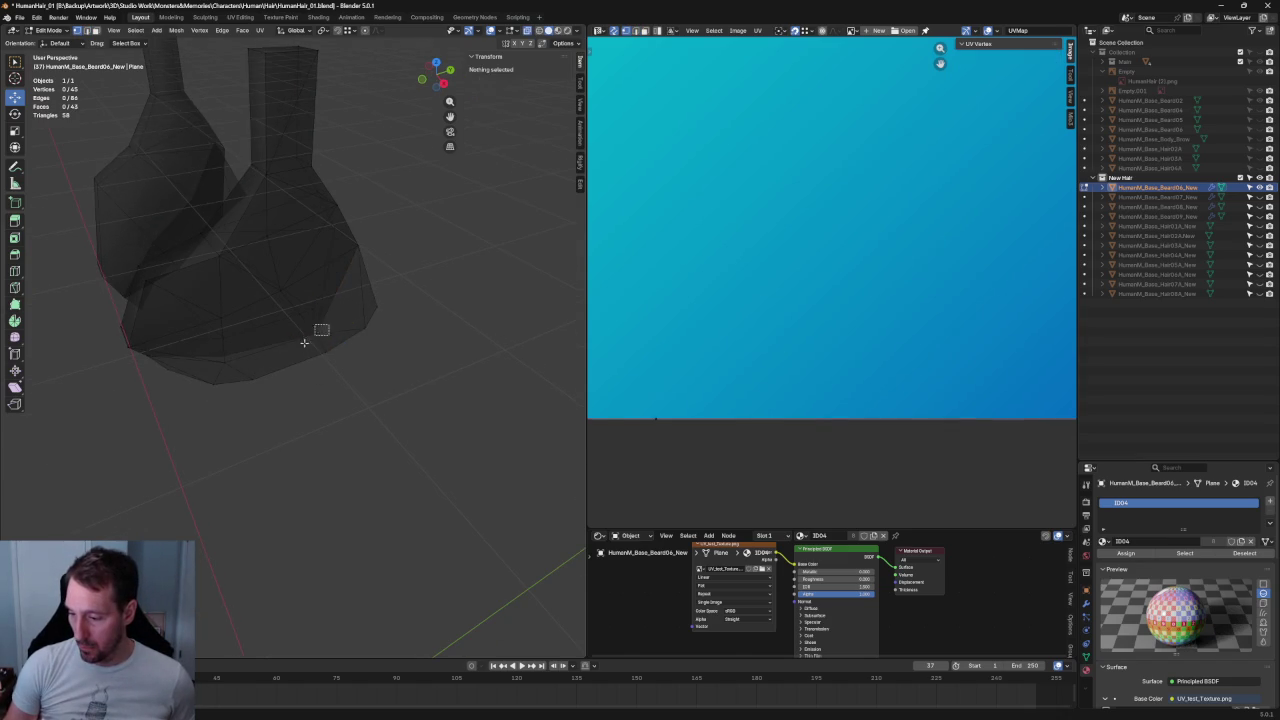
right_click(252, 383)
click(255, 383)
key(alt+a)
key(alt+z)
mouse_move(386, 397)
middle_down()
mouse_move(396, 334)
mouse_move(474, 311)
mouse_move(461, 322)
middle_up()
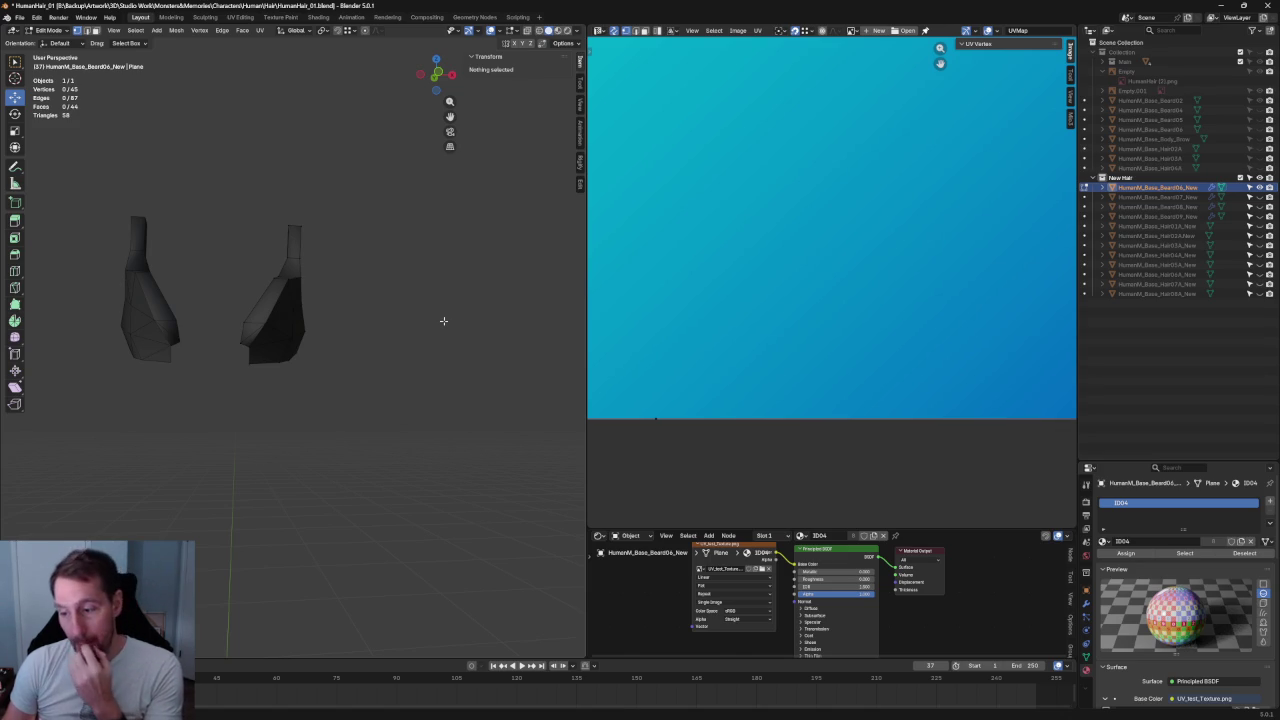
- In Front Ortho, select the right beard piece's side edge and move it along X
mouse_move(314, 343)
middle_down()
mouse_move(240, 334)
mouse_move(366, 359)
mouse_move(443, 346)
middle_up()
key(KP_1)
scroll(443, 343, up, 1)
scroll(424, 325, up, 5)
scroll(399, 401, down, 5)
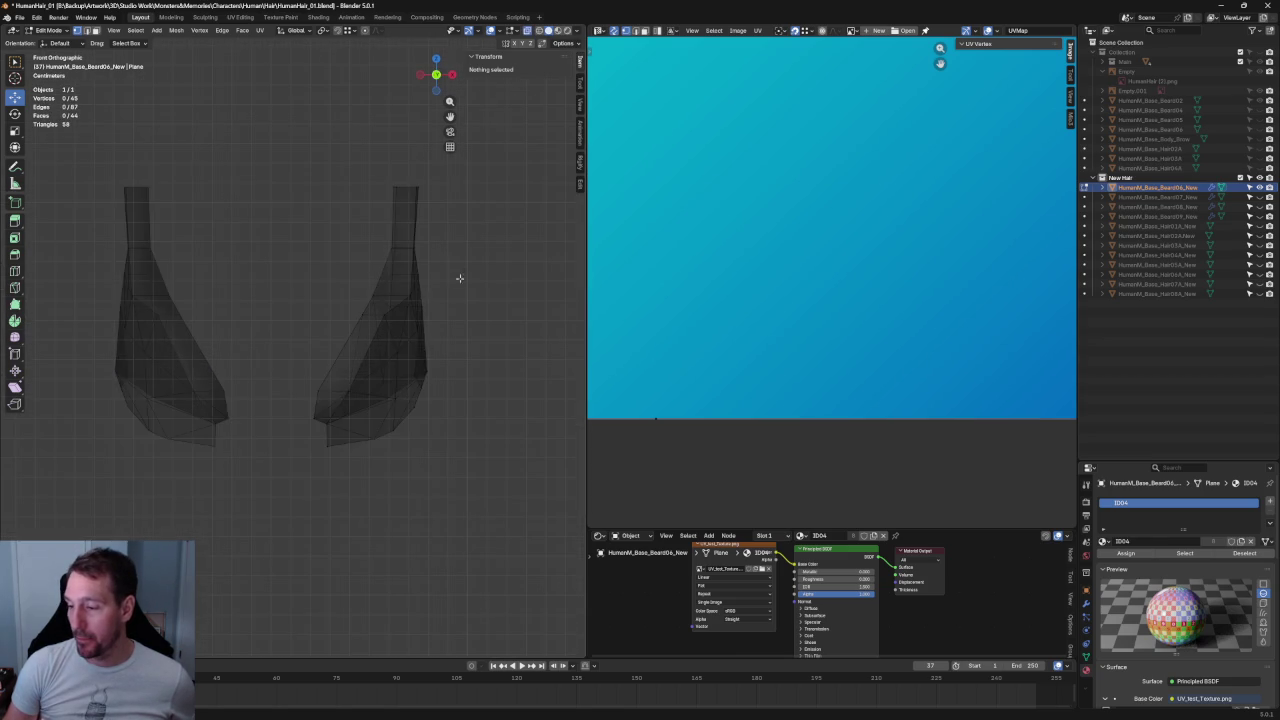
scroll(462, 272, up, 4)
scroll(394, 309, up, 2)
drag(367, 237, 350, 429)
shift+drag(340, 512, 341, 510)
key(g)
key(x)
click(370, 402)
- Add Beard07 to editing and slide one edge vertex right along X
click(1085, 197)
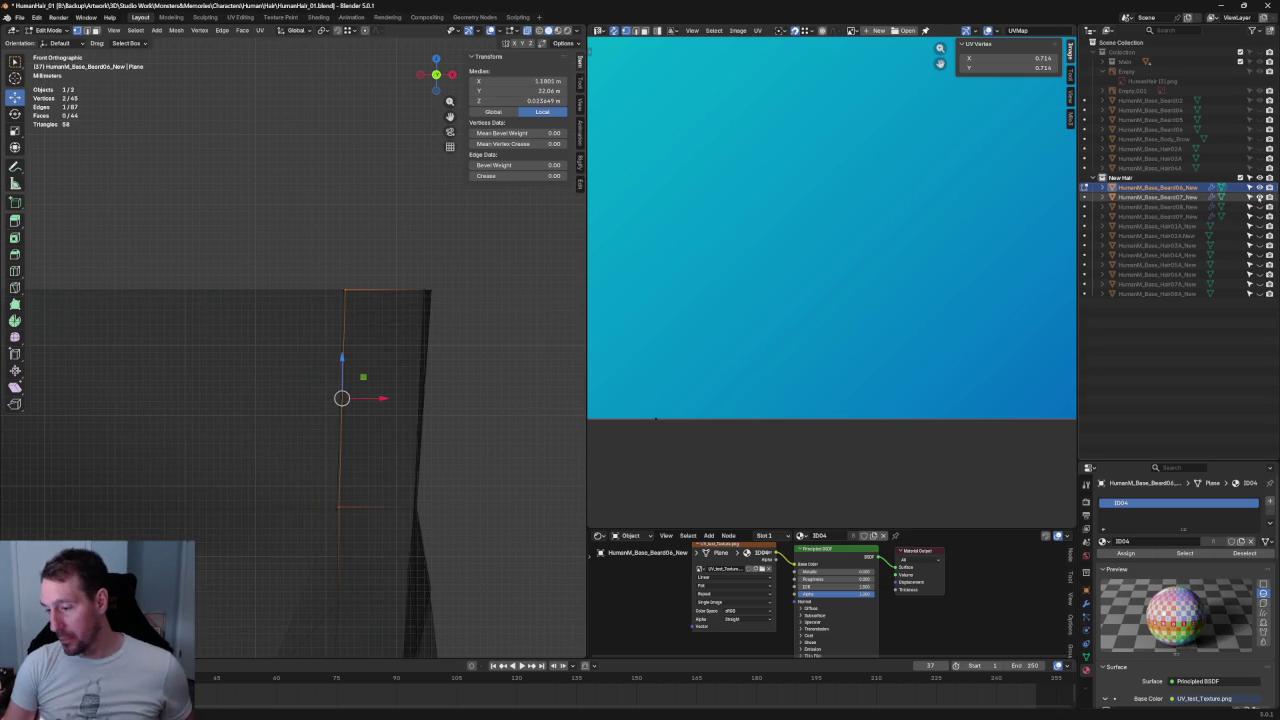
mouse_move(340, 390)
middle_down()
mouse_move(323, 383)
mouse_move(428, 348)
mouse_move(423, 363)
mouse_move(309, 352)
mouse_move(394, 363)
mouse_move(334, 357)
mouse_move(442, 349)
mouse_move(317, 329)
mouse_move(348, 422)
mouse_move(389, 400)
mouse_move(409, 363)
mouse_move(349, 394)
mouse_move(400, 377)
mouse_move(414, 343)
mouse_move(434, 389)
mouse_move(327, 404)
mouse_move(337, 386)
mouse_move(428, 356)
mouse_move(360, 400)
middle_up()
scroll(429, 363, up, 3)
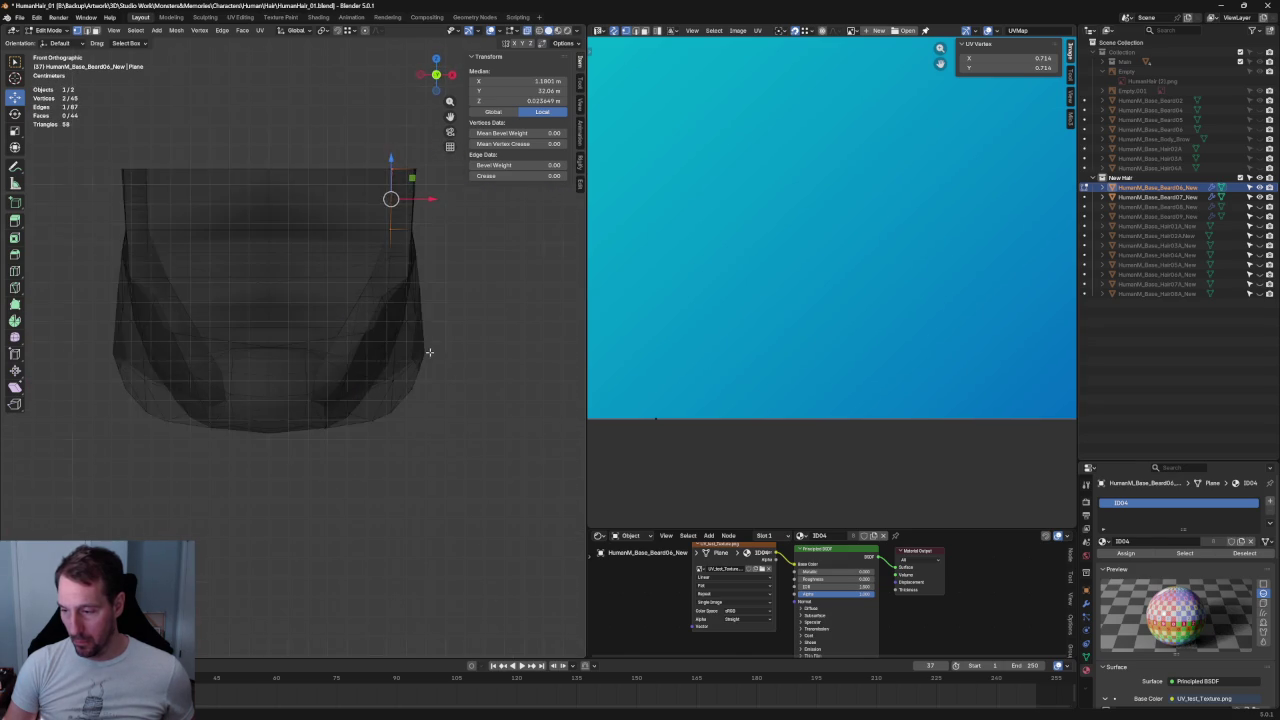
scroll(300, 426, up, 4)
click(247, 396)
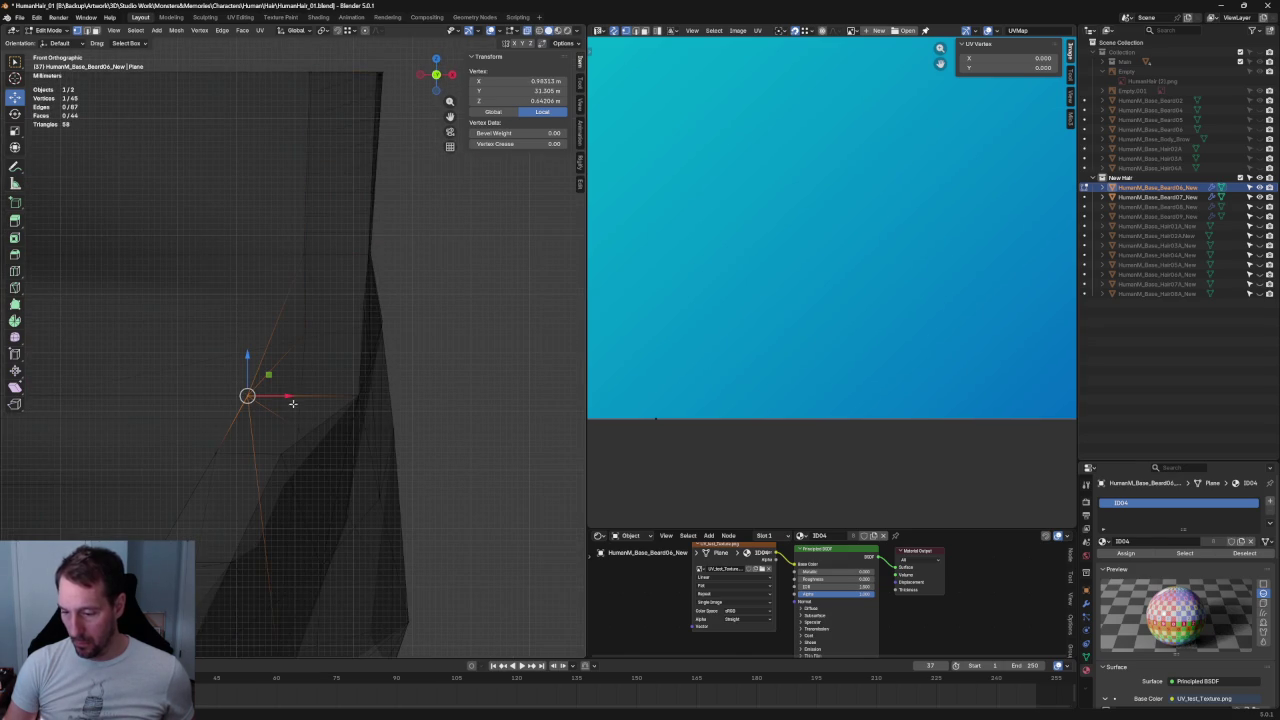
drag(275, 403, 307, 396)
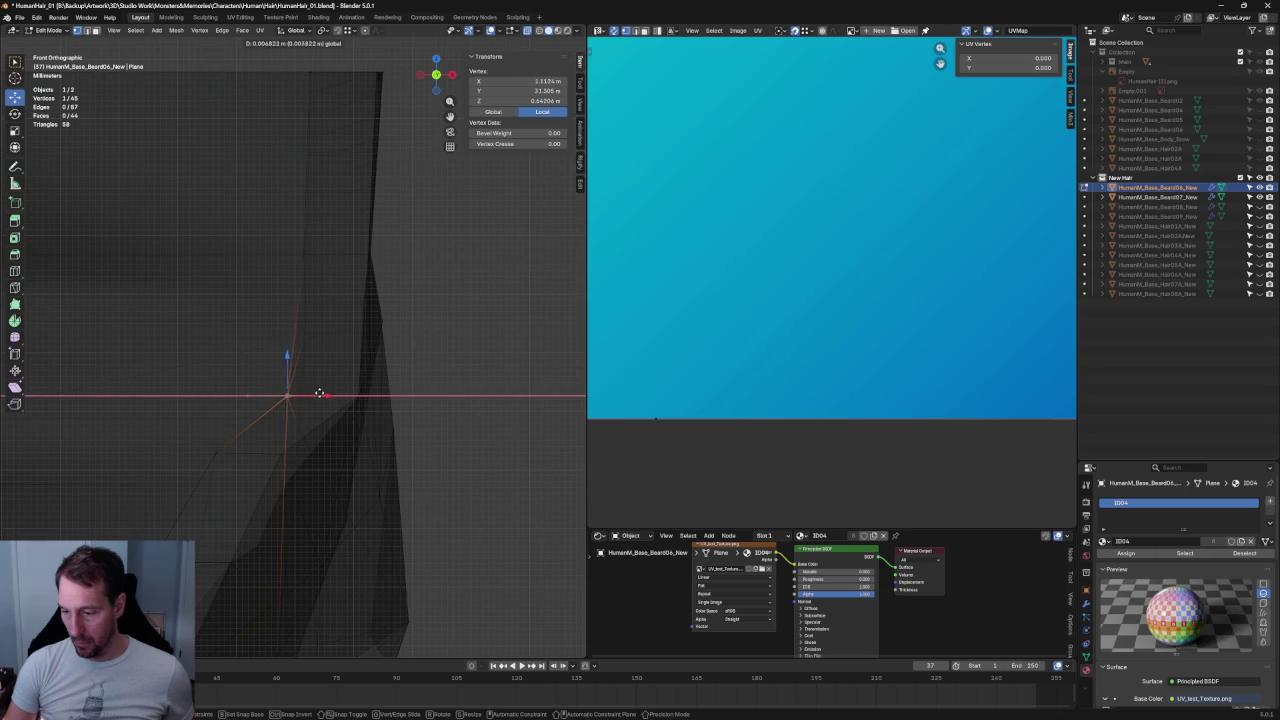
click(326, 390)
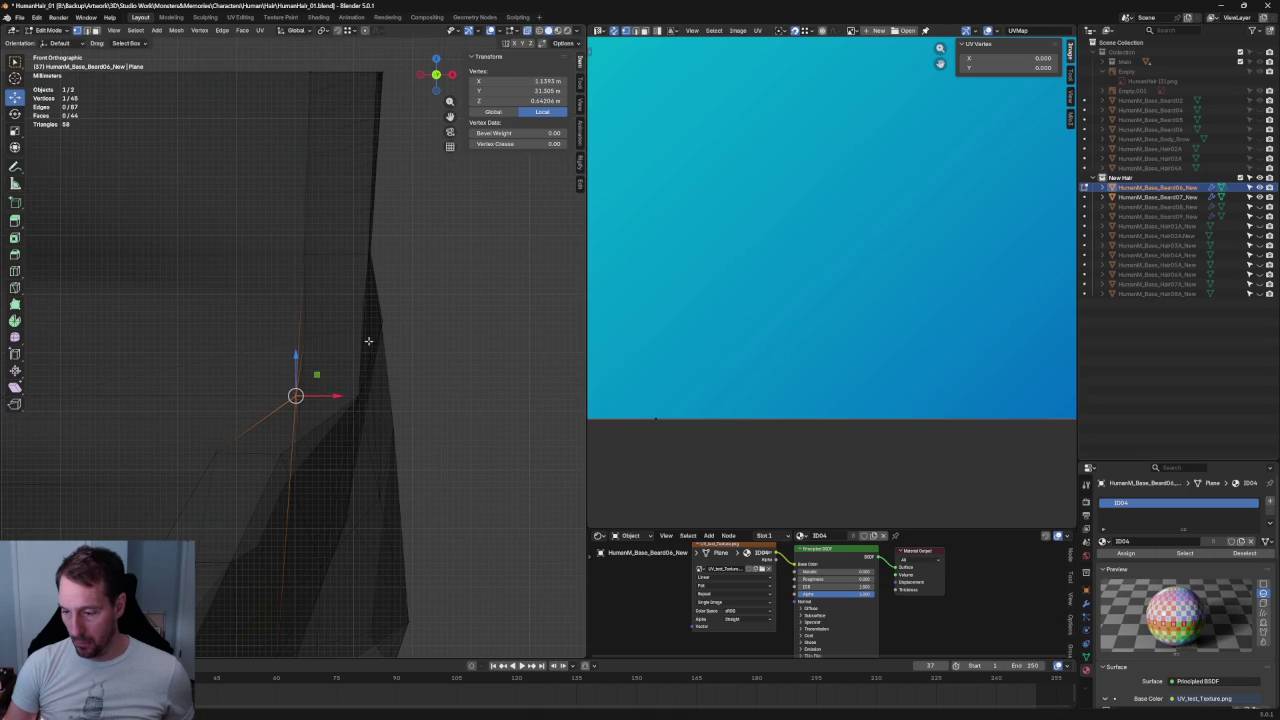
- Scale the vertical strip of edge vertices to 0 along X into a straight column
scroll(326, 280, down, 1)
drag(317, 107, 290, 392)
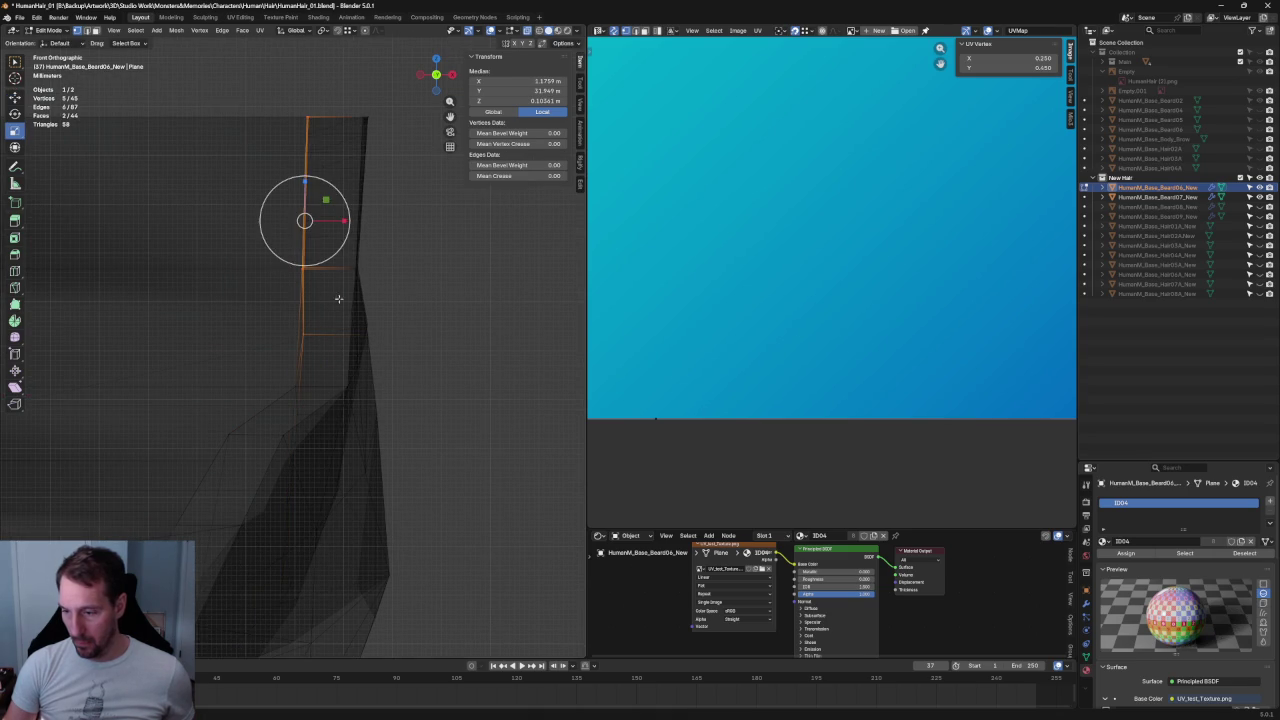
key(g)
key(x)
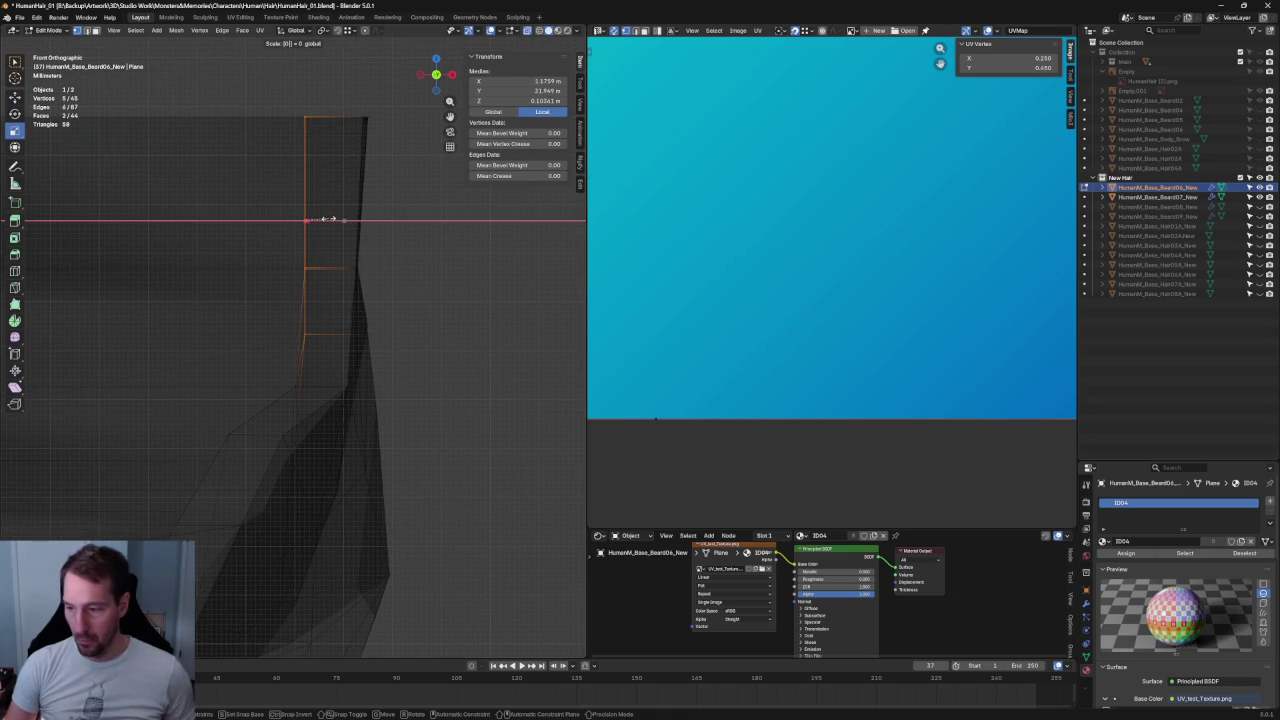
click(460, 305)
key(alt+a)
scroll(443, 334, down, 3)
scroll(443, 334, down, 3)
mouse_move(443, 334)
middle_down()
mouse_move(385, 387)
mouse_move(269, 363)
mouse_move(240, 289)
mouse_move(229, 343)
mouse_move(242, 368)
mouse_move(423, 360)
mouse_move(389, 389)
middle_up()
scroll(389, 389, up, 2)
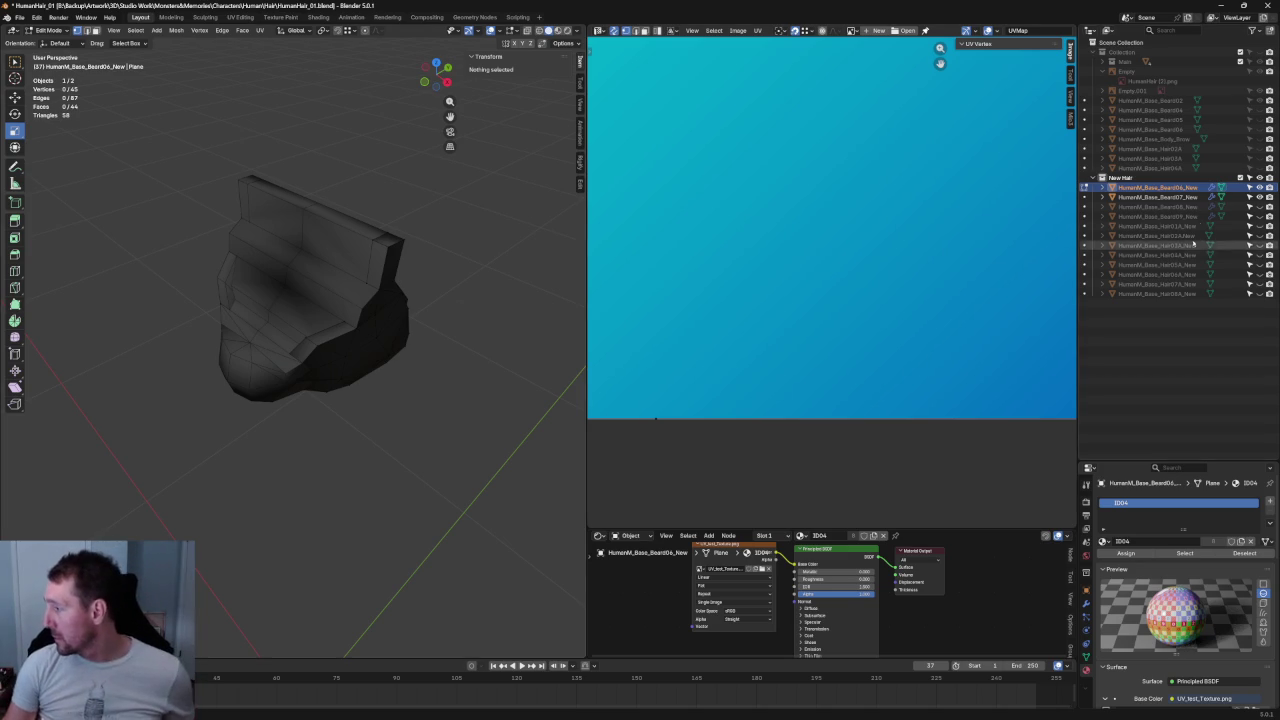
- Switch to the front orthographic view, zoom in, and turn on X-ray see-through display
key(KP_1)
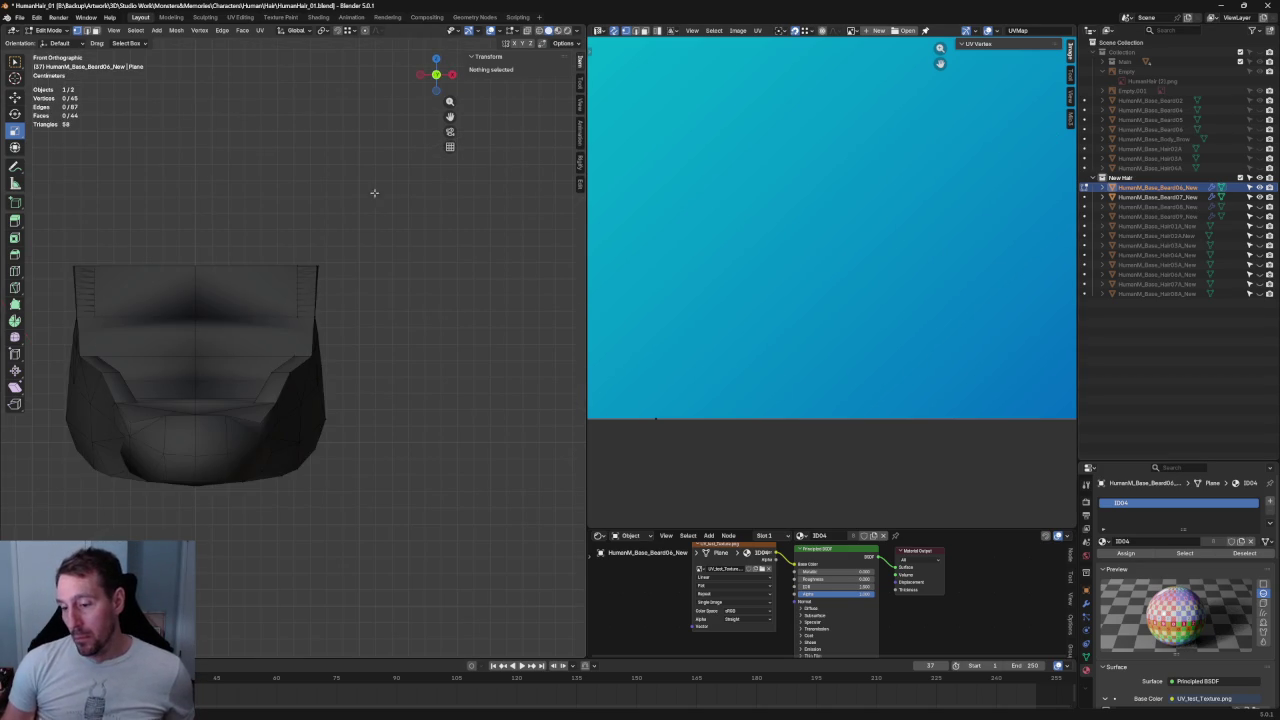
scroll(392, 197, up, 2)
scroll(371, 207, up, 2)
key(alt+z)
key(alt+z)
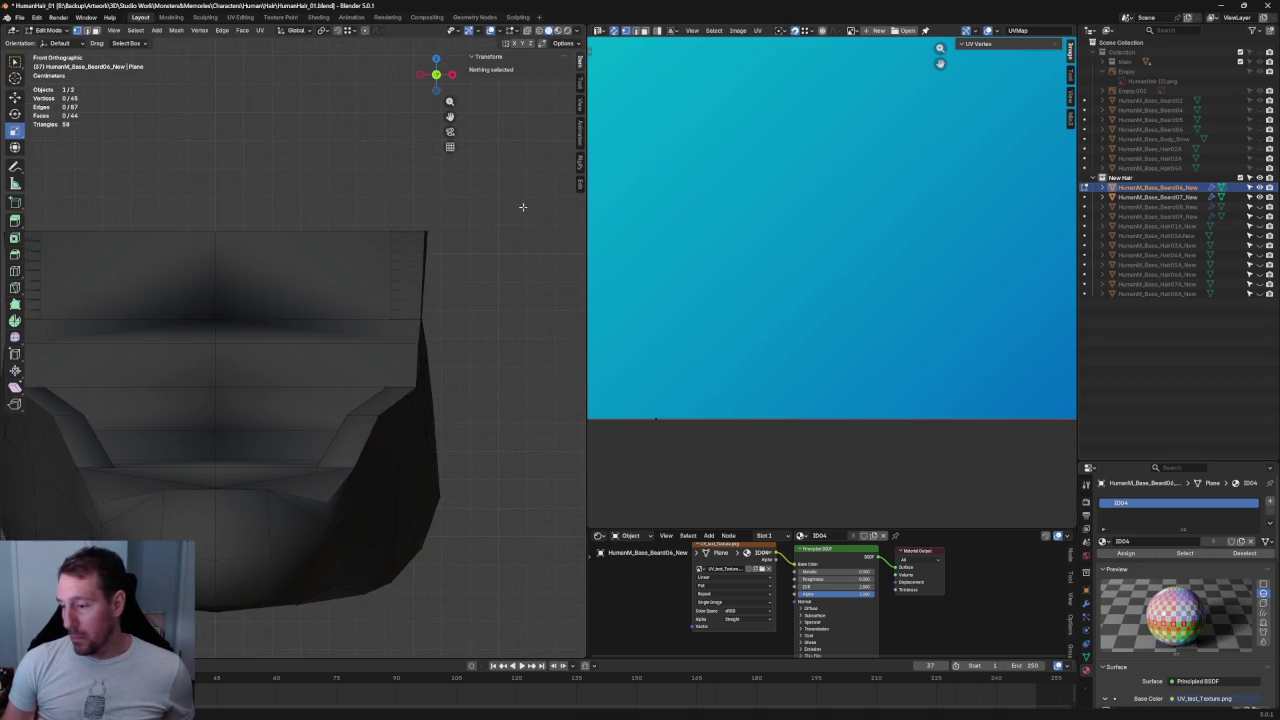
middle_drag(504, 207, 423, 237)
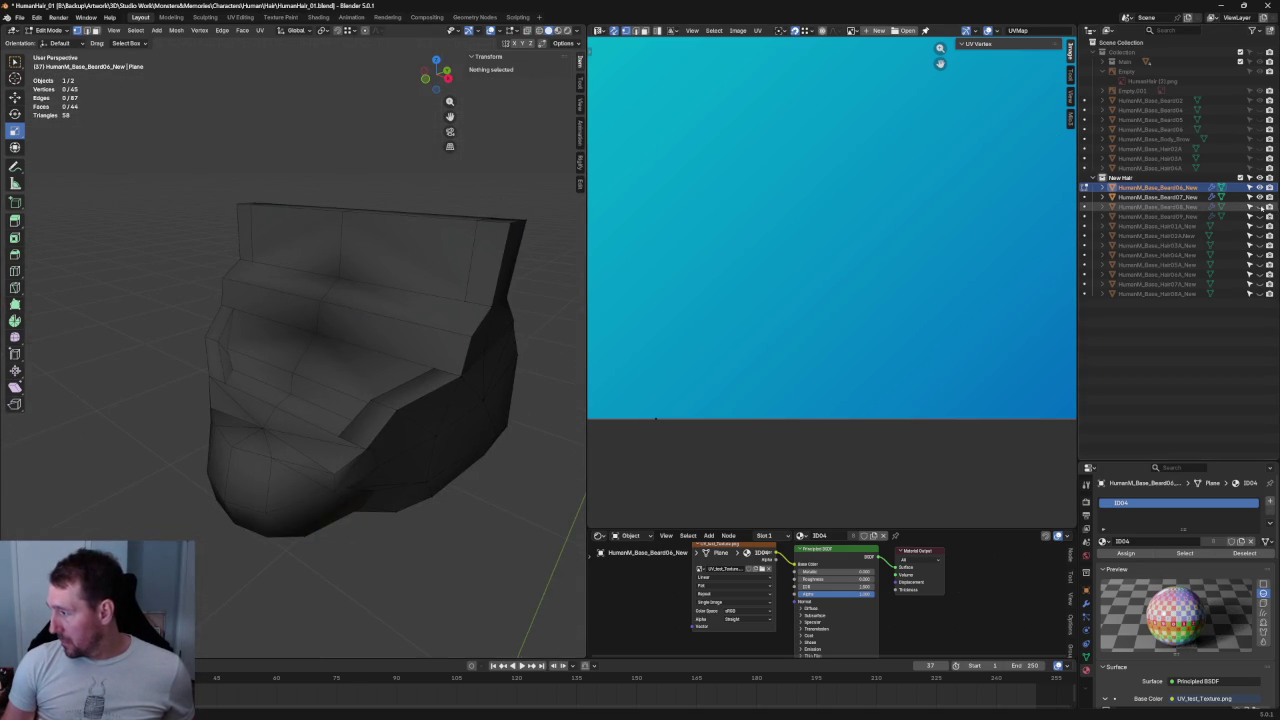
- Toggle the Beard08 lower beard mesh's visibility off and back on in the Outliner
click(1259, 206)
click(1259, 206)
click(1259, 206)
click(1259, 206)
click(1259, 206)
- Leave and re-enter Edit Mode so the UV editor shows the beard's UVs
mouse_move(423, 251)
middle_down()
mouse_move(240, 216)
mouse_move(163, 166)
mouse_move(170, 188)
mouse_move(294, 220)
middle_up()
scroll(294, 220, down, 2)
scroll(451, 251, down, 2)
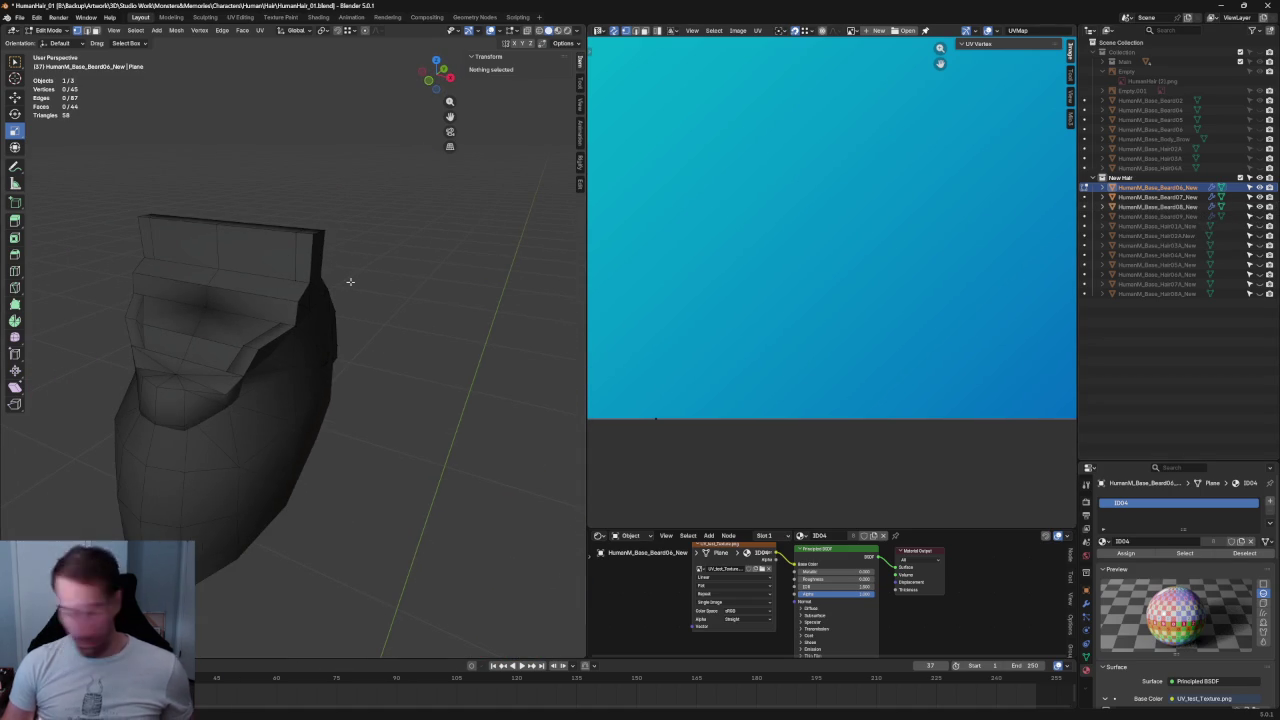
scroll(355, 280, down, 3)
scroll(898, 227, down, 1)
scroll(898, 227, down, 10)
scroll(898, 227, up, 2)
scroll(898, 227, up, 3)
key(Tab)
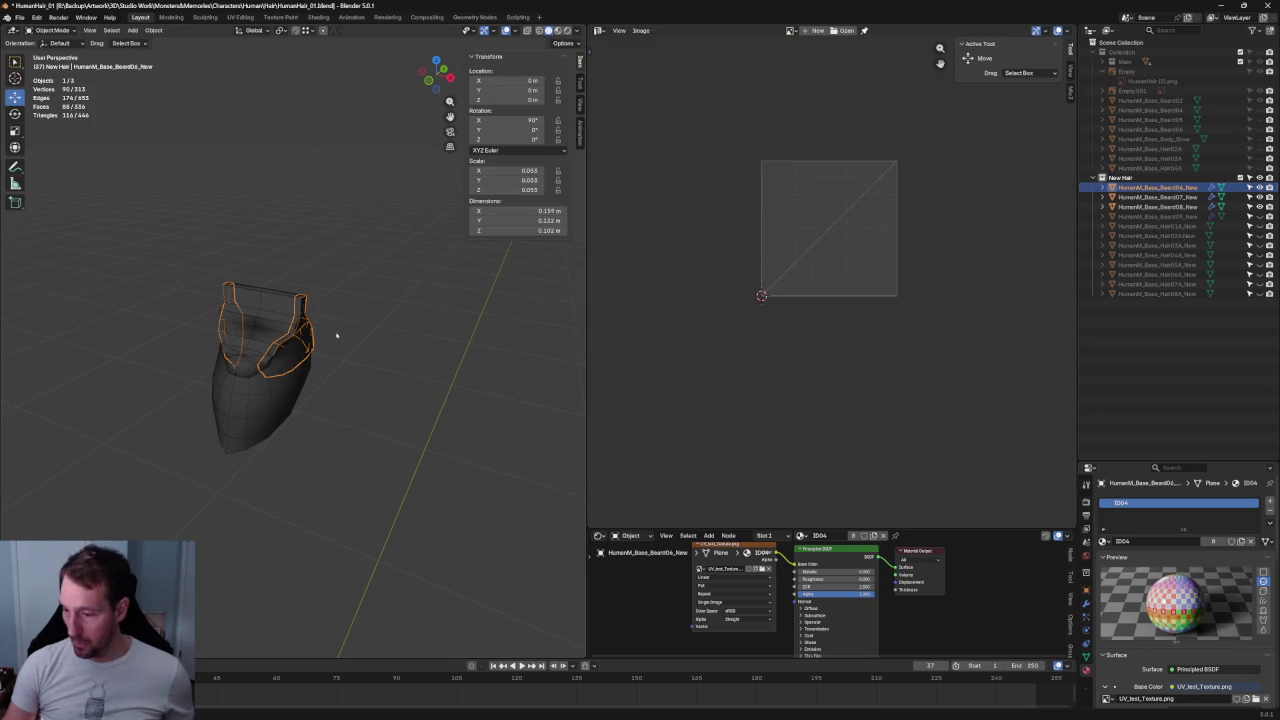
key(Tab)
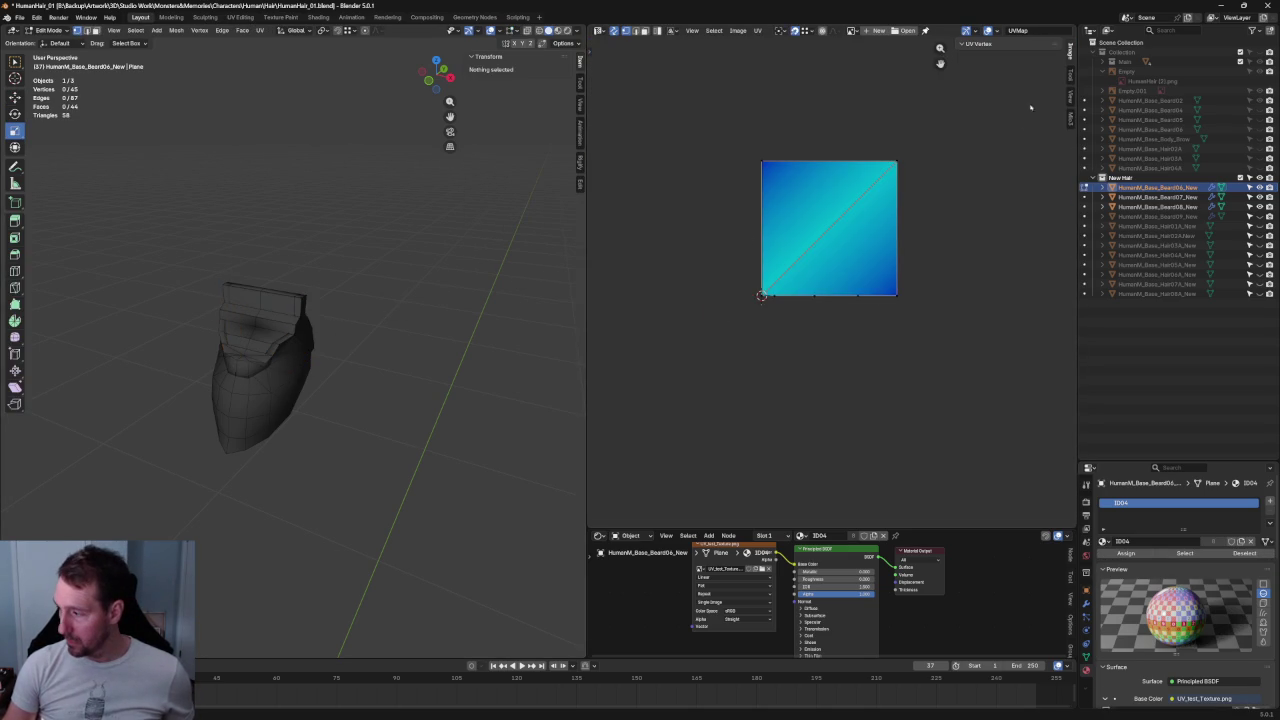
- Select the whole beard mesh and unwrap it, bringing the left UV island into view
key(a)
key(u)
click(770, 262)
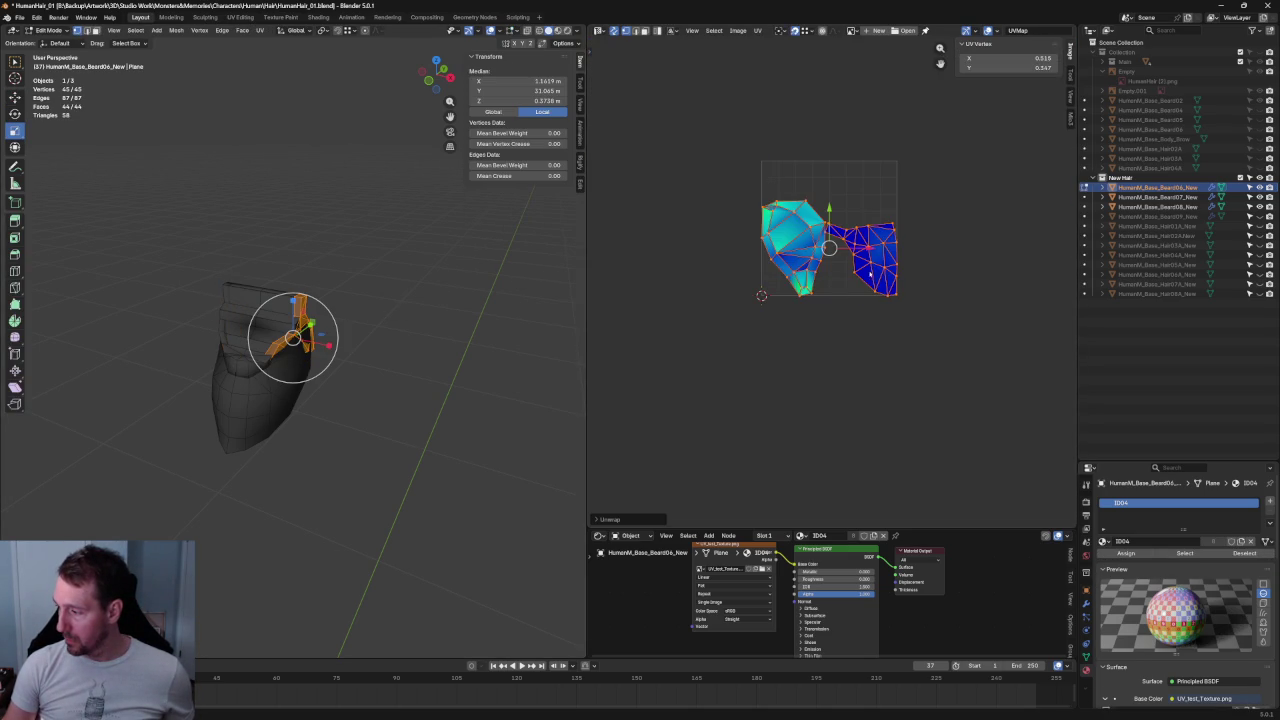
scroll(872, 272, up, 2)
scroll(855, 305, up, 3)
scroll(849, 318, up, 2)
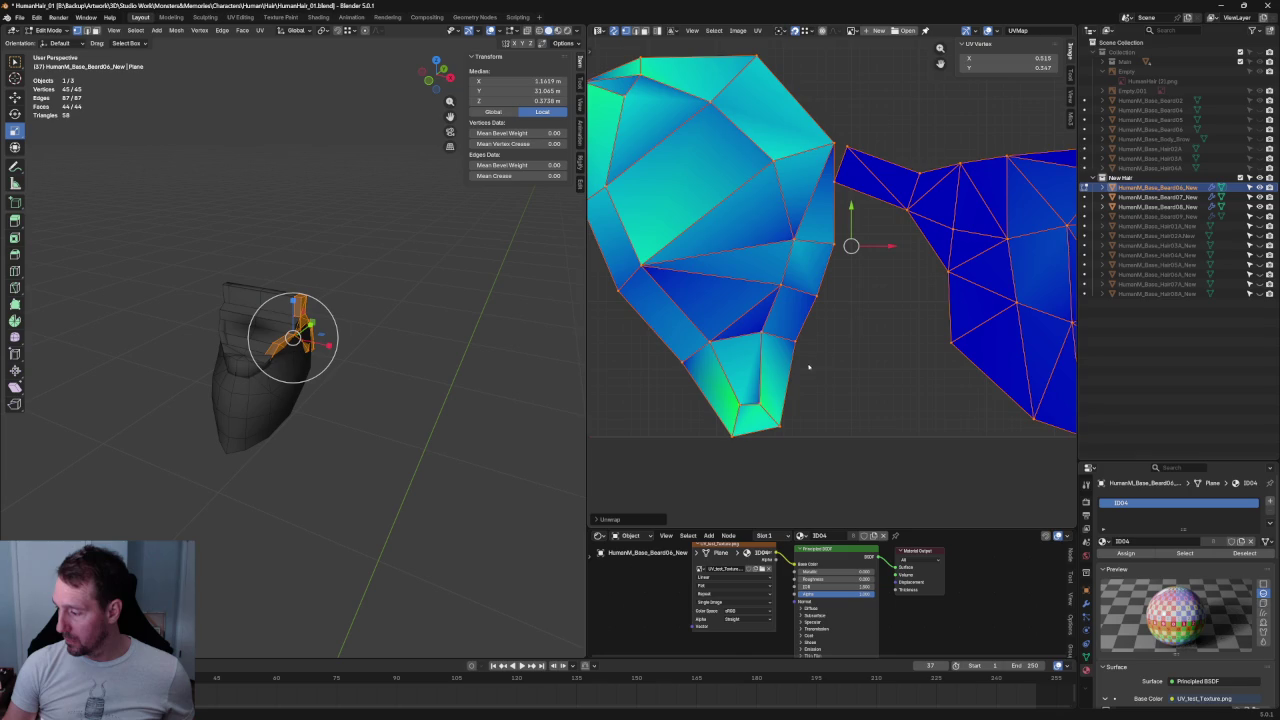
middle_drag(785, 427, 836, 398)
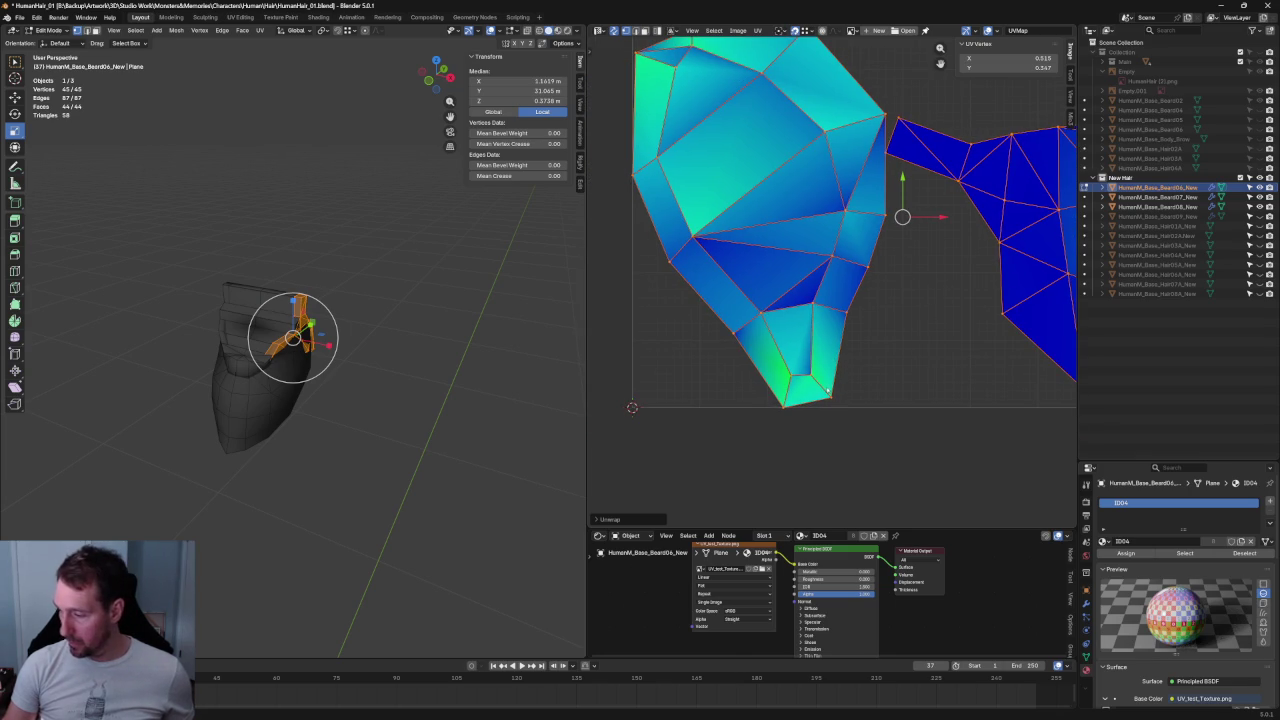
- Select the edges along the intended cut and mark them as a new seam
click(822, 389)
shift+click(810, 382)
key(KP_Decimal)
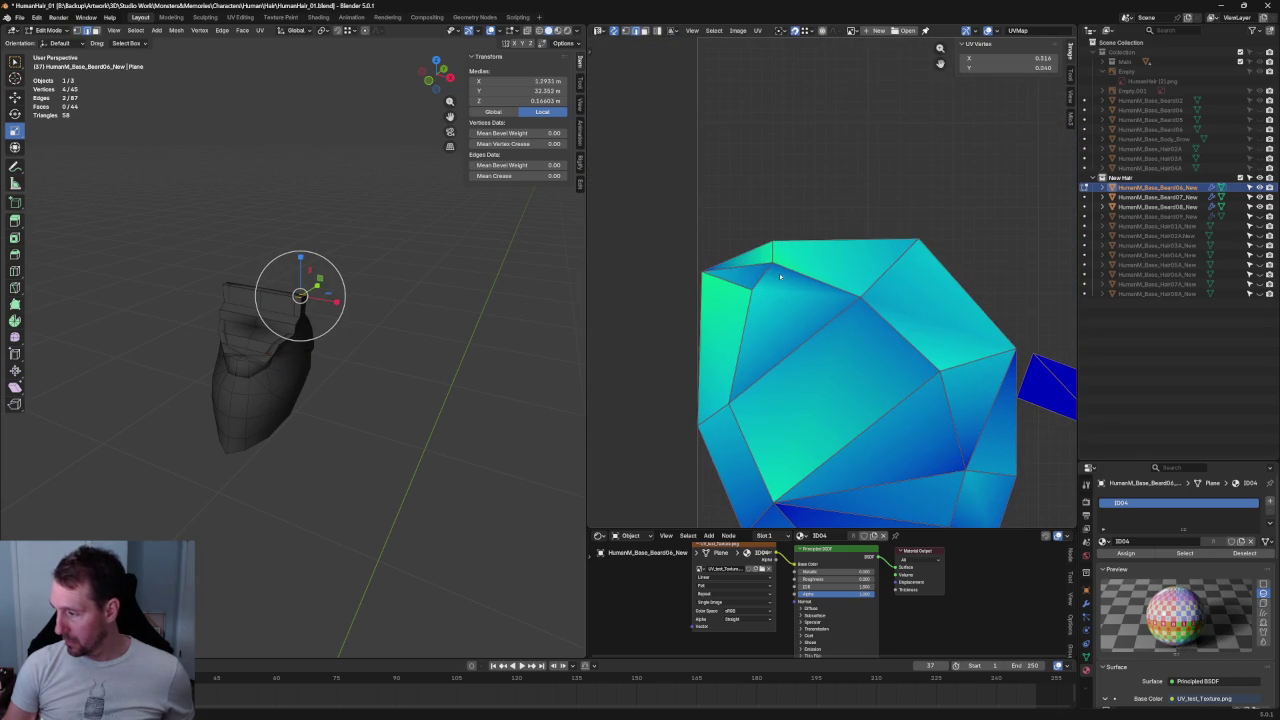
shift+click(772, 252)
shift+click(735, 292)
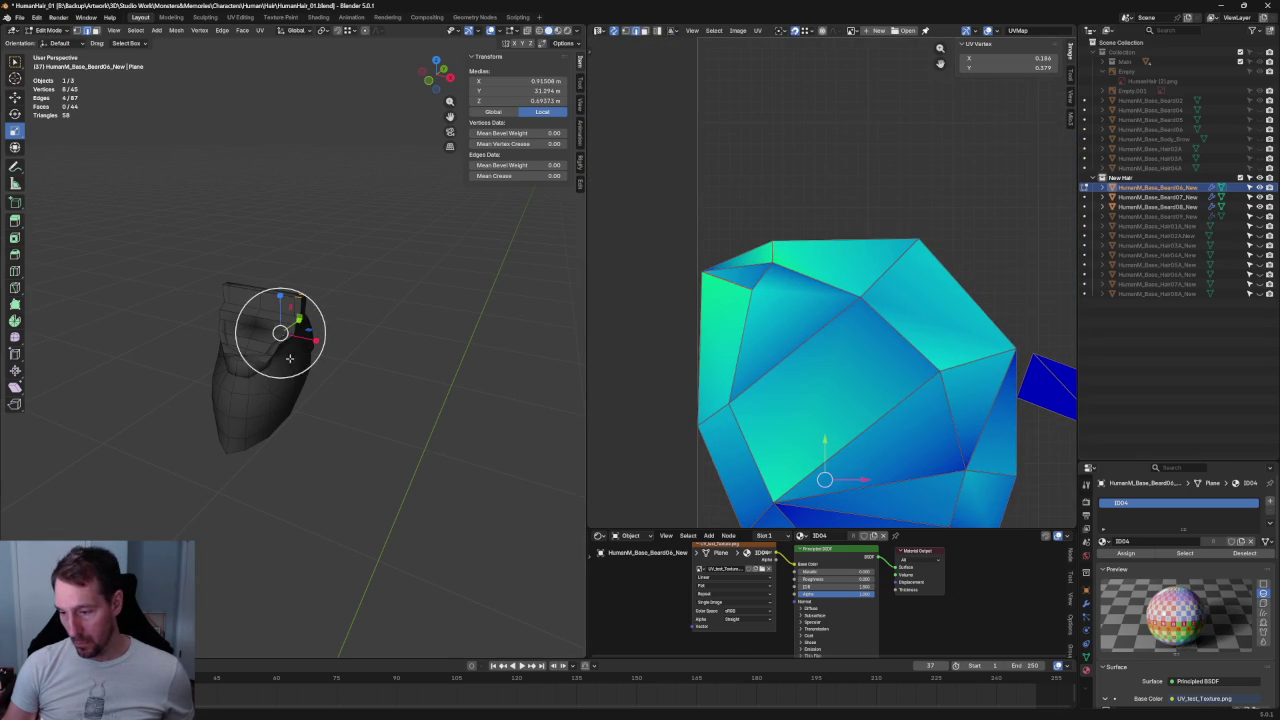
key(ctrl+e)
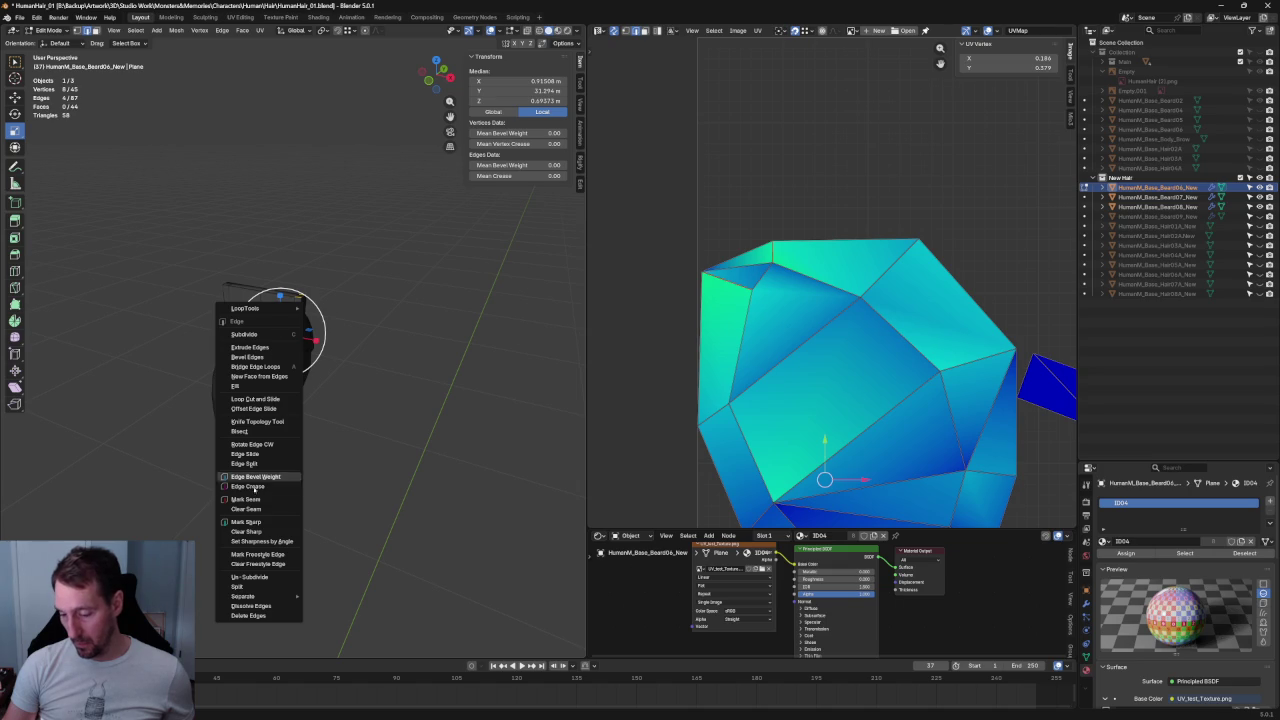
click(246, 499)
- Select all and unwrap the beard again using the new seam
key(Home)
key(a)
key(u)
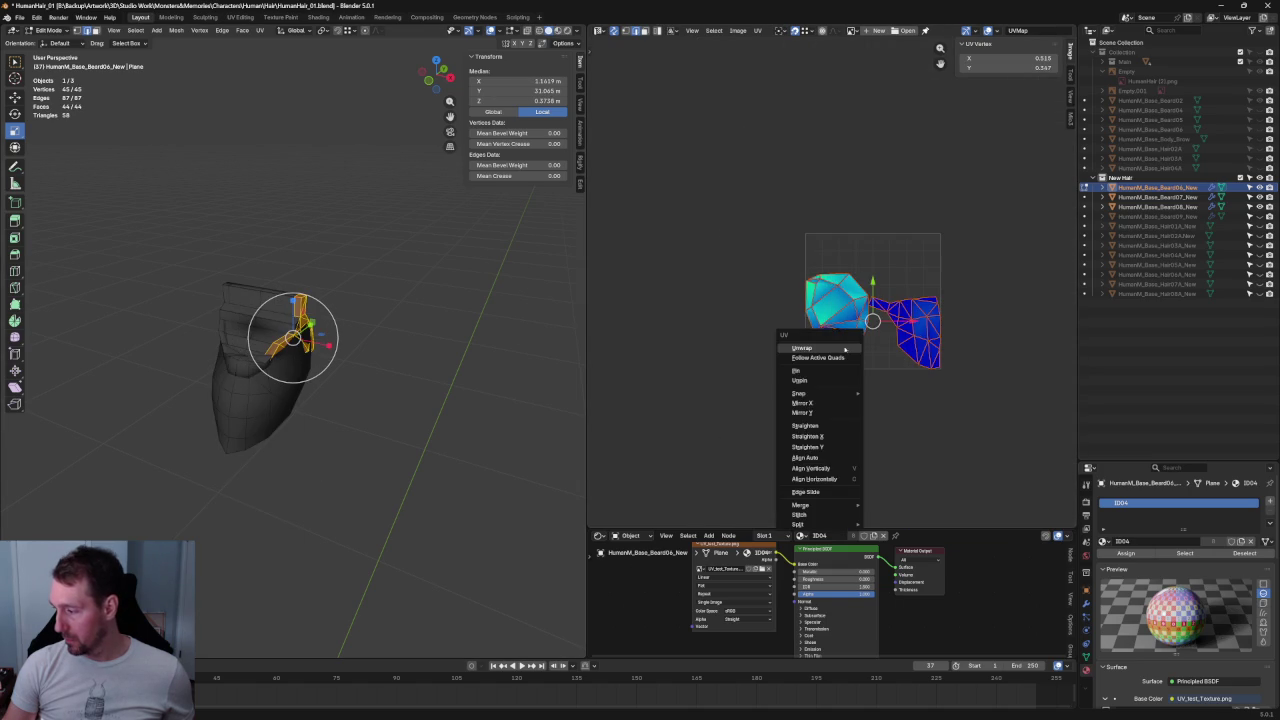
click(810, 349)
- Rotate the left UV island about 175° to stand upright, then re-unwrap
click(870, 339)
scroll(865, 338, up, 3)
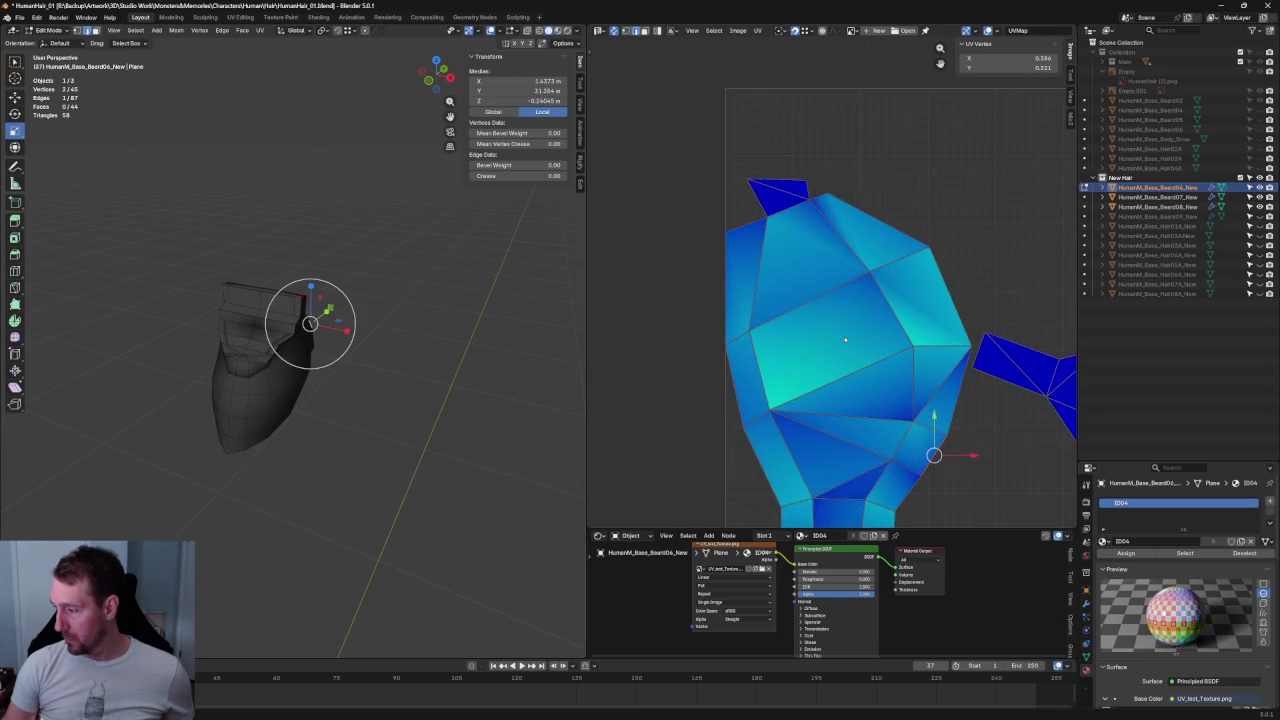
scroll(854, 332, down, 1)
key(l)
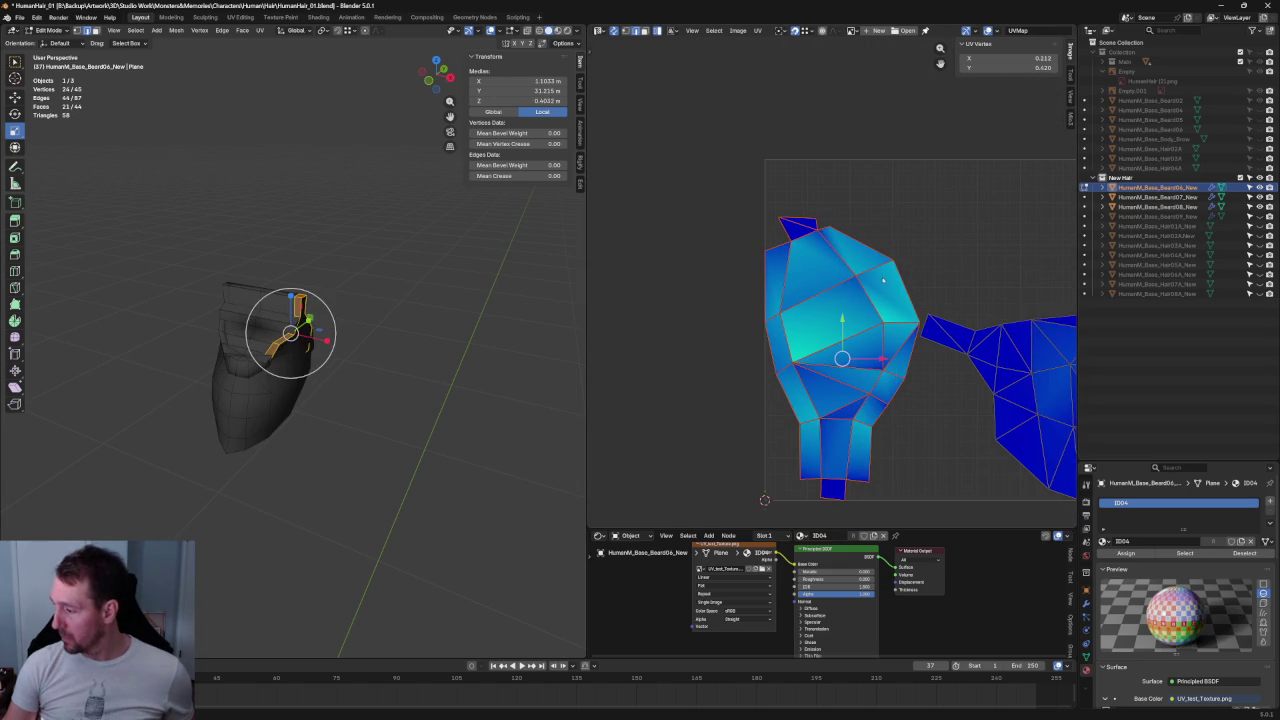
key(r)
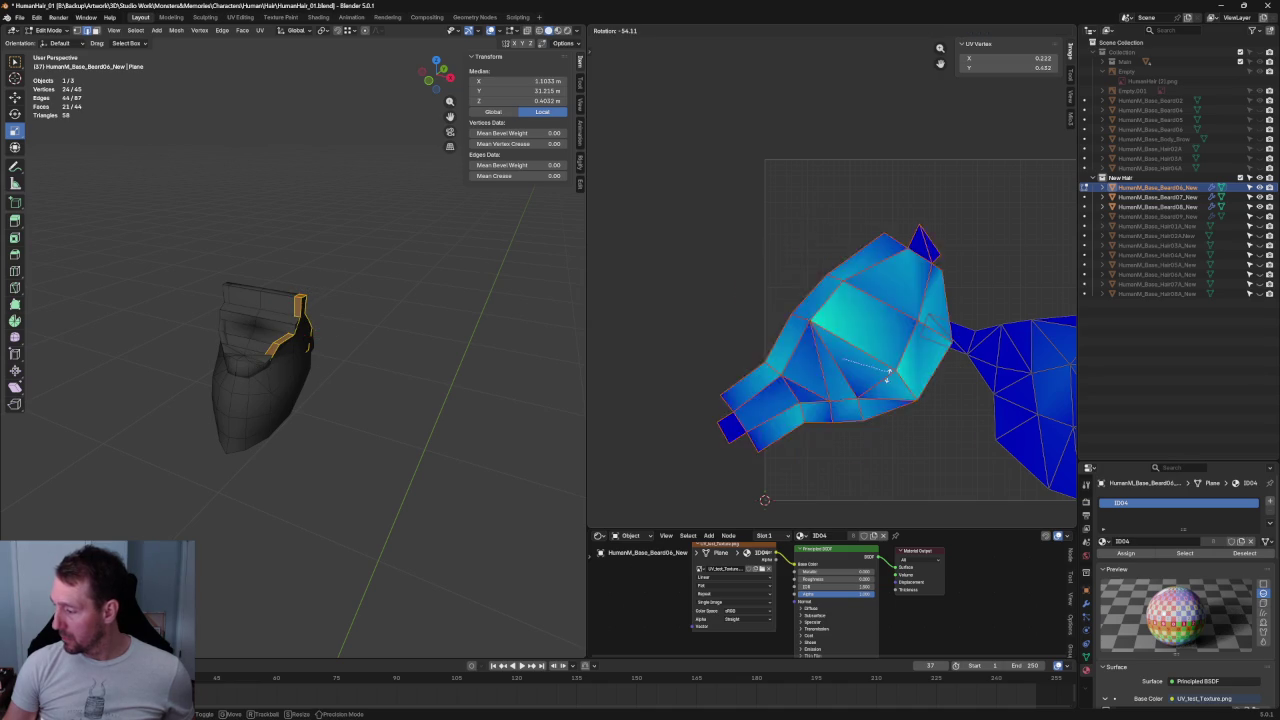
click(798, 406)
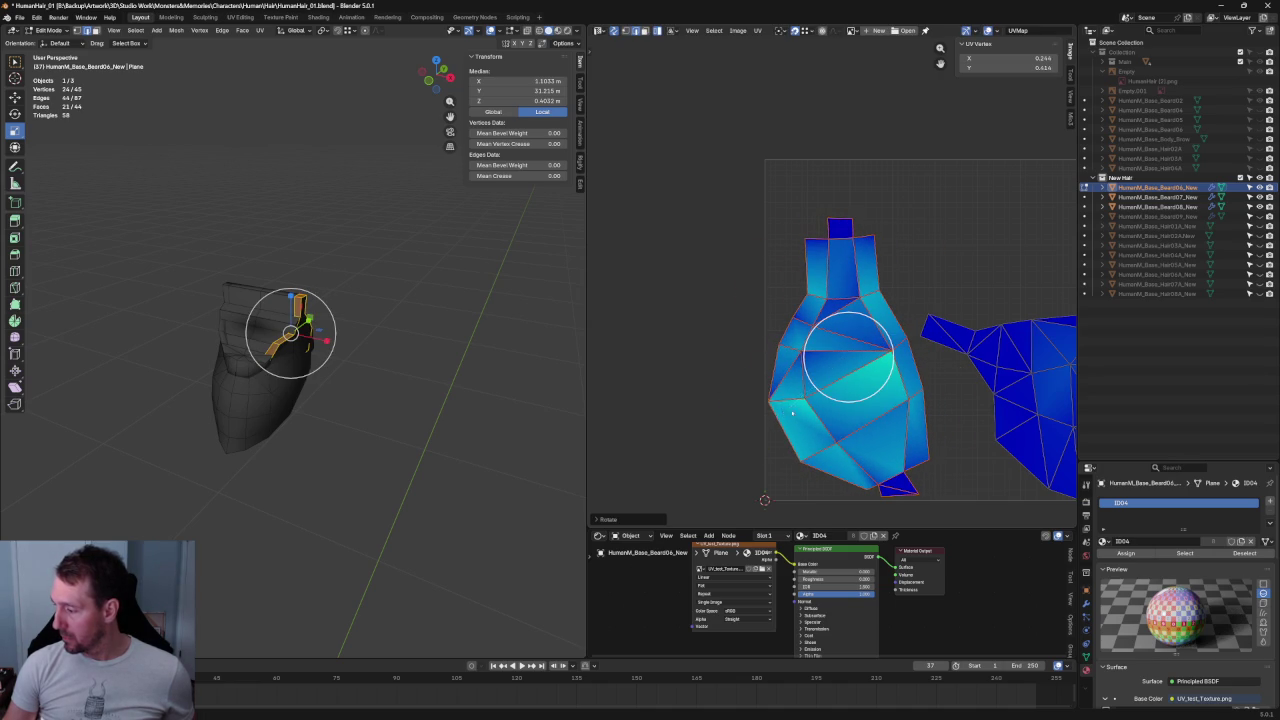
key(u)
click(797, 406)
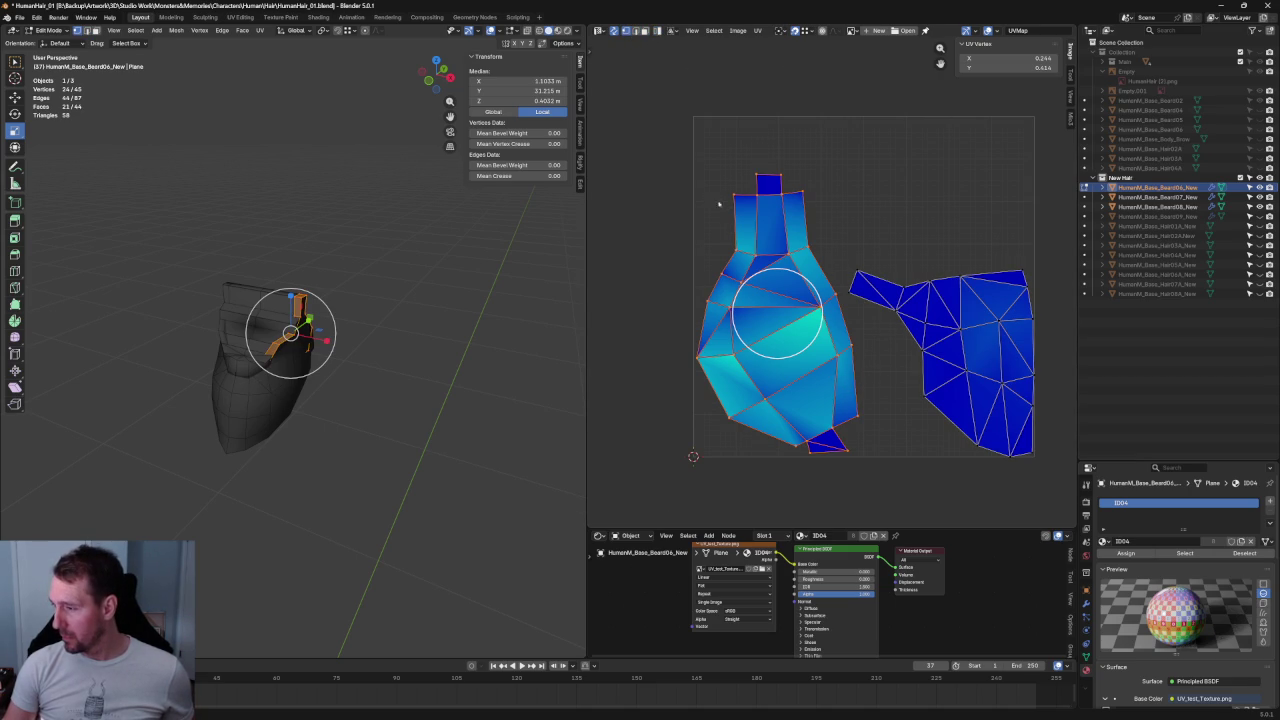
- Re-unwrap a group of distorted faces on the left island
click(857, 329)
drag(829, 349, 786, 394)
key(u)
click(741, 421)
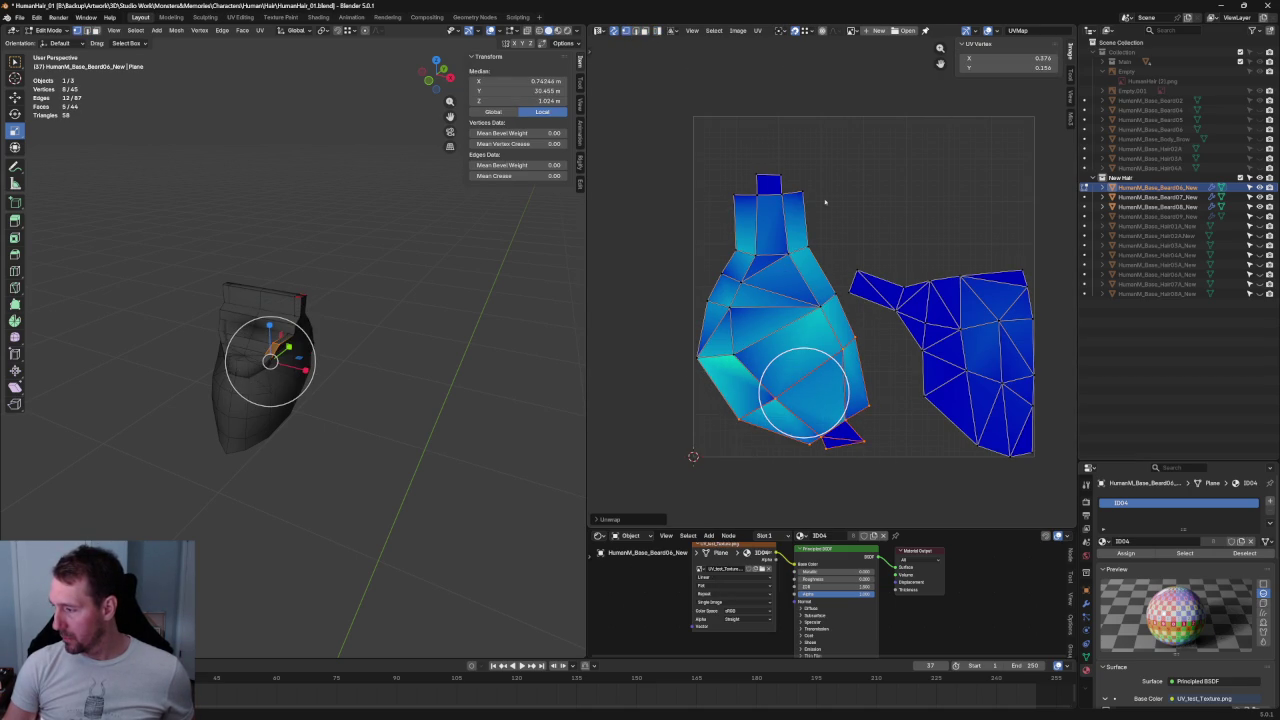
key(alt+a)
- Straighten the vertices along the left island's top edge with Align
drag(768, 180, 768, 192)
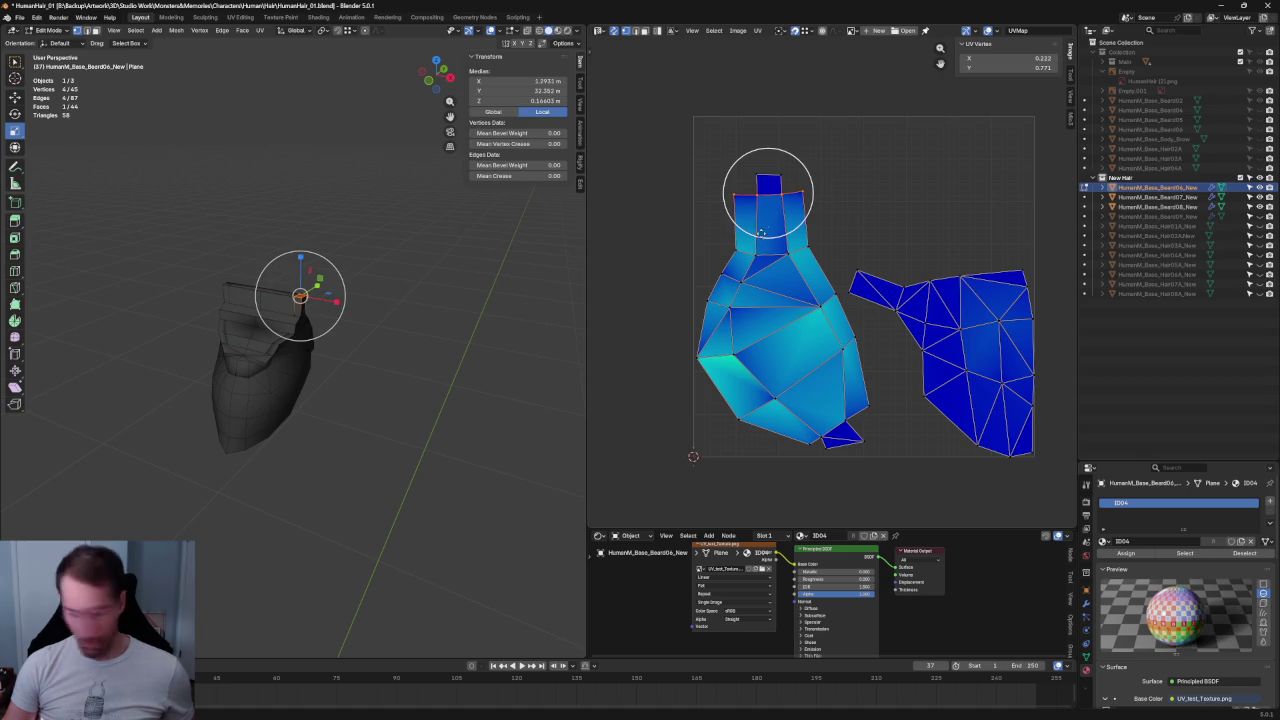
key(alt+a)
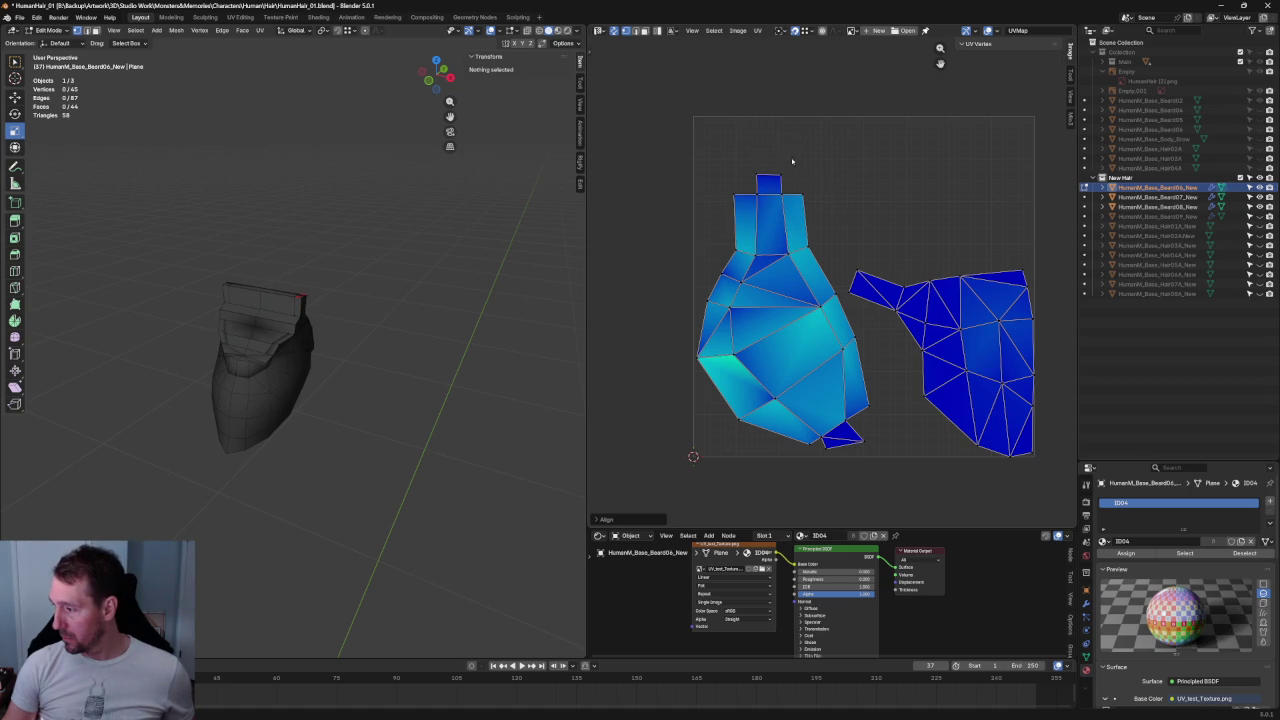
key(c)
click(766, 168)
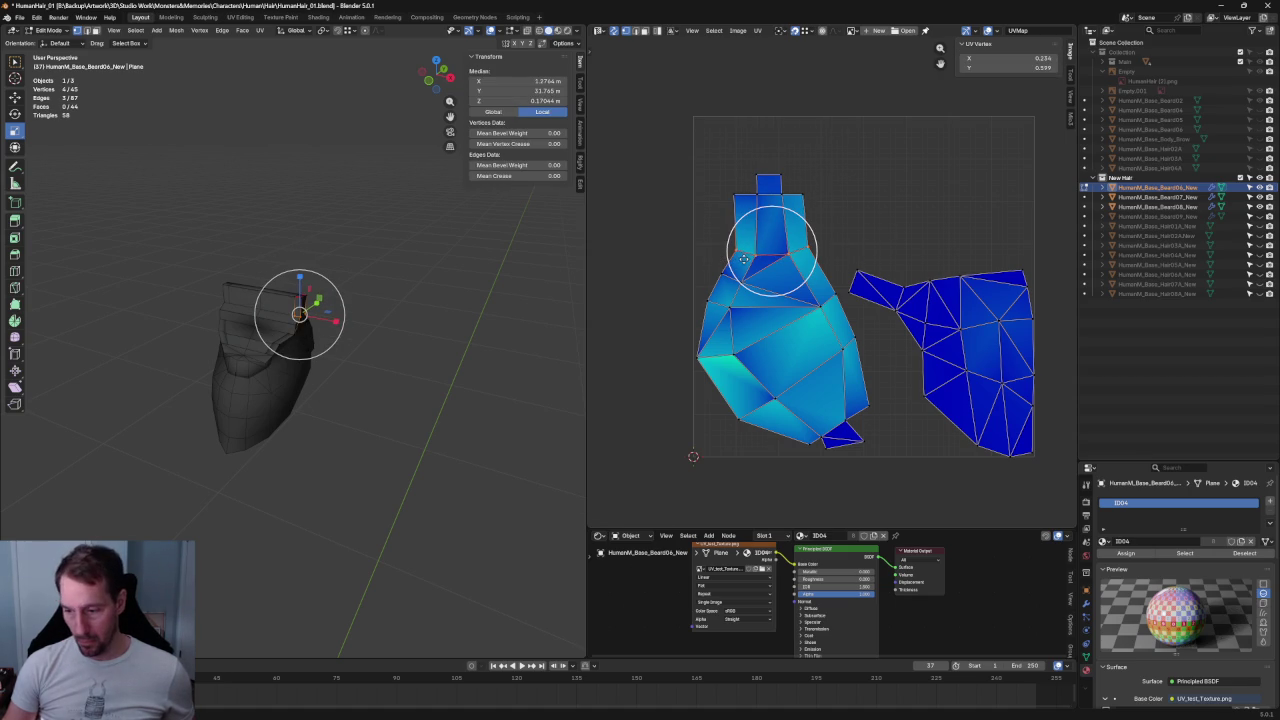
key(grave)
key(KP_Decimal)
key(KP_3)
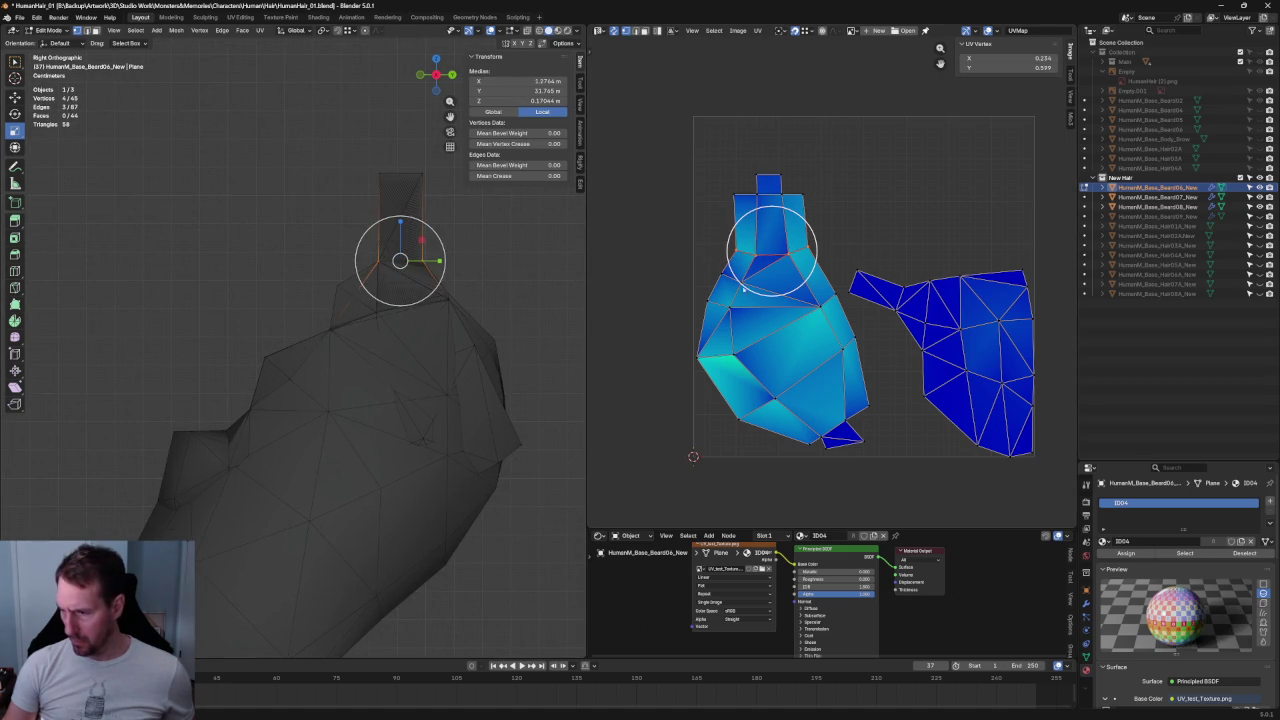
key(shift+w)
click(827, 262)
key(alt+a)
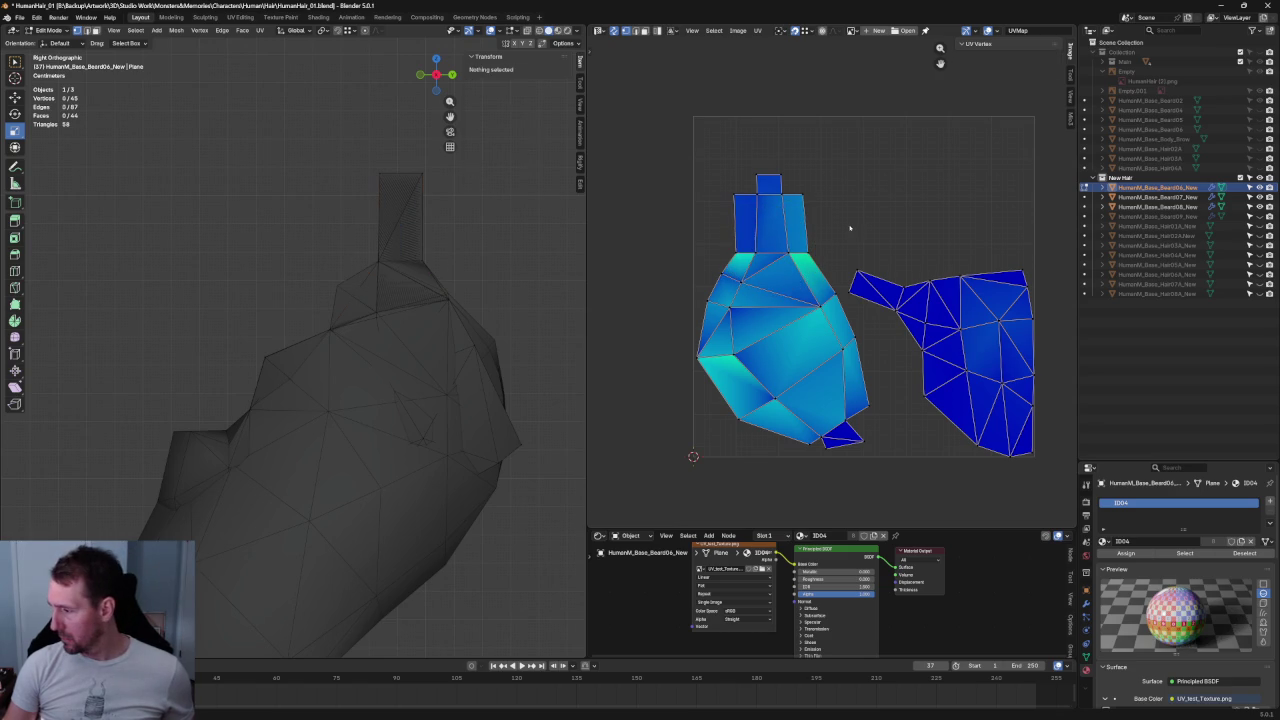
- Re-unwrap small face groups on the island's left side, centre and left edge
click(720, 286)
key(u)
click(730, 292)
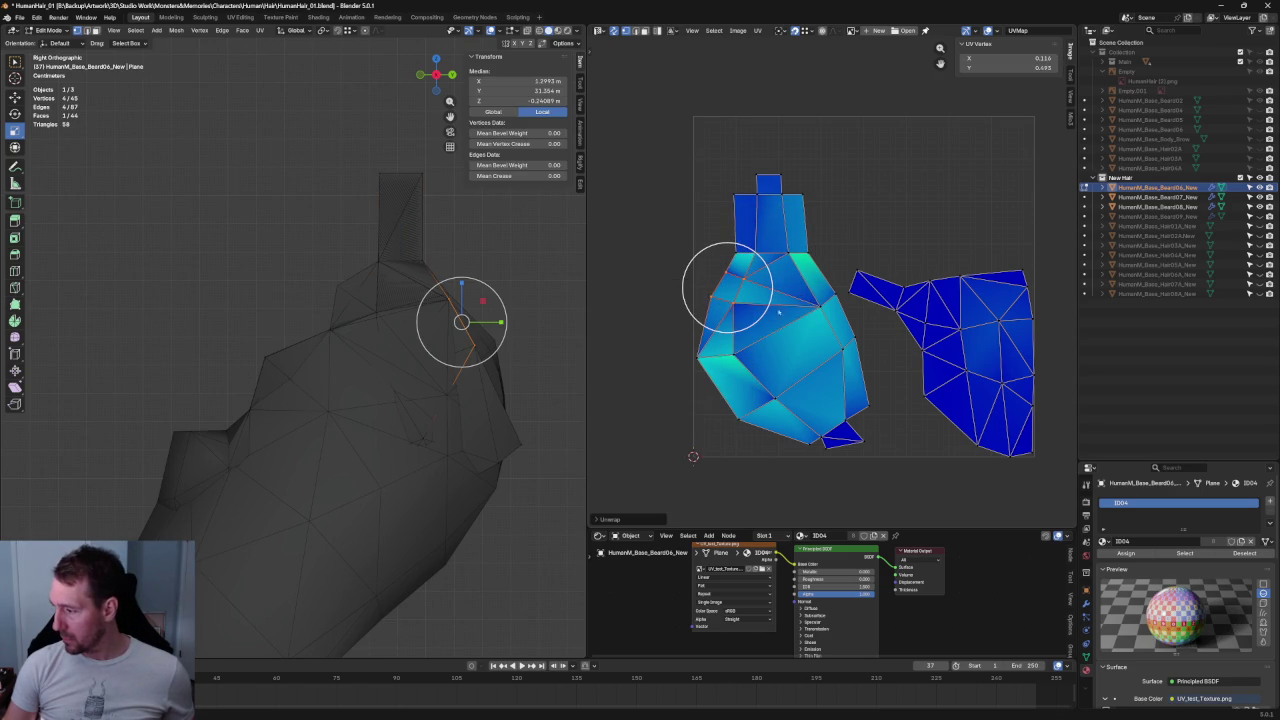
drag(828, 300, 828, 329)
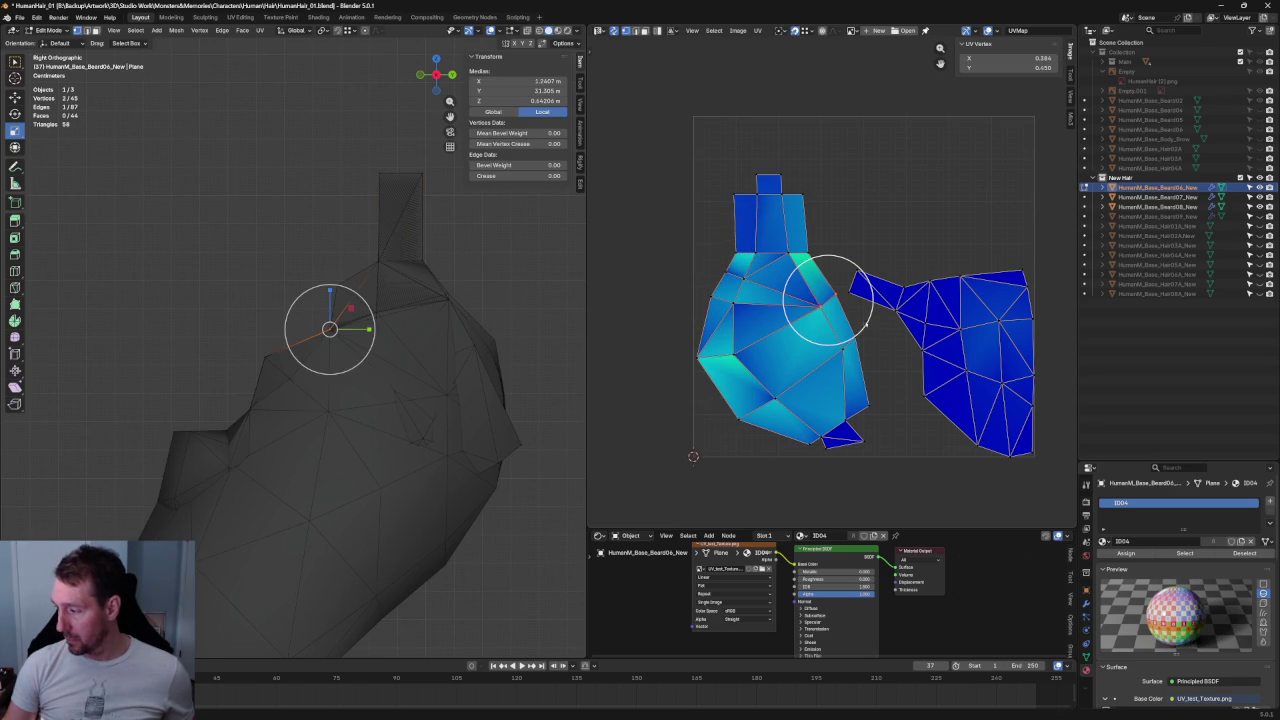
key(u)
click(832, 334)
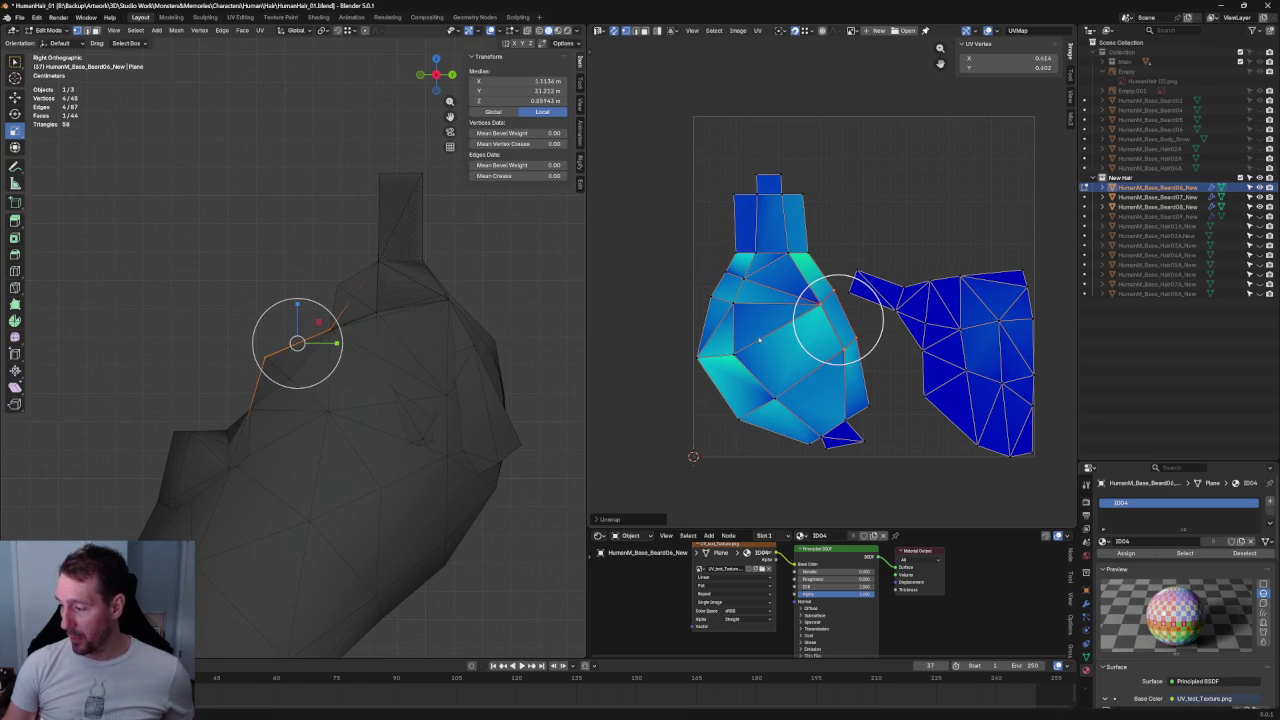
click(716, 356)
key(u)
click(726, 362)
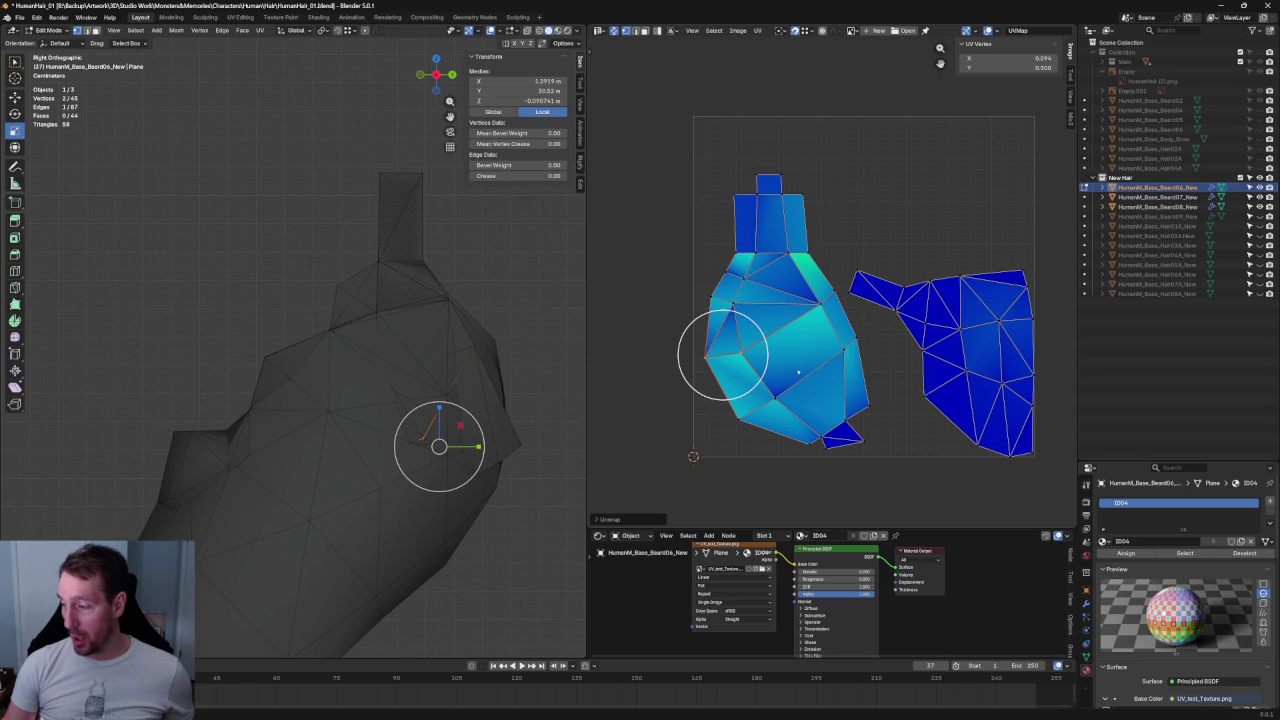
- Re-unwrap the lower-left and upper-left face groups, then deselect all
drag(794, 375, 725, 435)
key(u)
click(728, 428)
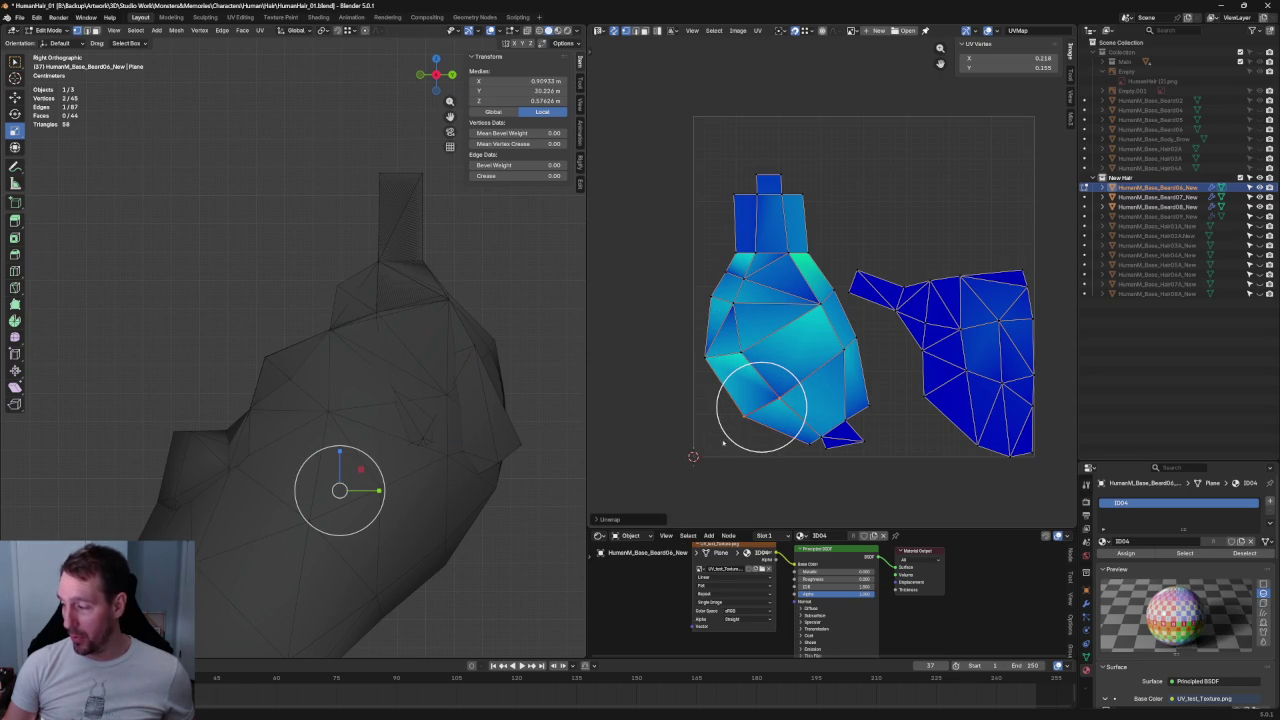
click(849, 342)
click(836, 320)
key(u)
click(836, 318)
key(alt+a)
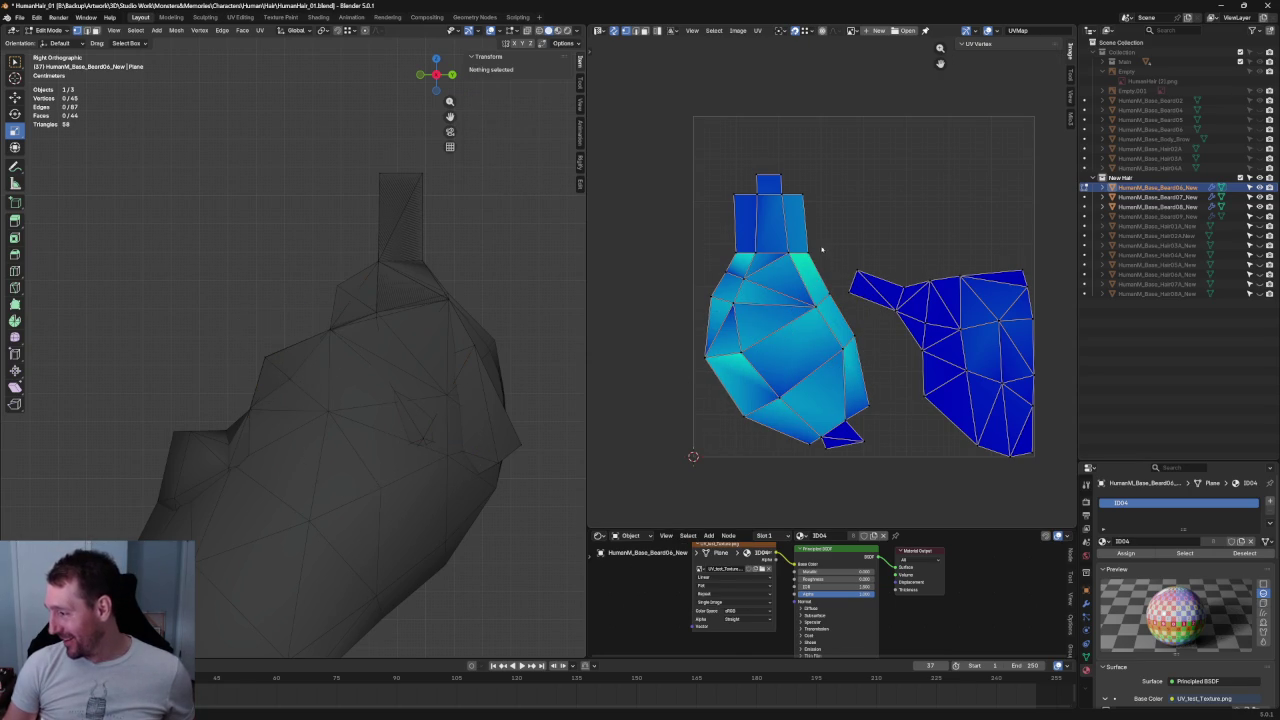
click(729, 285)
key(u)
click(686, 299)
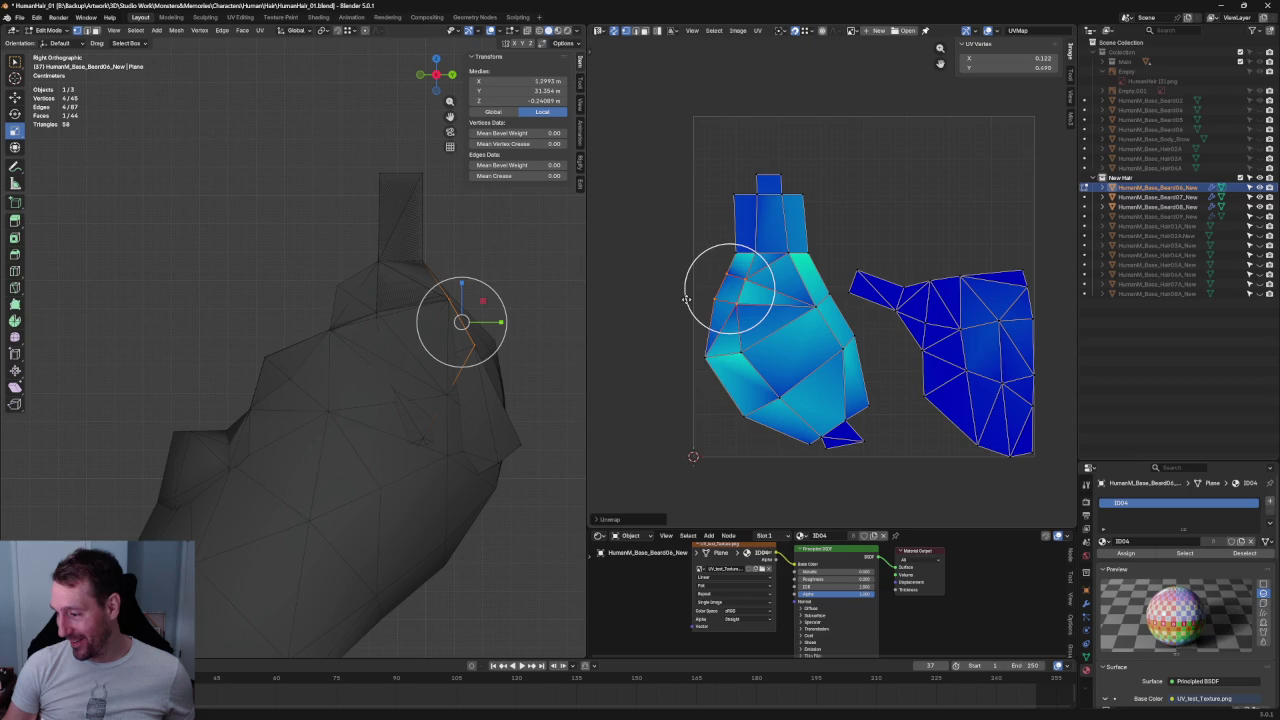
key(alt+a)
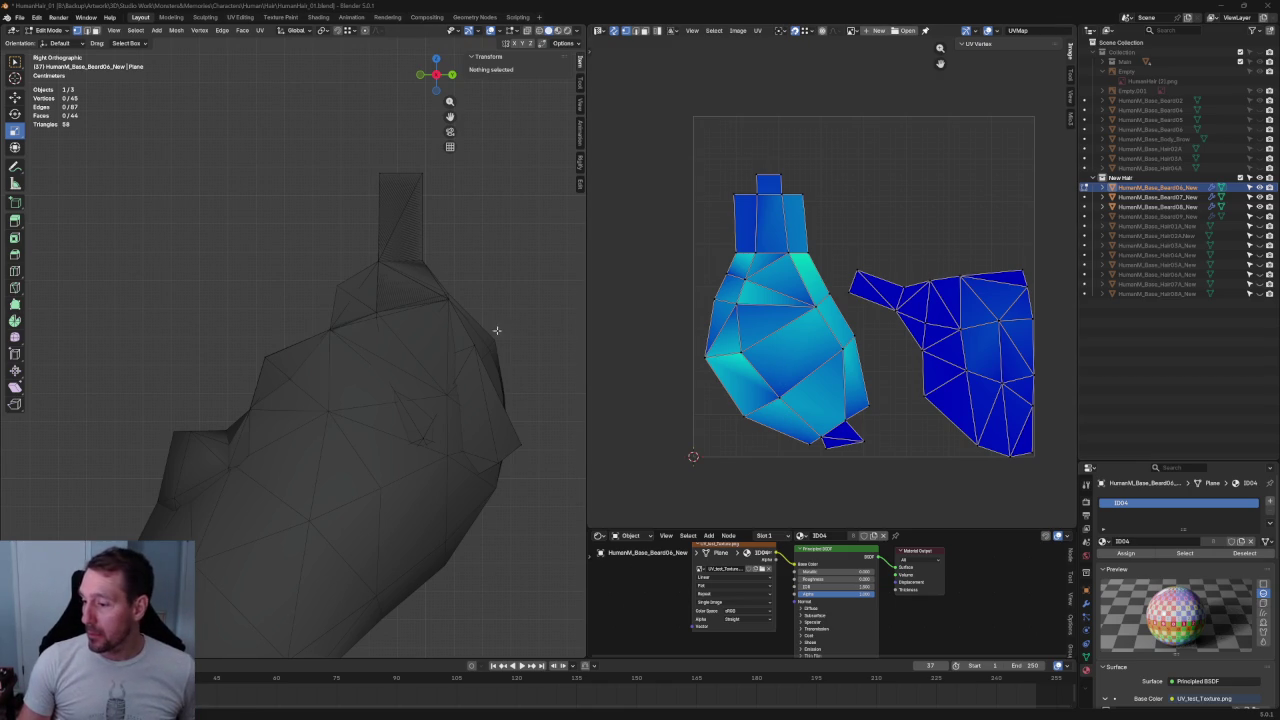
- Re-unwrap the upper and lower vertex groups on the left island's left side
middle_drag(564, 316, 408, 365)
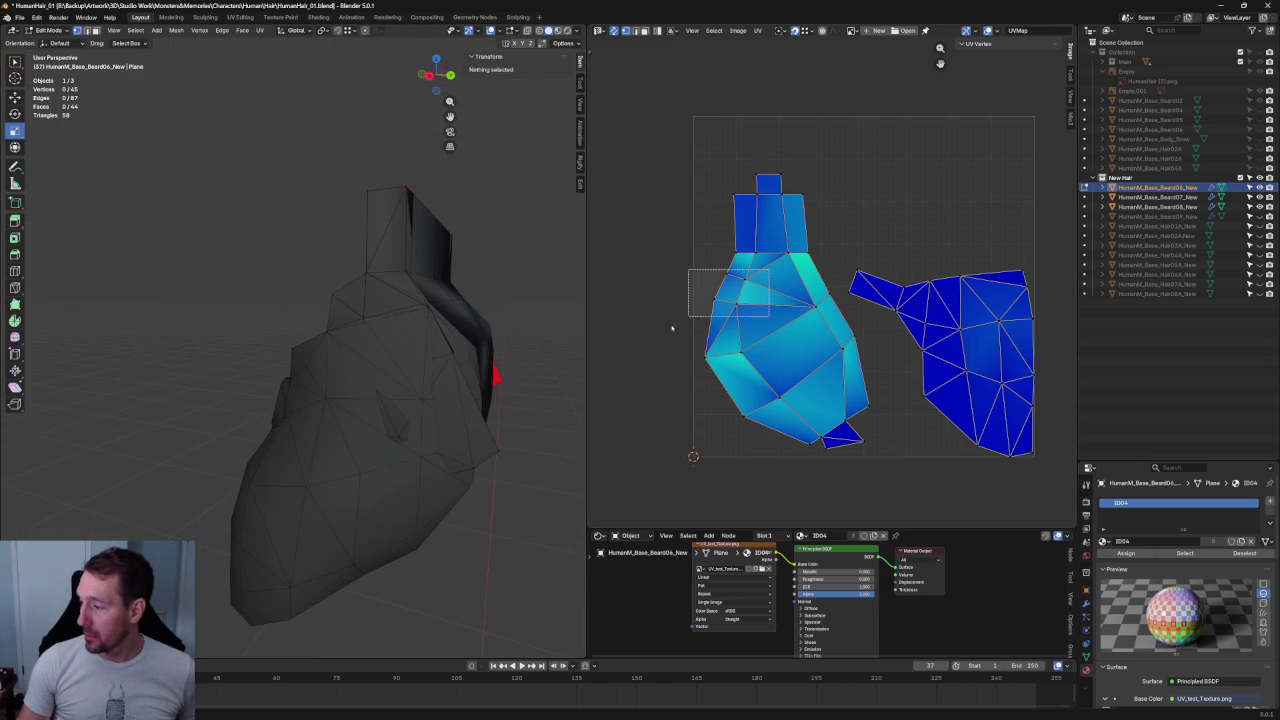
click(709, 308)
right_click(709, 308)
click(728, 290)
click(705, 357)
shift+click(716, 366)
right_click(712, 360)
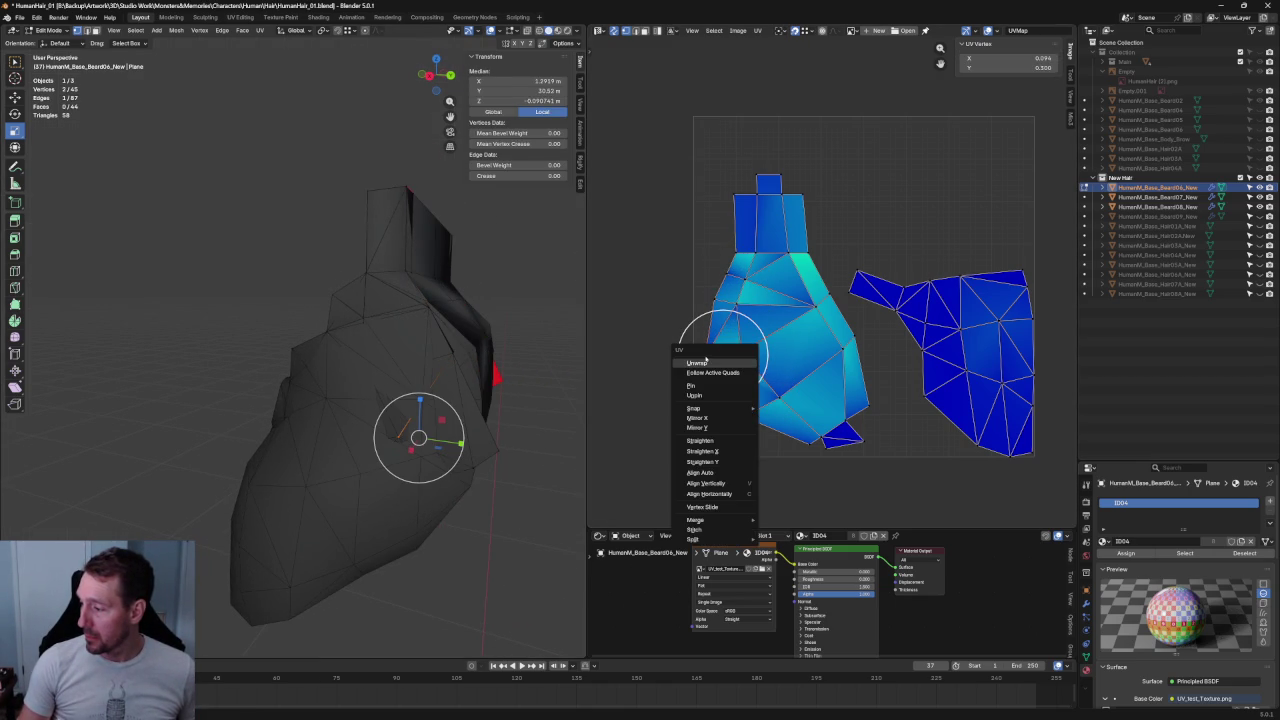
click(717, 365)
- Re-unwrap the left island's bottom area and its centre-right vertices
shift+click(745, 410)
right_click(745, 410)
click(745, 410)
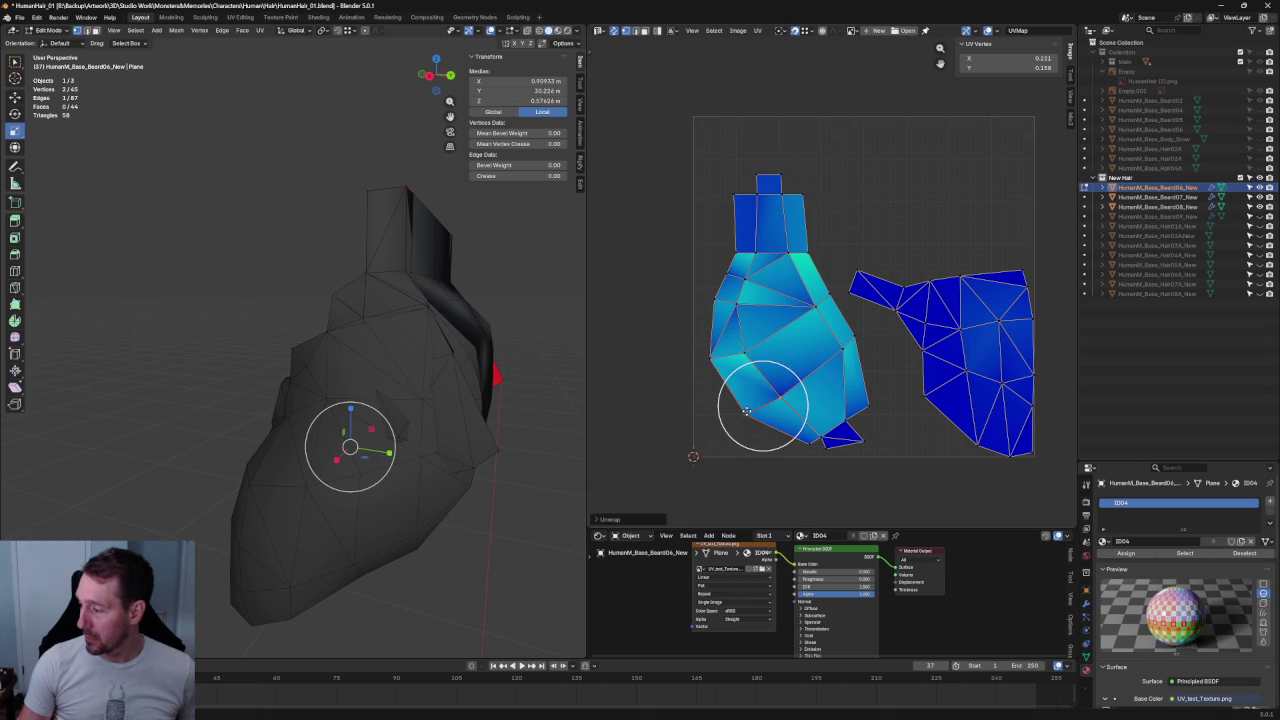
click(845, 340)
shift+click(851, 337)
right_click(855, 342)
click(835, 355)
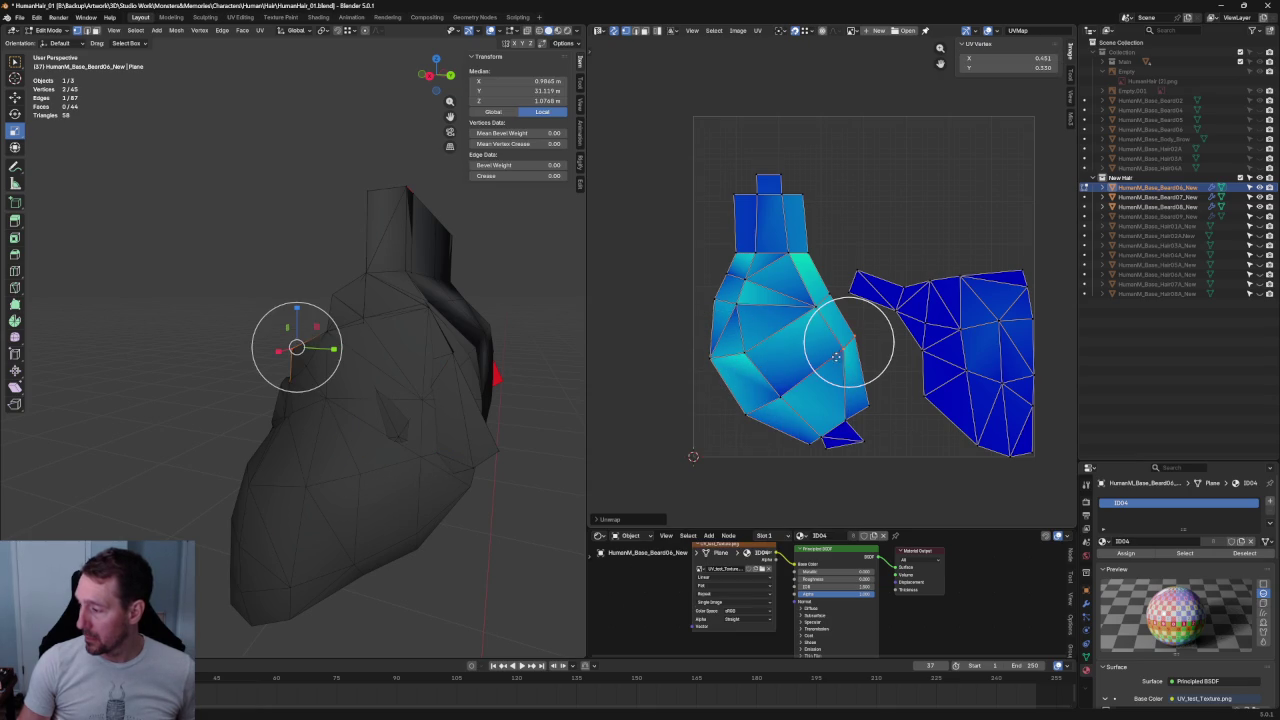
- Re-unwrap two upper vertex groups on the left island, then clear the selection
click(820, 292)
right_click(820, 290)
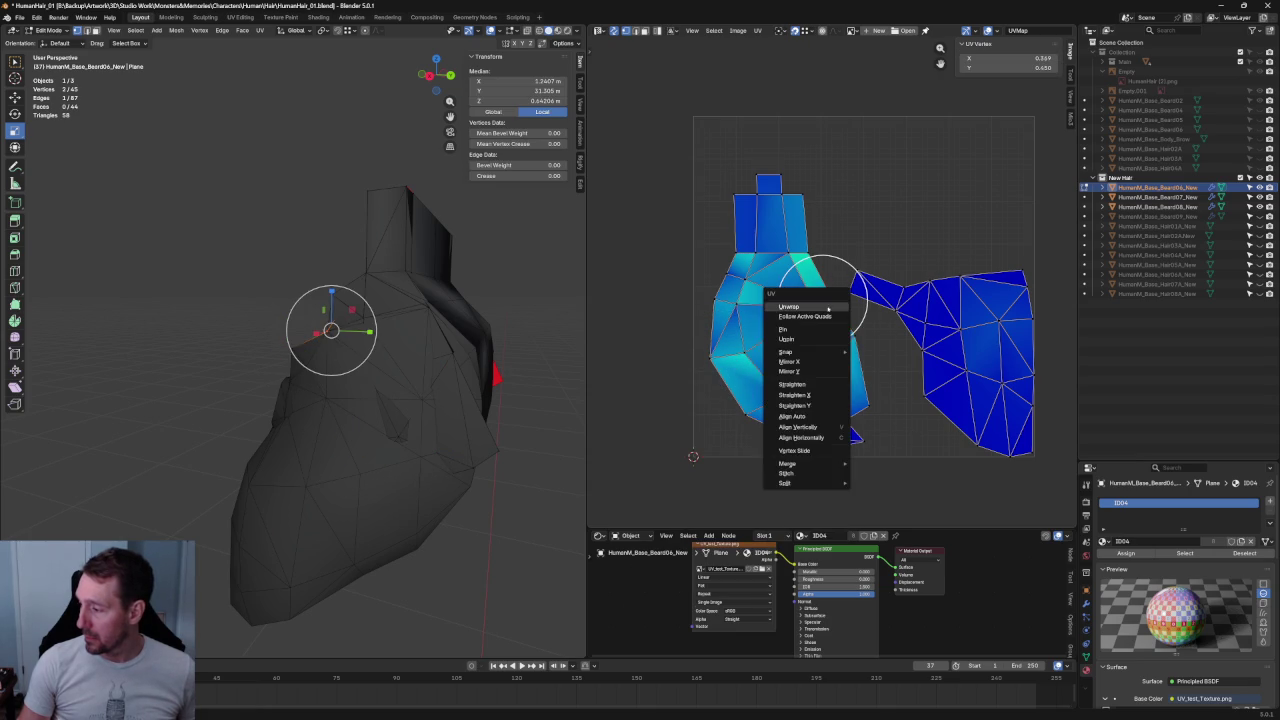
click(820, 290)
drag(811, 227, 846, 245)
right_click(846, 245)
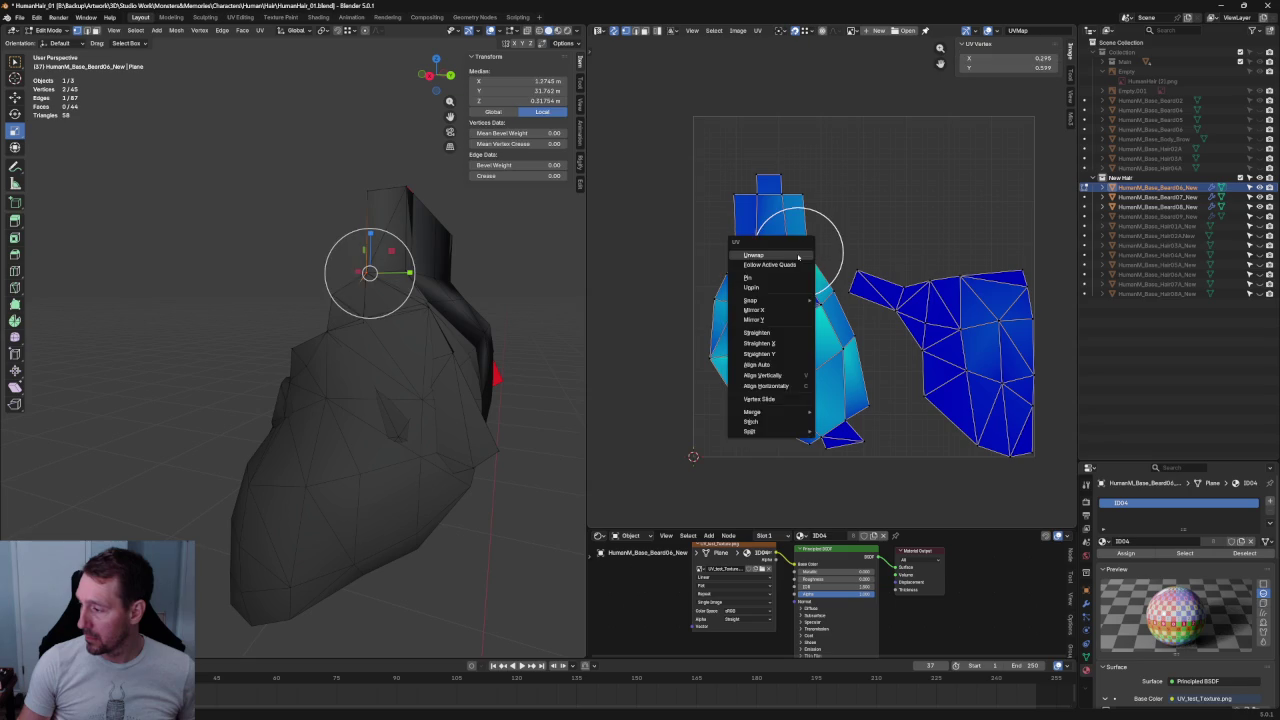
click(846, 250)
click(837, 182)
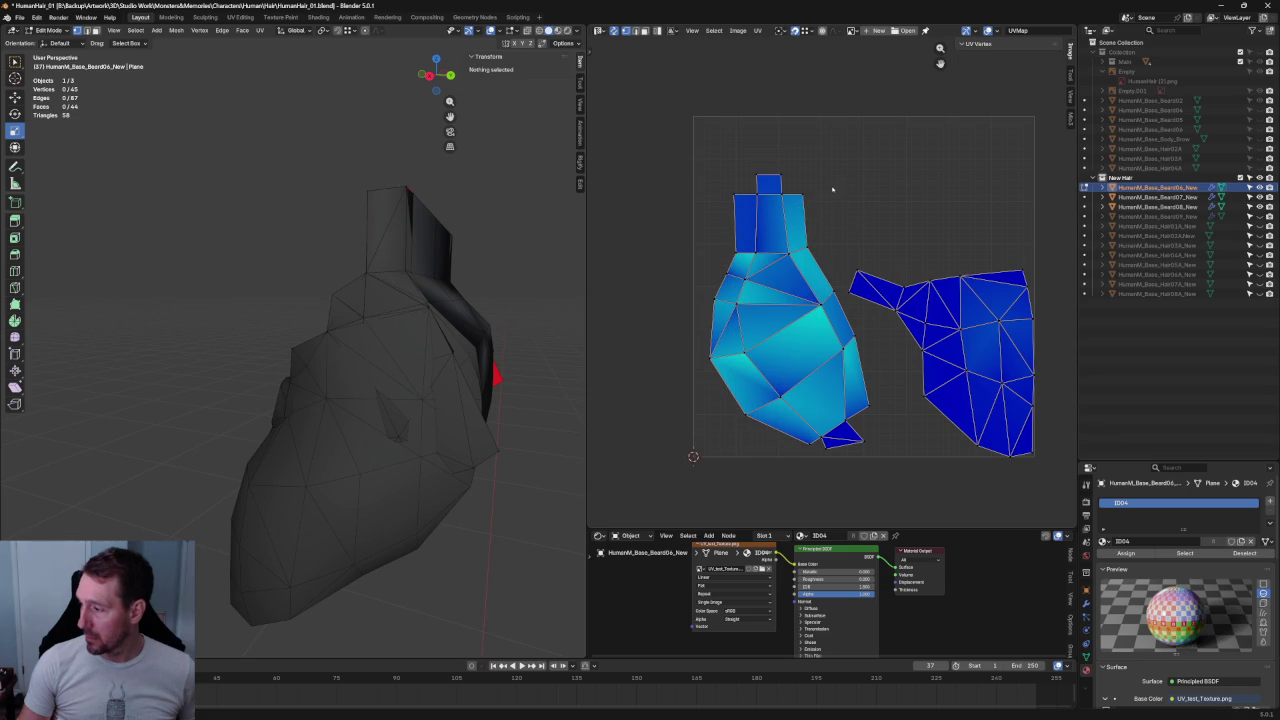
- Nudge two vertices where the left and right islands meet slightly rightward
click(806, 250)
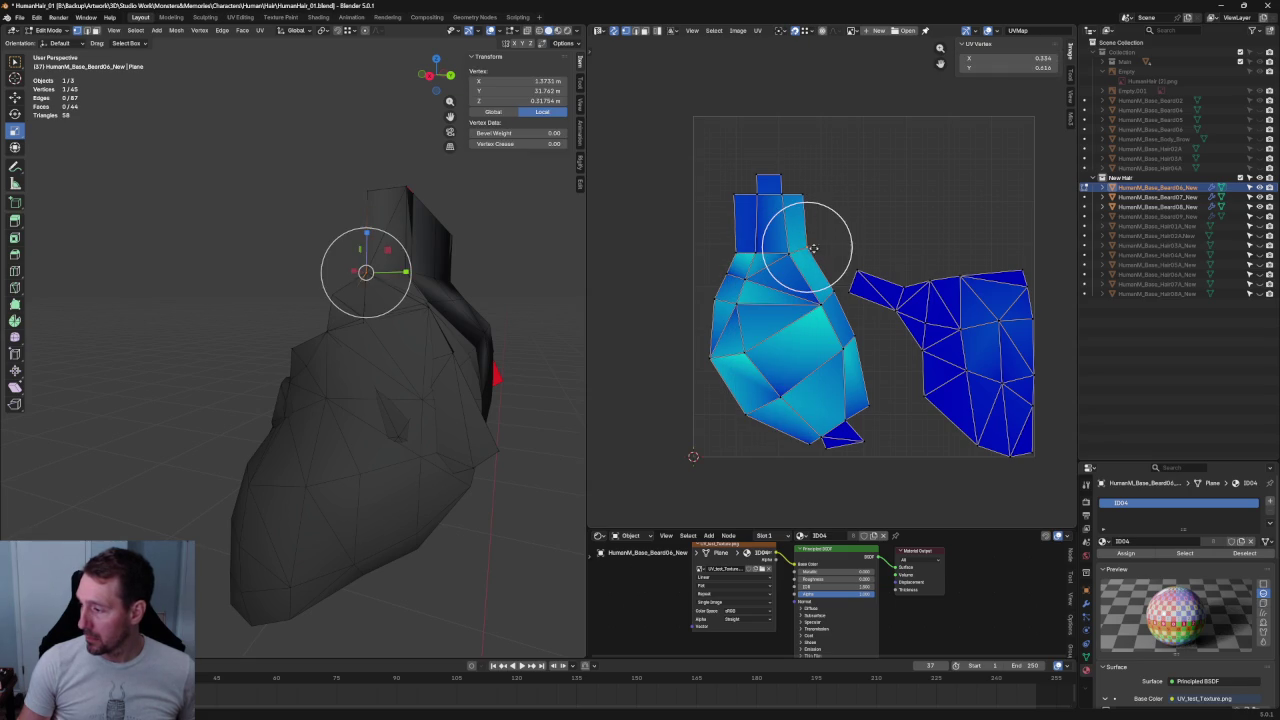
key(g)
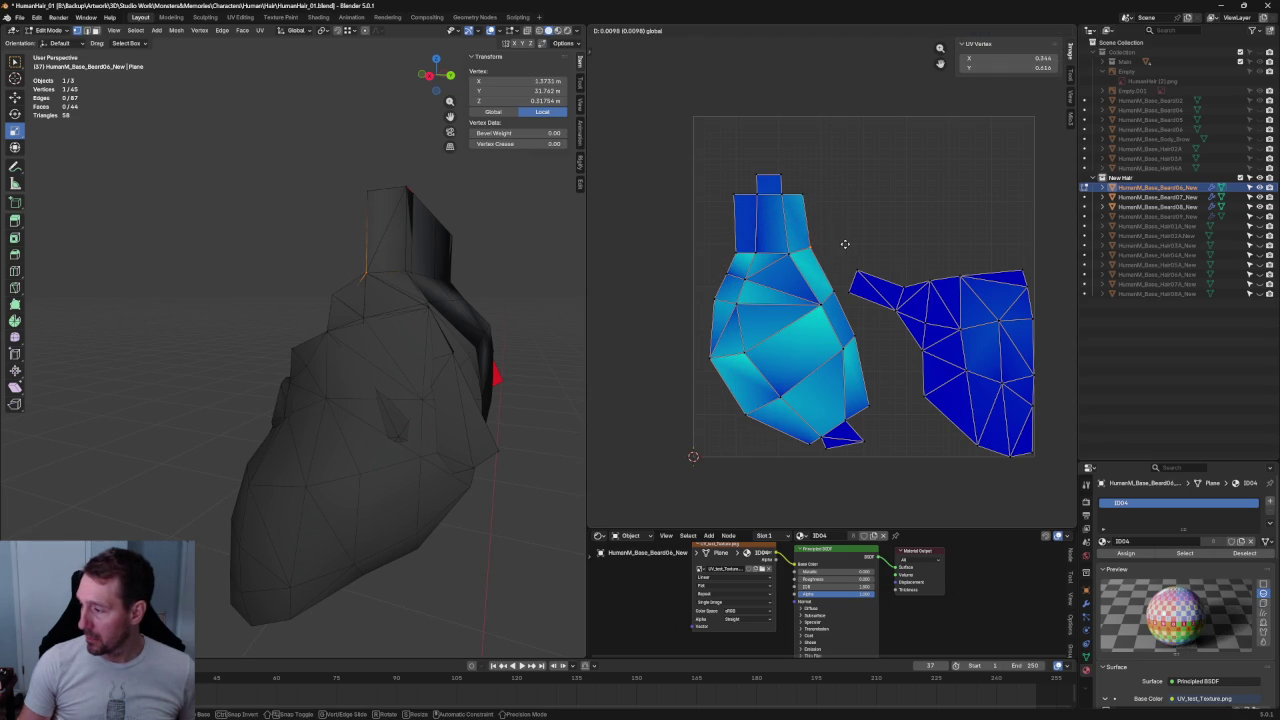
click(845, 247)
click(834, 280)
key(g)
click(858, 292)
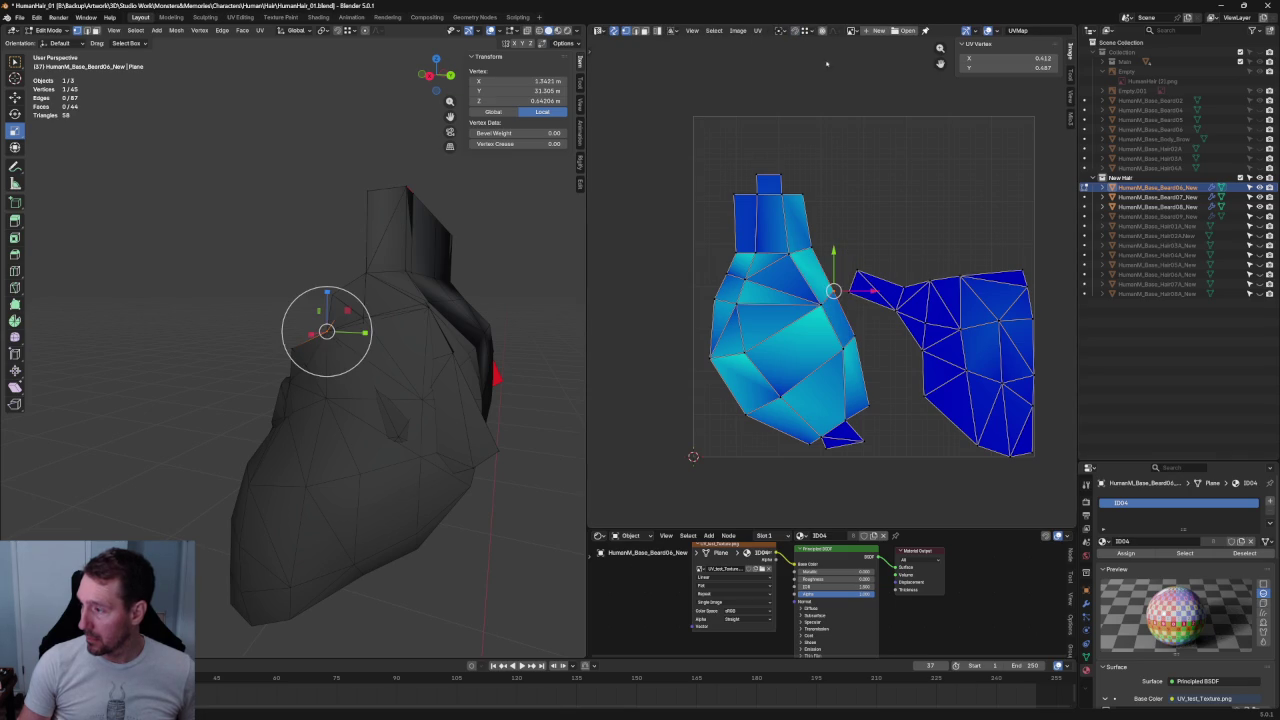
- Nudge the junction vertex slightly right and bring the right island into view
key(g)
click(886, 296)
middle_drag(1035, 276, 848, 254)
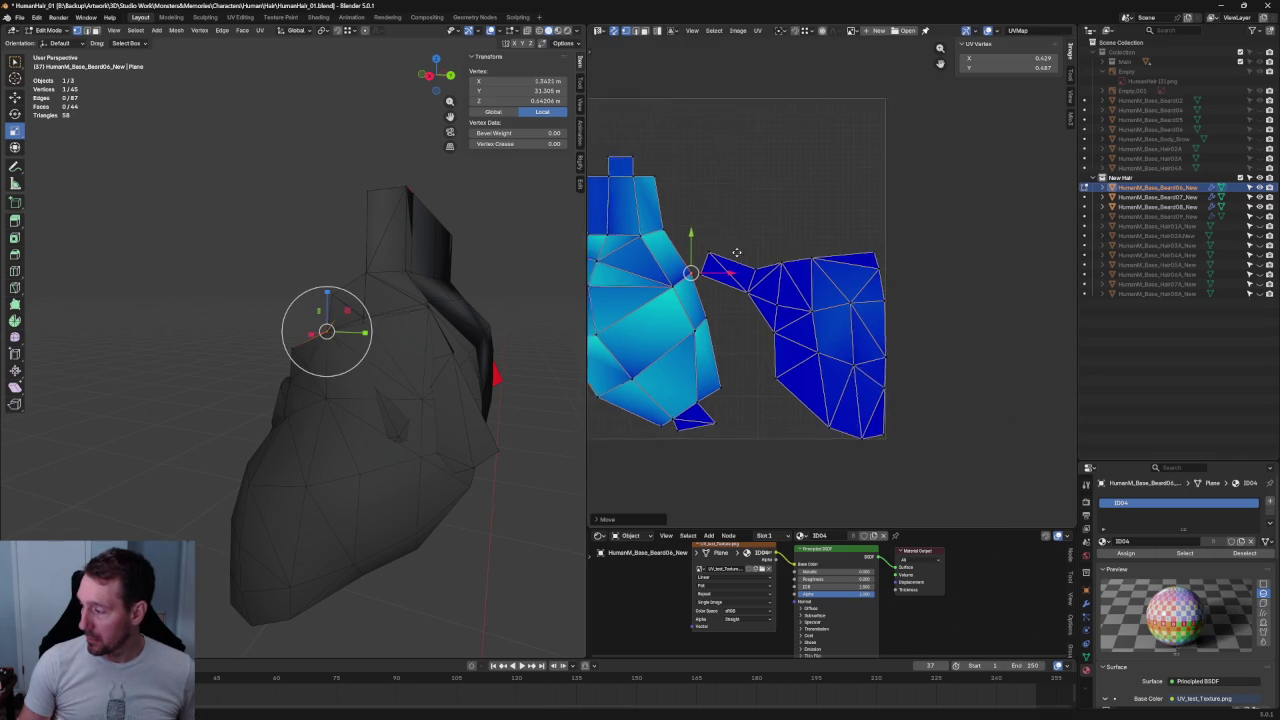
drag(858, 210, 735, 440)
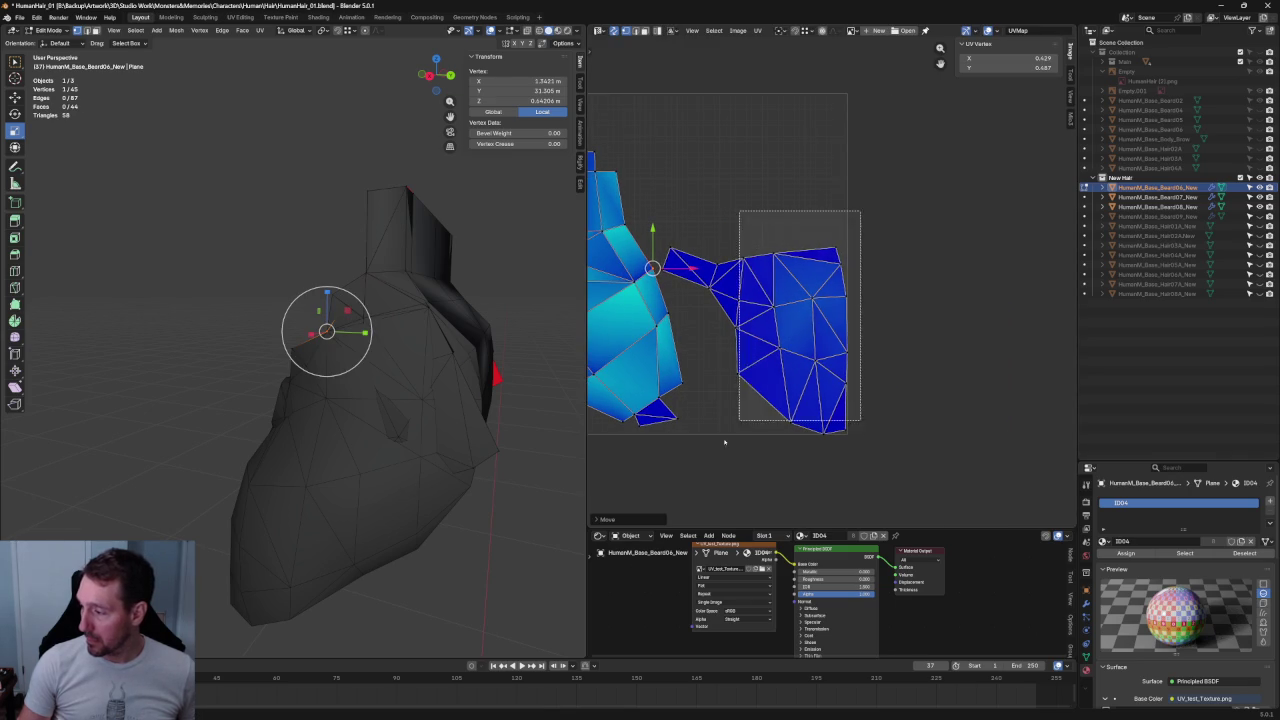
click(784, 202)
- Re-unwrap the small flap joining the islands and rotate it
drag(662, 224, 706, 284)
key(u)
click(777, 293)
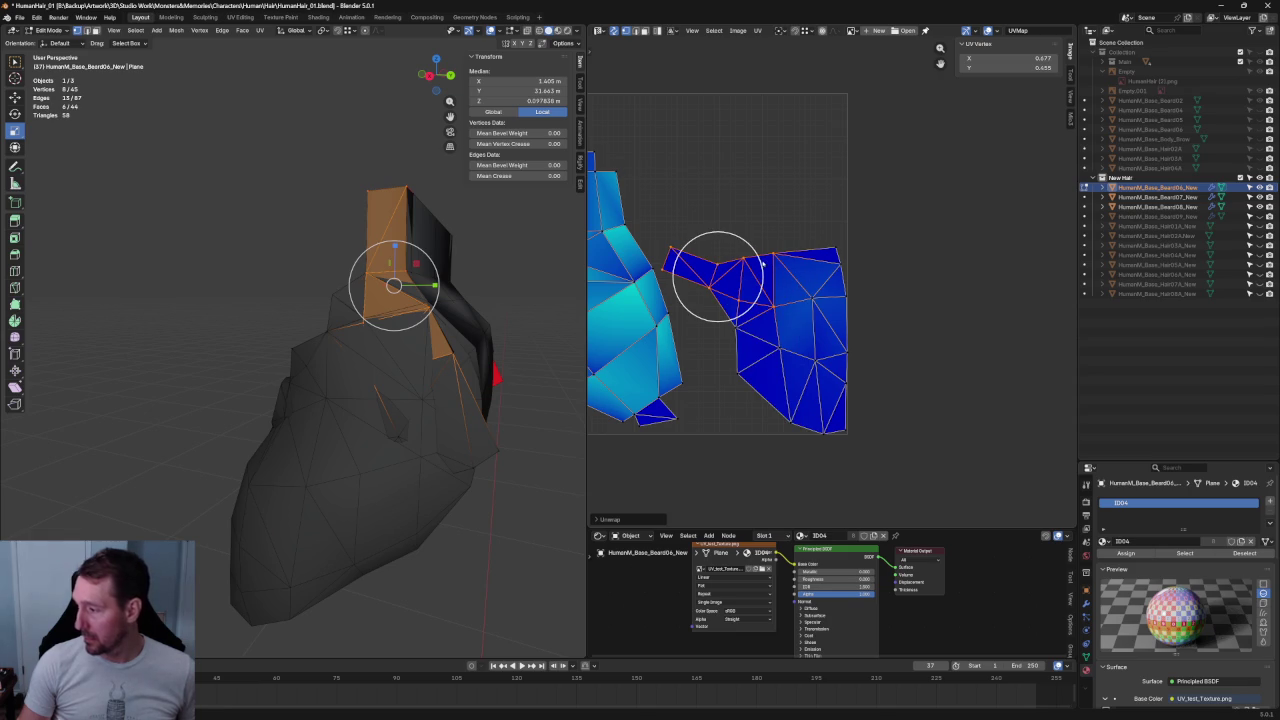
key(r)
click(765, 258)
- Select the whole right UV island and raise it upward
key(c)
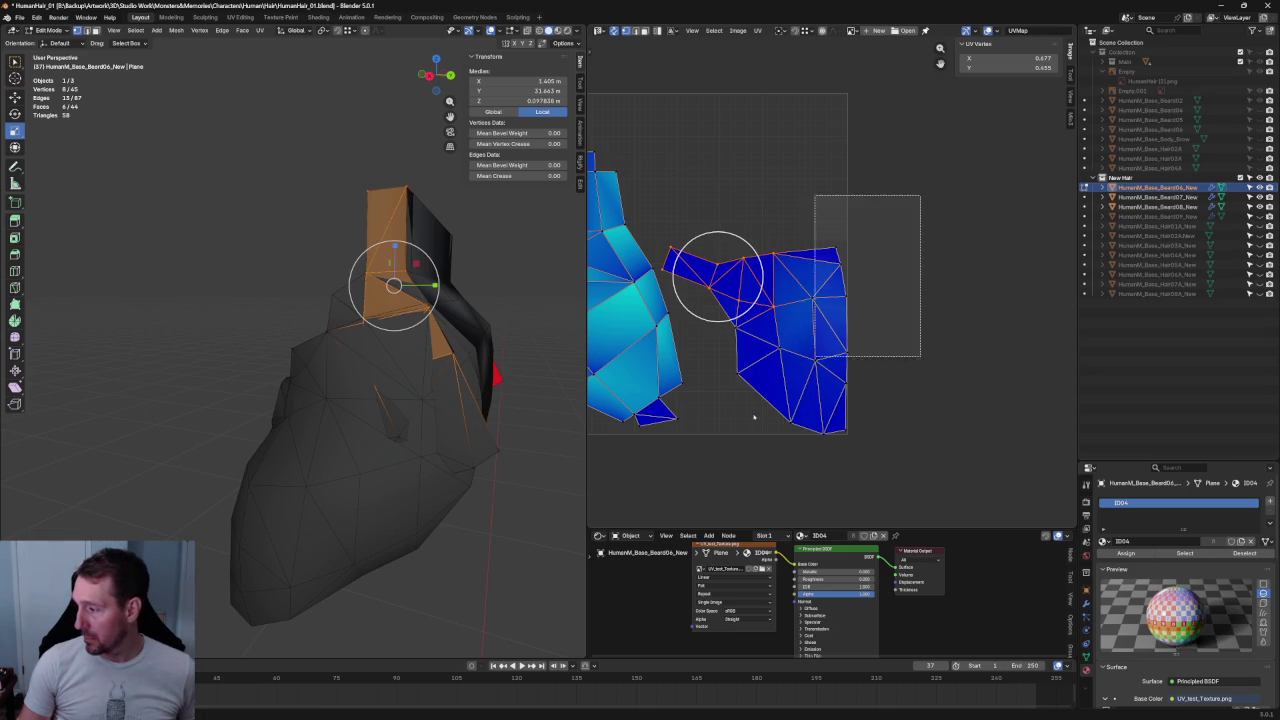
drag(714, 280, 755, 340)
right_click(795, 310)
key(r)
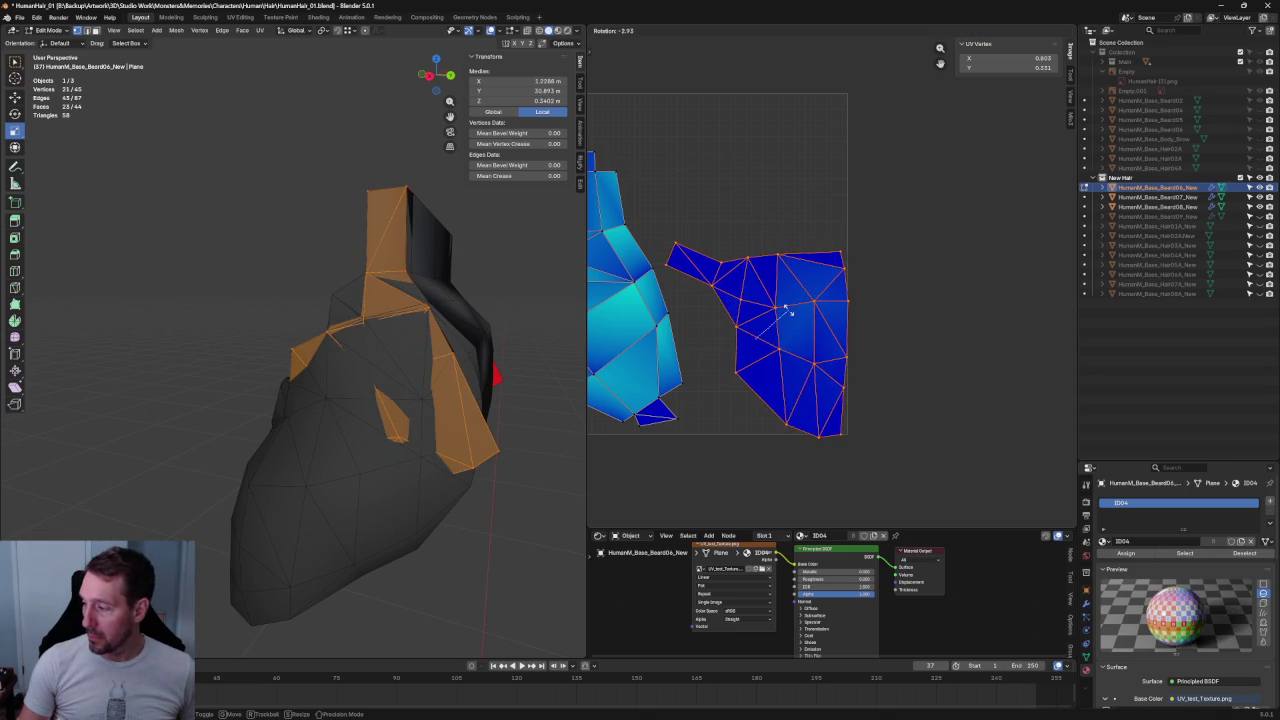
right_click(790, 312)
key(c)
scroll(760, 331, up, 3)
right_click(760, 331)
key(g)
click(749, 197)
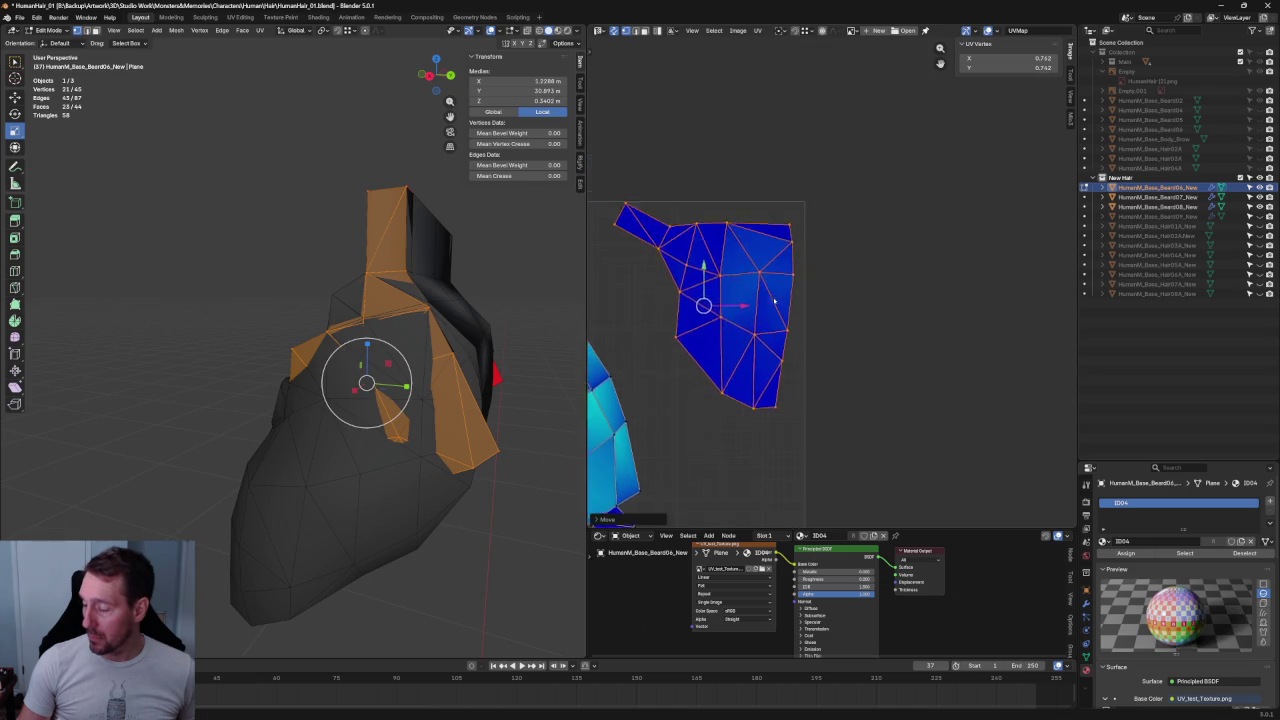
scroll(700, 285, up, 3)
- Align the right island's right-edge vertices into a straight vertical column
key(alt+a)
drag(868, 158, 732, 484)
shift+drag(795, 450, 735, 515)
key(shift+w)
click(790, 458)
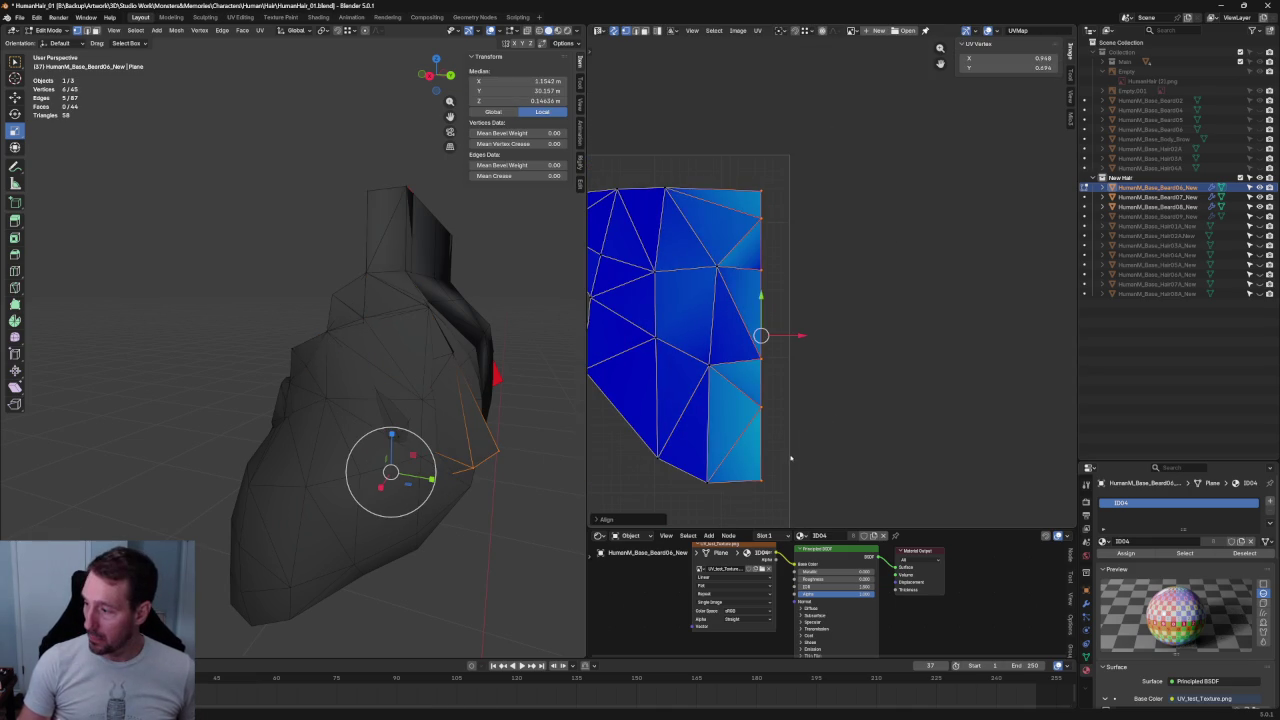
- Re-unwrap the upper faces of the right beard UV island
scroll(739, 362, down, 3)
drag(658, 202, 781, 336)
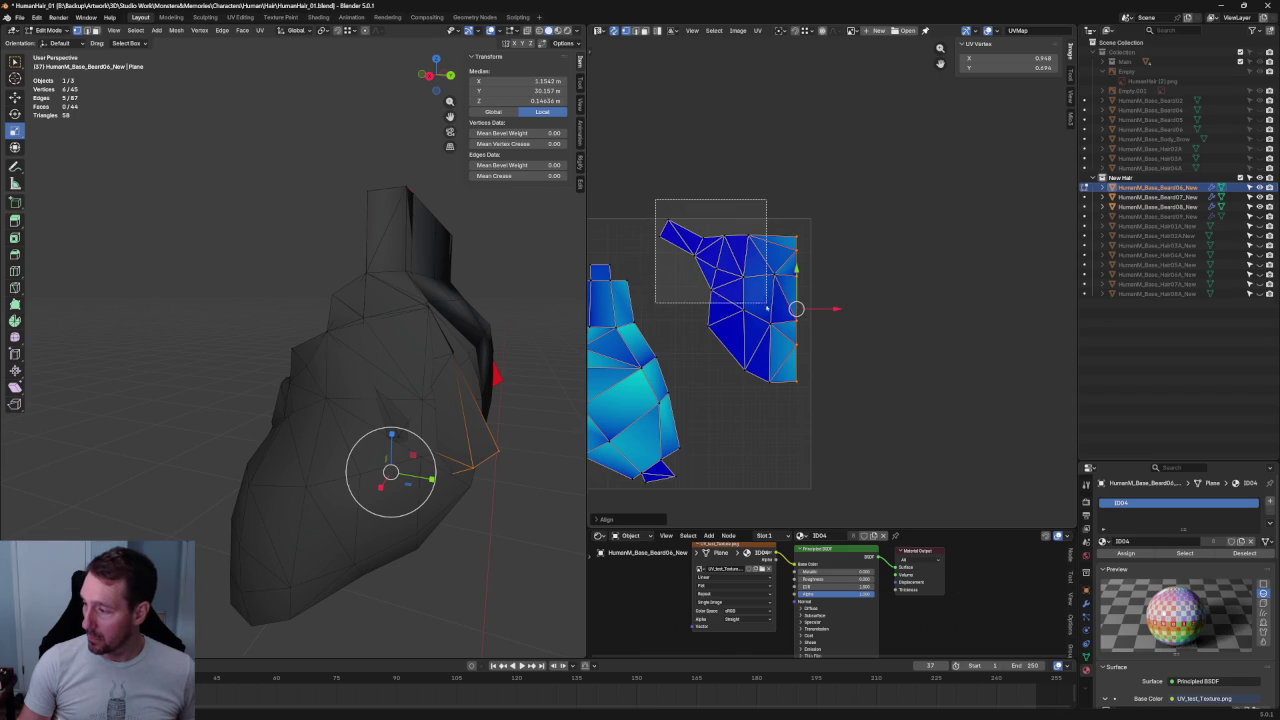
drag(658, 202, 781, 337)
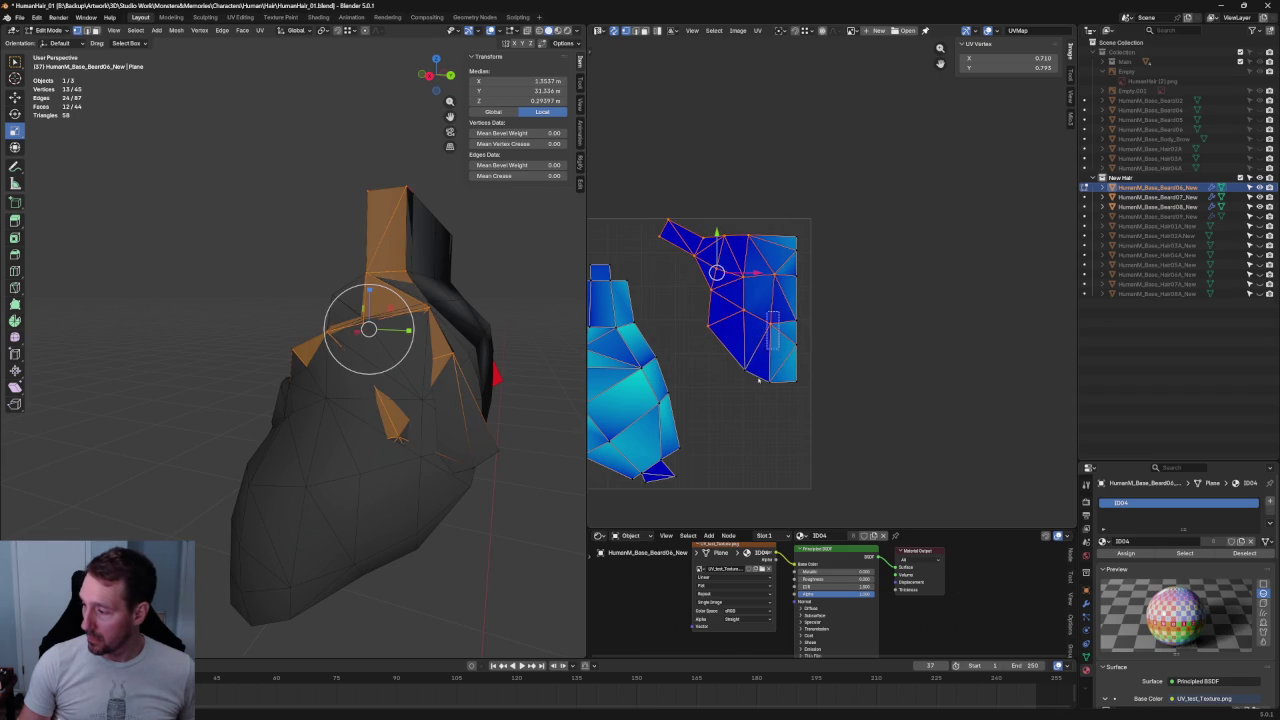
key(u)
click(750, 360)
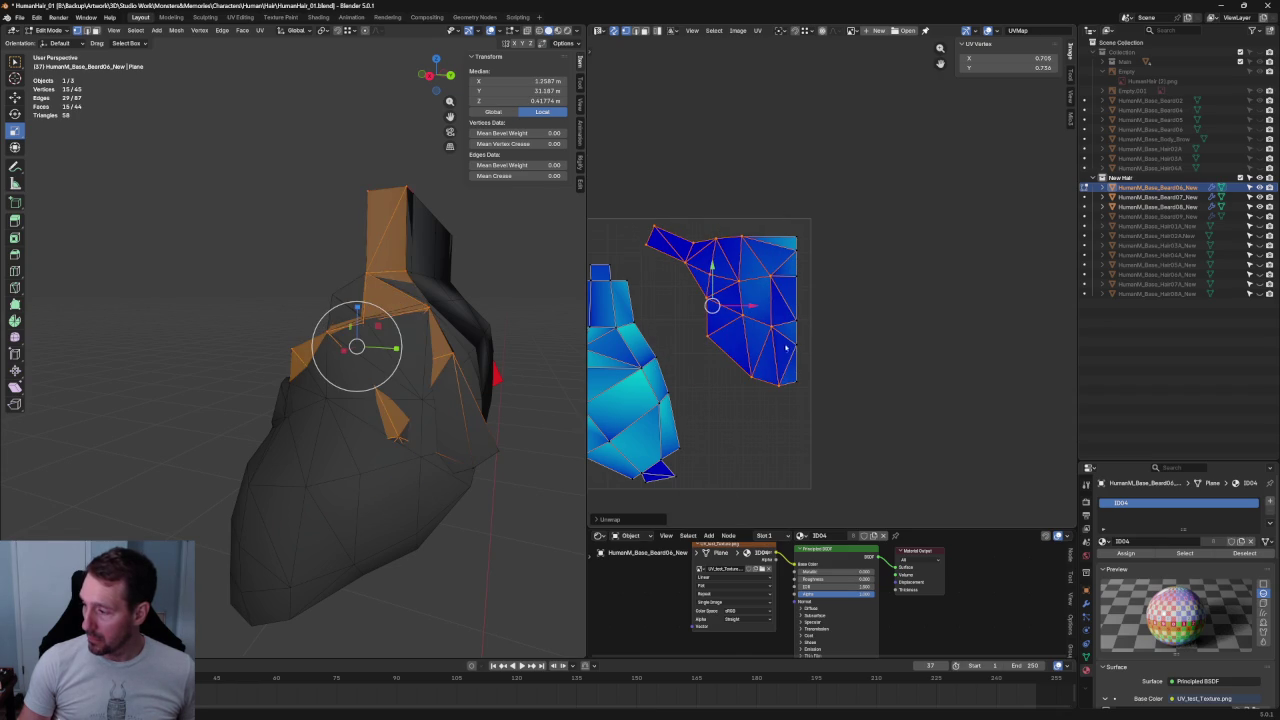
- Align rows of vertices across the right island, including its top edge
scroll(798, 354, up, 2)
drag(814, 412, 752, 458)
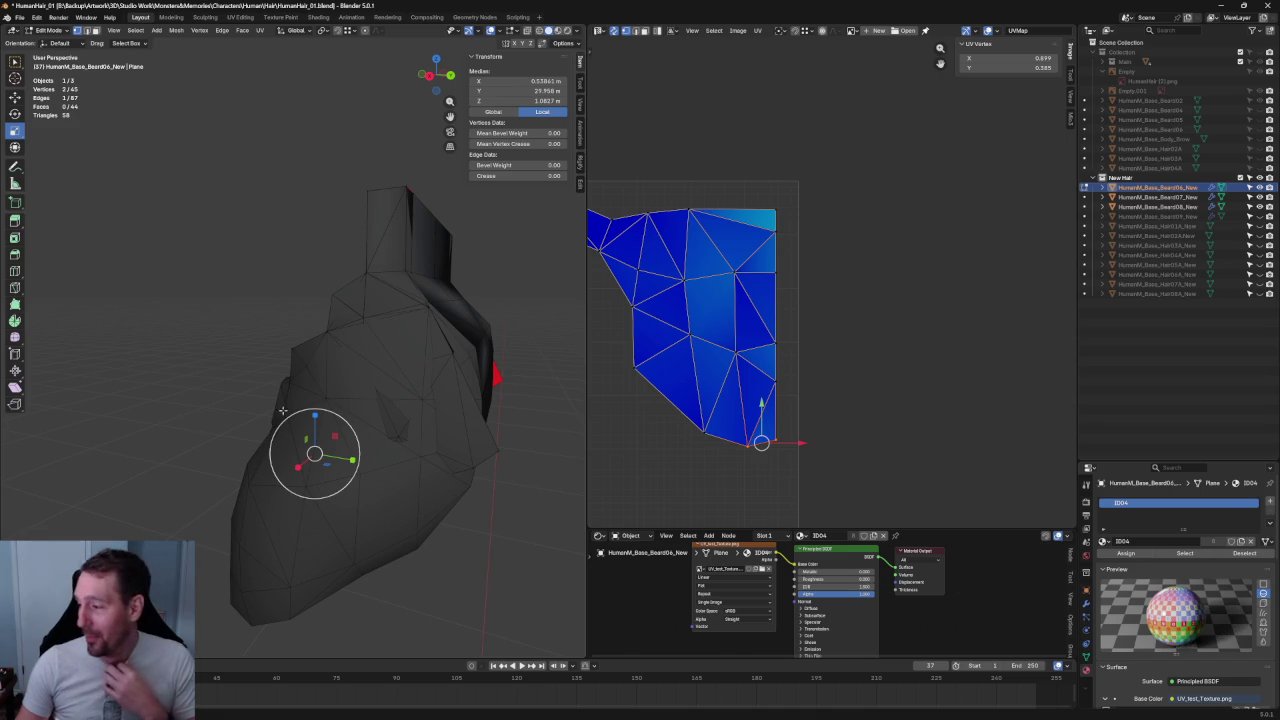
drag(803, 263, 675, 288)
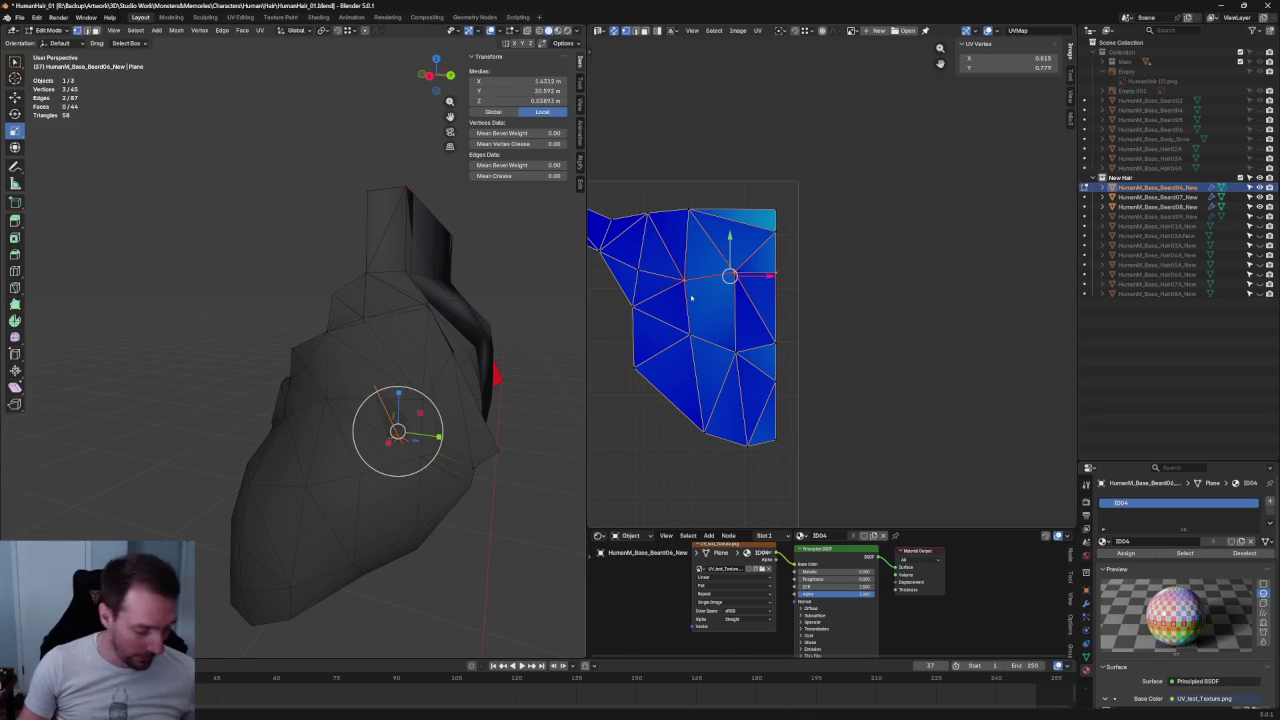
key(shift+w)
drag(826, 318, 716, 366)
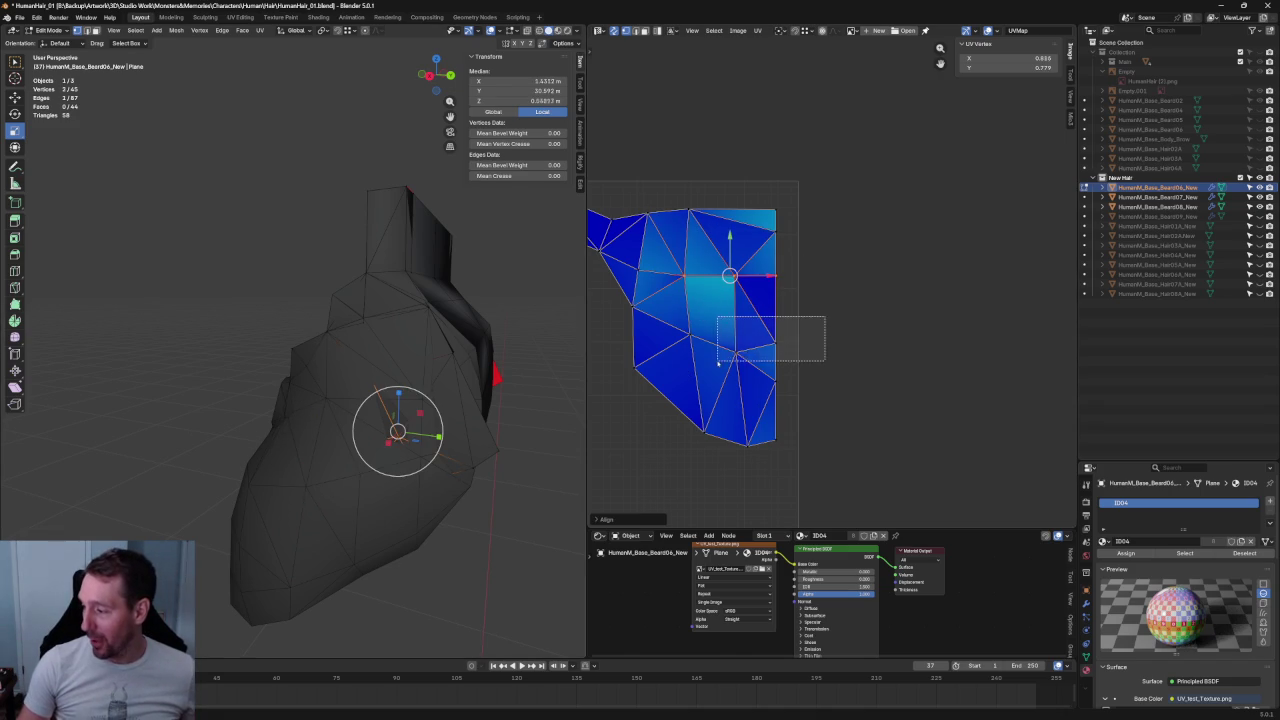
drag(790, 198, 640, 232)
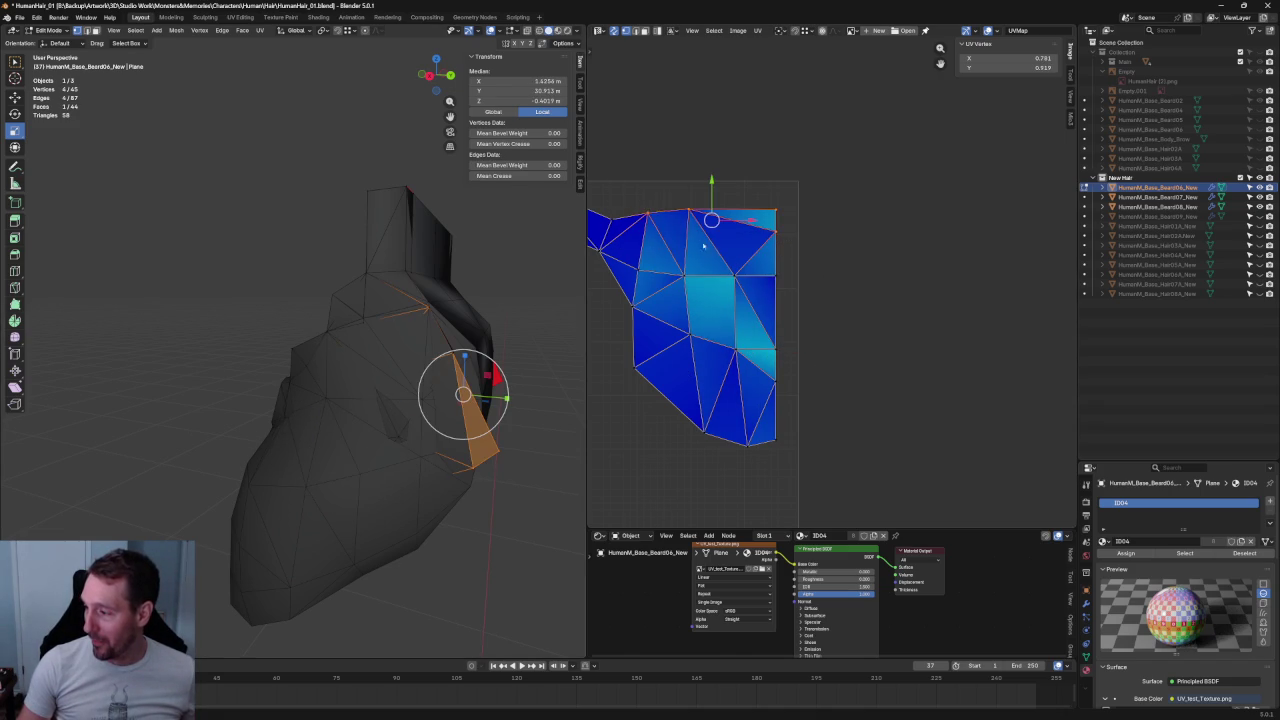
right_click(650, 232)
key(Escape)
- Select the whole right island and move it to a new position
key(l)
scroll(740, 250, down, 2)
scroll(710, 290, up, 2)
scroll(707, 297, up, 1)
key(g)
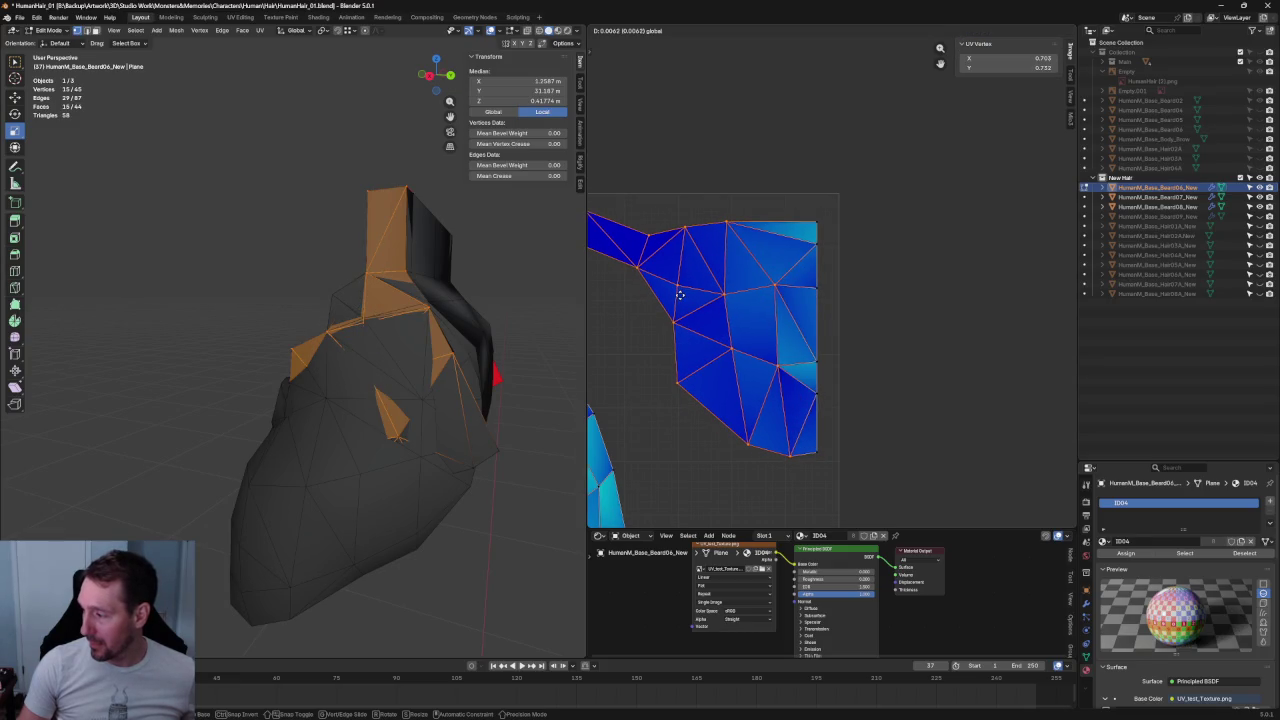
click(680, 290)
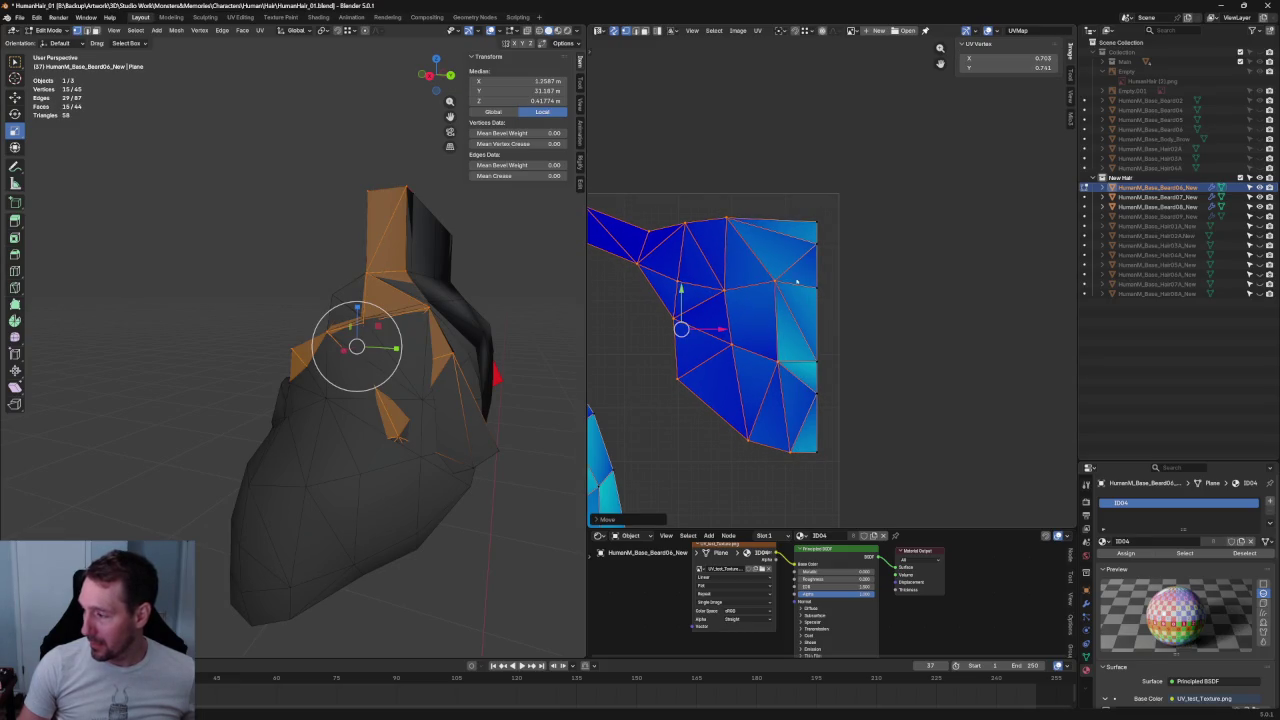
- Reselect the right island, shift it up and to the right, and save the file
key(alt+a)
scroll(864, 228, down, 2)
scroll(864, 228, up, 1)
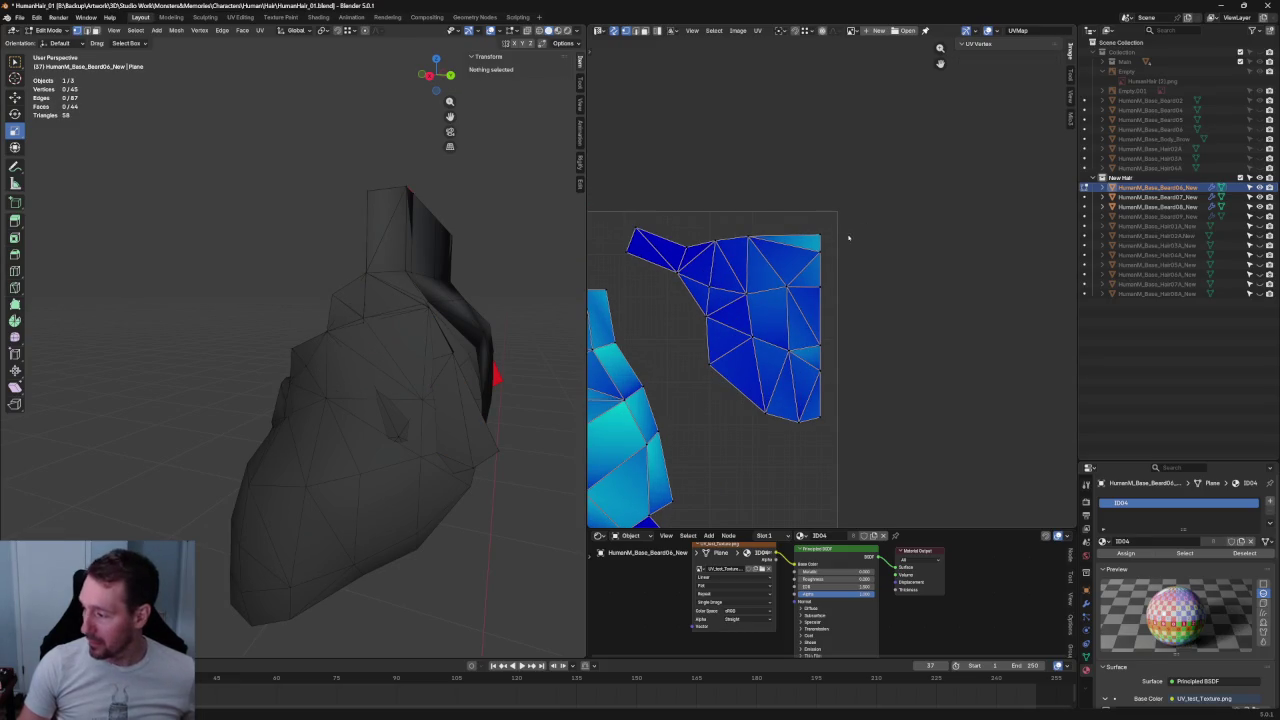
key(l)
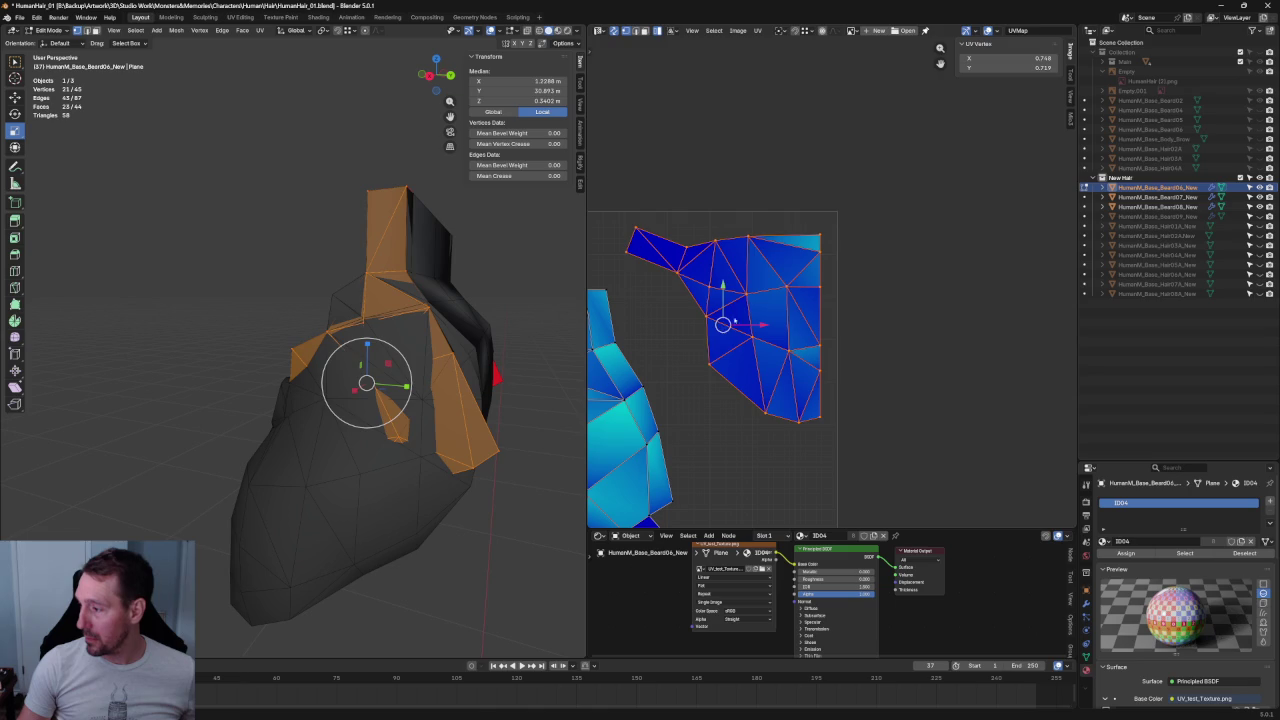
key(g)
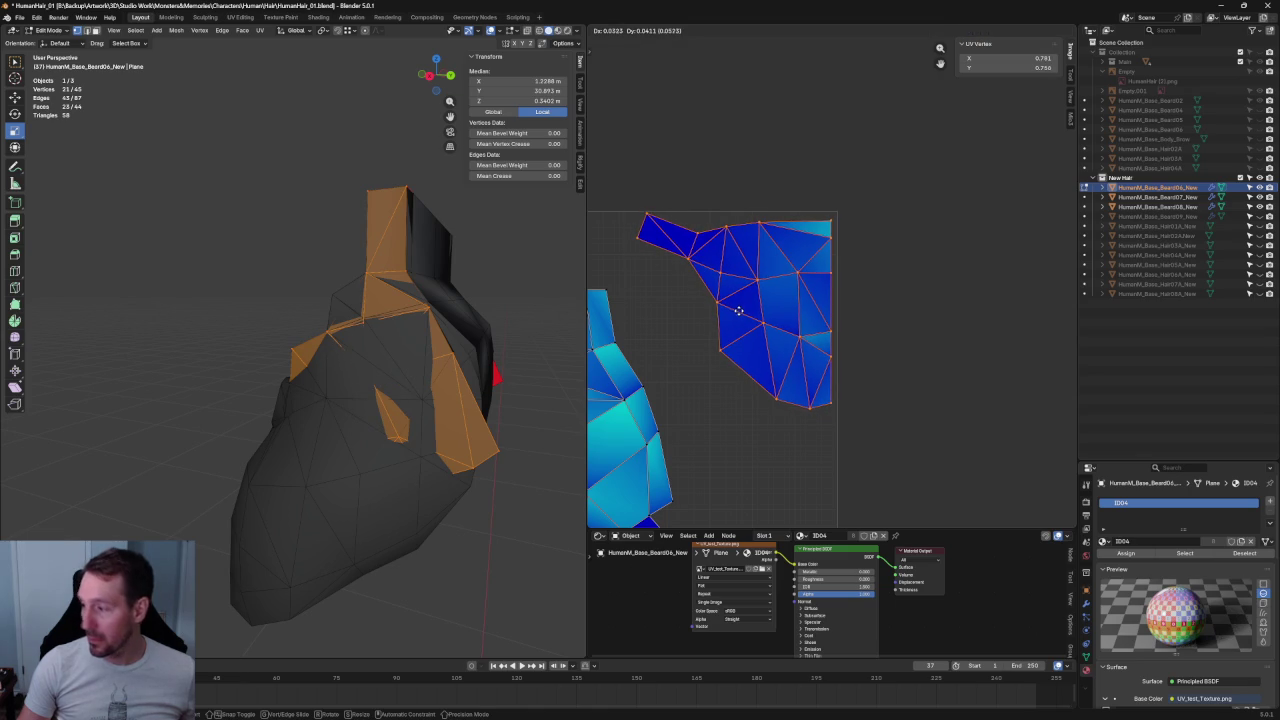
click(738, 311)
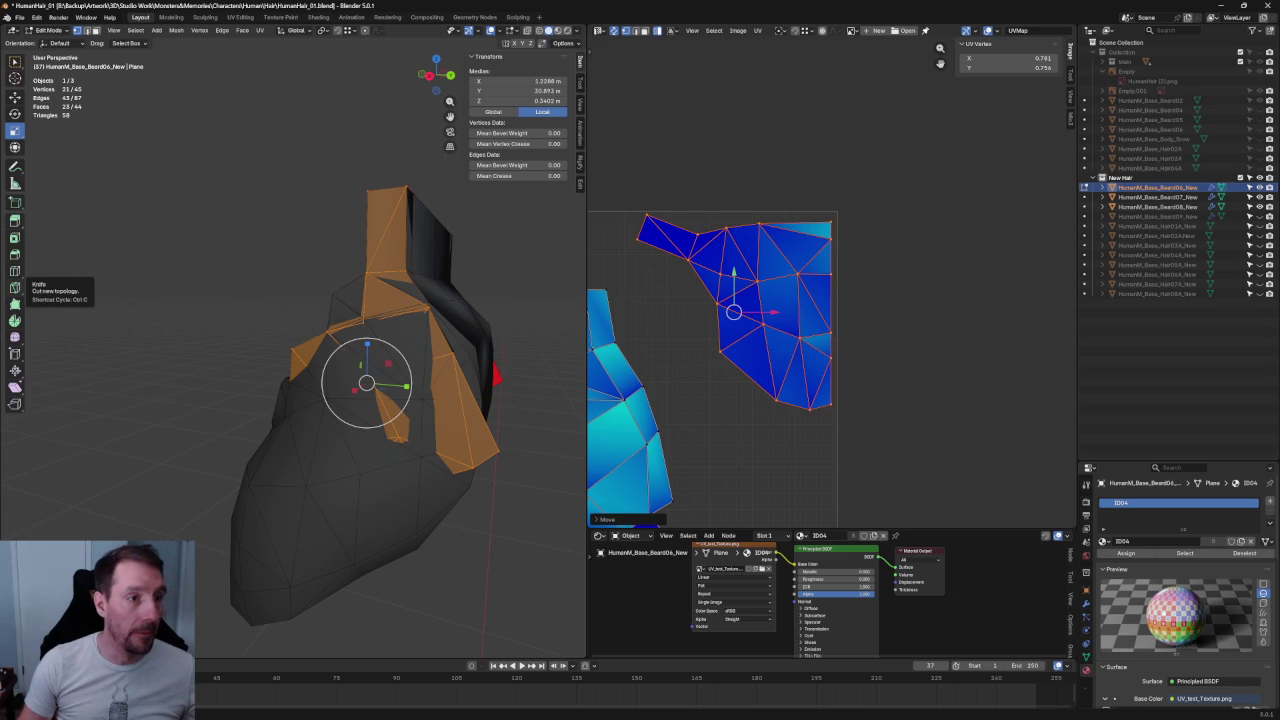
key(ctrl+s)
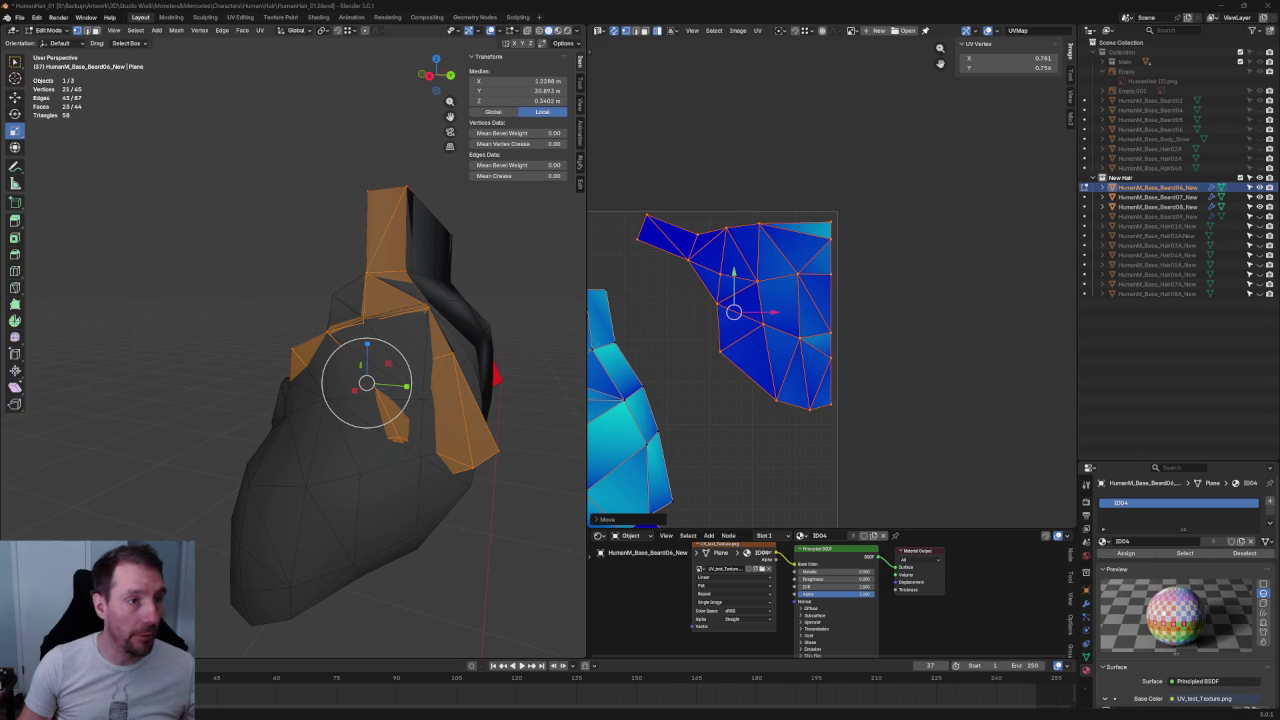
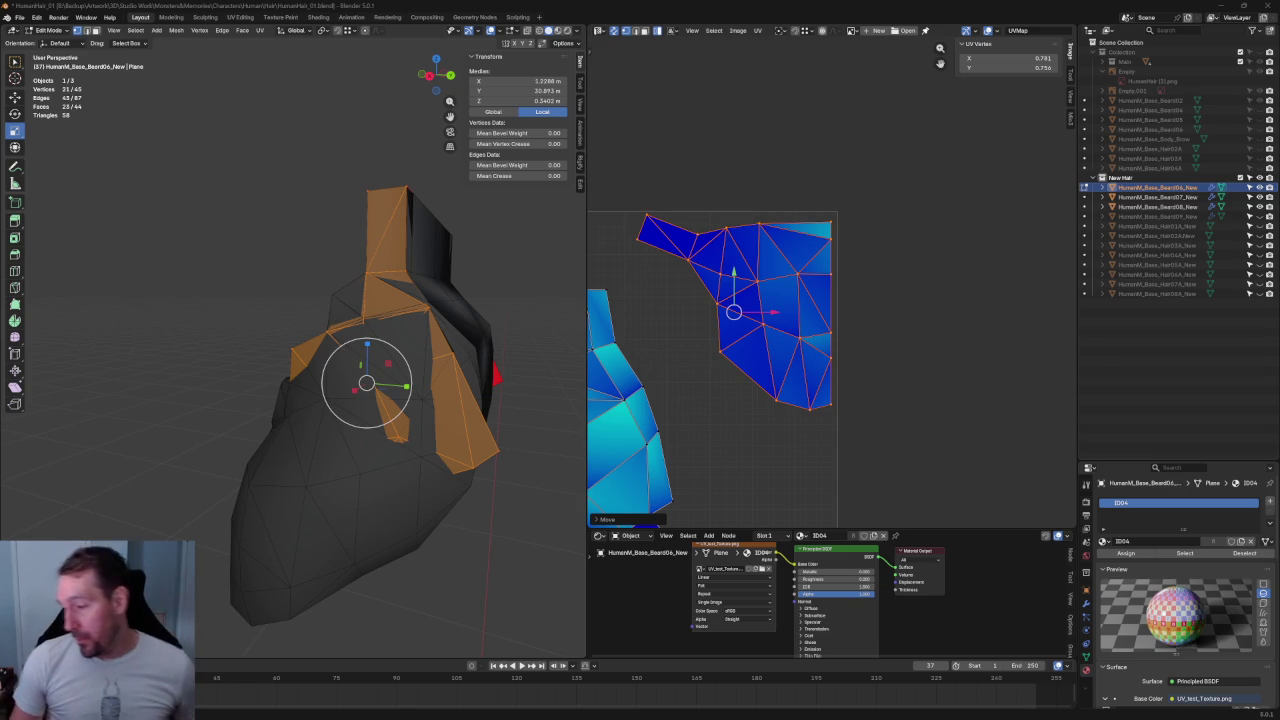
- Box-select the left beard UV island, move it up-left and scale it down
click(907, 306)
drag(923, 159, 818, 430)
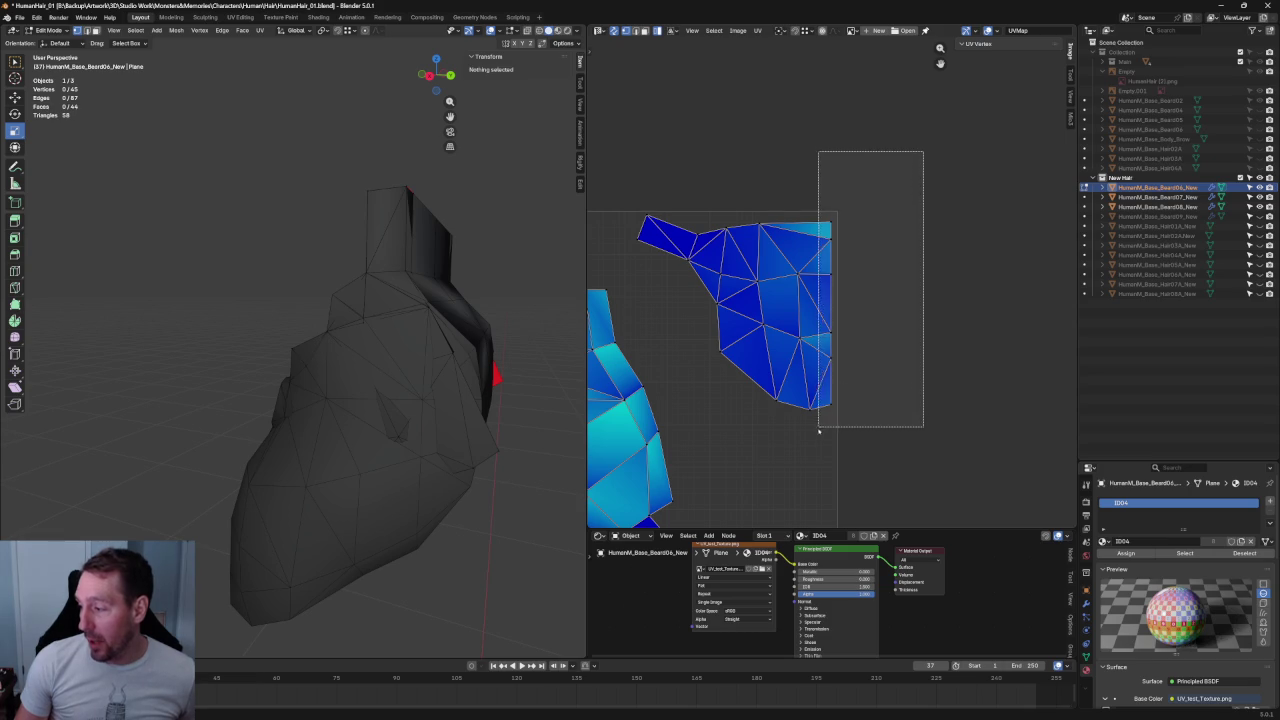
click(727, 342)
key(Home)
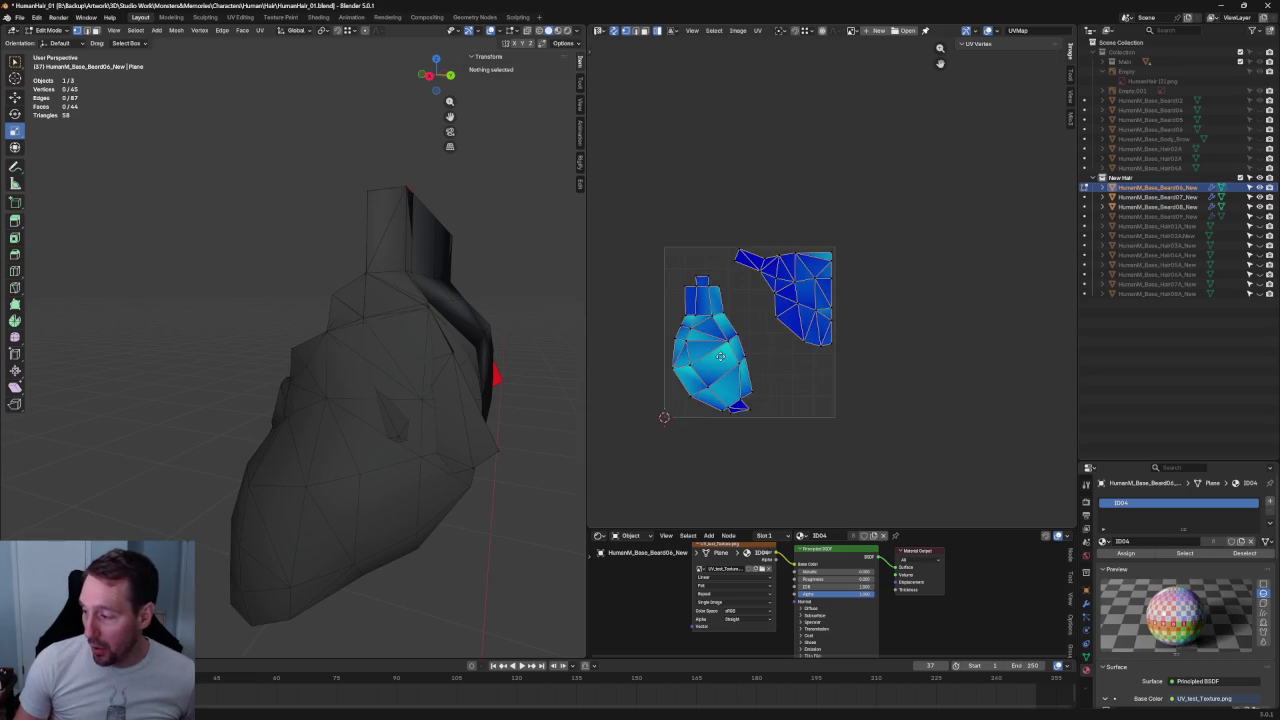
scroll(760, 250, up, 4)
scroll(765, 220, down, 2)
scroll(770, 198, up, 1)
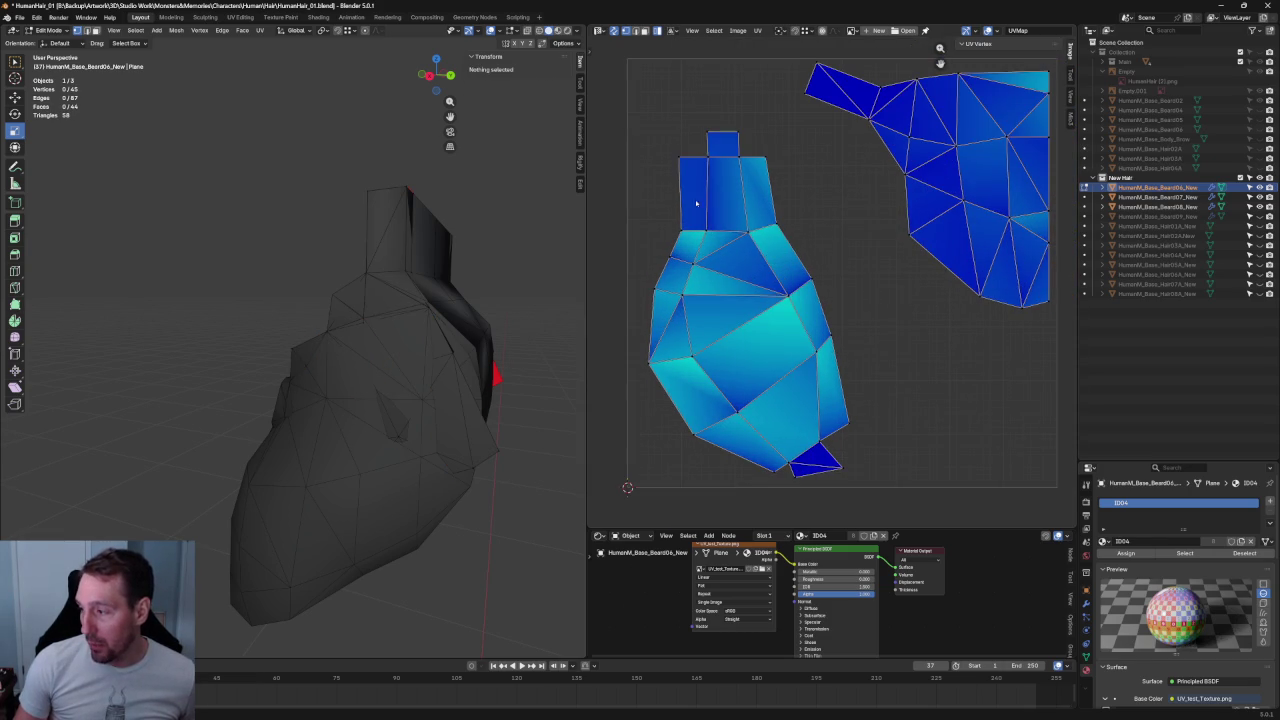
scroll(671, 166, down, 1)
drag(680, 155, 844, 466)
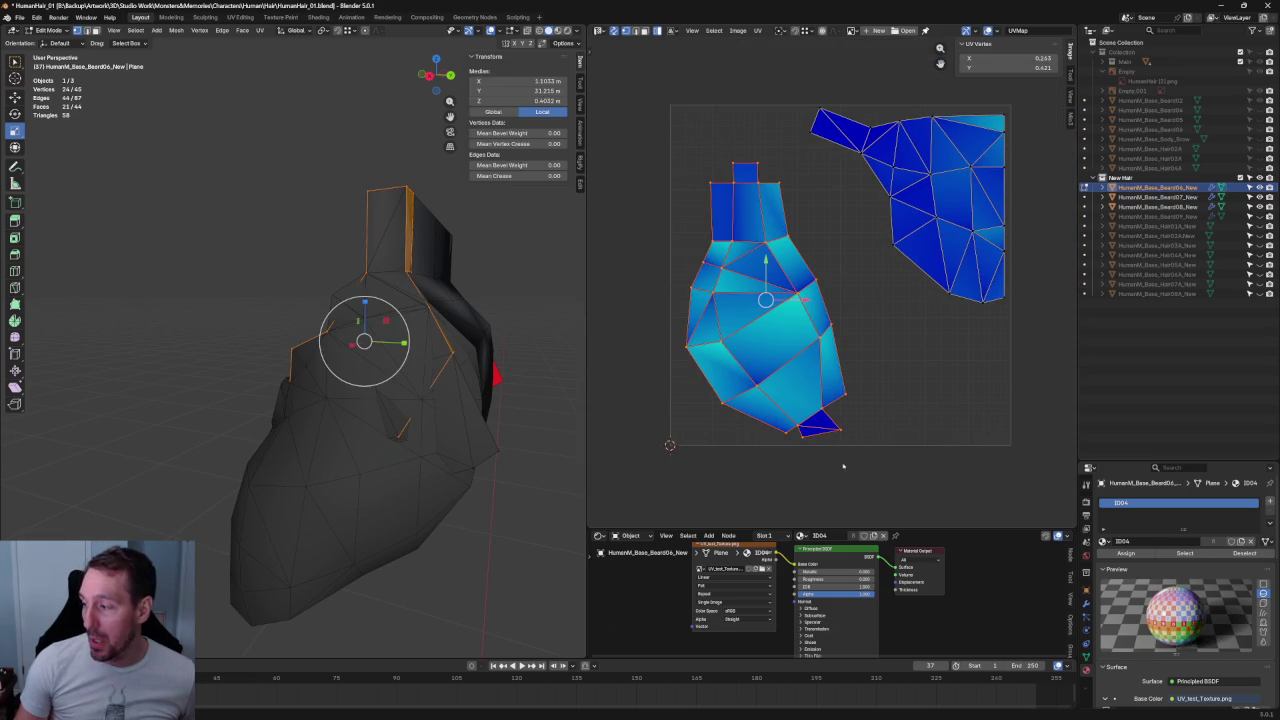
drag(765, 300, 757, 240)
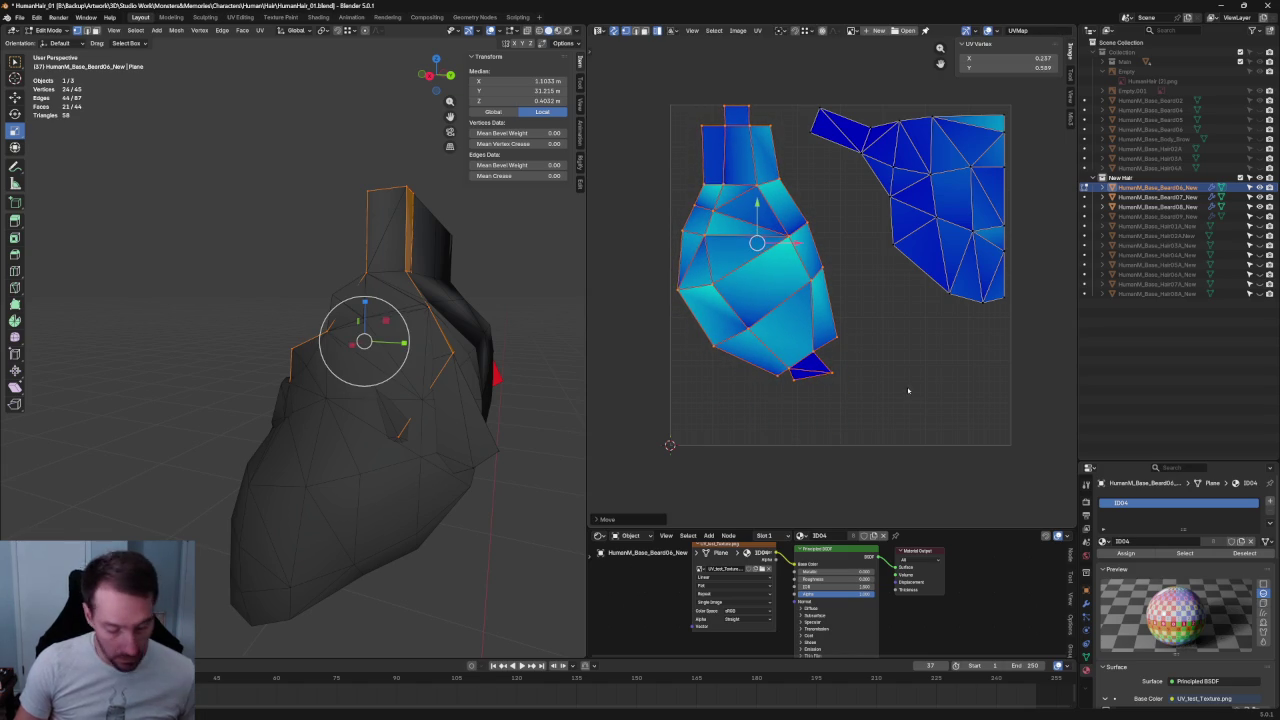
drag(841, 378, 818, 309)
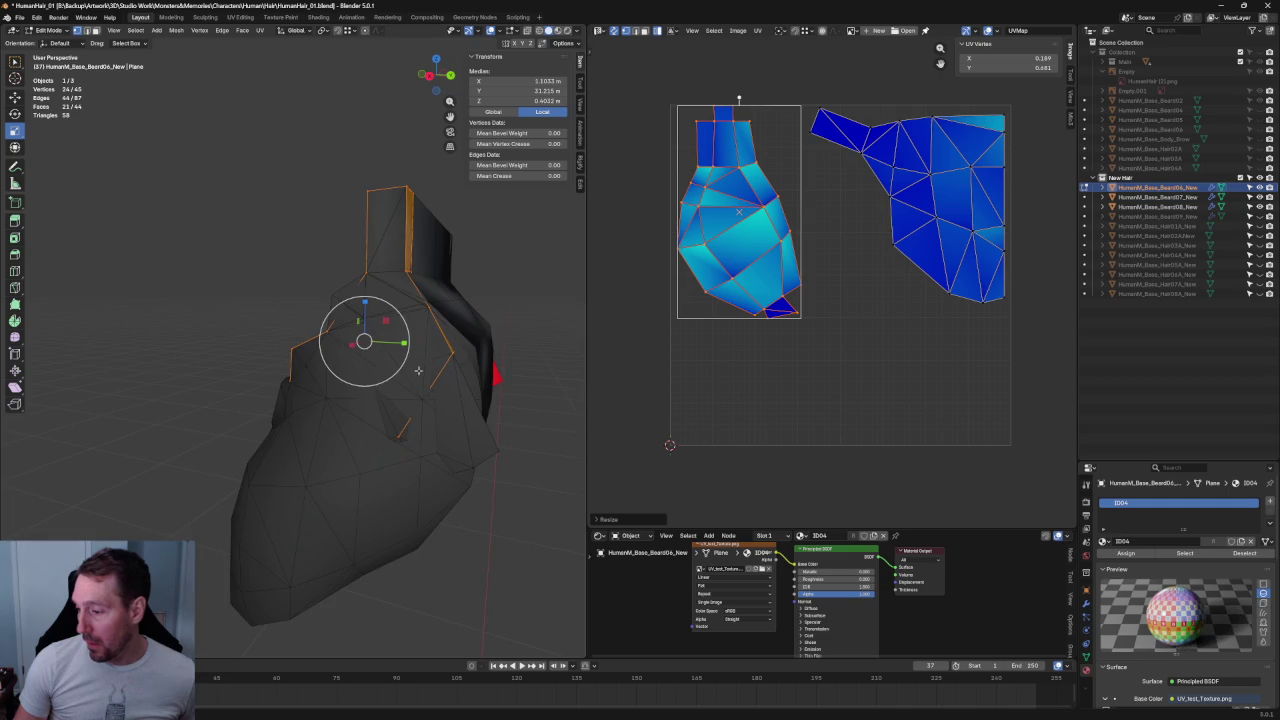
- Switch the 3D view to Right Orthographic and box-select the right UV island
middle_drag(449, 382, 414, 357)
key(grave)
key(KP_3)
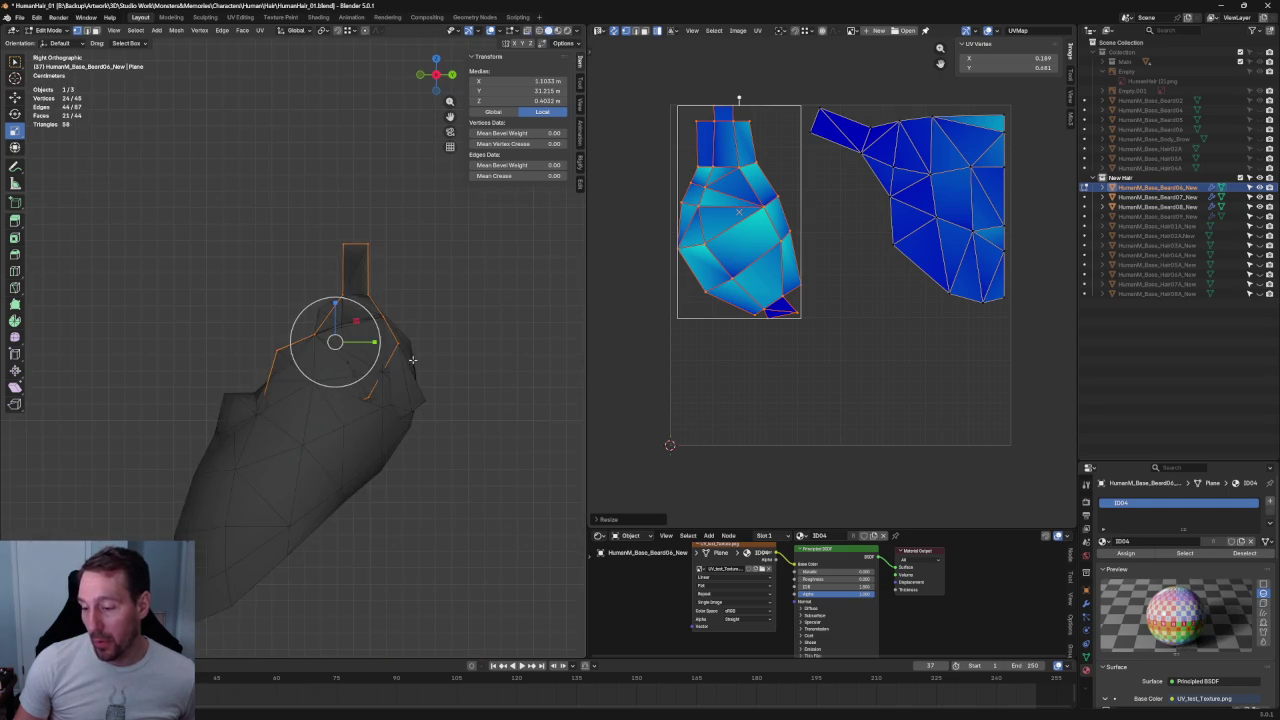
scroll(414, 358, up, 3)
scroll(414, 358, down, 2)
scroll(908, 155, up, 2)
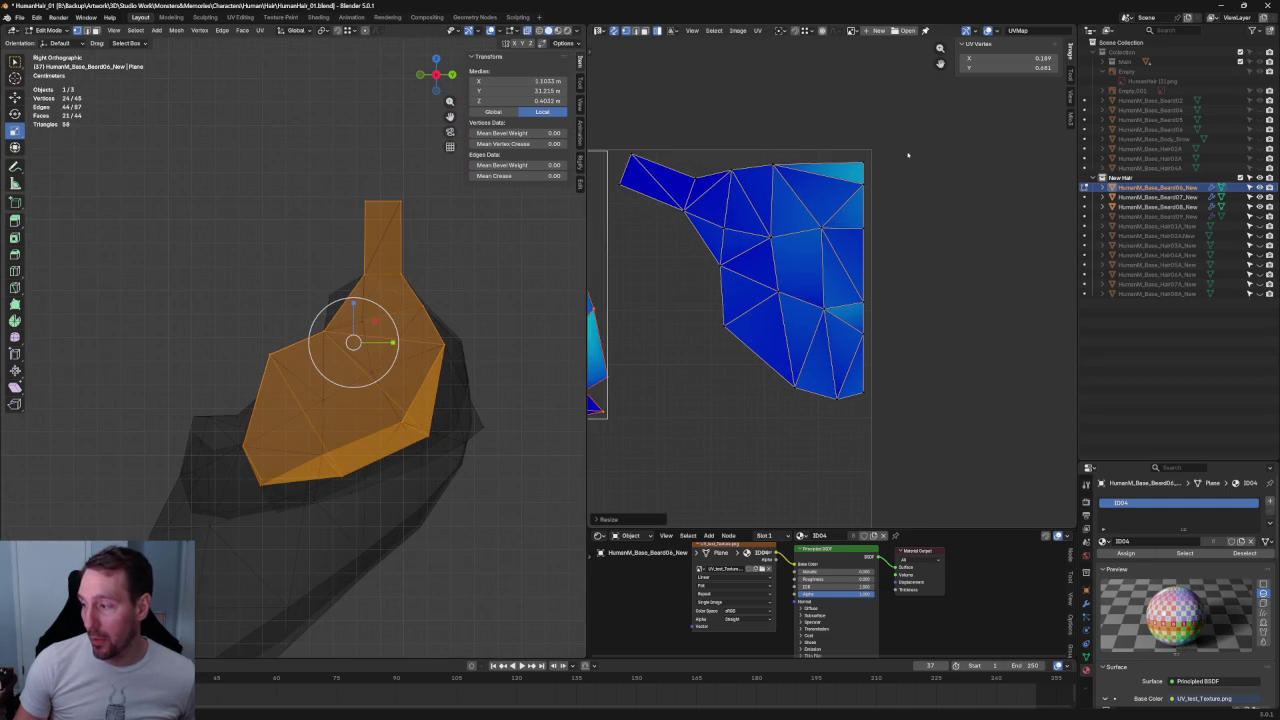
scroll(908, 155, down, 2)
drag(926, 141, 698, 384)
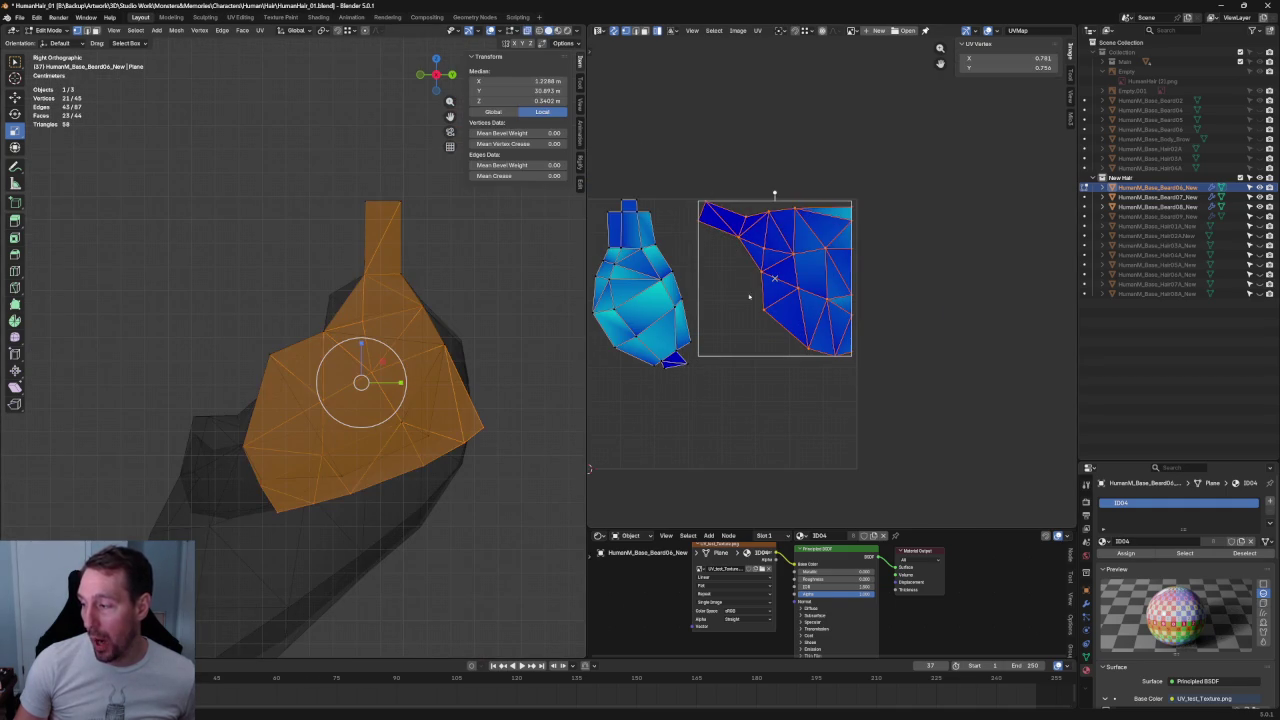
- Re-unwrap the right island, rotate it upright, shrink it and reposition it
middle_drag(346, 334, 420, 320)
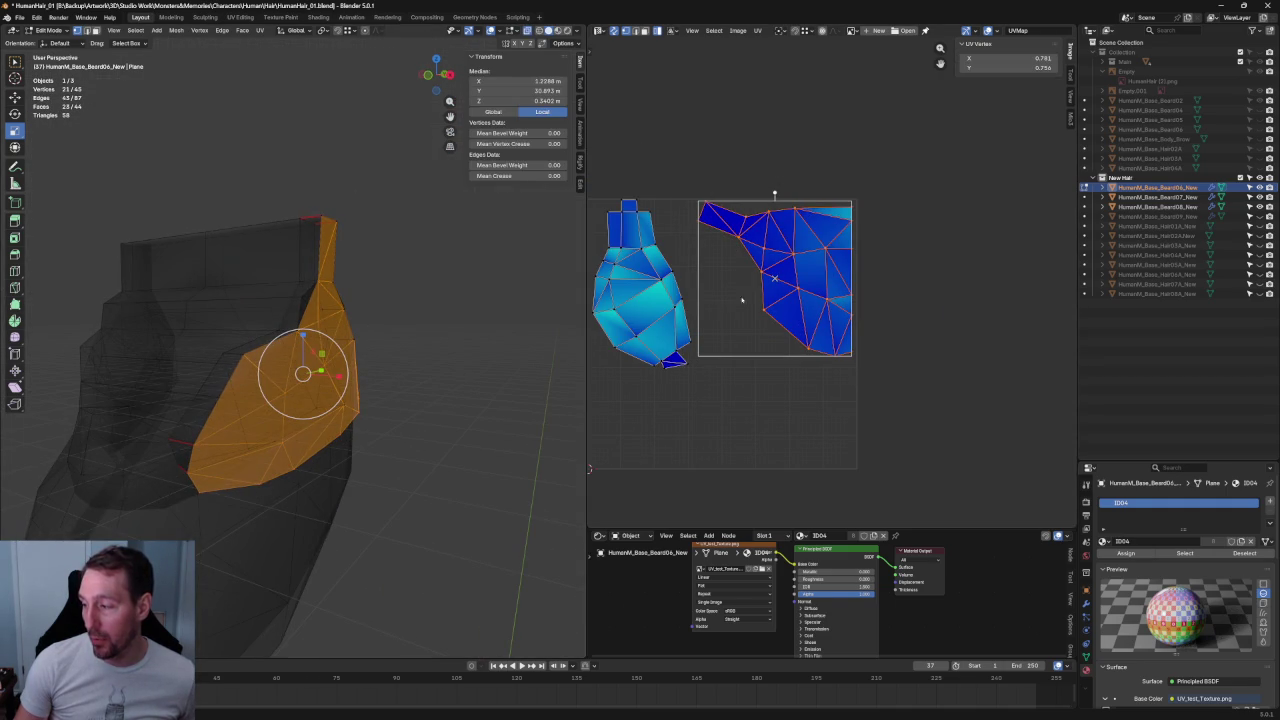
middle_drag(396, 404, 410, 400)
key(u)
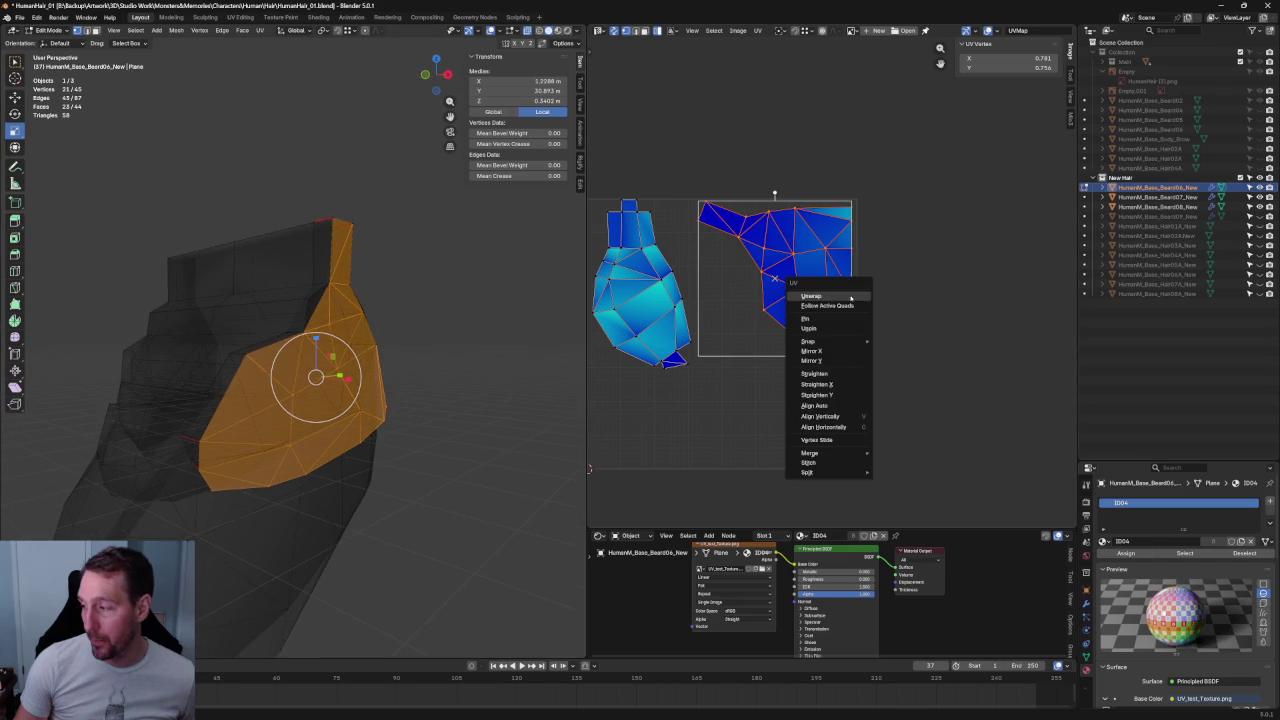
click(818, 295)
key(g)
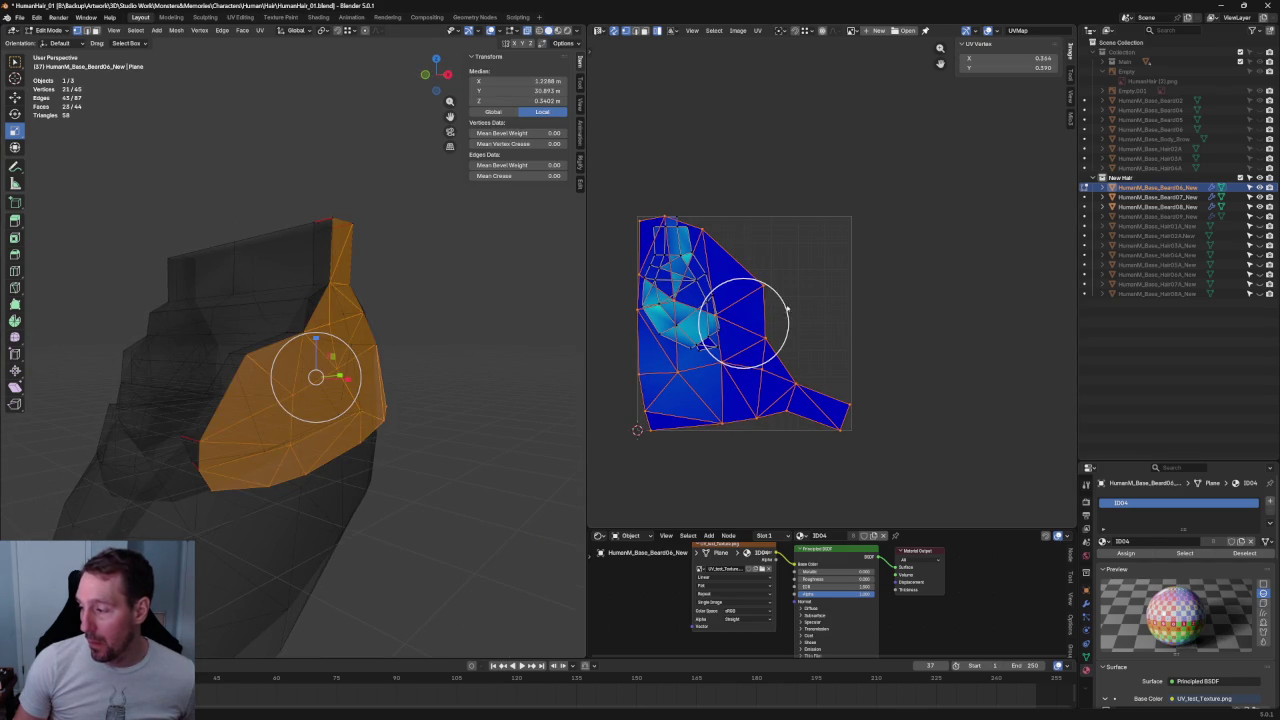
key(r)
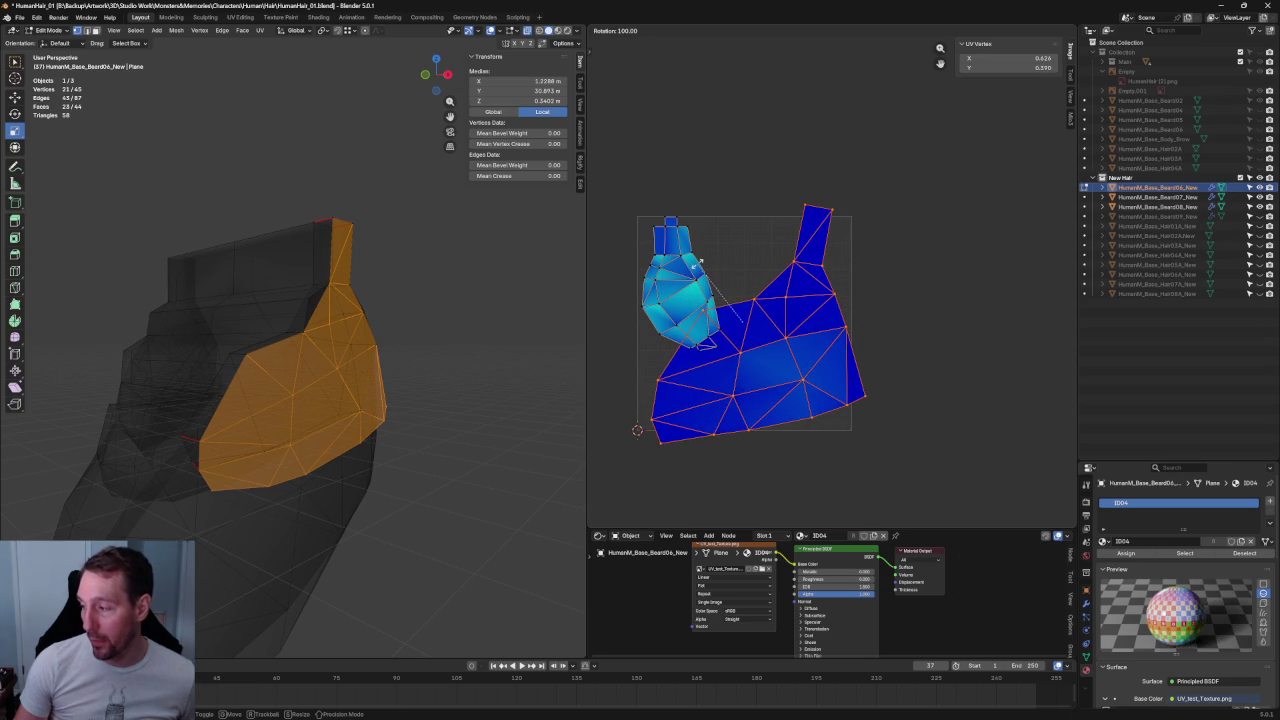
click(830, 281)
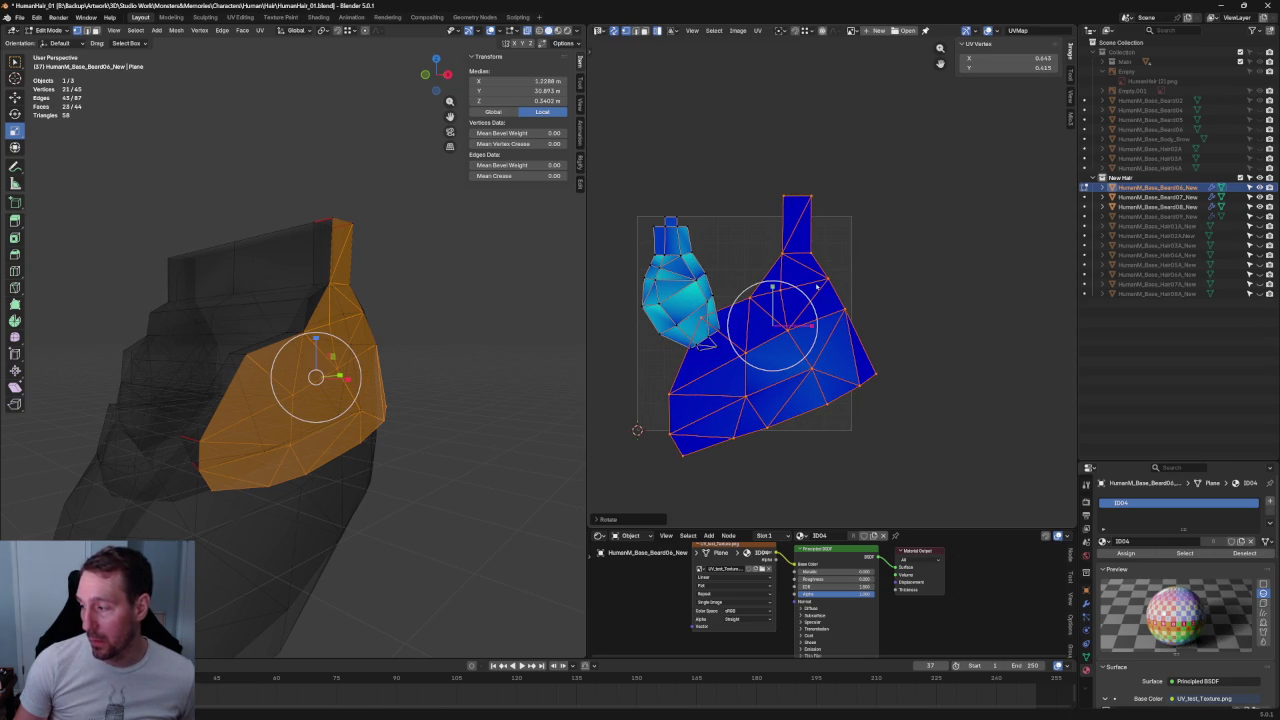
key(s)
click(780, 316)
key(g)
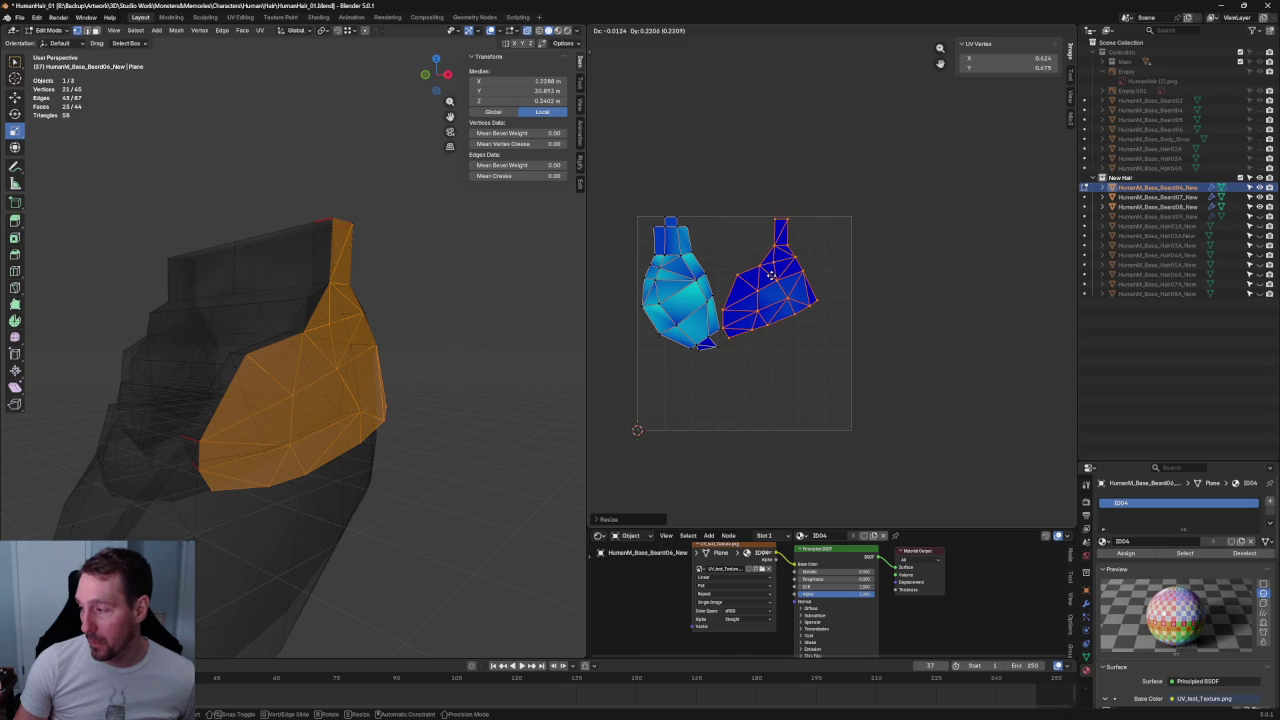
click(772, 272)
- Mirror the right island on X, shift it beside the left island, then select the left island's upper faces
key(u)
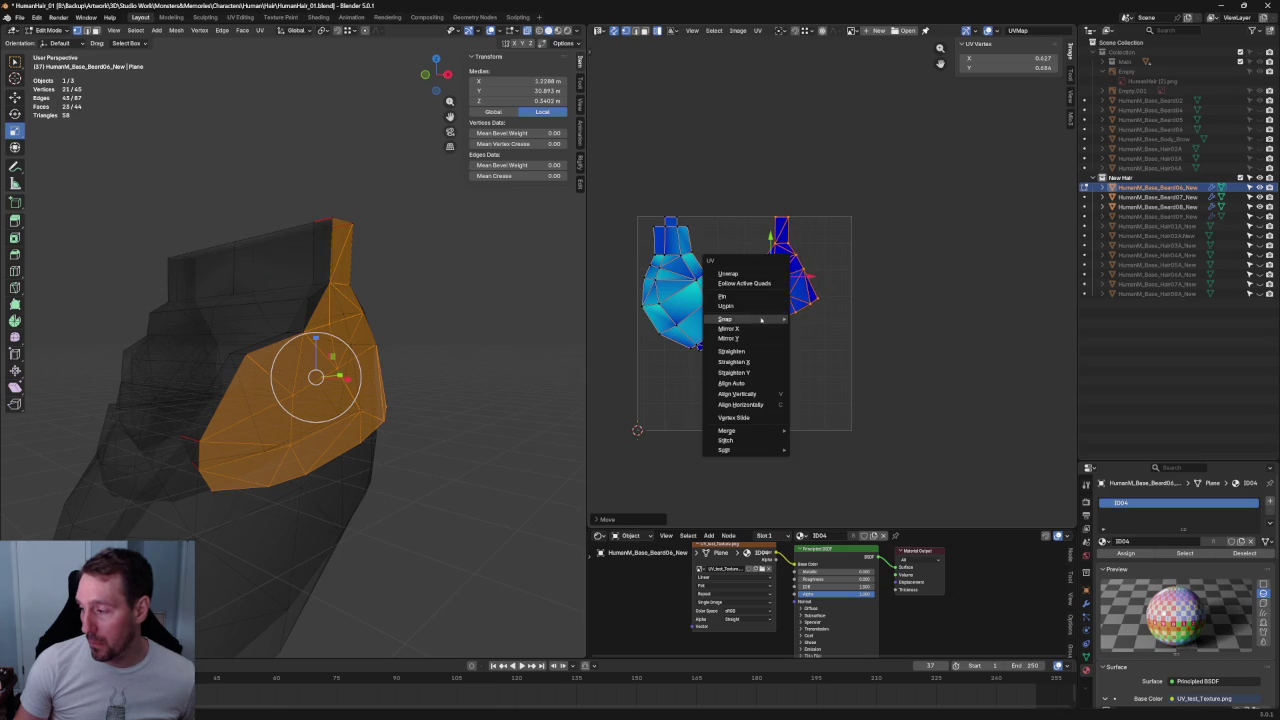
click(757, 328)
scroll(820, 312, up, 3)
scroll(820, 312, down, 1)
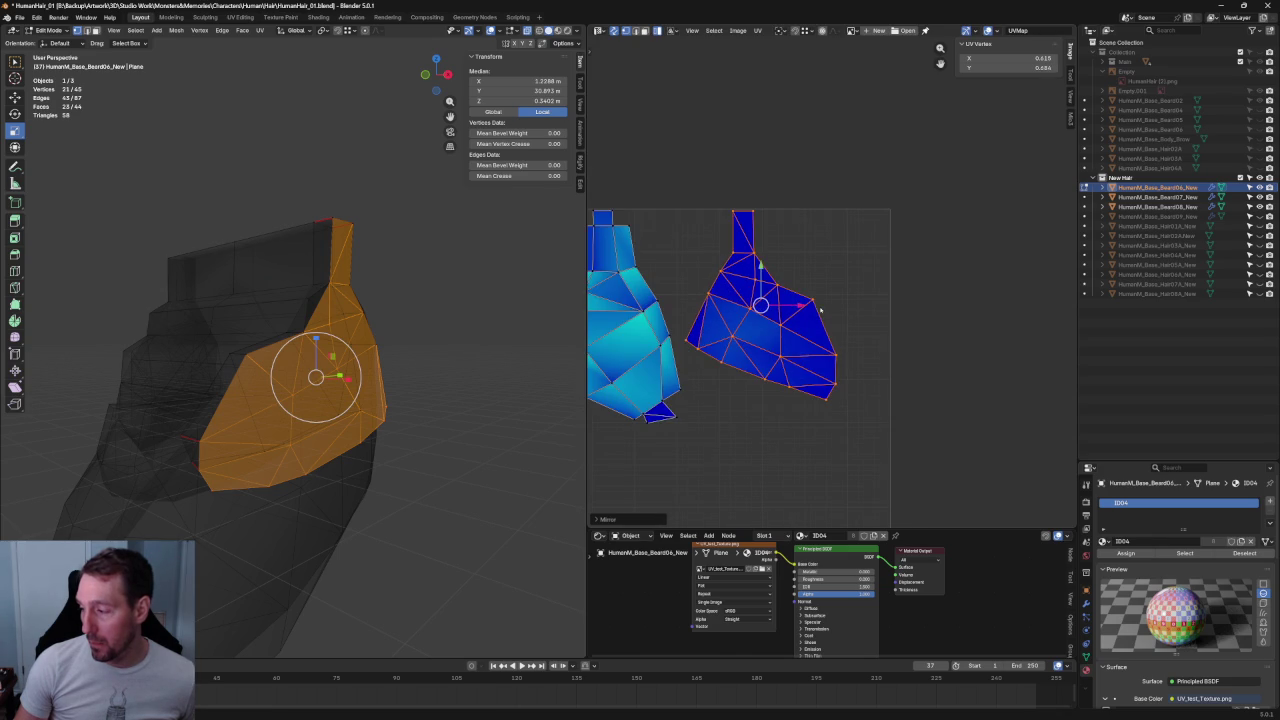
key(alt+a)
key(l)
key(g)
click(715, 345)
scroll(715, 345, up, 3)
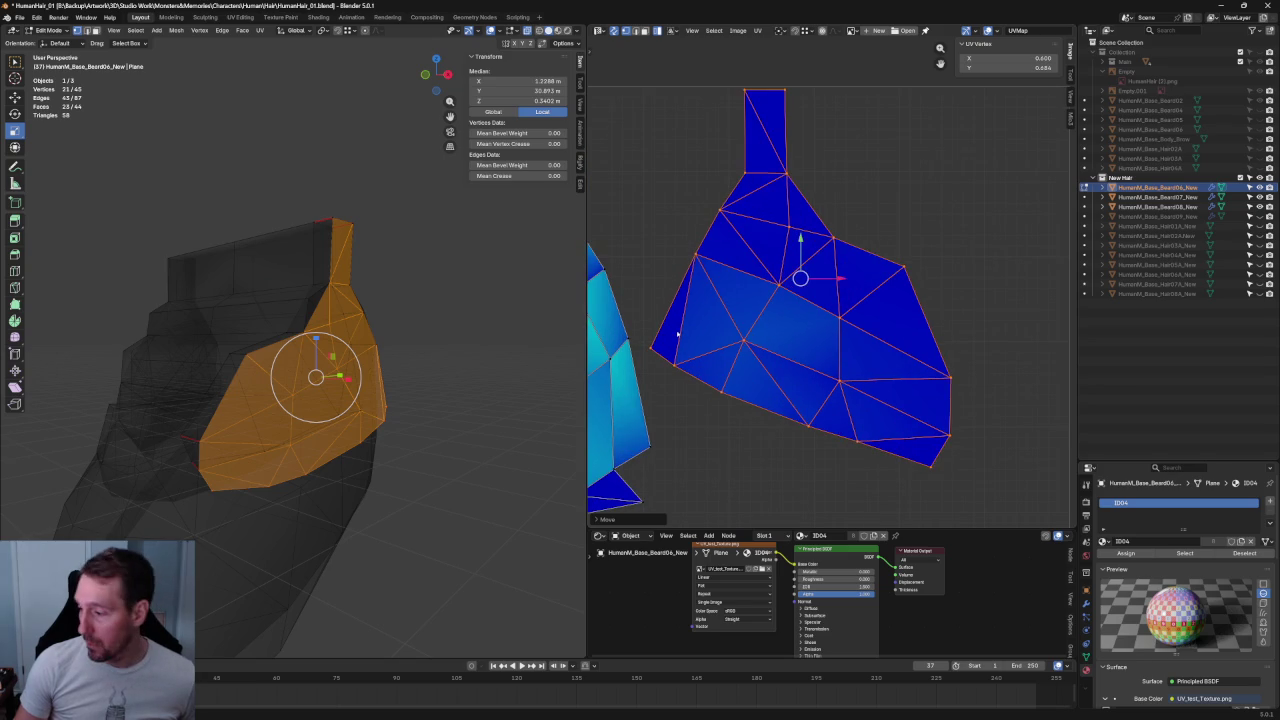
click(610, 330)
middle_drag(650, 352, 750, 330)
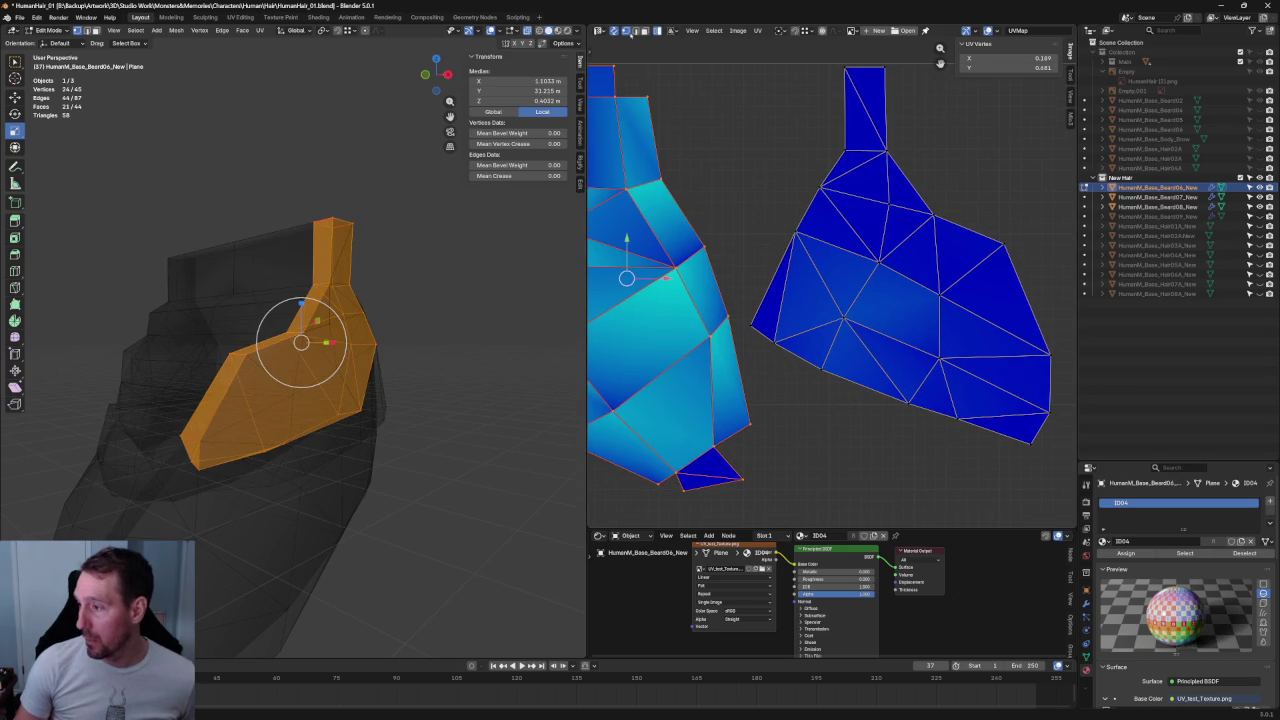
- Re-unwrap the left beard island from vertices along its top and lower edges
key(alt+a)
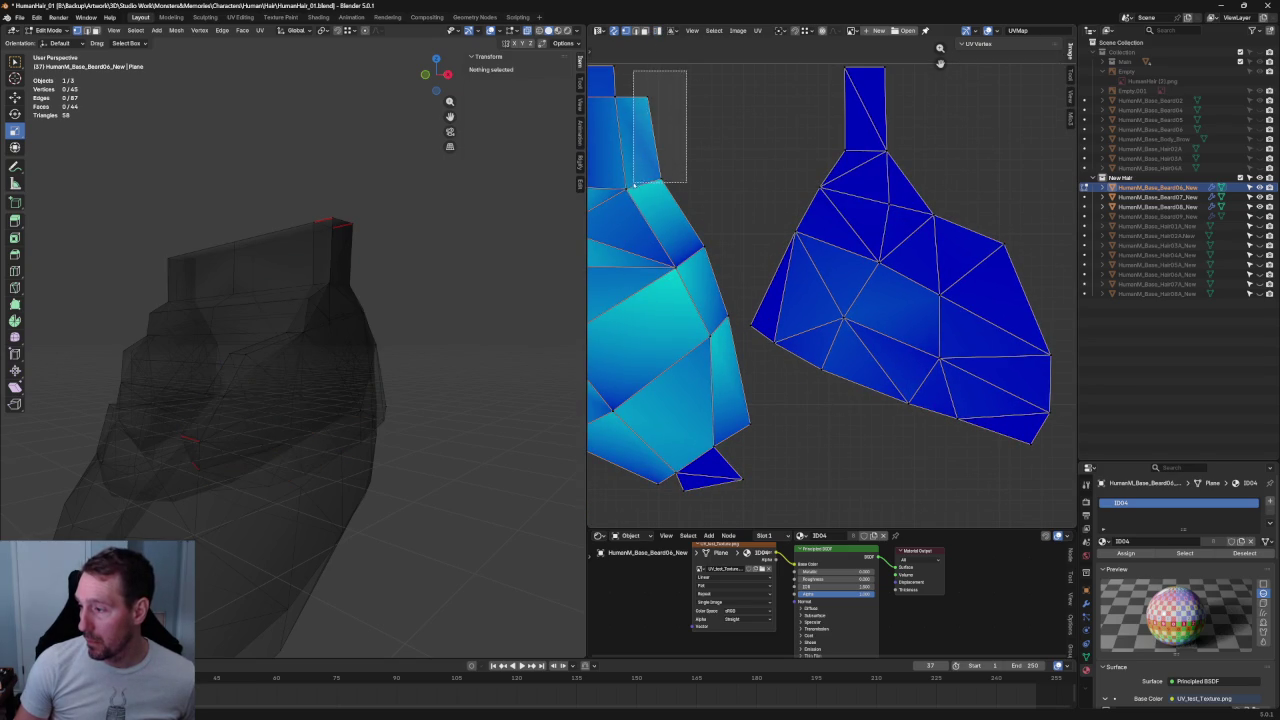
drag(688, 70, 636, 200)
drag(740, 282, 713, 345)
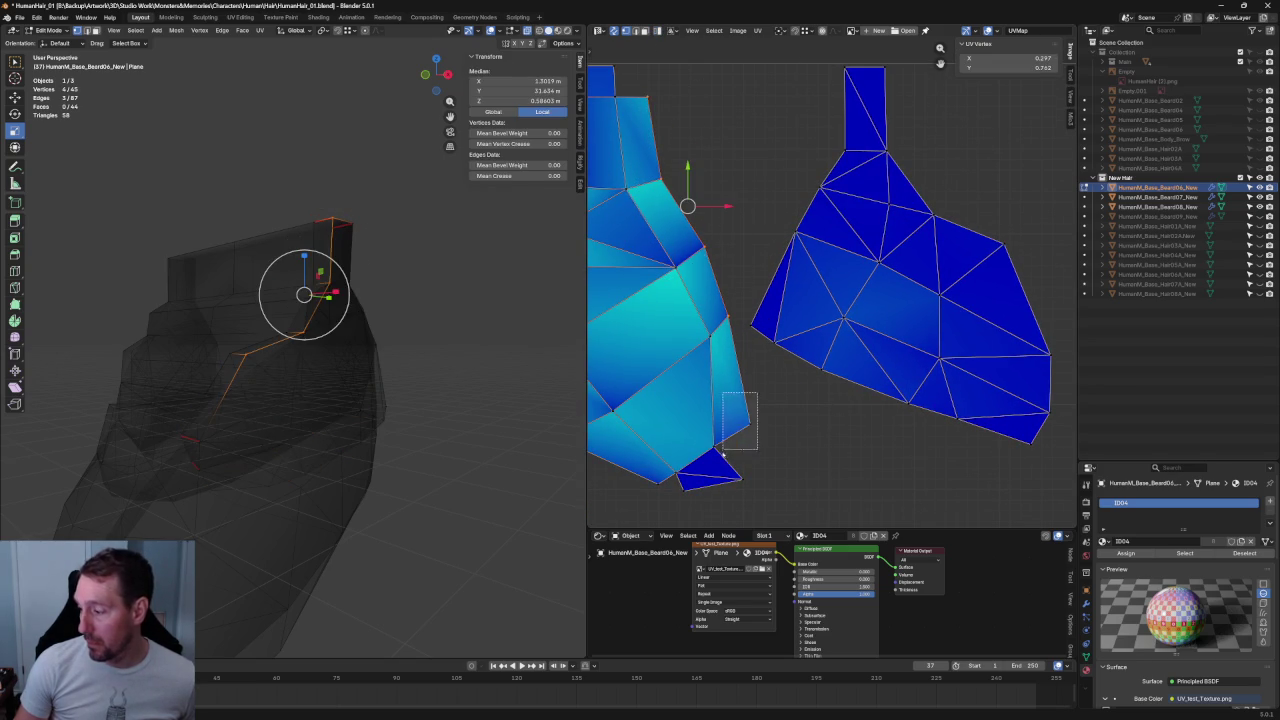
right_click(733, 420)
click(713, 368)
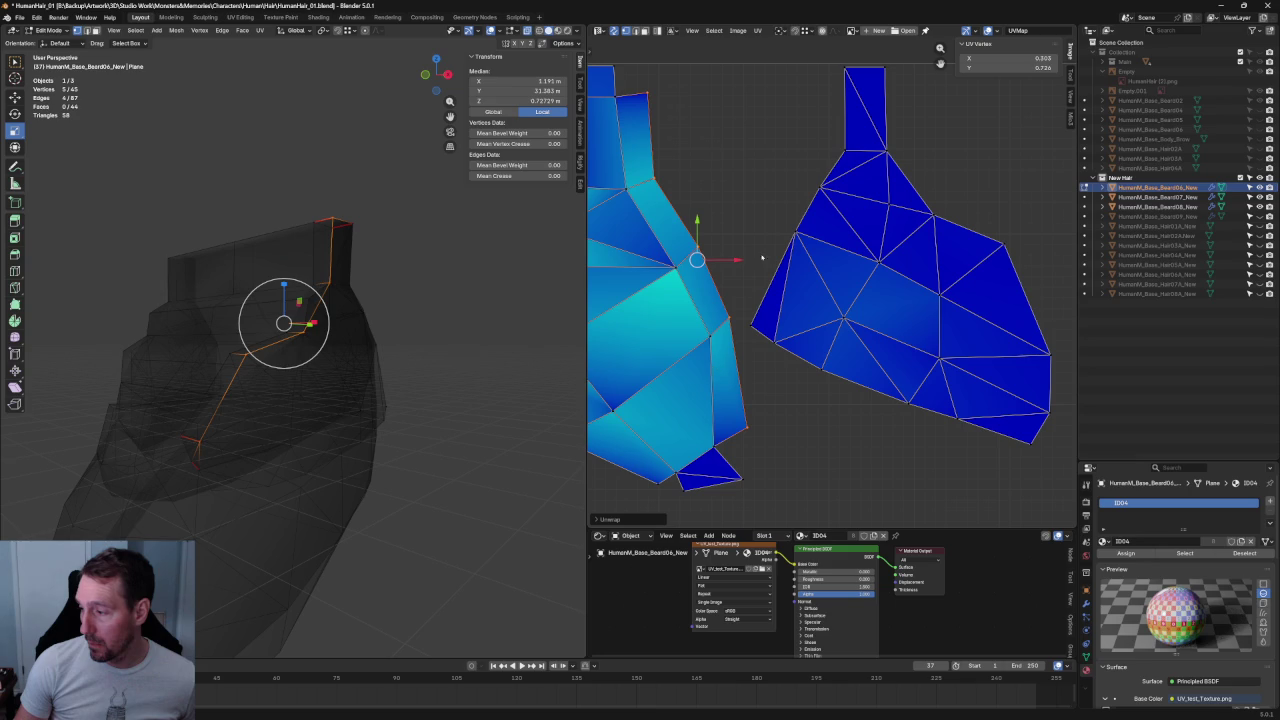
key(alt+a)
key(Home)
- Re-unwrap the island again from its left-edge vertices and reselect single edge vertices
mouse_move(680, 276)
mouse_down()
mouse_move(700, 282)
mouse_move(676, 370)
mouse_move(772, 455)
mouse_up()
key(u)
click(770, 454)
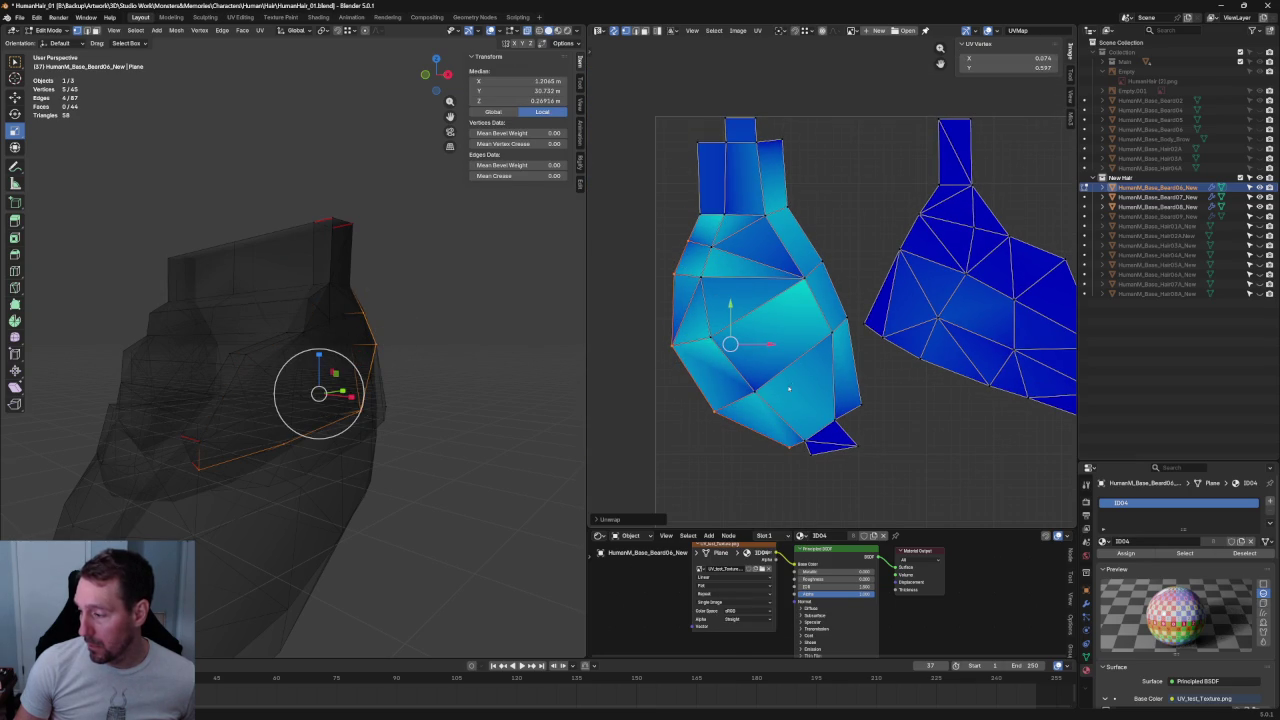
key(alt+a)
drag(722, 258, 686, 362)
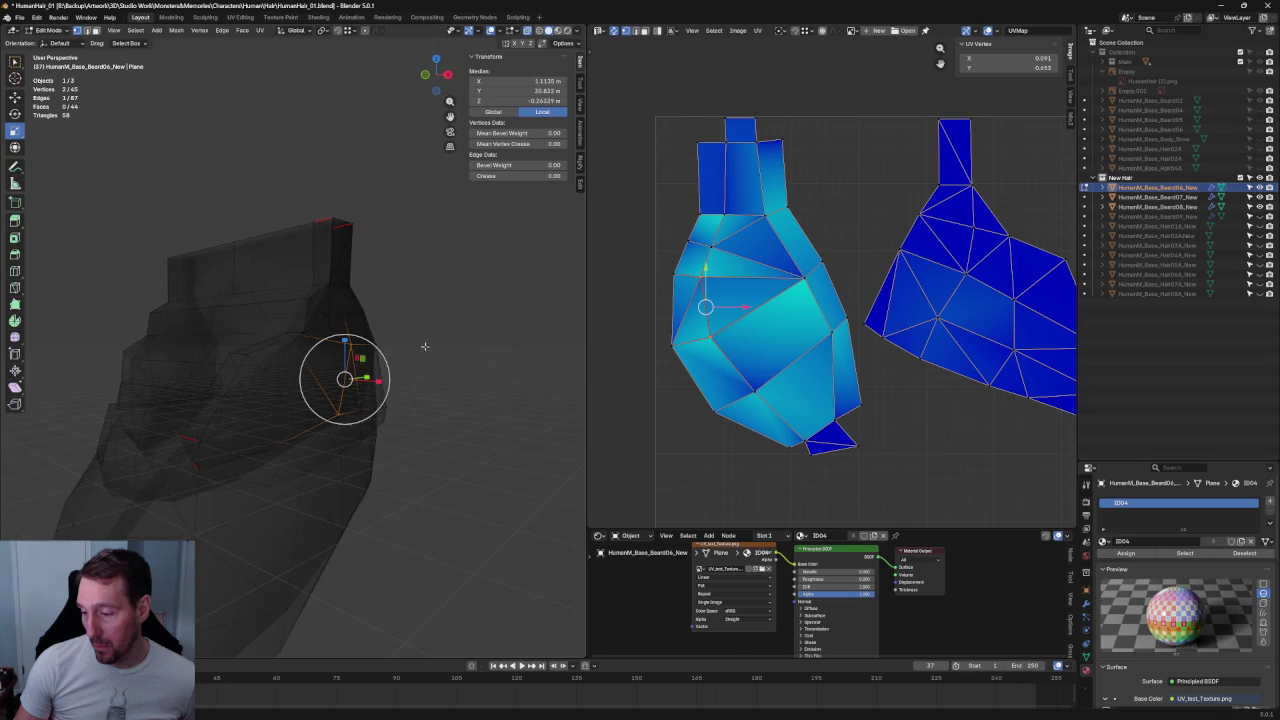
middle_drag(423, 348, 360, 350)
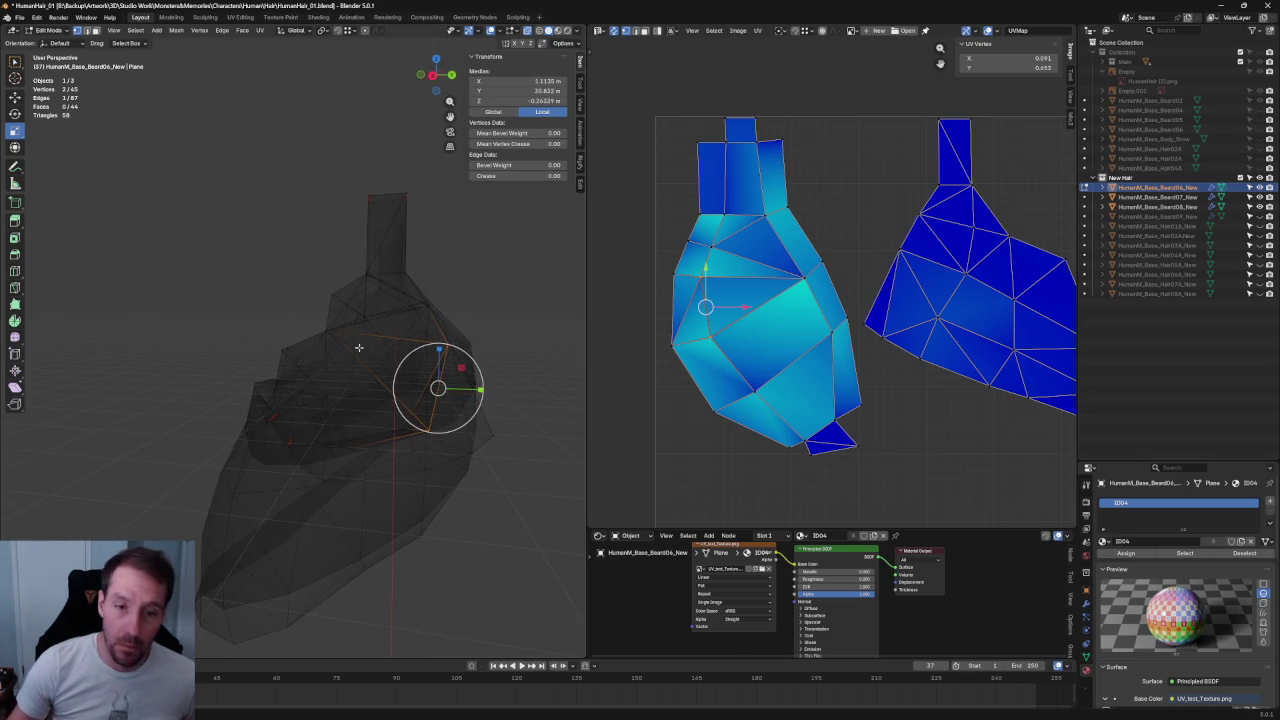
key(alt+a)
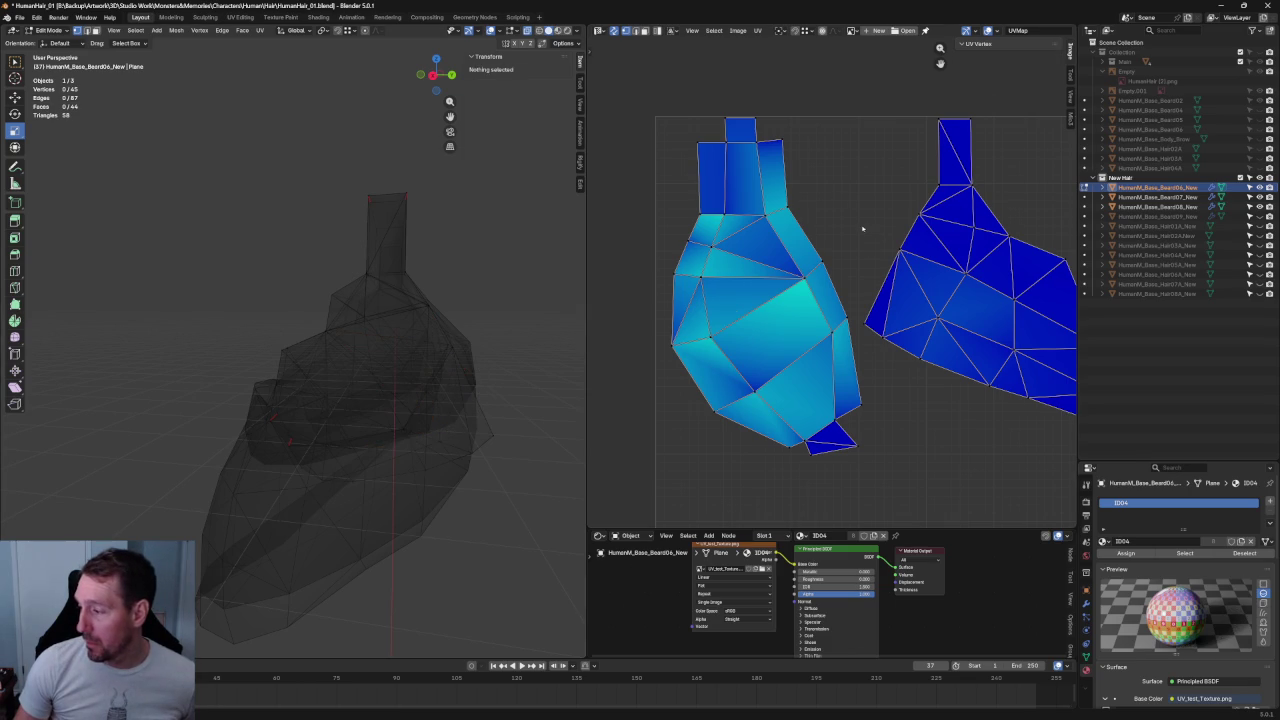
click(706, 241)
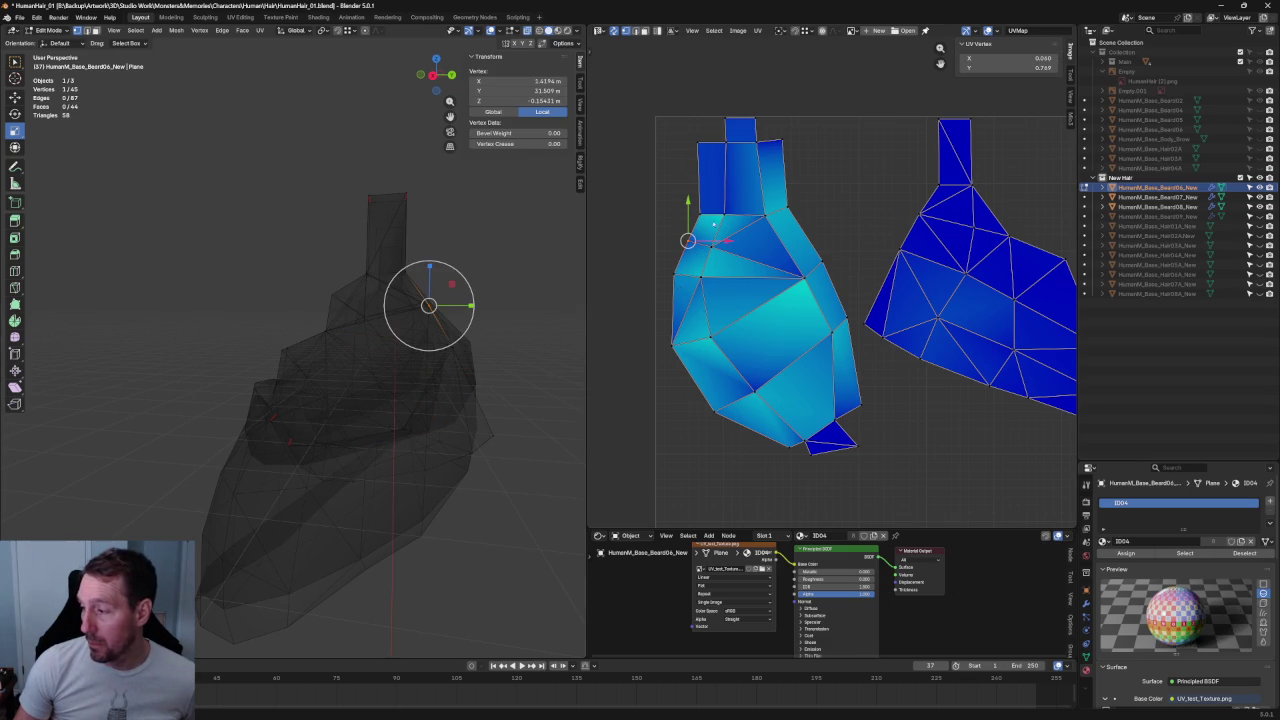
right_click(682, 198)
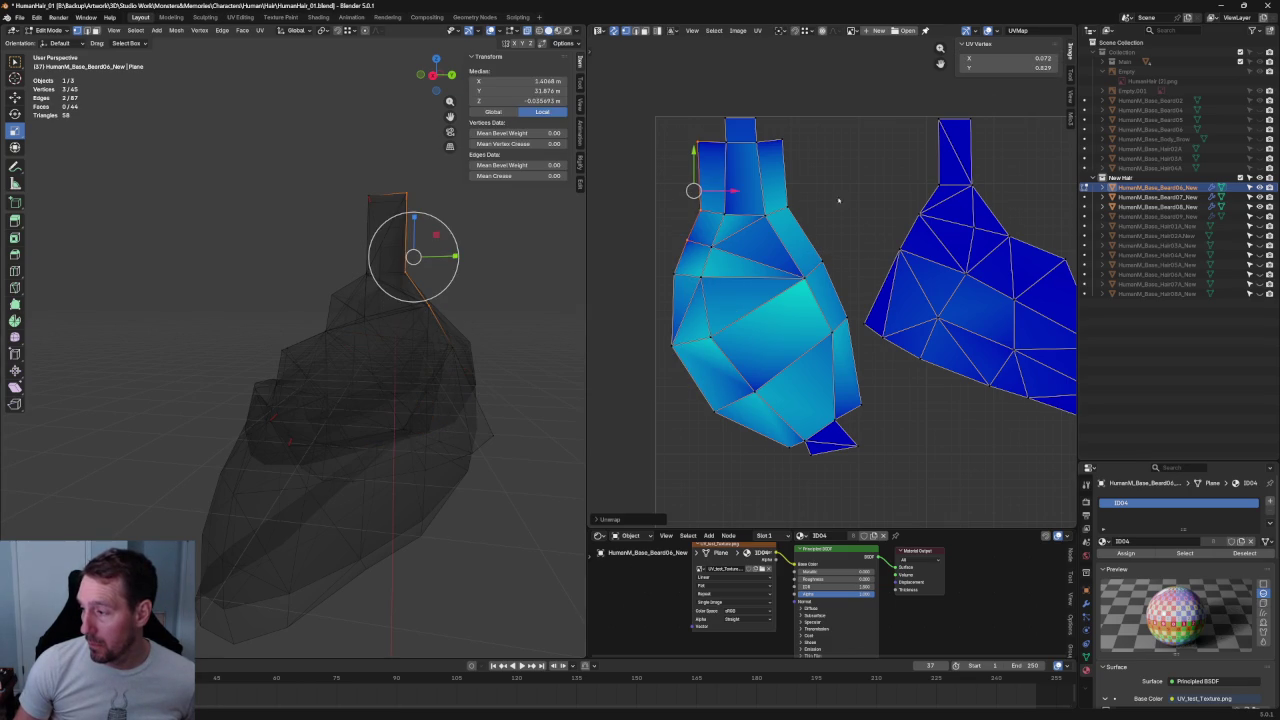
key(alt+a)
- Re-unwrap the beard island twice more from upper-left and bottom vertices
click(699, 244)
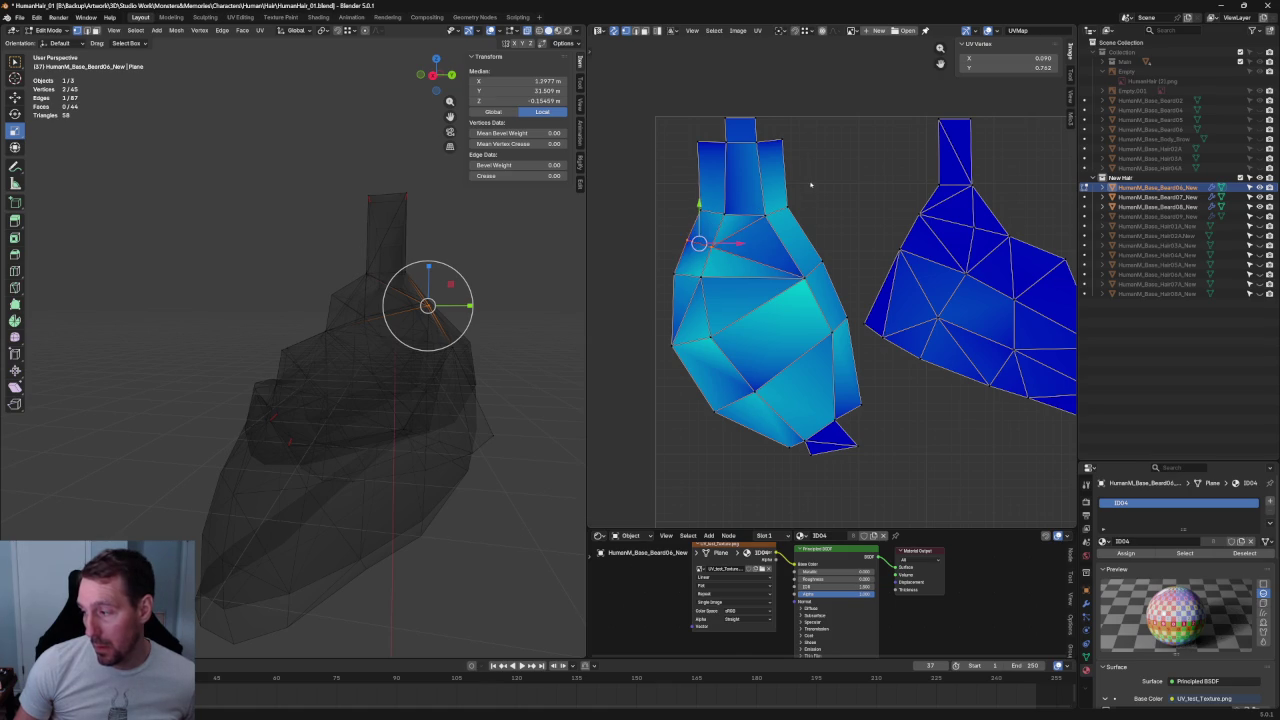
click(750, 210)
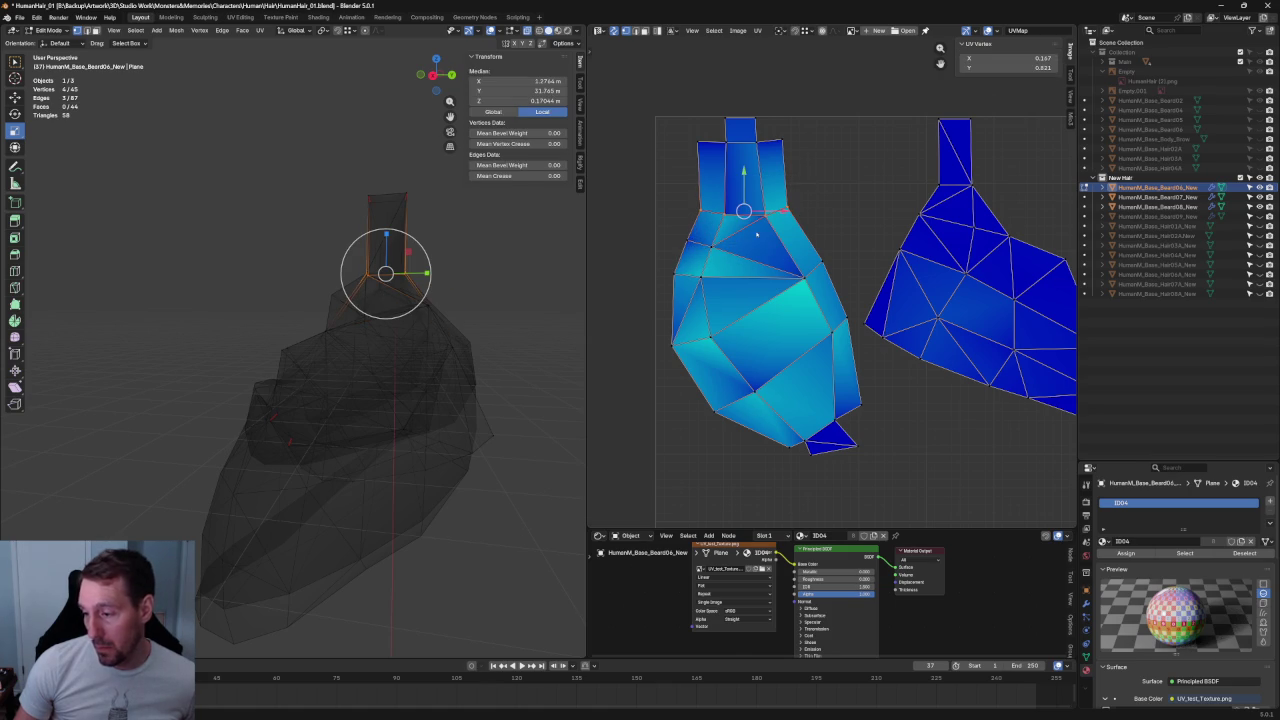
key(alt+a)
click(700, 244)
right_click(695, 252)
click(812, 270)
right_click(799, 300)
click(840, 325)
right_click(815, 345)
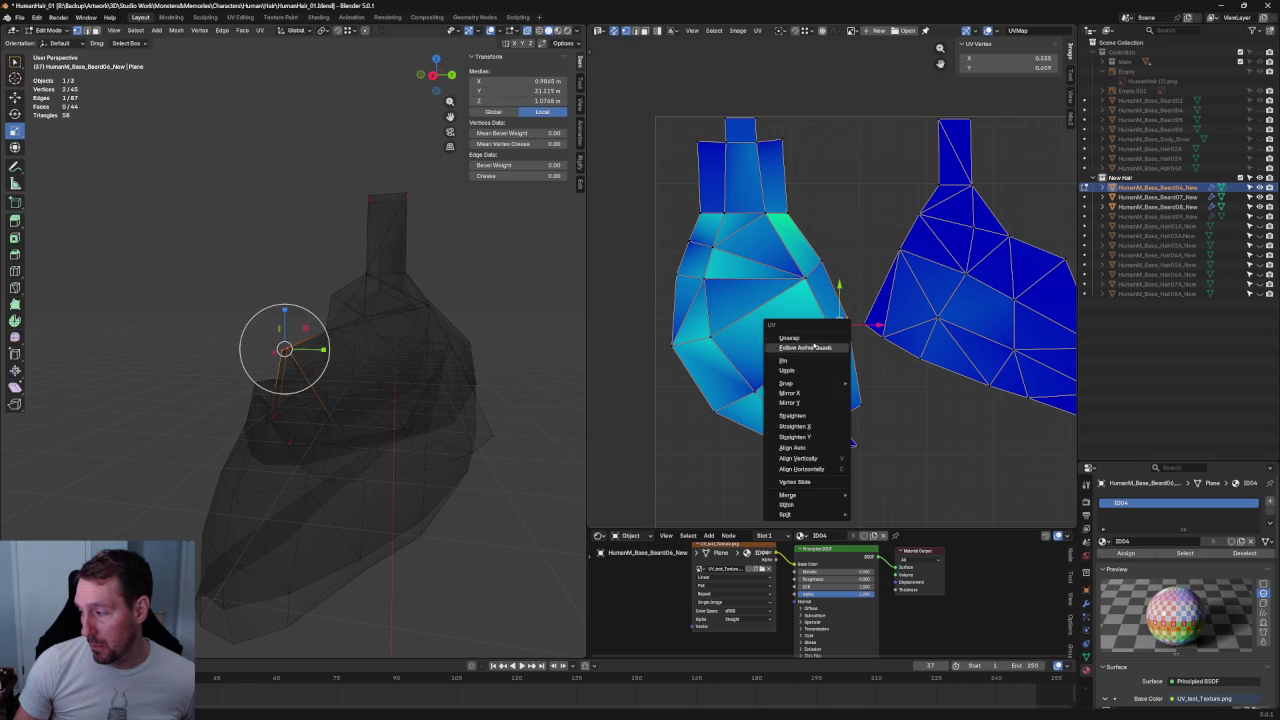
click(810, 338)
- Re-unwrap from the island's bottom vertices and move the bottom tip up and right
drag(893, 381, 778, 492)
right_click(786, 443)
click(786, 443)
click(885, 444)
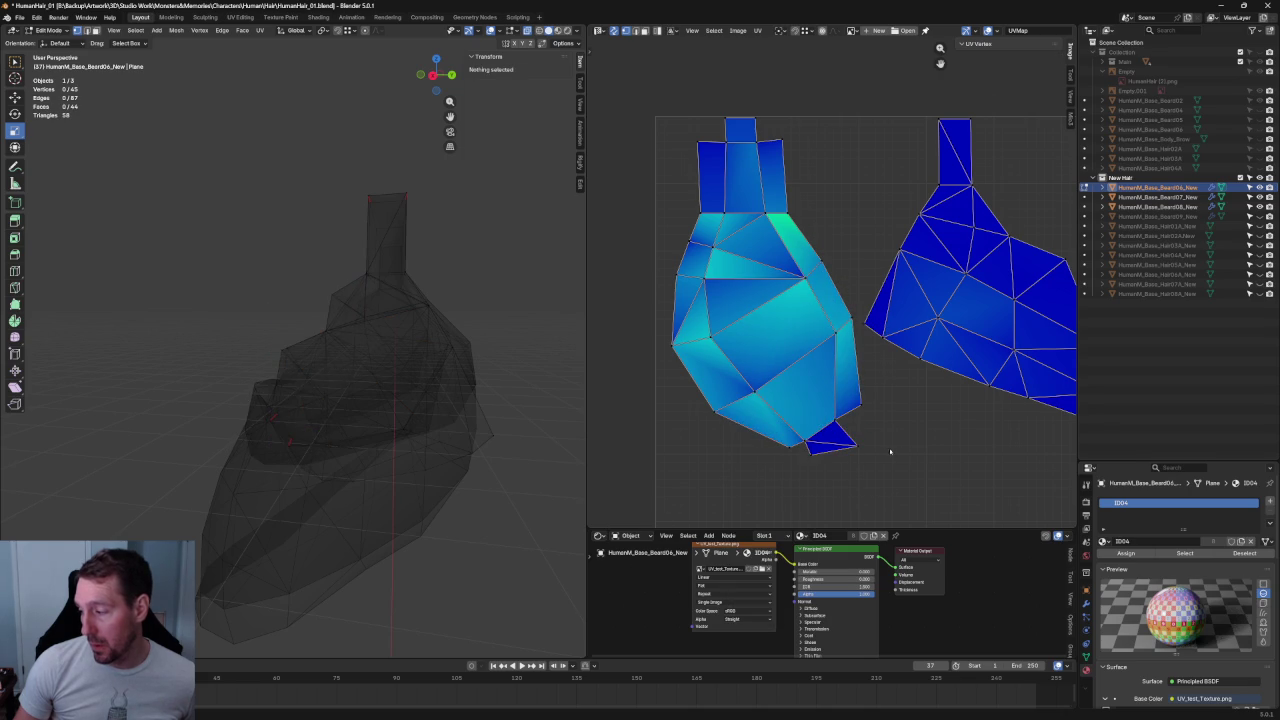
drag(877, 418, 791, 486)
right_click(800, 443)
click(806, 443)
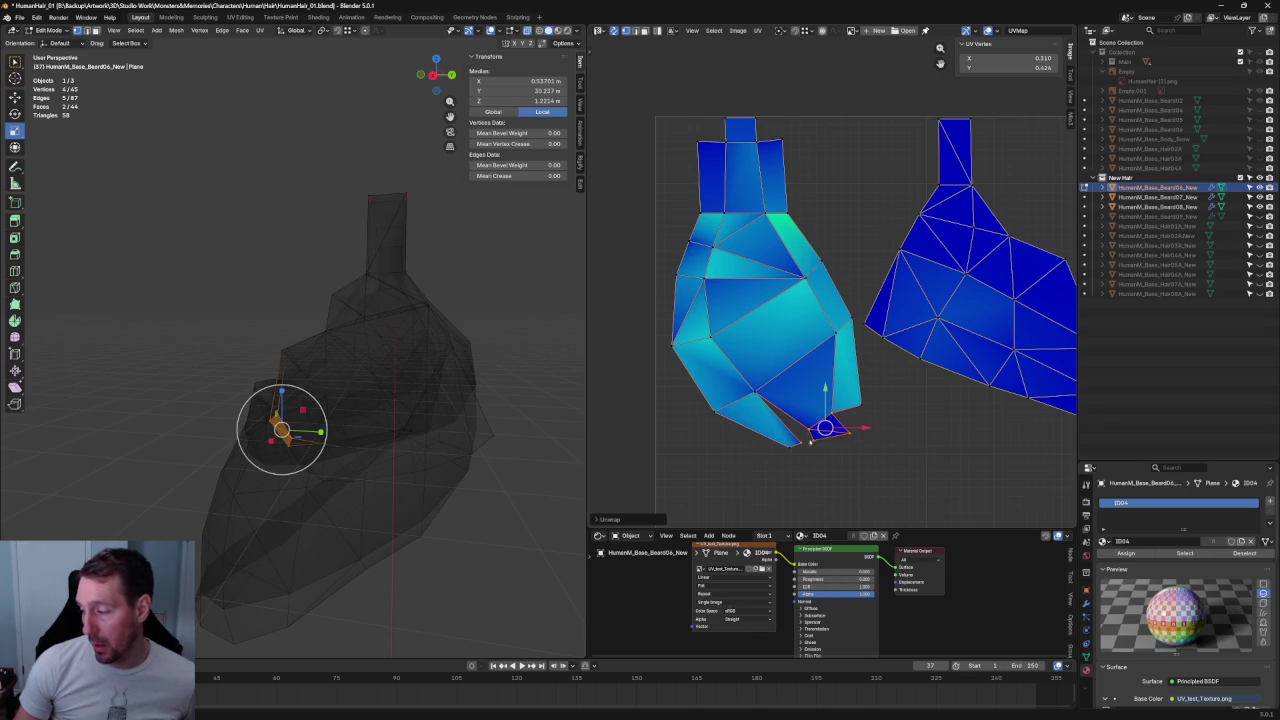
right_click(794, 443)
click(796, 447)
scroll(781, 400, up, 5)
middle_drag(781, 393, 738, 277)
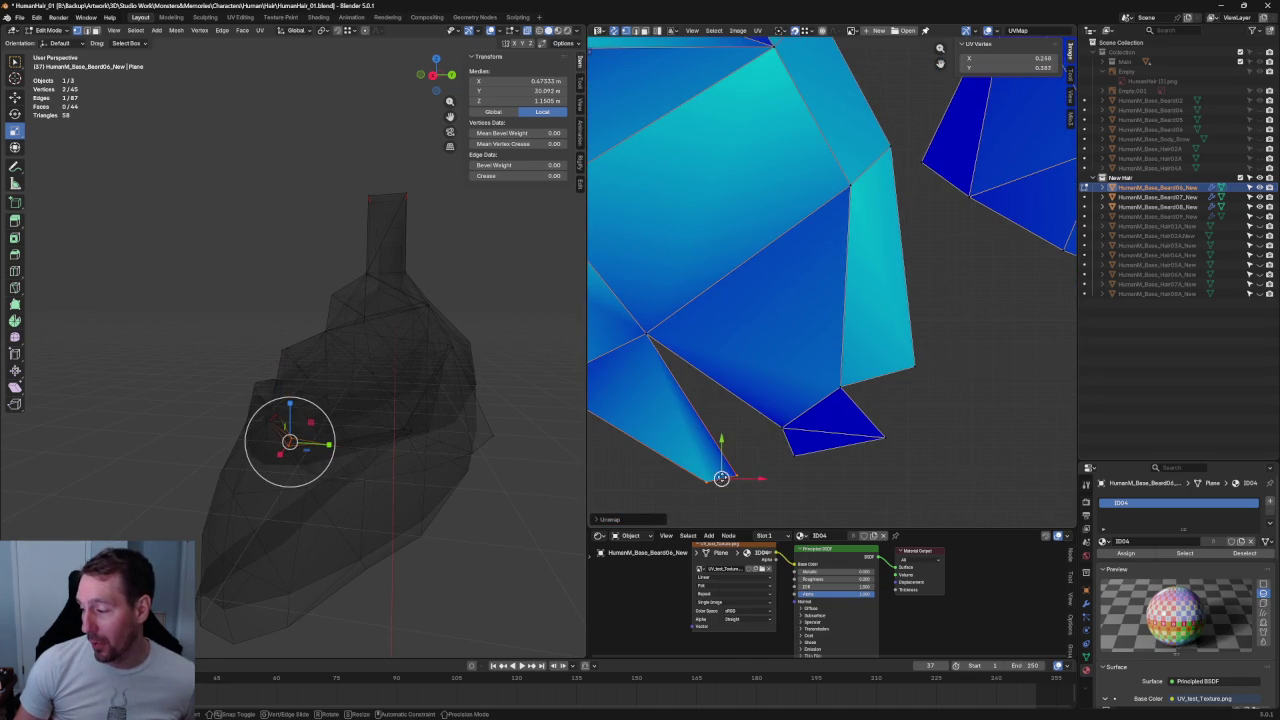
drag(721, 479, 766, 431)
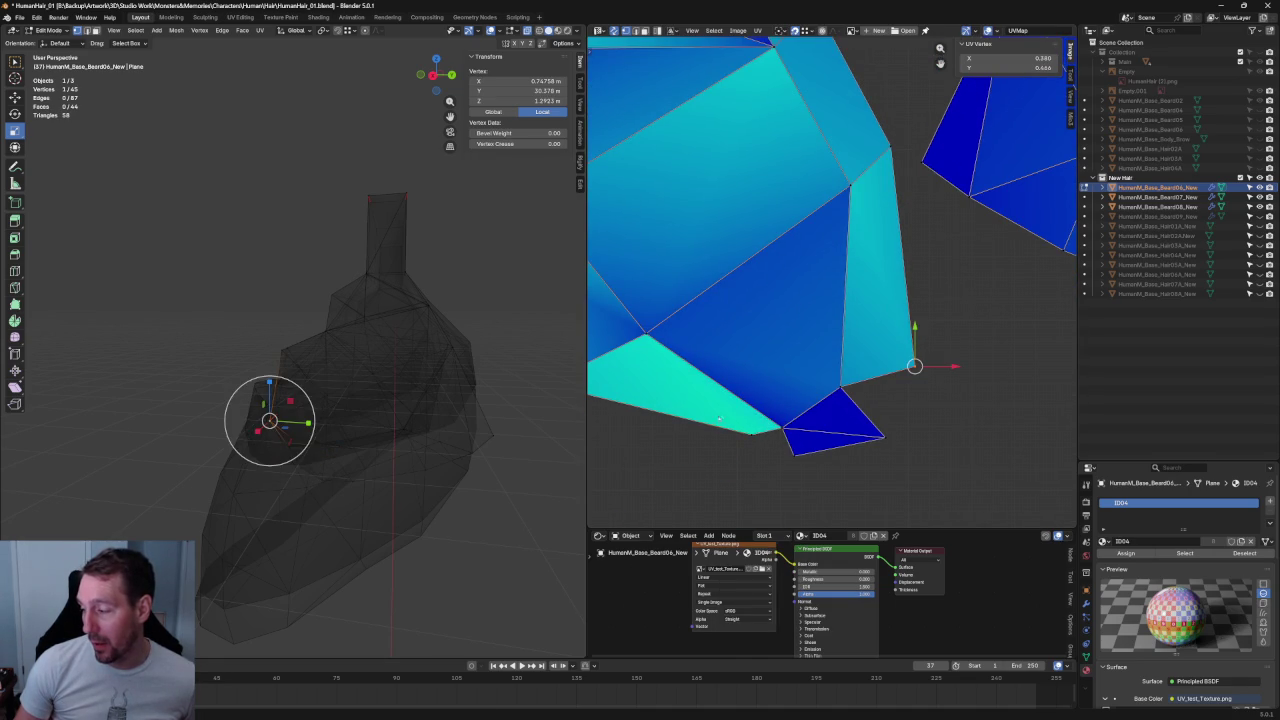
right_click(746, 437)
click(743, 447)
- Re-unwrap from more vertices and align the upper-left edge's two end vertices level
scroll(743, 447, down, 3)
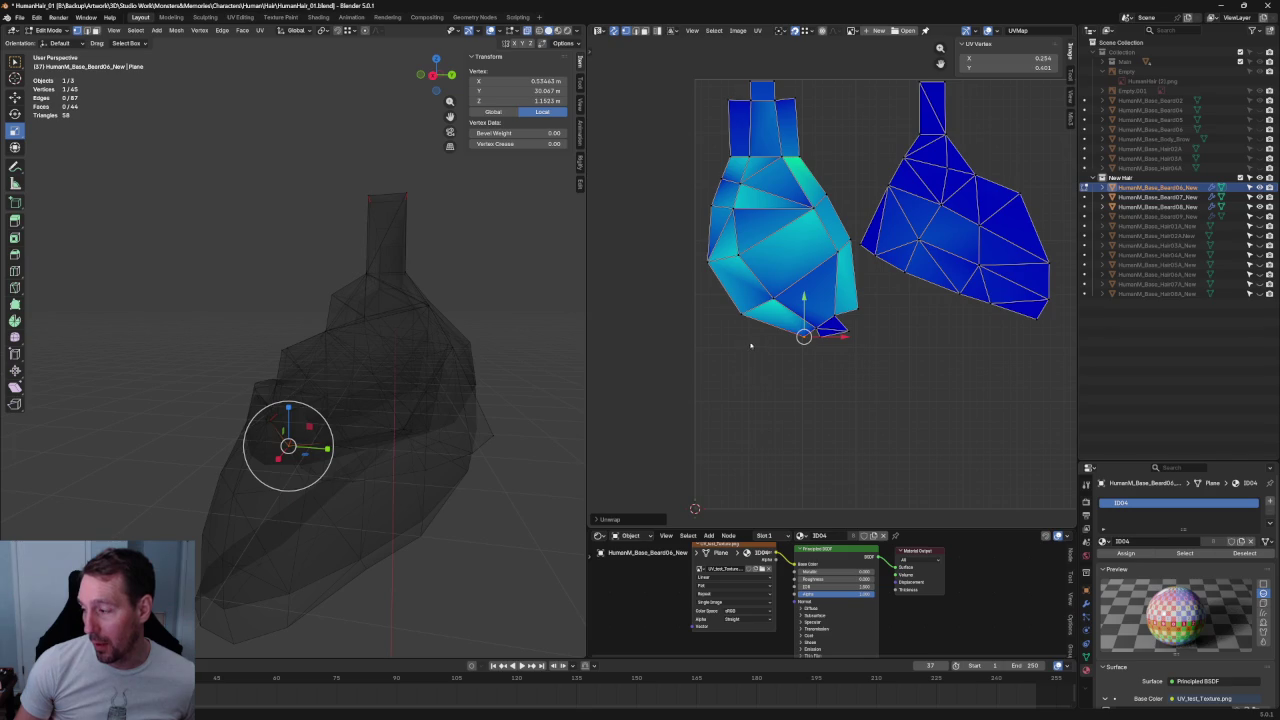
scroll(743, 447, up, 3)
shift+click(590, 237)
right_click(698, 329)
click(698, 329)
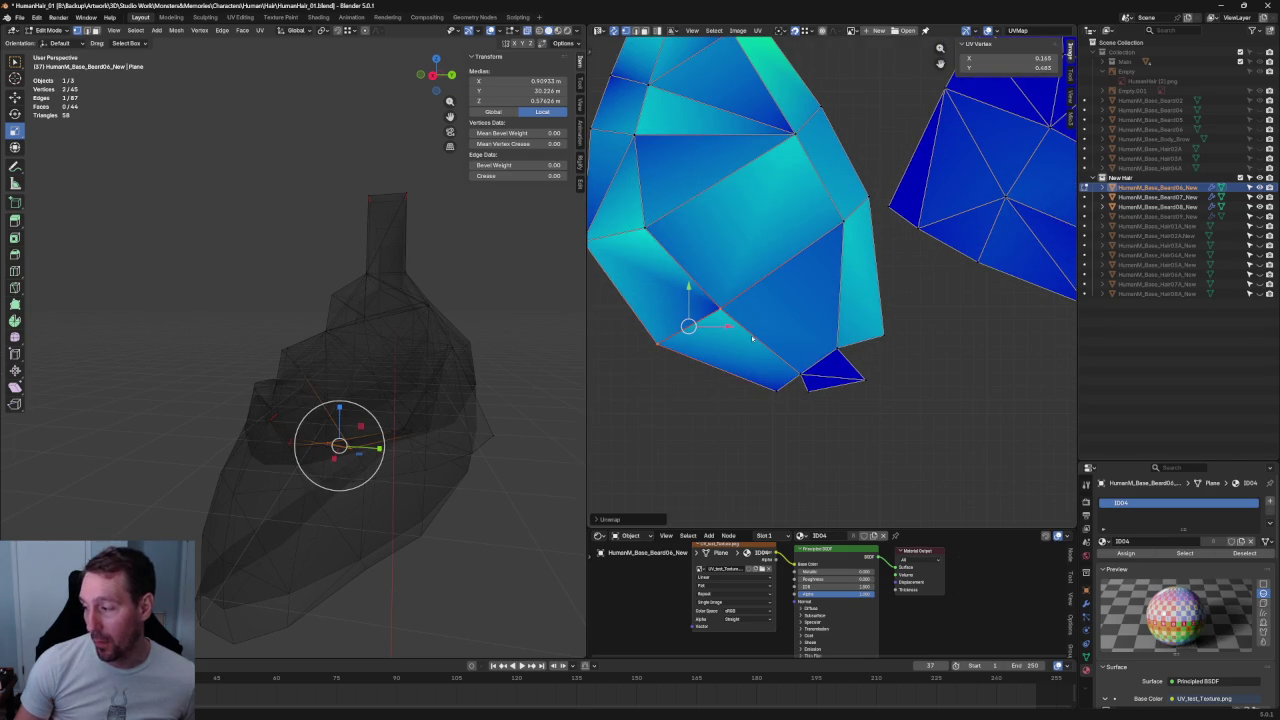
drag(640, 338, 785, 393)
right_click(723, 363)
click(723, 363)
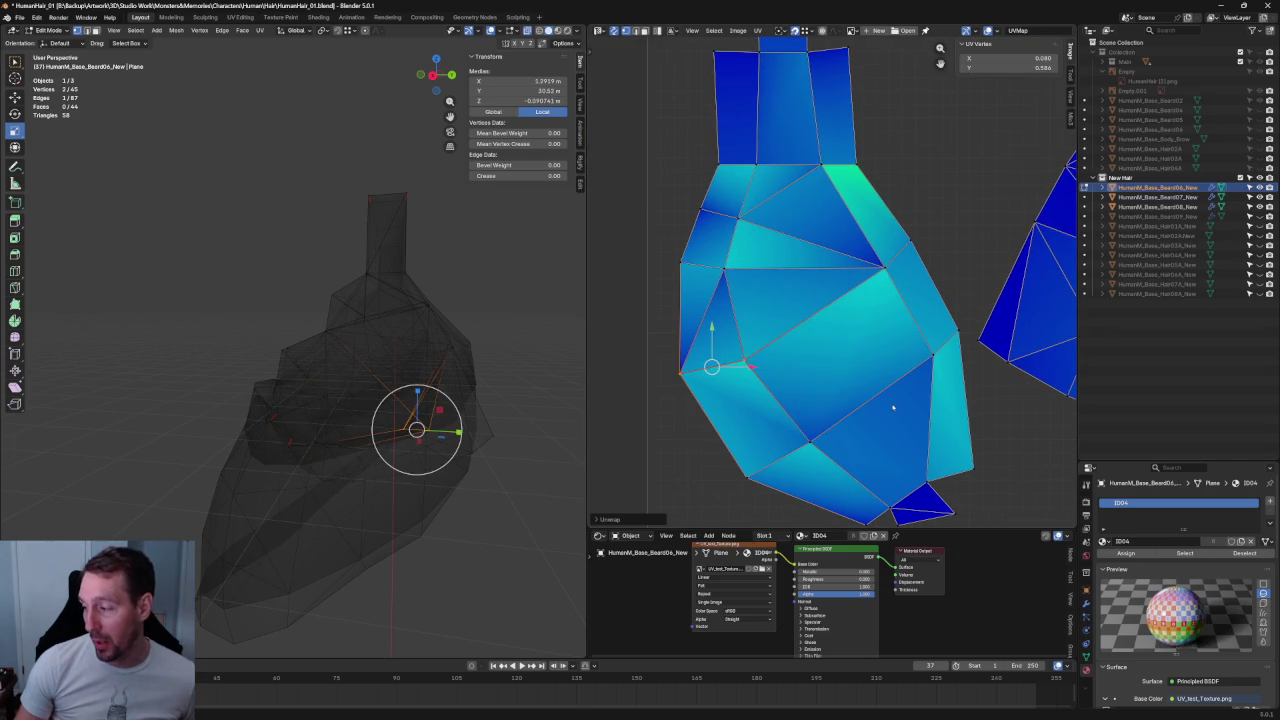
click(697, 258)
right_click(697, 258)
click(683, 268)
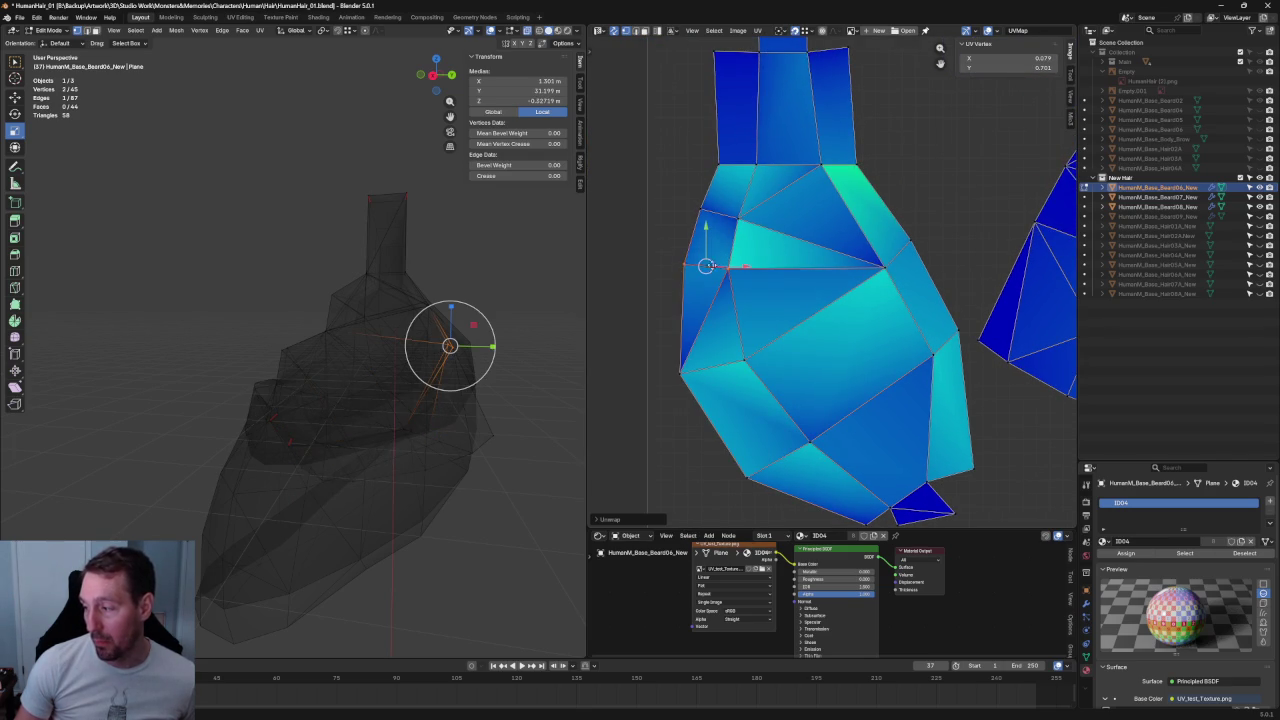
shift+click(885, 267)
key(shift+w)
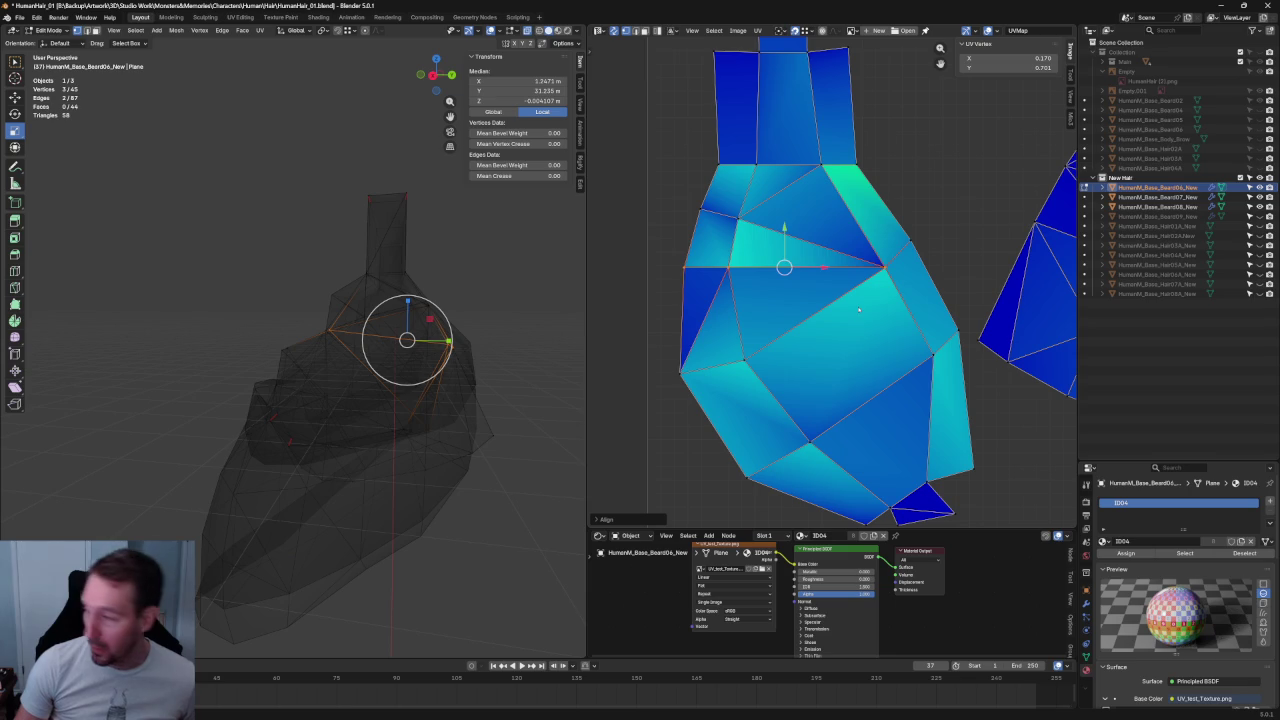
- Re-unwrap from the strip-body vertex and align the edge under the top strip horizontally
drag(693, 230, 660, 206)
right_click(660, 206)
click(680, 216)
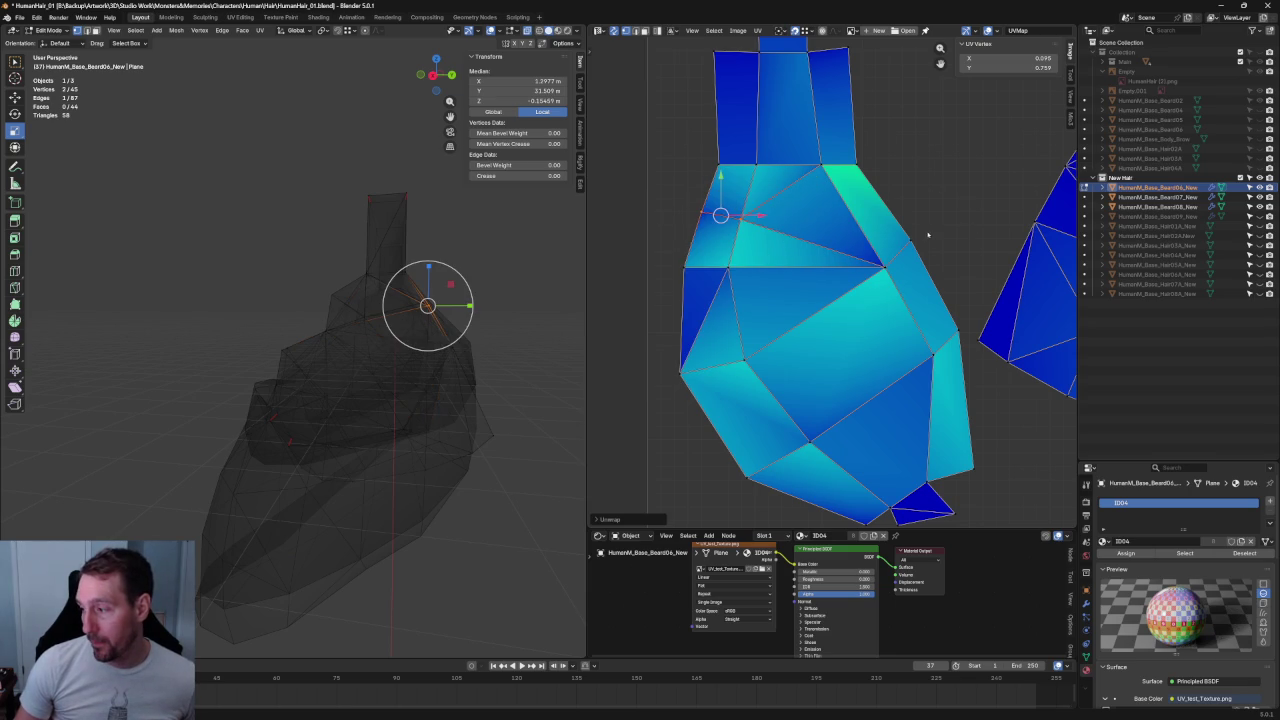
click(900, 252)
right_click(898, 252)
click(917, 262)
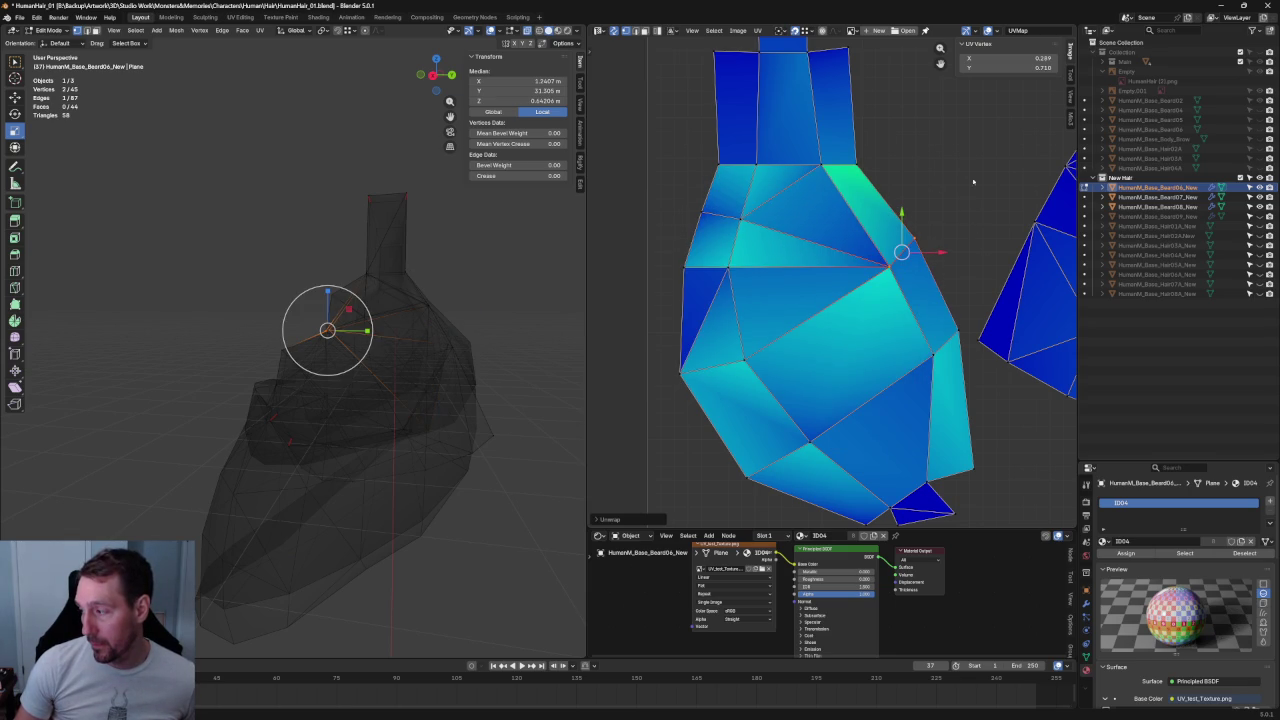
middle_drag(920, 163, 877, 237)
click(817, 255)
right_click(785, 260)
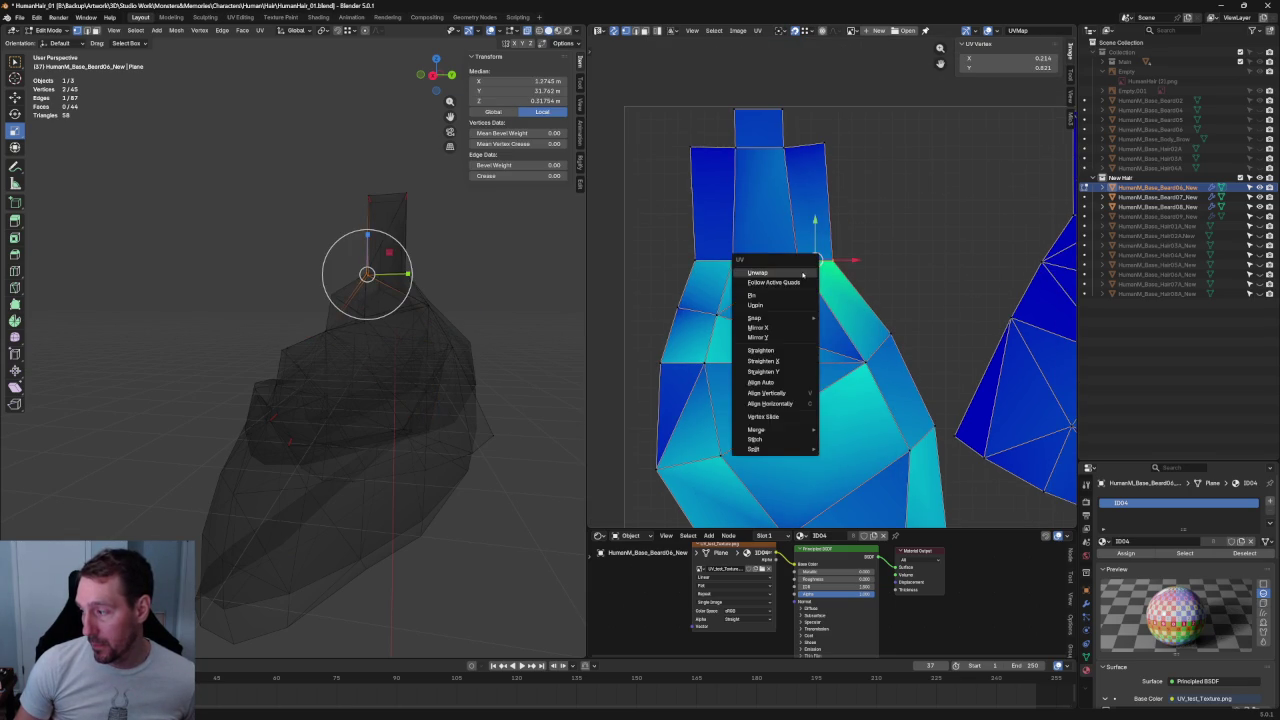
click(802, 274)
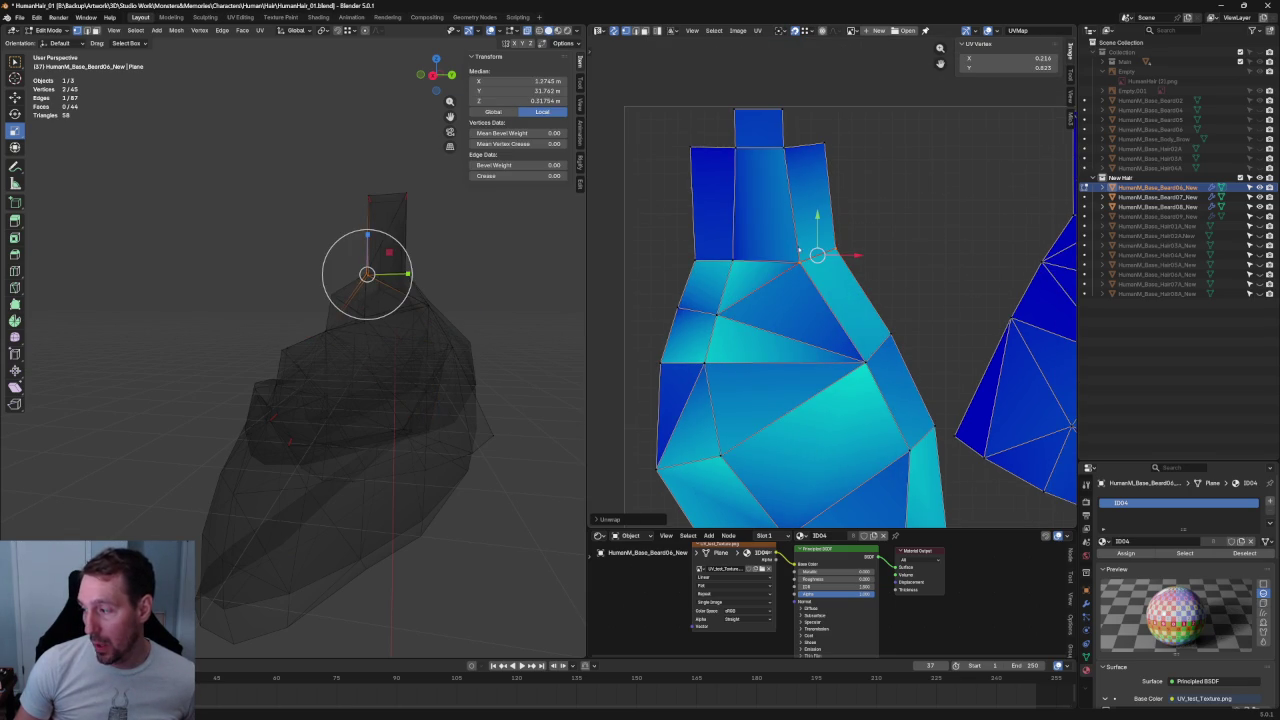
drag(806, 287, 806, 287)
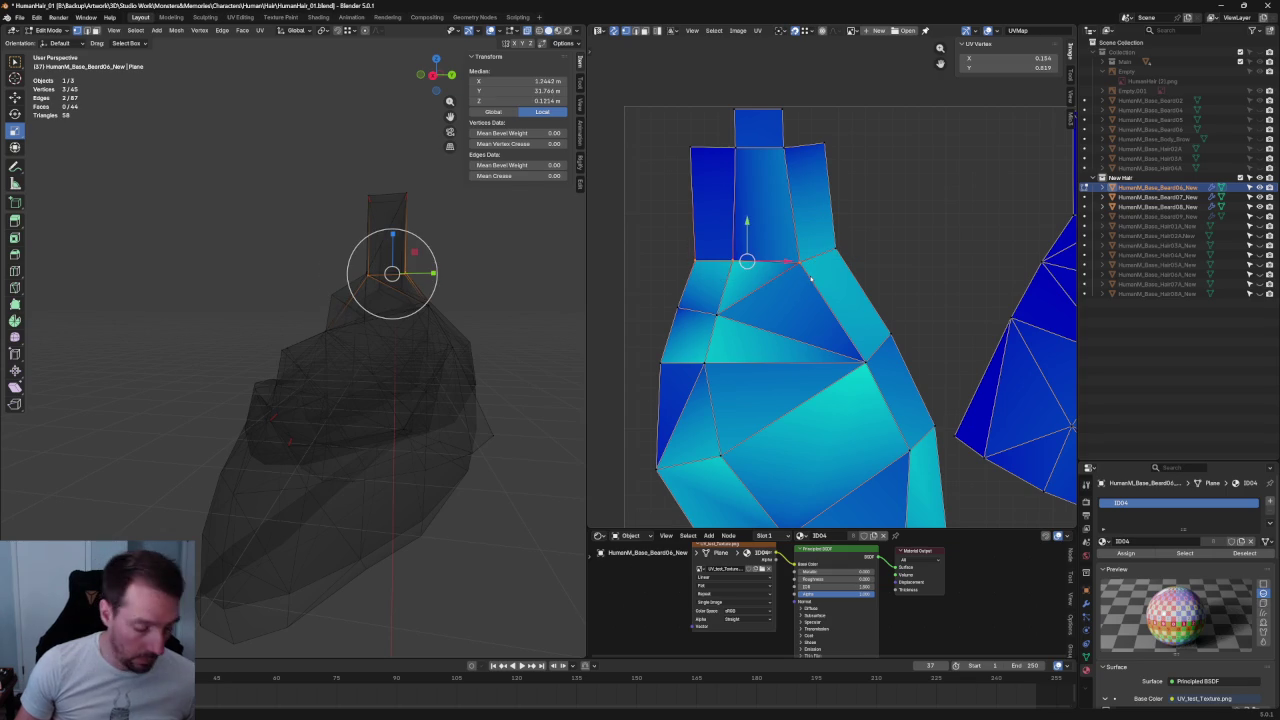
key(shift+w)
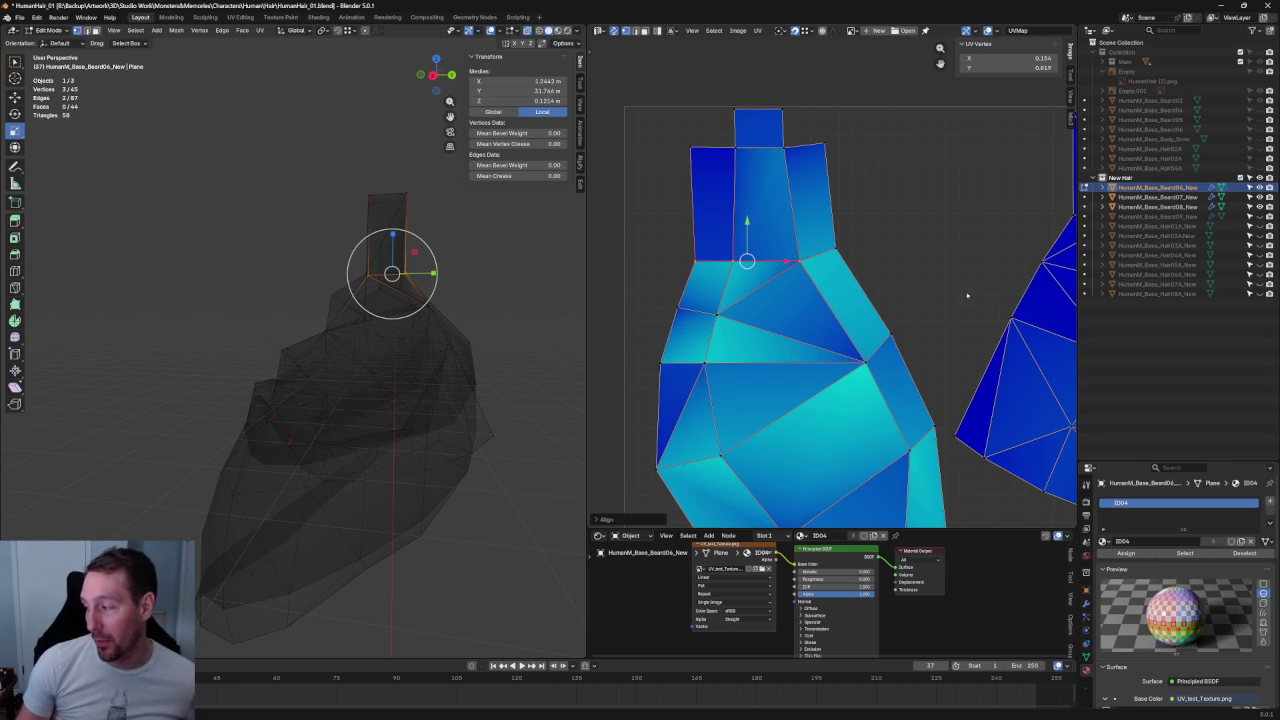
scroll(762, 205, up, 3)
- Re-unwrap the beard islands from a couple of selected UV vertices
drag(631, 197, 631, 198)
shift+click(700, 307)
key(u)
click(697, 311)
click(723, 478)
key(u)
click(690, 462)
- Box-select the small bottom triangle for unwrapping, then frame both beard islands
click(900, 375)
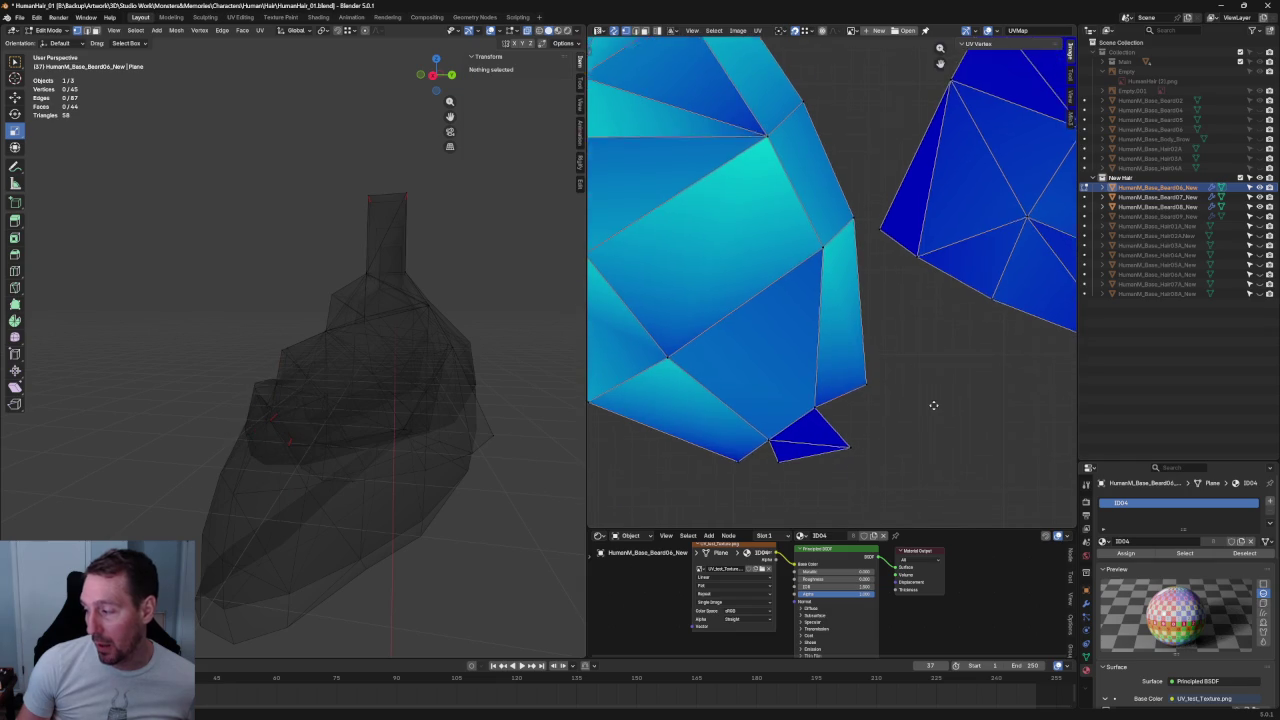
middle_drag(929, 423, 857, 360)
click(840, 372)
shift+click(748, 388)
key(u)
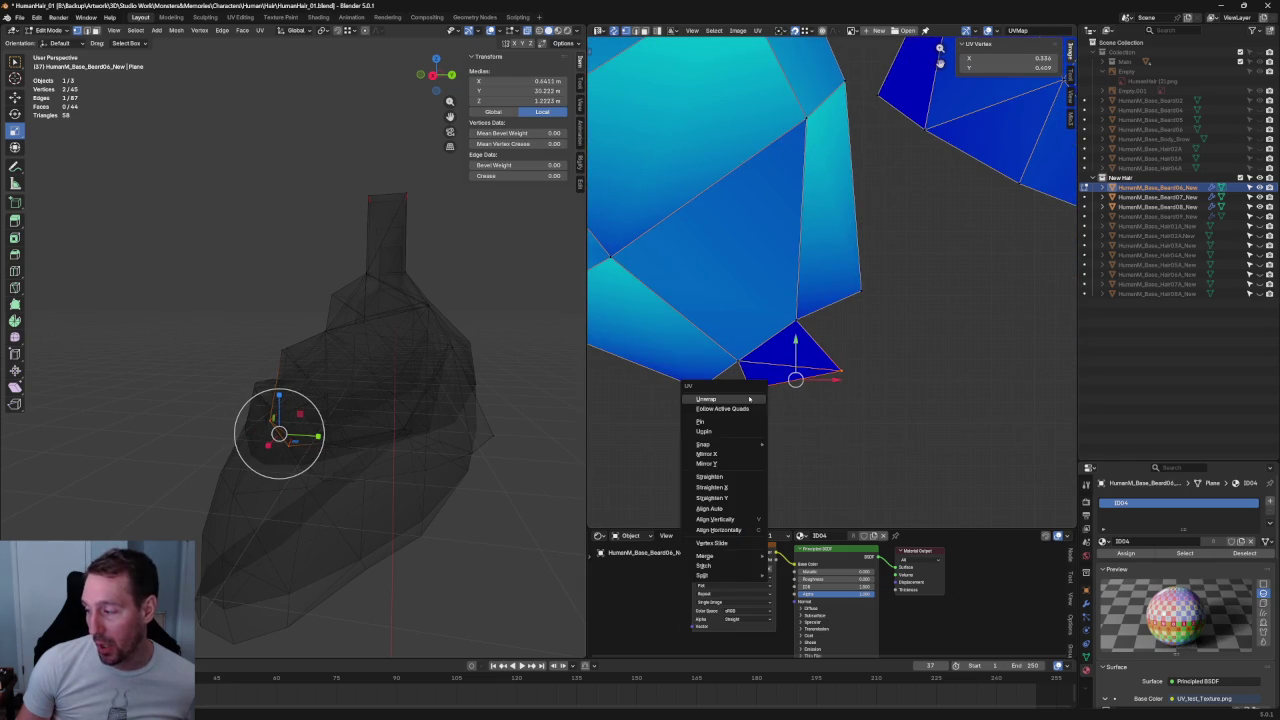
click(905, 310)
drag(894, 273, 670, 444)
key(u)
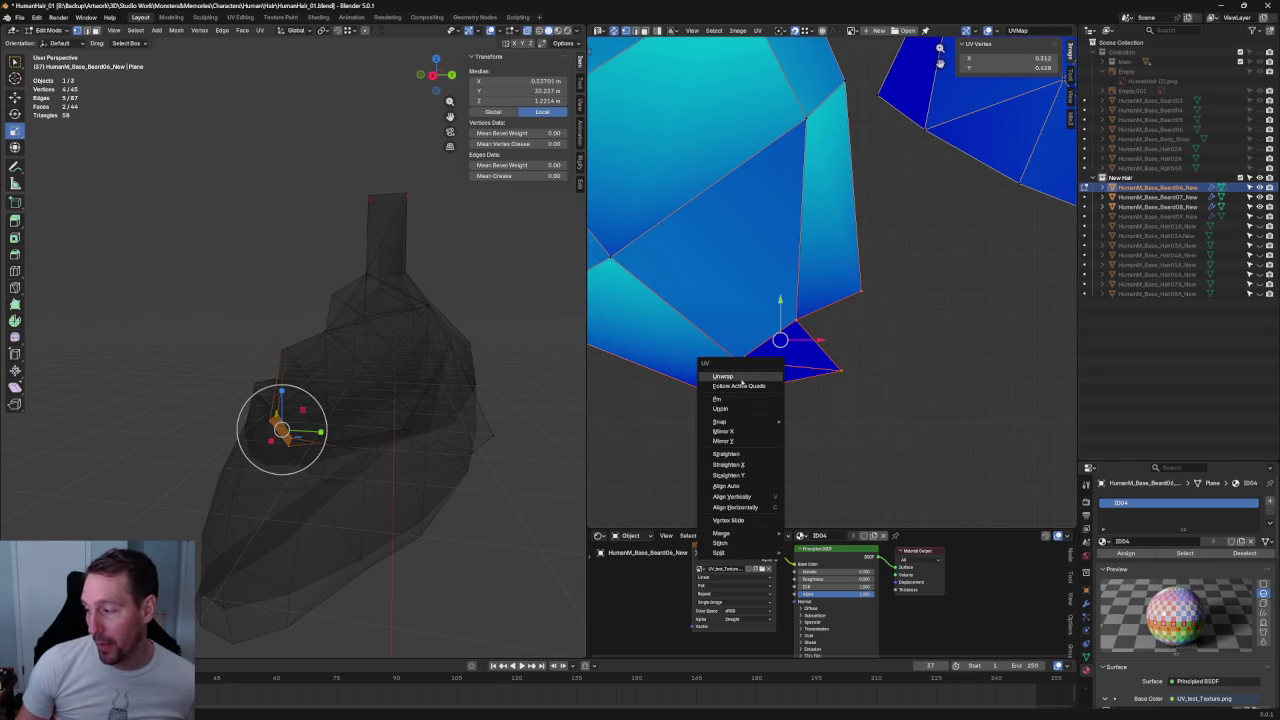
click(883, 351)
scroll(881, 354, down, 3)
middle_drag(881, 354, 762, 353)
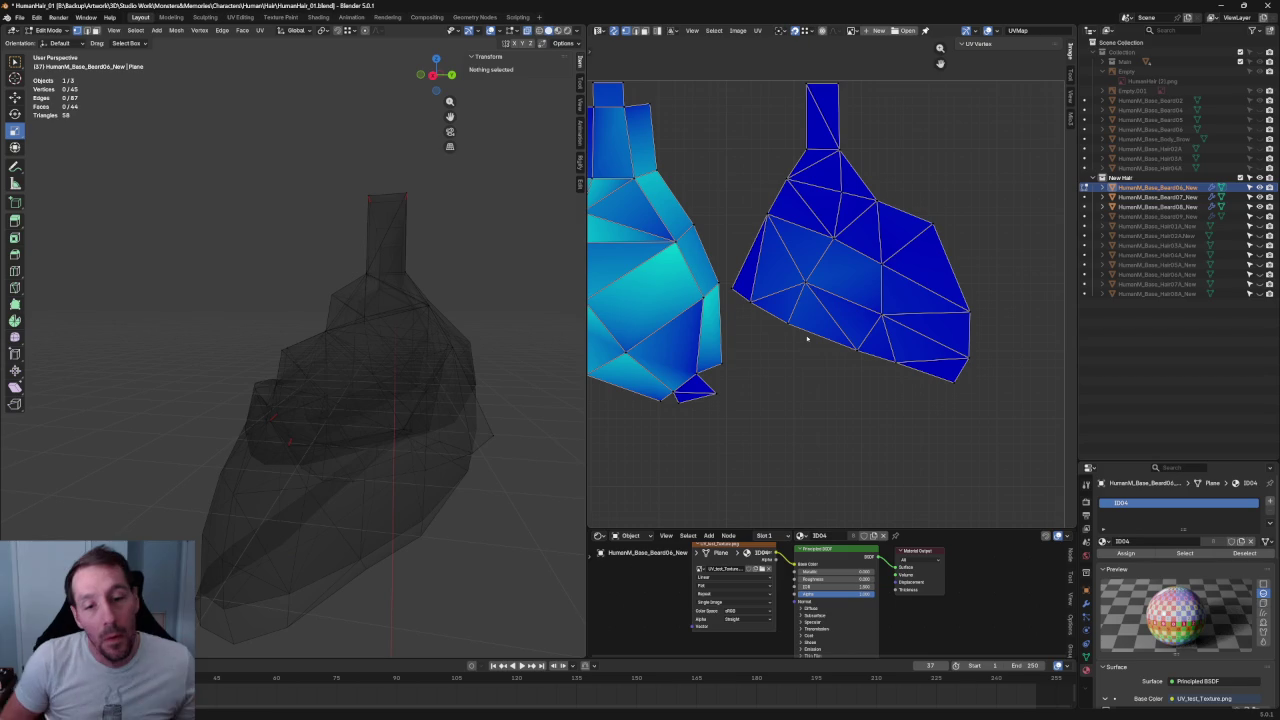
- Nudge the shoulder-corner vertex slightly right, undo and redo it, then clear the selection
scroll(807, 339, up, 3)
drag(750, 168, 786, 202)
scroll(786, 202, down, 3)
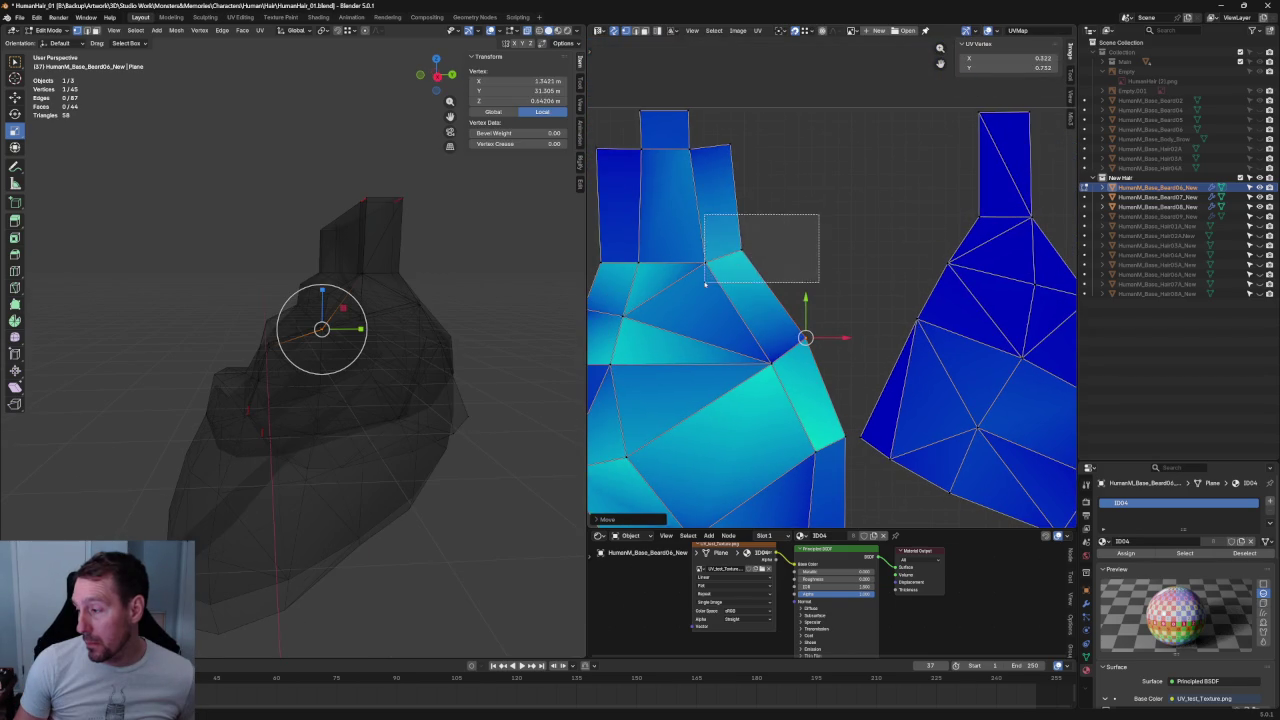
drag(712, 215, 820, 282)
drag(765, 248, 771, 246)
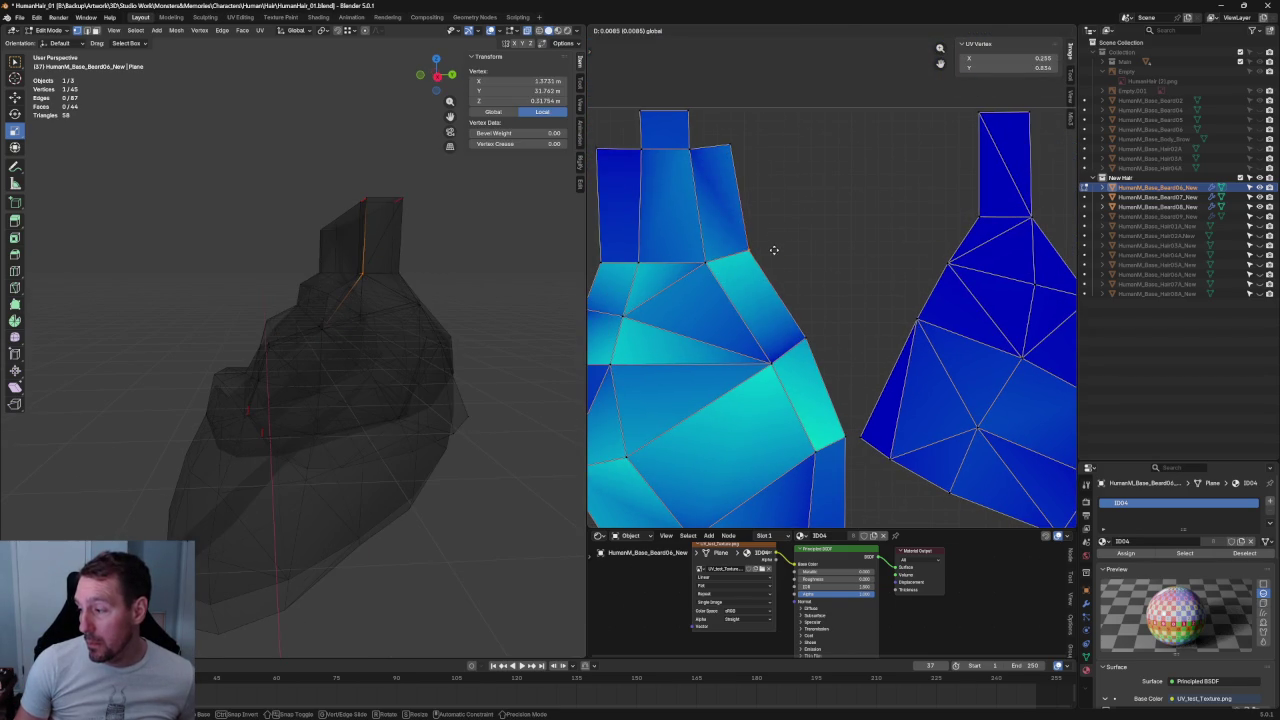
key(ctrl+z)
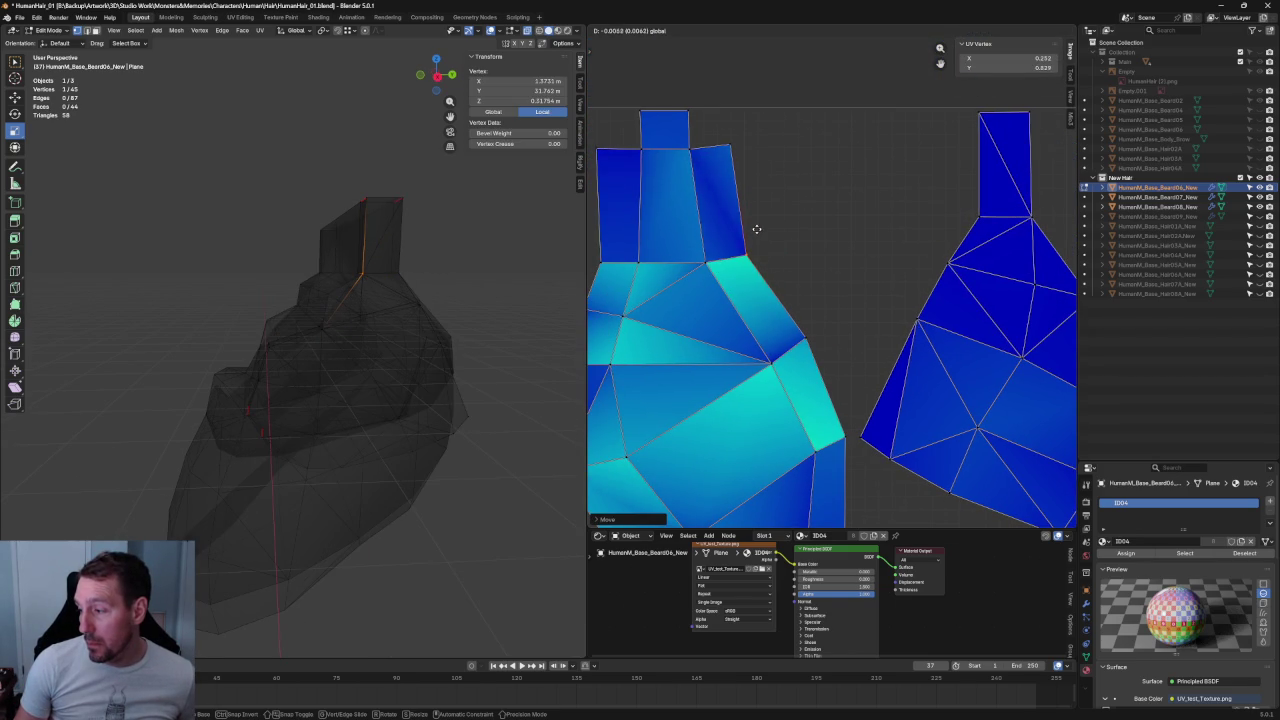
key(ctrl+shift+z)
click(837, 207)
scroll(837, 207, down, 4)
scroll(895, 190, up, 2)
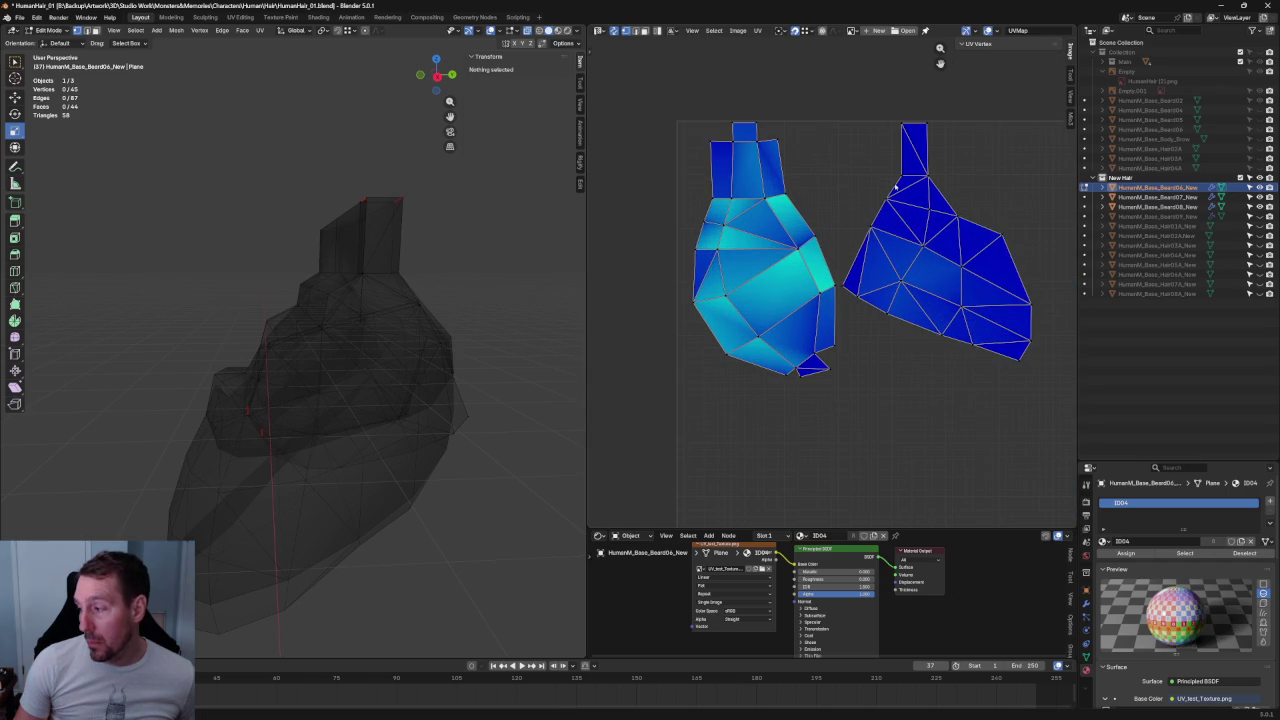
- Hide the large beard mesh so only the Beard06 piece shows, viewed from the side
key(alt+z)
mouse_move(359, 376)
middle_down()
mouse_move(420, 371)
mouse_move(288, 347)
mouse_move(251, 360)
middle_up()
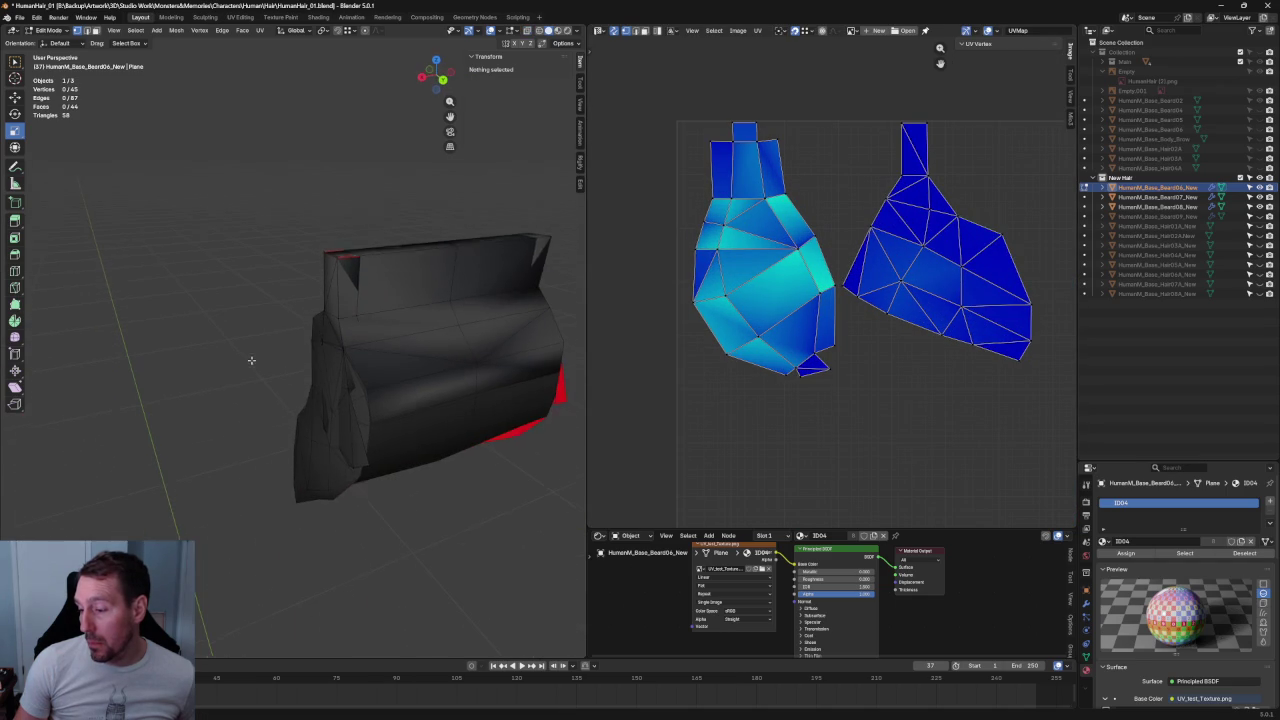
mouse_move(457, 517)
middle_down()
mouse_move(403, 374)
mouse_move(468, 428)
middle_up()
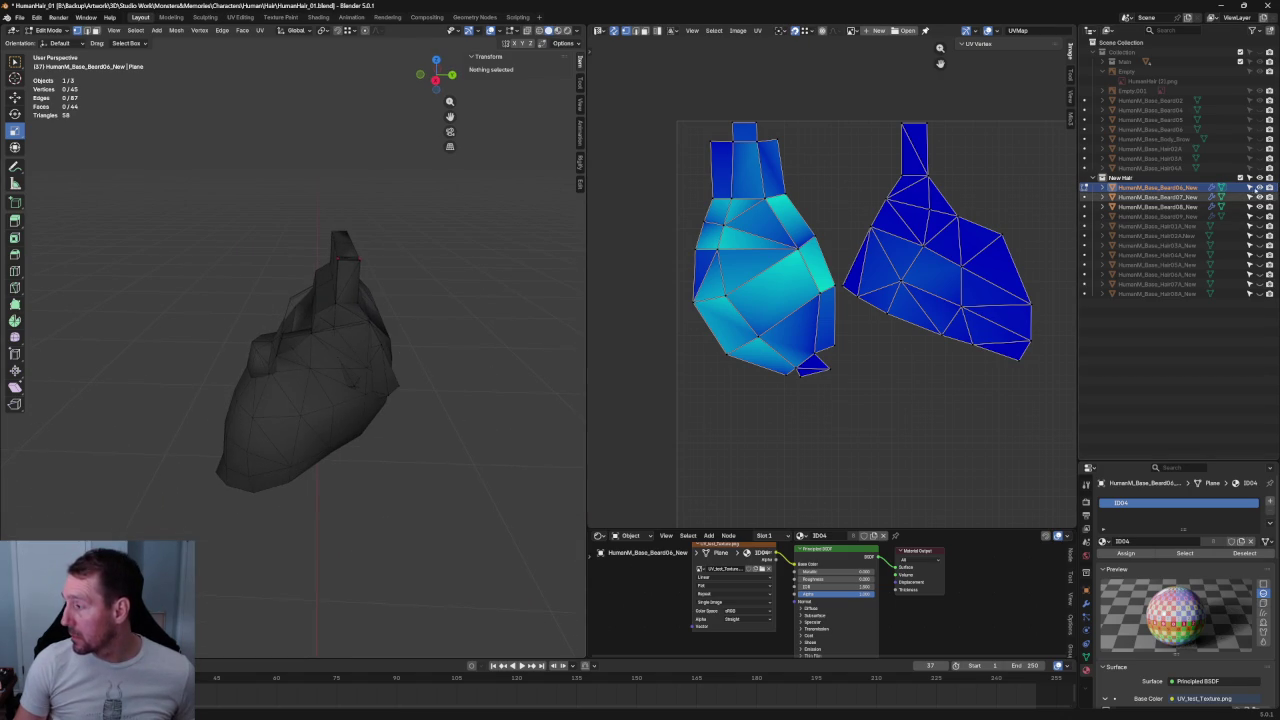
scroll(563, 327, up, 3)
middle_drag(563, 327, 288, 310)
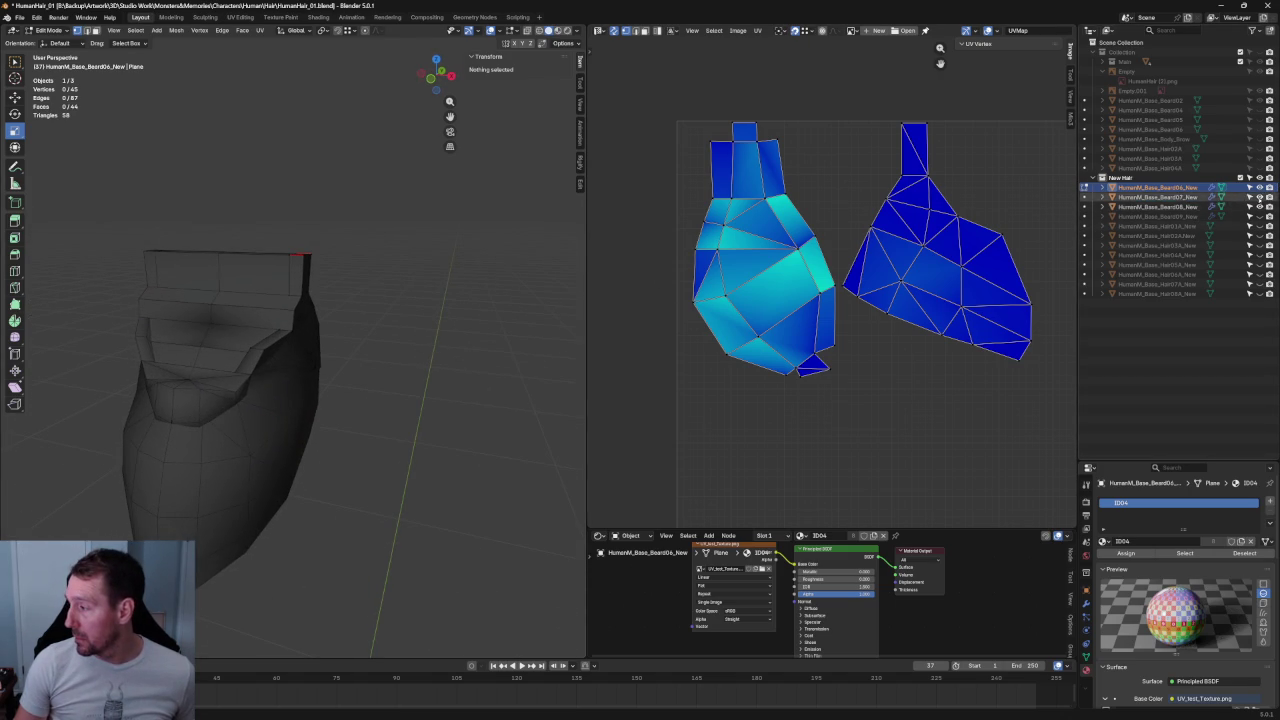
drag(1259, 197, 1259, 207)
scroll(426, 309, up, 3)
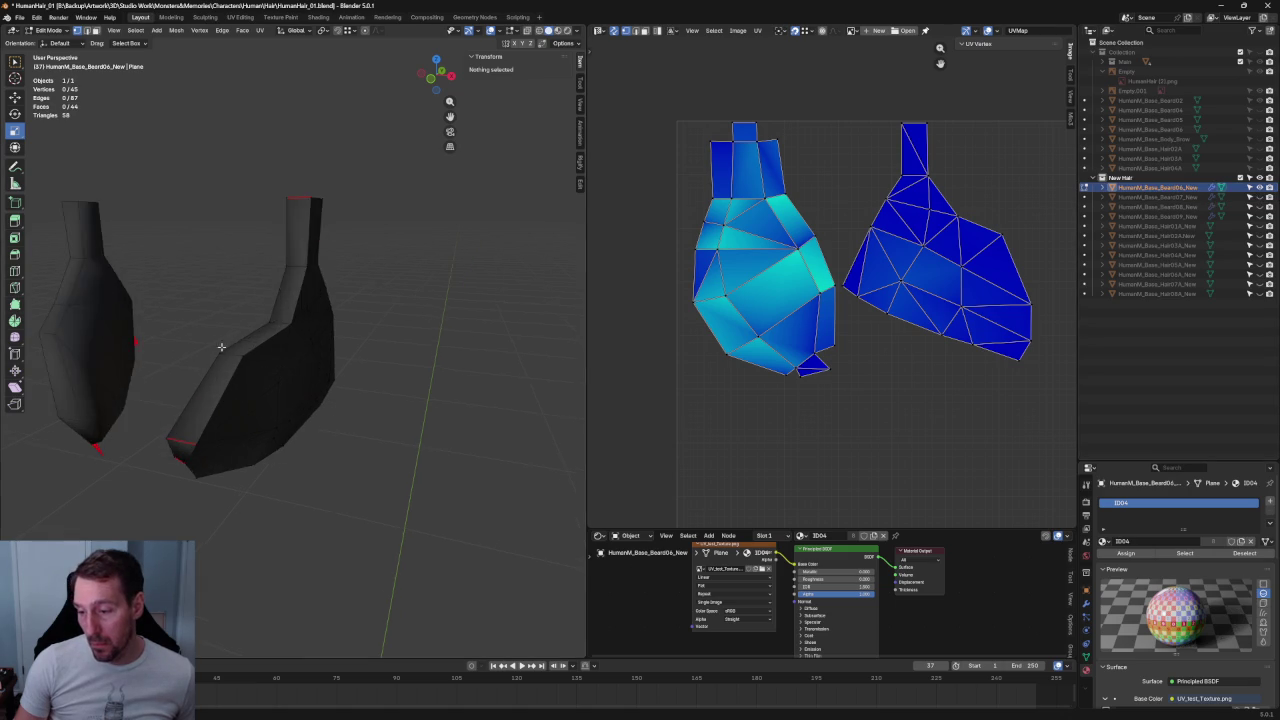
scroll(329, 363, up, 2)
middle_drag(329, 363, 339, 325)
middle_drag(280, 222, 194, 234)
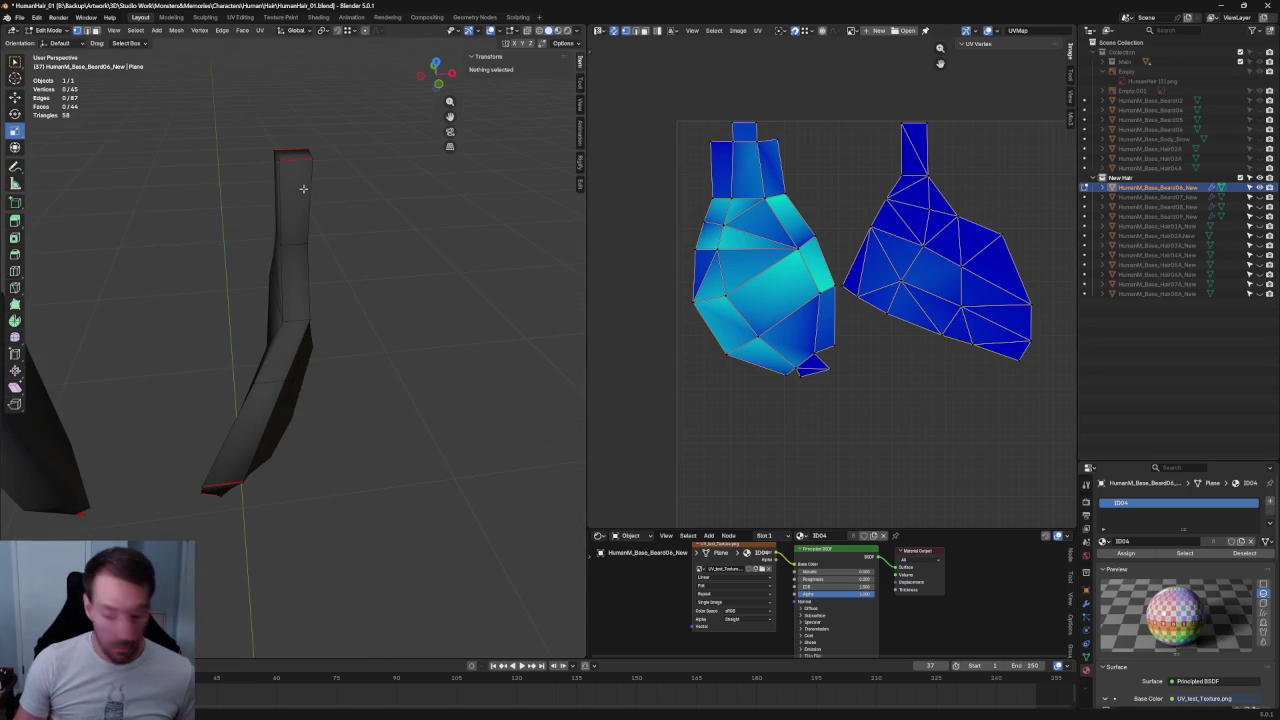
- Select the narrow neck strip faces in X-ray, growing the selection to 21 faces
key(alt+z)
drag(245, 127, 301, 198)
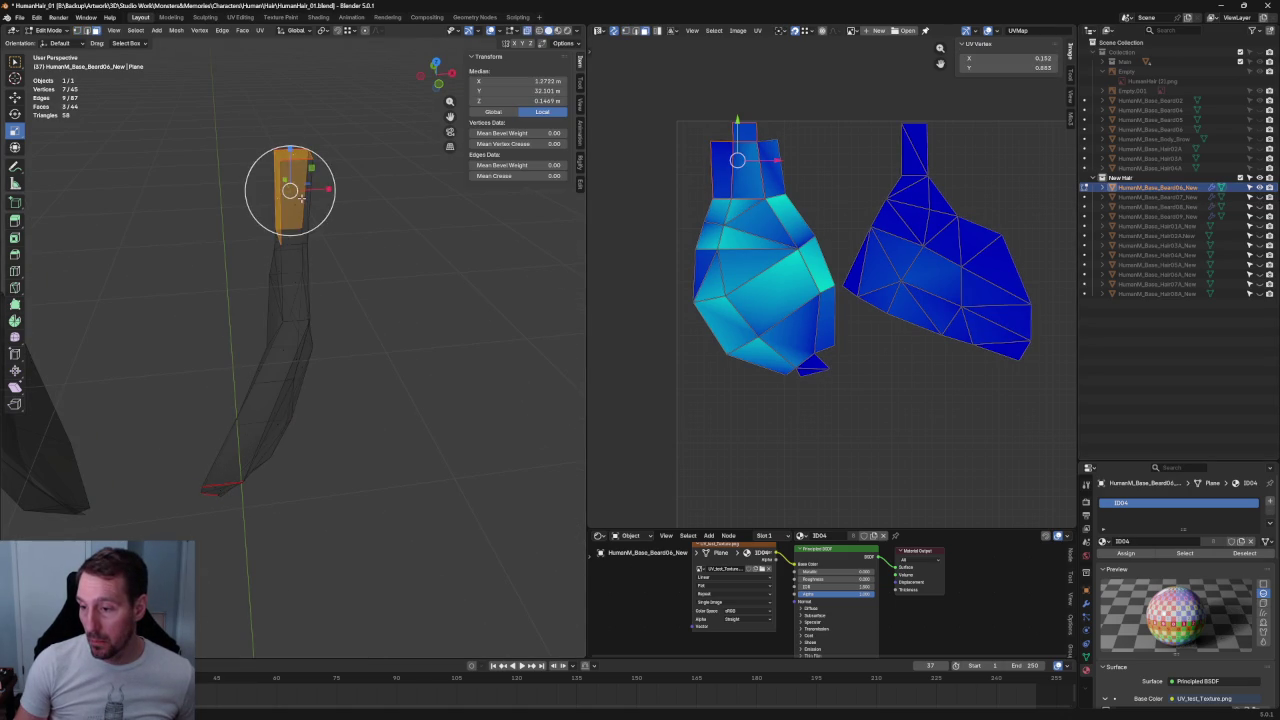
shift+drag(224, 182, 301, 295)
middle_drag(301, 295, 241, 255)
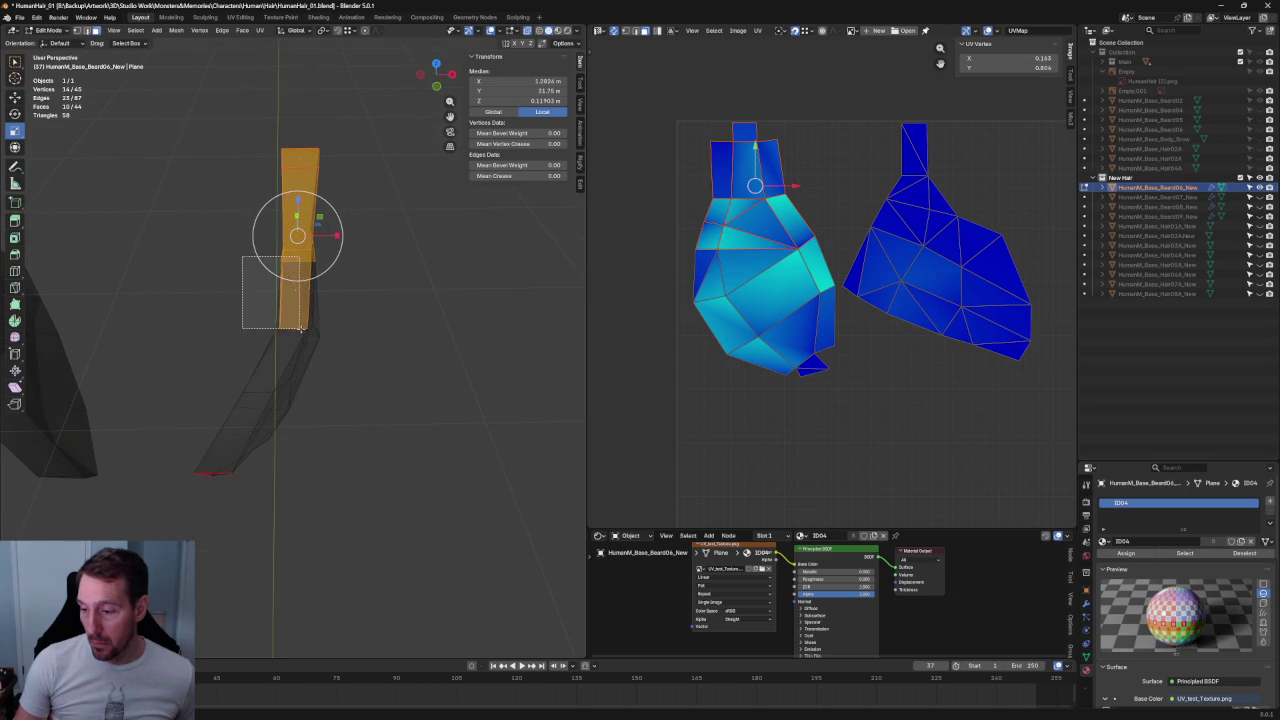
shift+drag(298, 328, 300, 326)
key(alt+z)
middle_drag(303, 291, 273, 265)
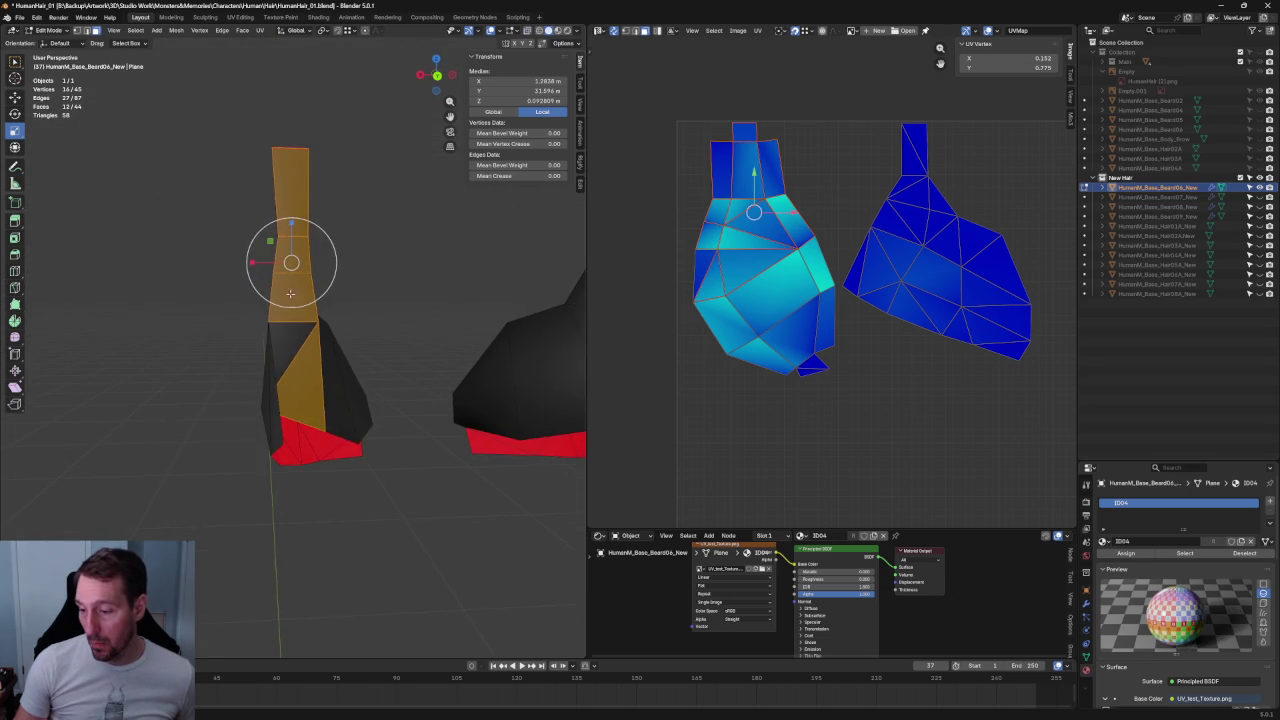
shift+drag(301, 332, 301, 332)
middle_drag(301, 332, 160, 340)
shift+drag(152, 342, 193, 392)
mouse_move(193, 392)
middle_down()
mouse_move(378, 316)
mouse_move(347, 291)
mouse_move(434, 266)
middle_up()
- Select the face column from the bottom up to the neck and Split it off
click(300, 490)
shift+click(271, 423)
shift+click(220, 345)
shift+click(243, 274)
shift+click(254, 177)
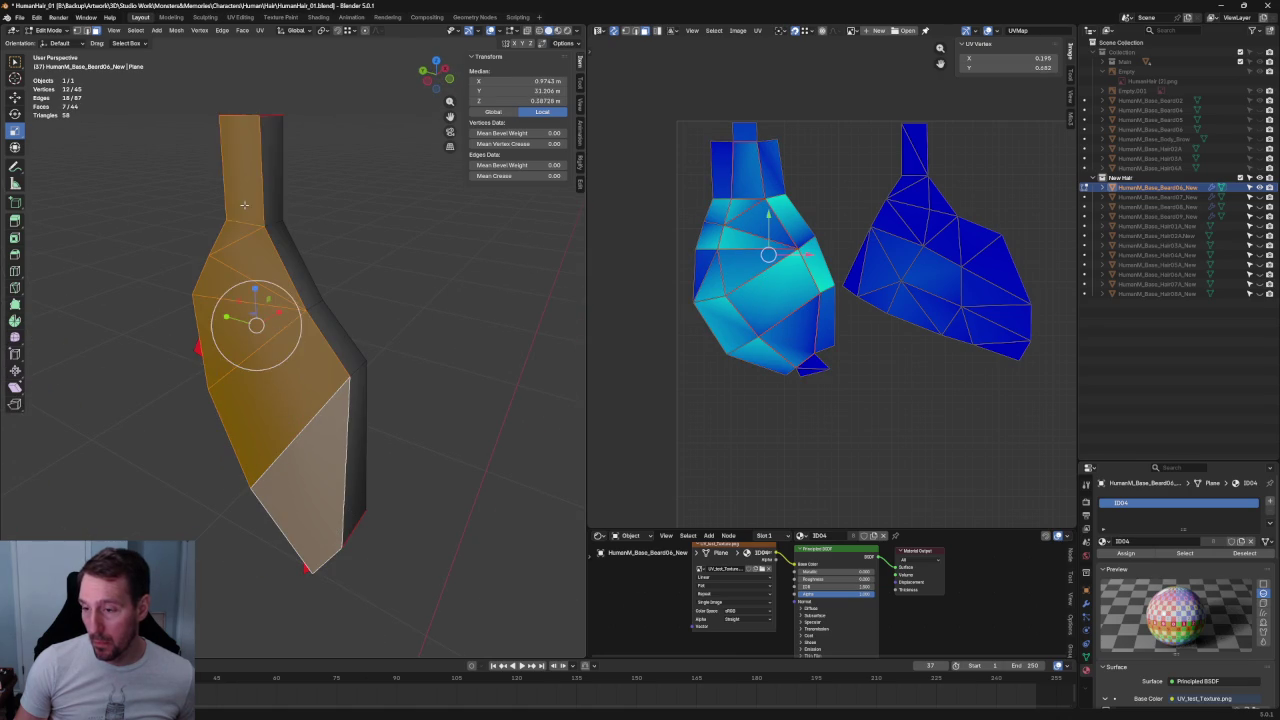
mouse_move(254, 177)
middle_down()
mouse_move(386, 207)
mouse_move(306, 380)
middle_up()
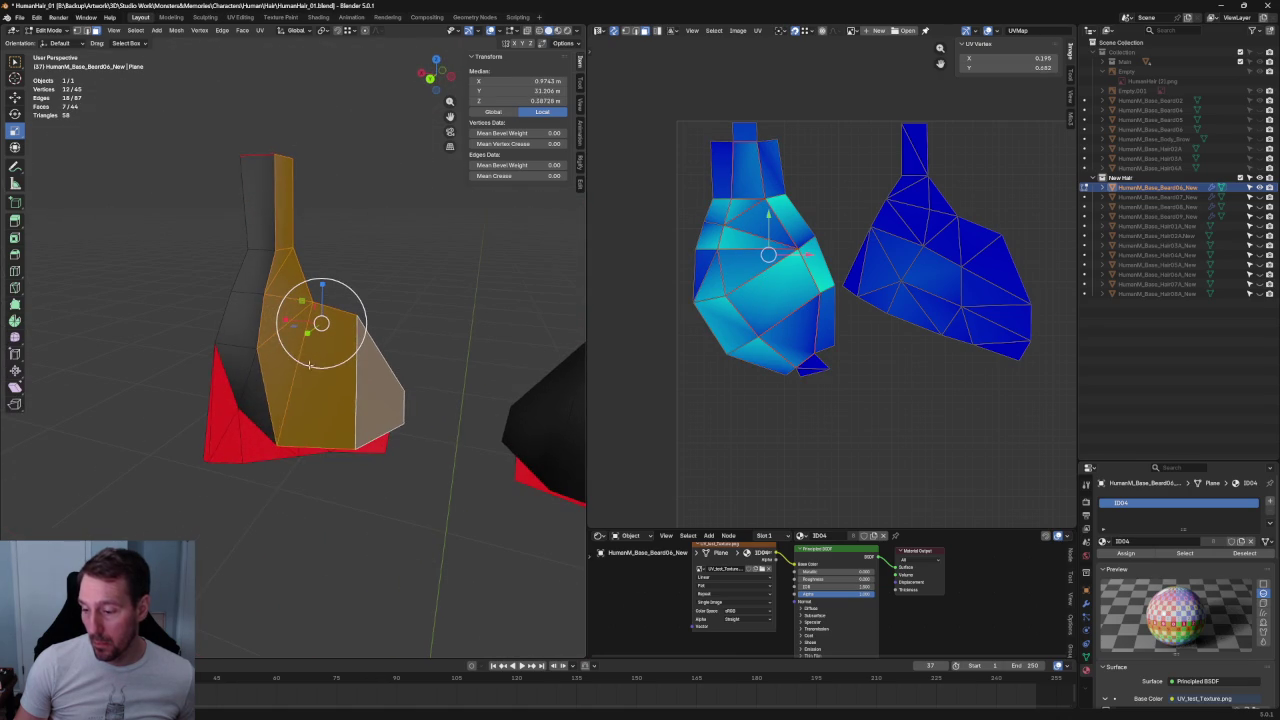
right_click(306, 380)
click(260, 523)
key(alt+a)
- Inspect the split, undo the last change, and select the entire beard mesh
mouse_move(260, 523)
middle_down()
mouse_move(426, 283)
mouse_move(431, 249)
mouse_move(260, 264)
middle_up()
mouse_move(250, 252)
middle_down()
mouse_move(200, 229)
mouse_move(226, 249)
middle_up()
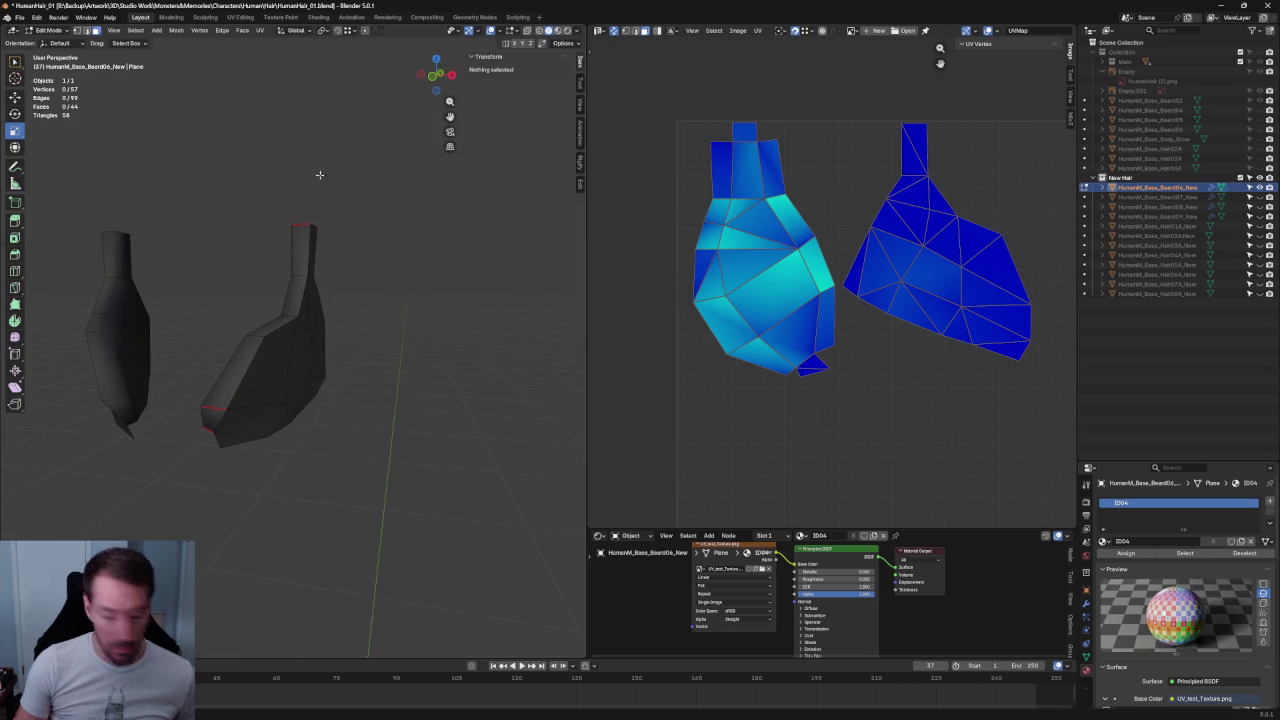
key(ctrl+z)
key(a)
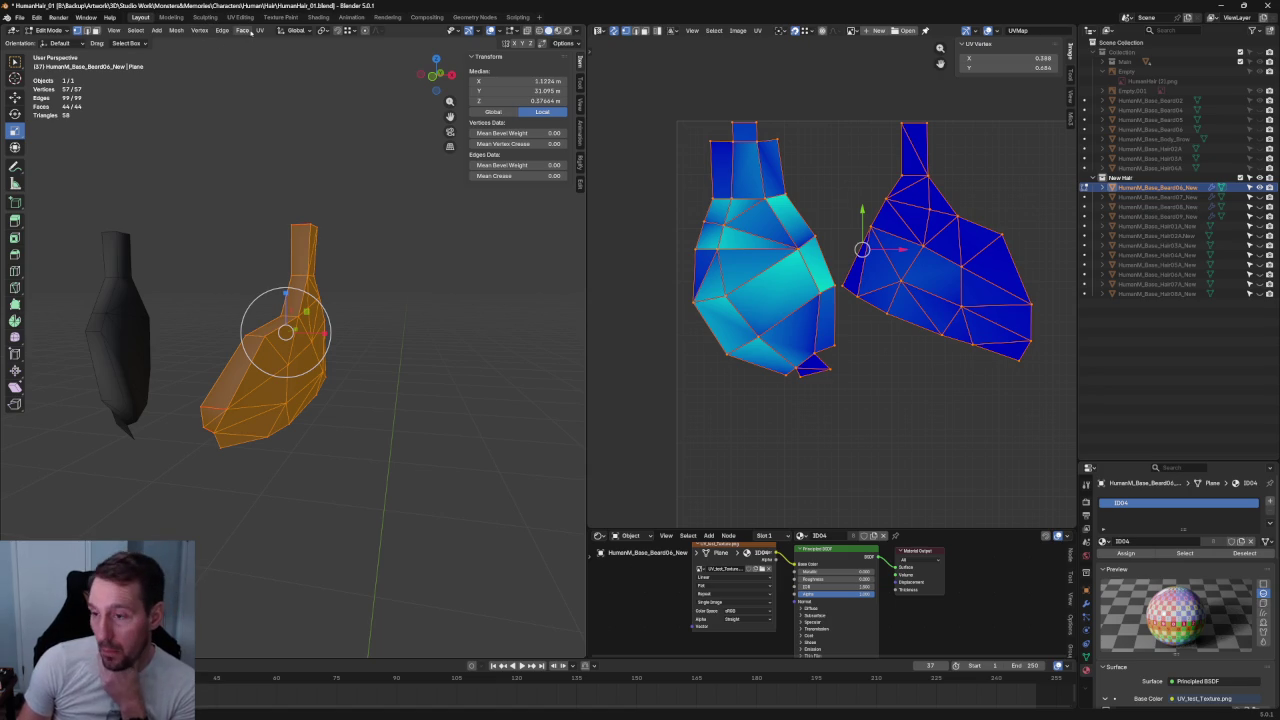
- Reset the beard card's custom normals with Mesh > Normals > Reset Vectors
click(243, 30)
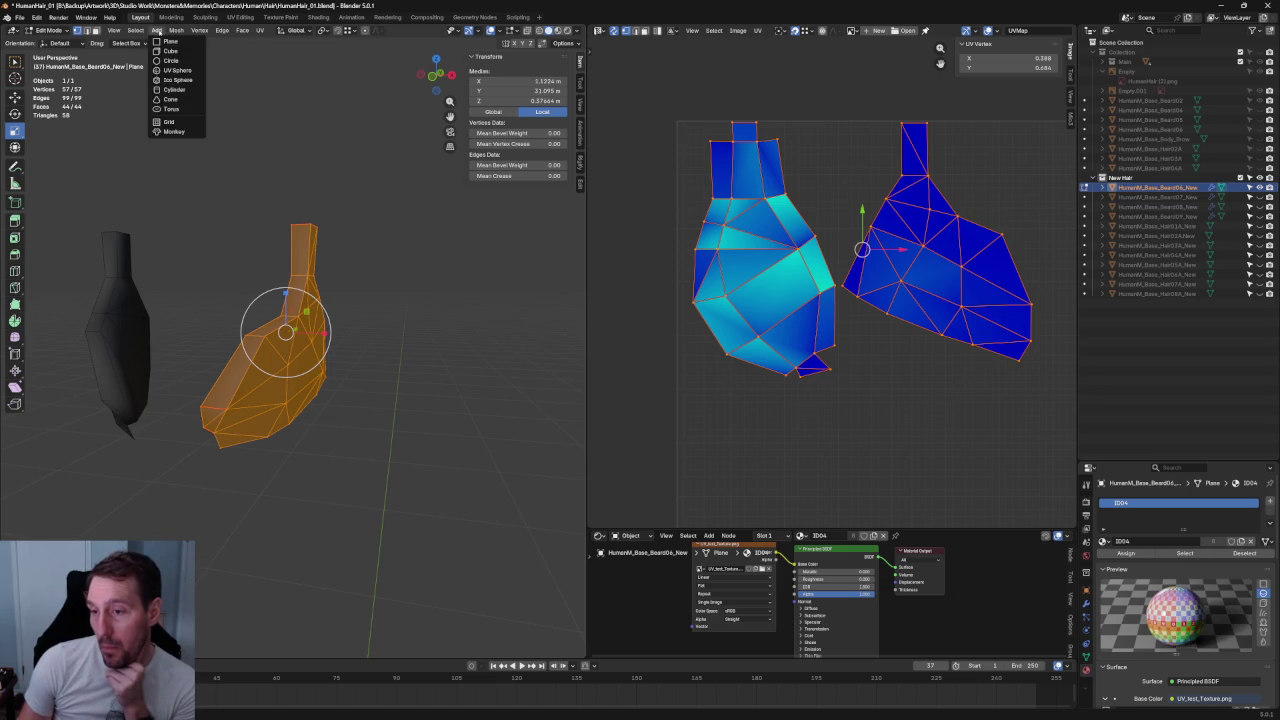
mouse_move(192, 206)
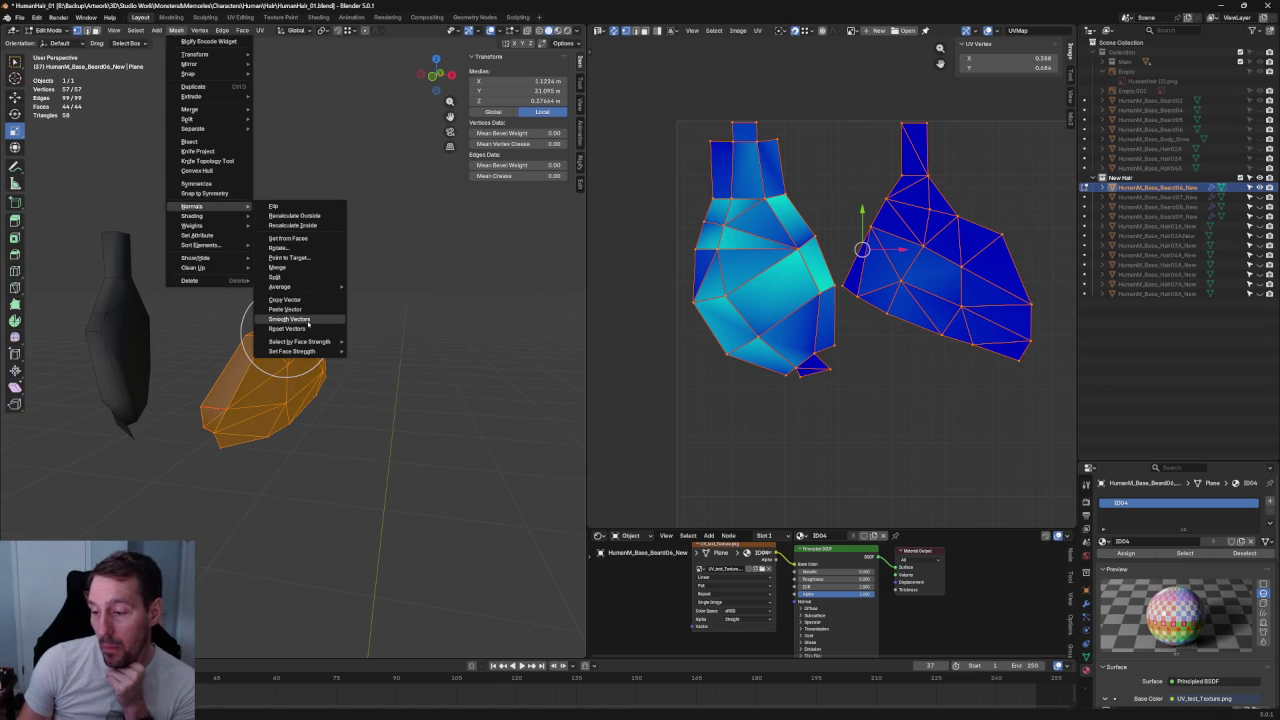
click(288, 328)
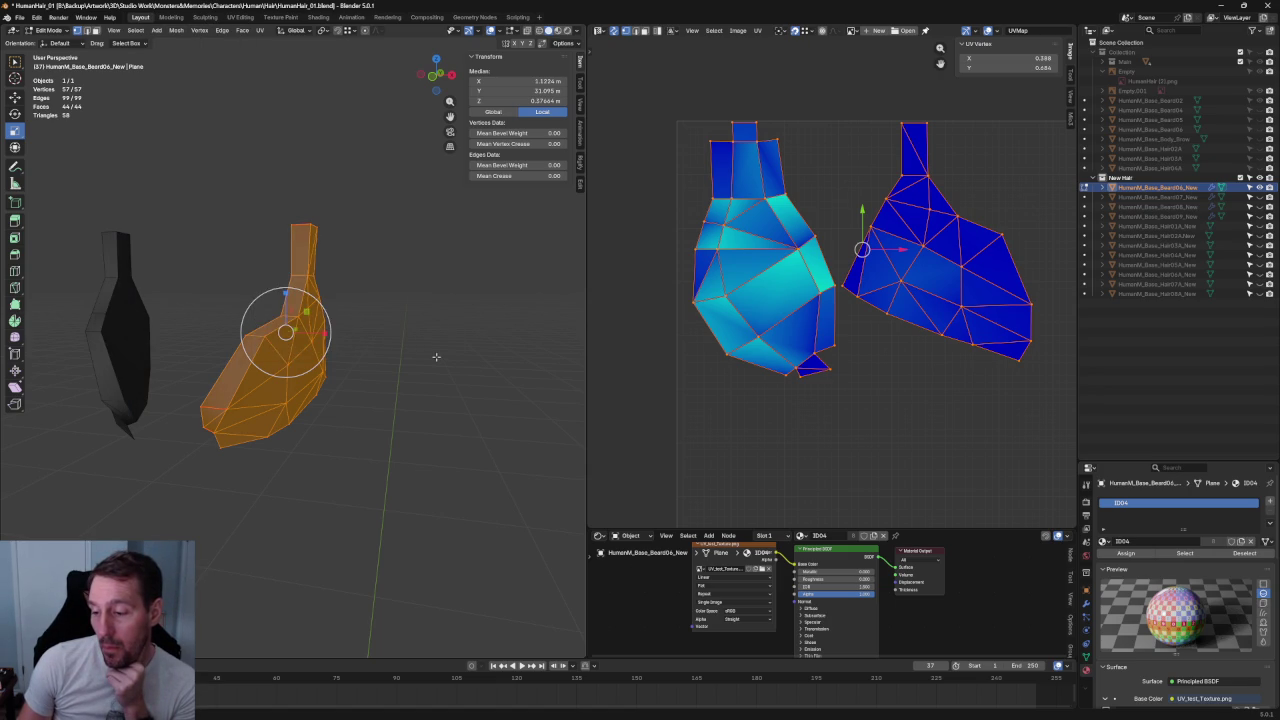
key(alt+a)
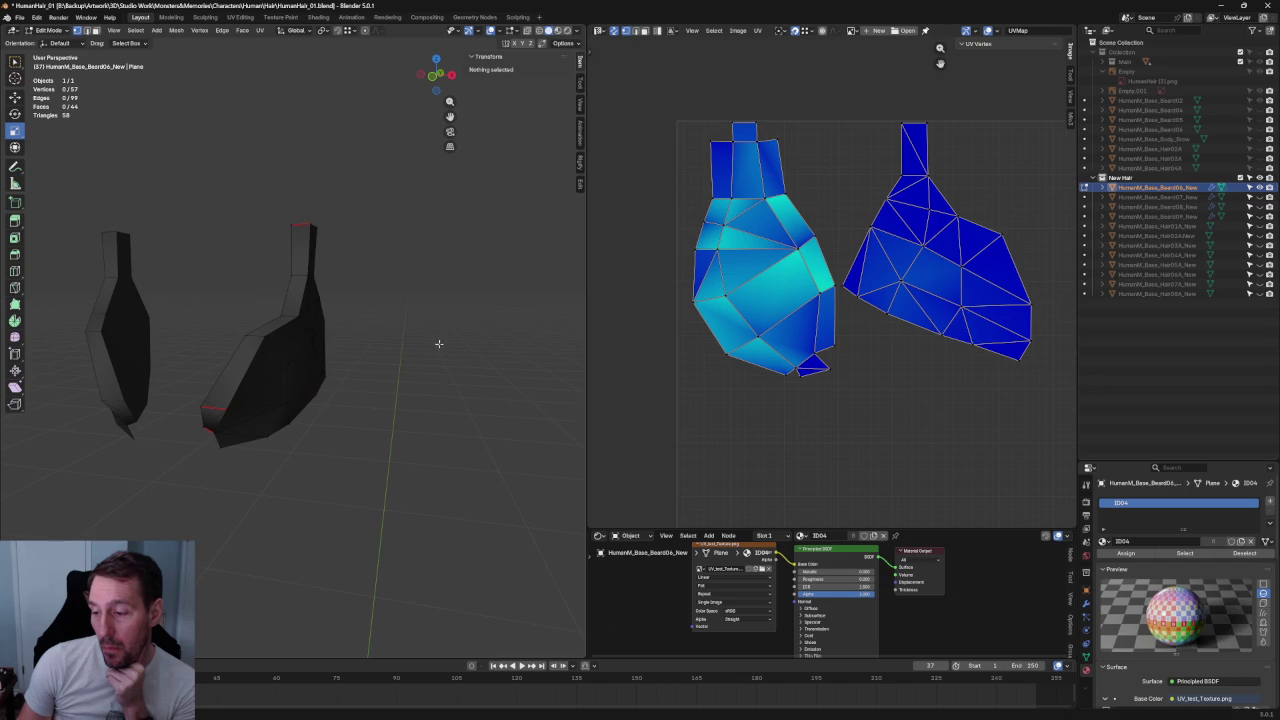
scroll(394, 320, up, 2)
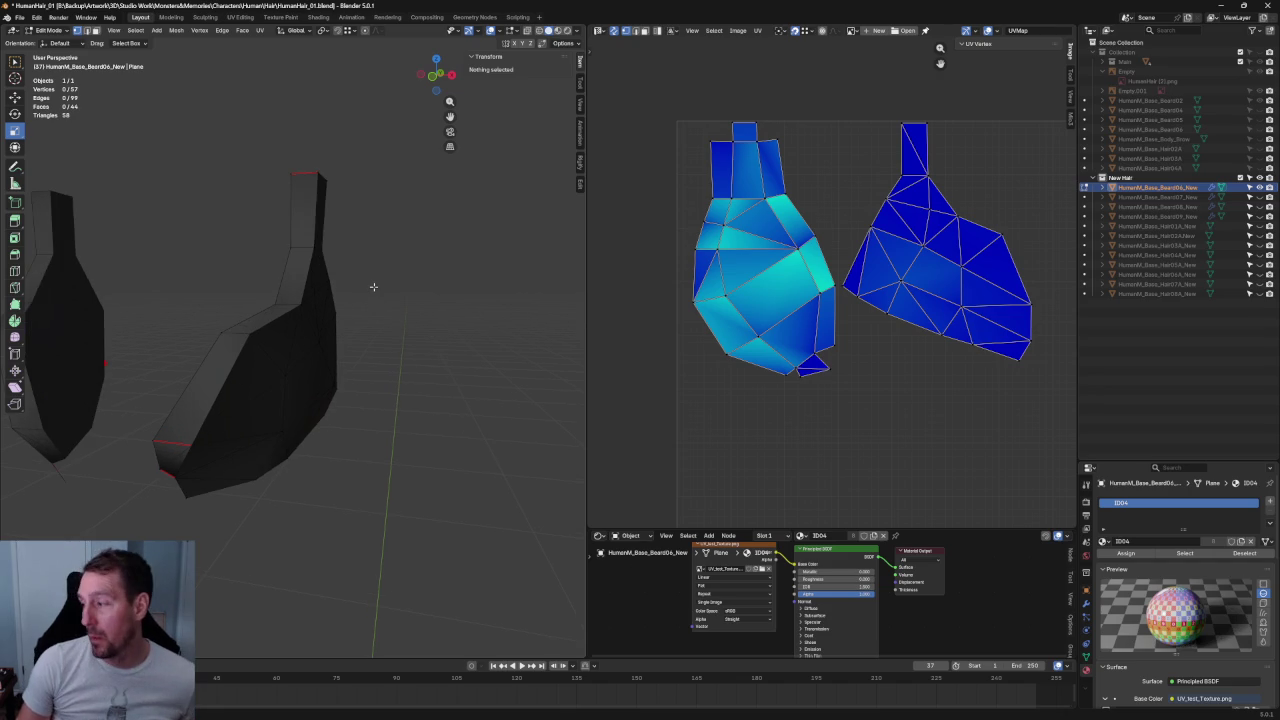
mouse_move(395, 242)
middle_down()
mouse_move(371, 286)
mouse_move(337, 274)
mouse_move(369, 251)
mouse_move(357, 272)
middle_up()
- Merge the stray vertices at the inner corner of the beard card with M
click(303, 308)
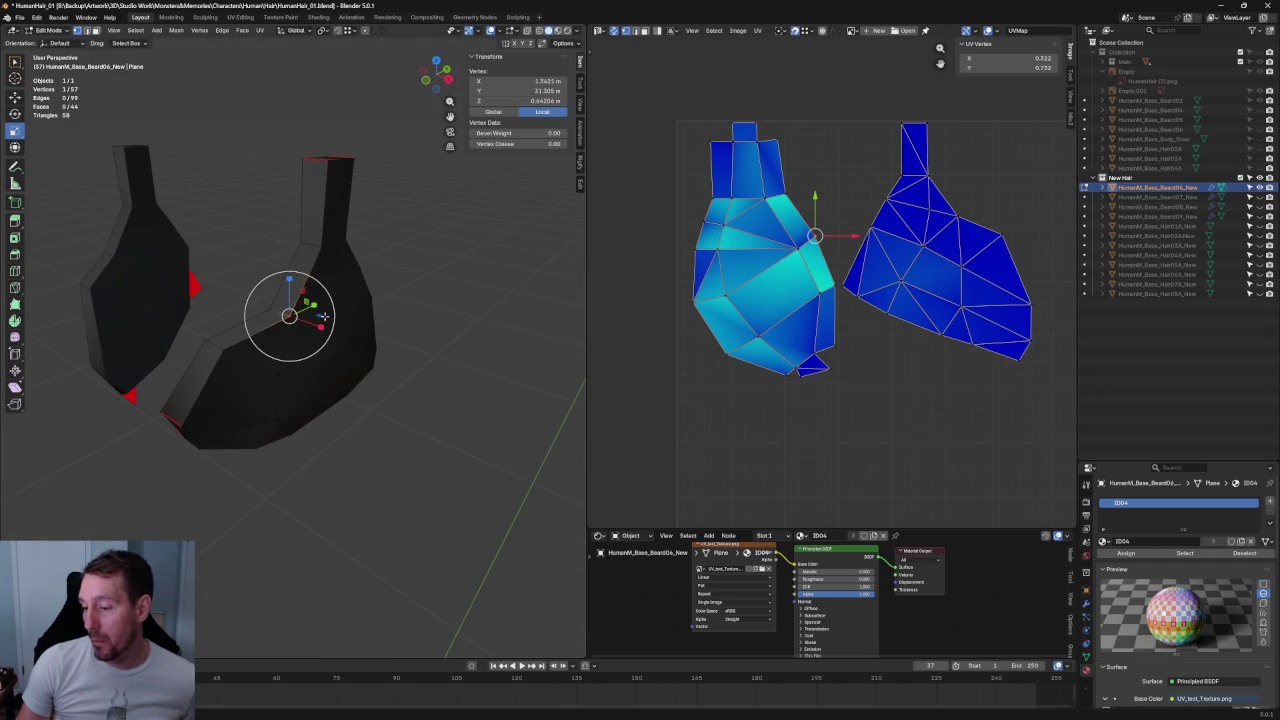
key(alt+z)
scroll(271, 309, up, 2)
click(287, 296)
key(alt+z)
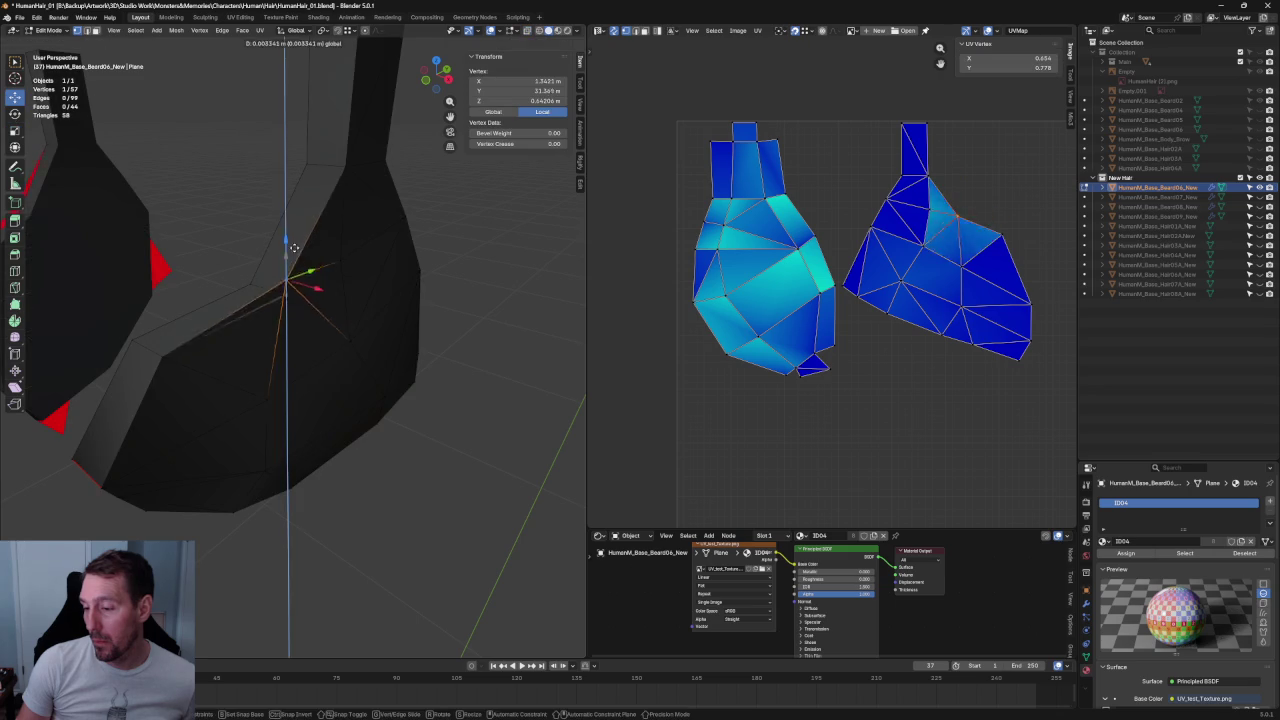
key(alt+z)
key(alt+a)
drag(310, 286, 272, 309)
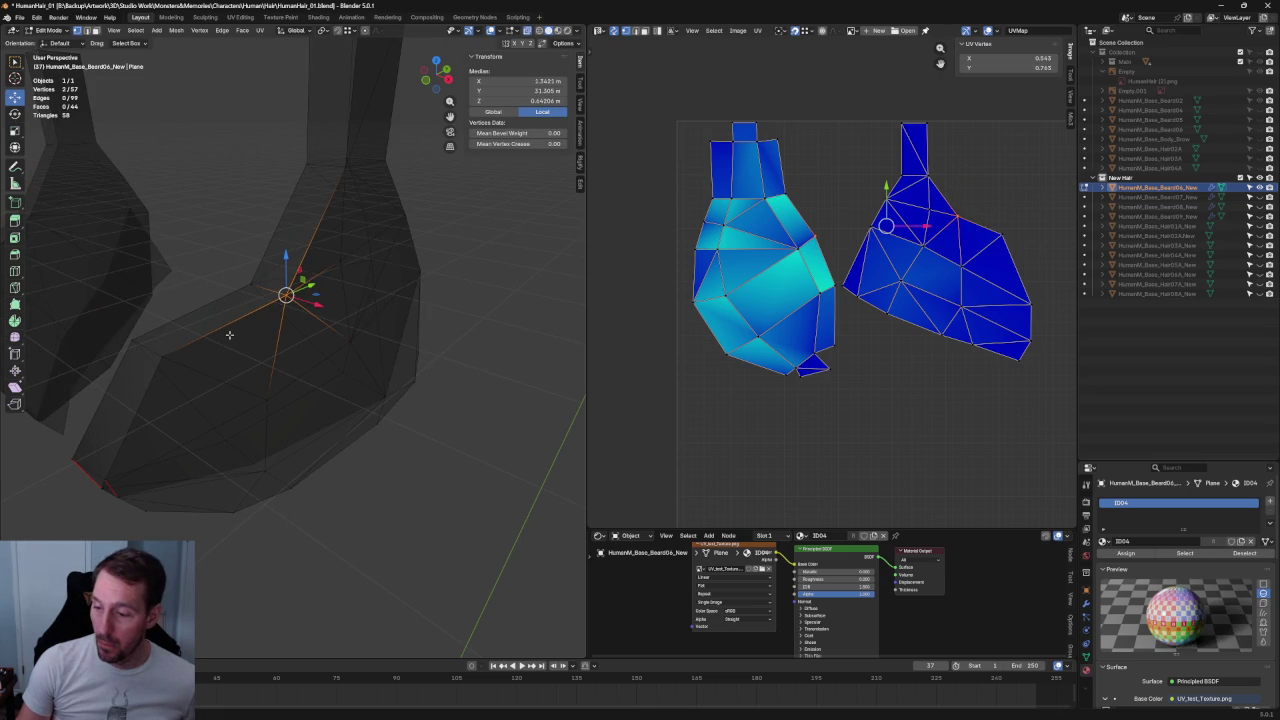
mouse_move(229, 335)
middle_down()
mouse_move(254, 311)
mouse_move(252, 331)
middle_up()
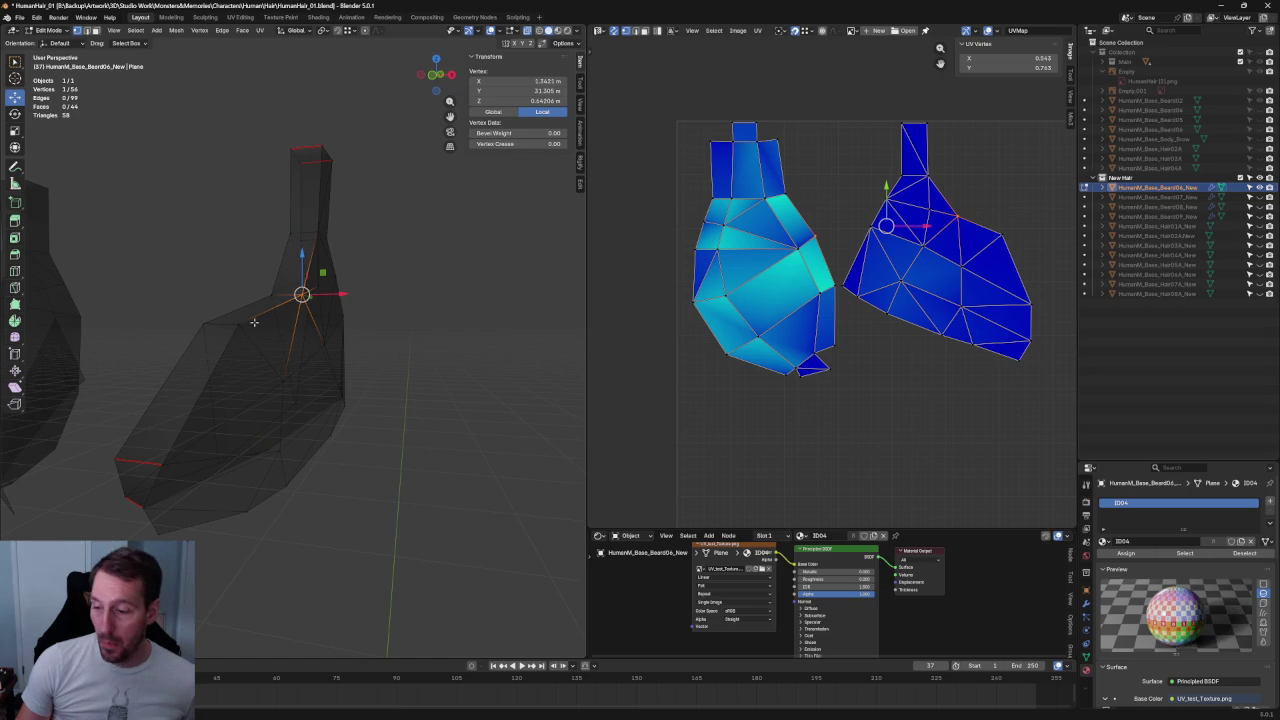
shift+click(229, 350)
shift+drag(180, 448, 151, 474)
key(m)
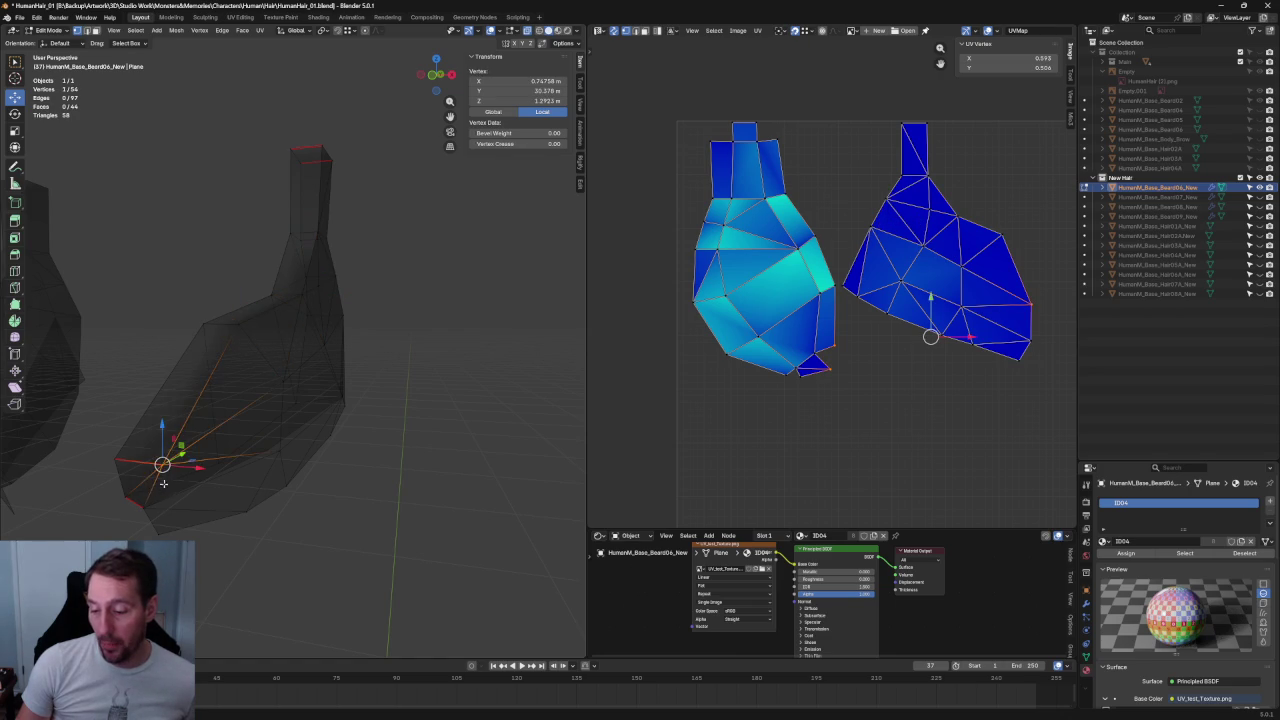
- Select two lower-left corner vertices and join them with J
middle_drag(160, 470, 197, 499)
drag(197, 499, 165, 540)
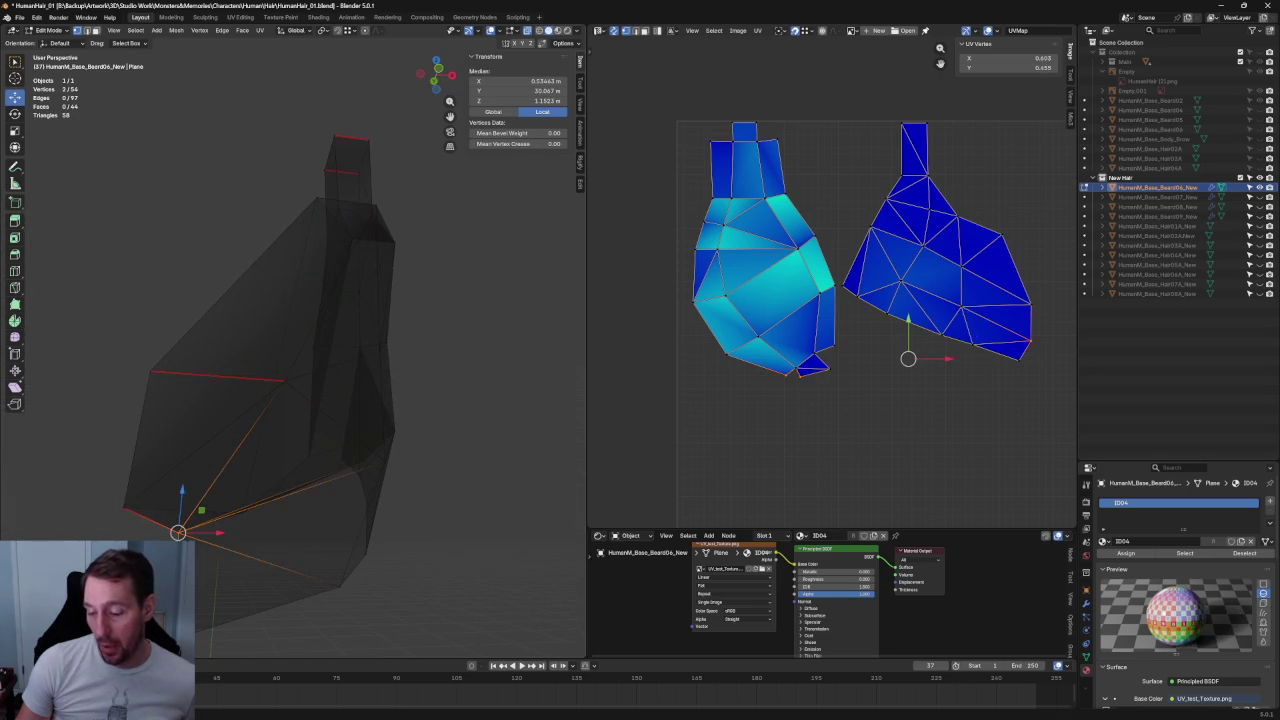
middle_drag(170, 535, 268, 471)
key(j)
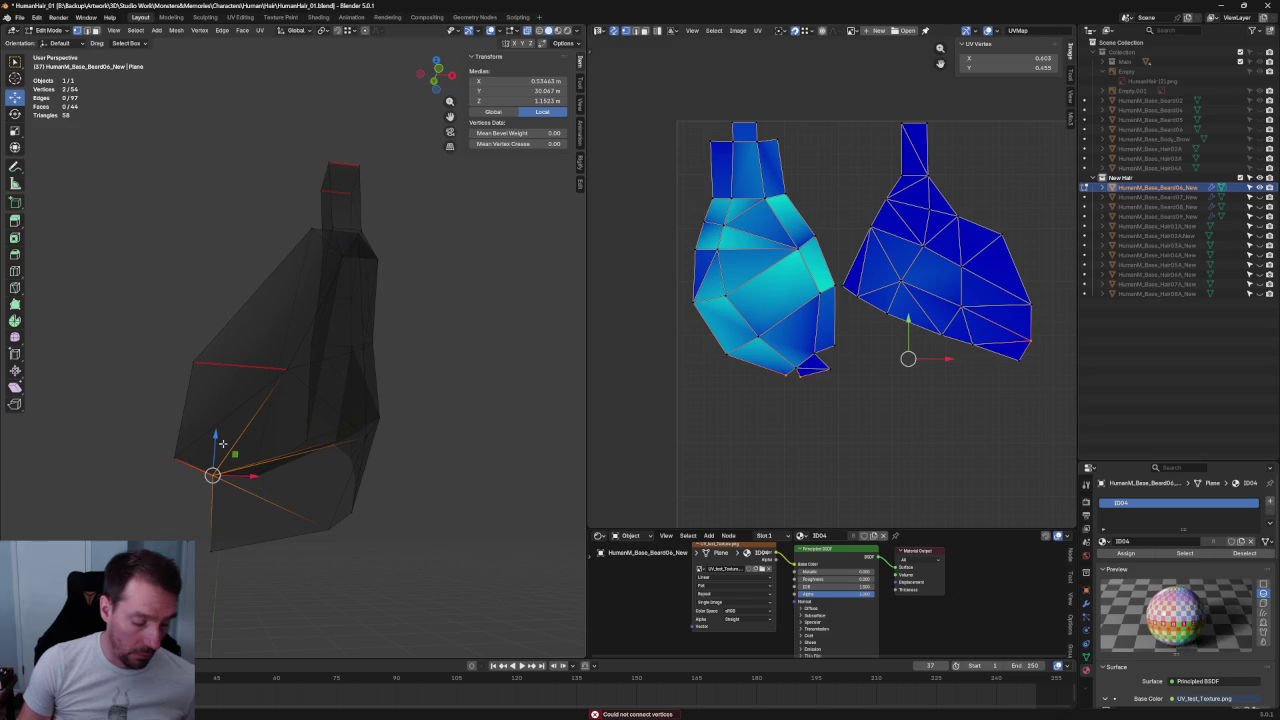
- Merge two more pairs of stray vertices near the top of the mesh
mouse_move(405, 371)
middle_down()
mouse_move(408, 220)
mouse_move(340, 161)
middle_up()
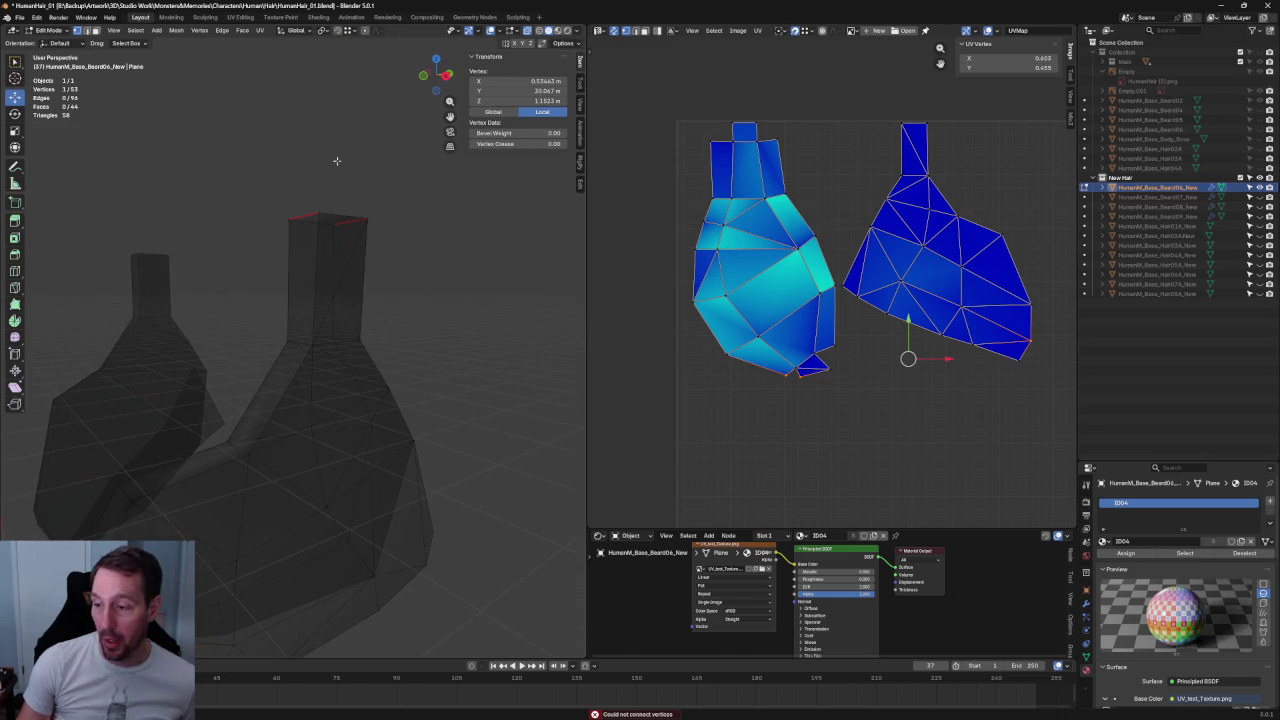
shift+click(307, 213)
middle_drag(307, 213, 326, 279)
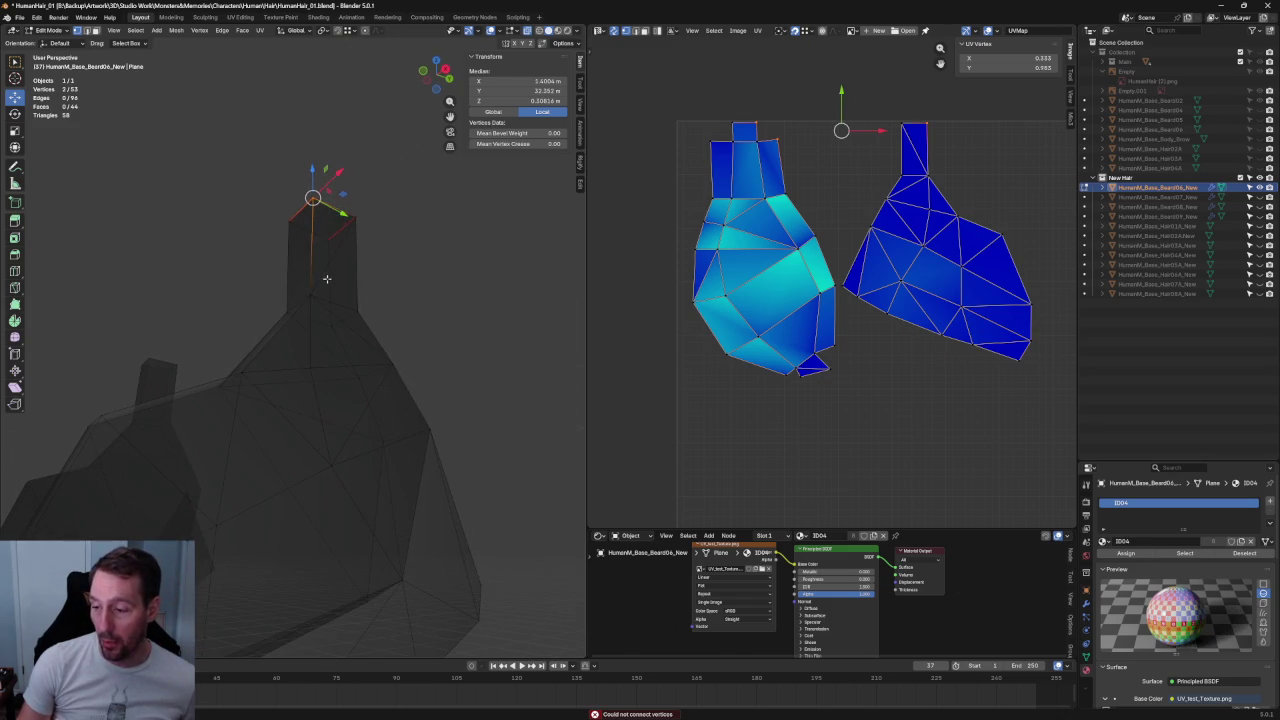
shift+drag(297, 302, 297, 303)
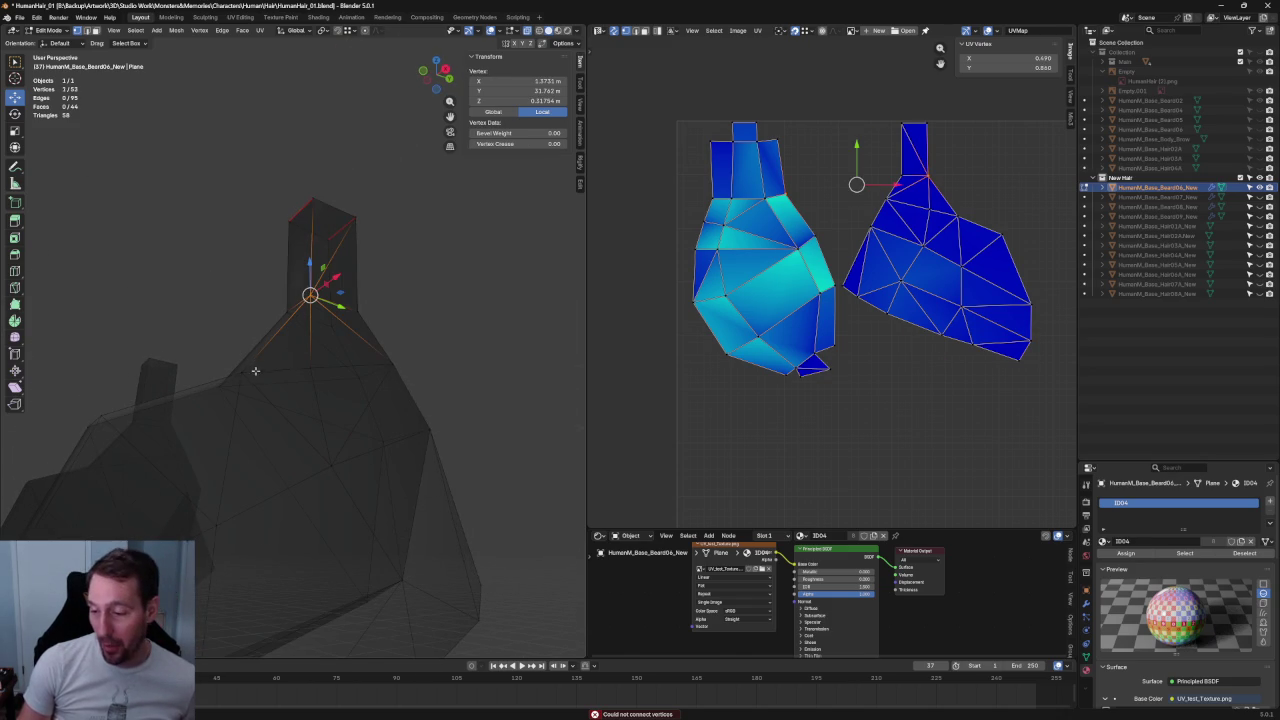
drag(236, 382, 243, 370)
key(m)
mouse_move(343, 183)
mouse_down()
mouse_move(400, 240)
mouse_move(352, 328)
mouse_move(429, 380)
mouse_move(433, 457)
mouse_up()
key(m)
key(m)
key(m)
- Select another pair of stray vertices, check them in X-ray, then clear the selection
mouse_move(489, 484)
middle_down()
mouse_move(466, 320)
mouse_move(489, 406)
middle_up()
scroll(489, 406, down, 2)
shift+click(392, 395)
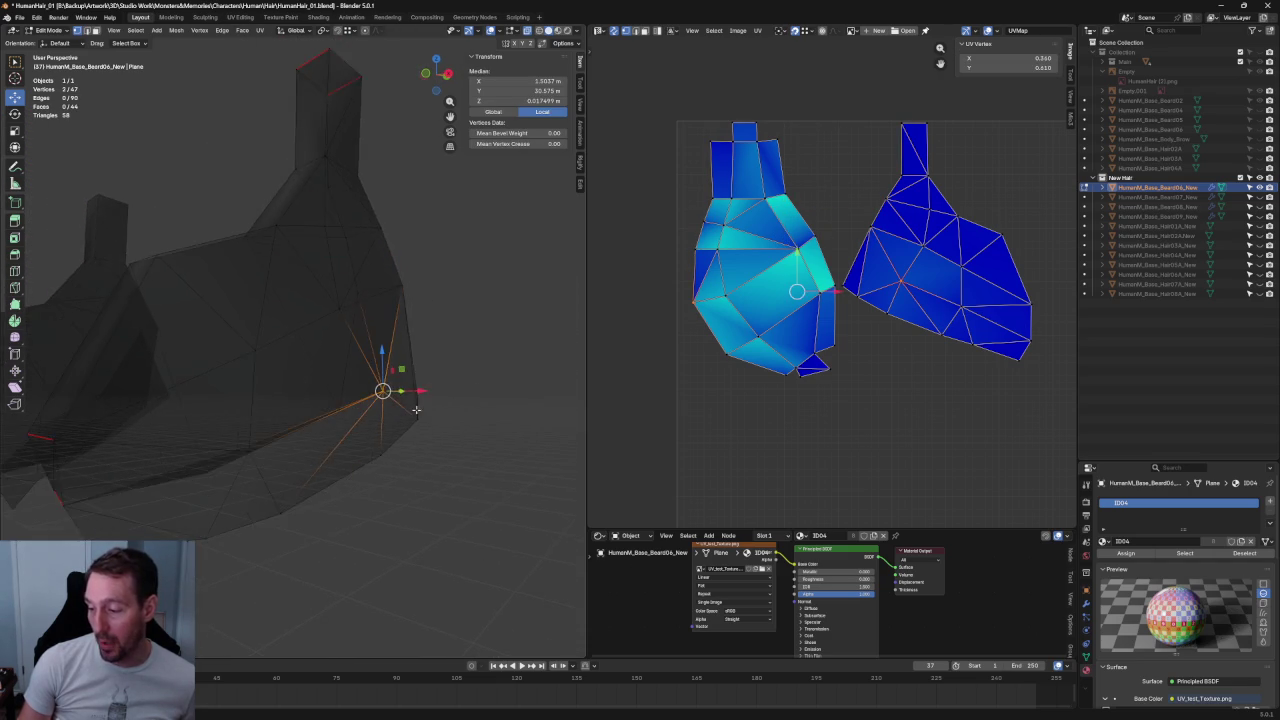
key(alt+z)
scroll(374, 405, down, 3)
mouse_move(374, 405)
middle_down()
mouse_move(244, 403)
mouse_move(217, 371)
mouse_move(57, 381)
middle_up()
key(alt+z)
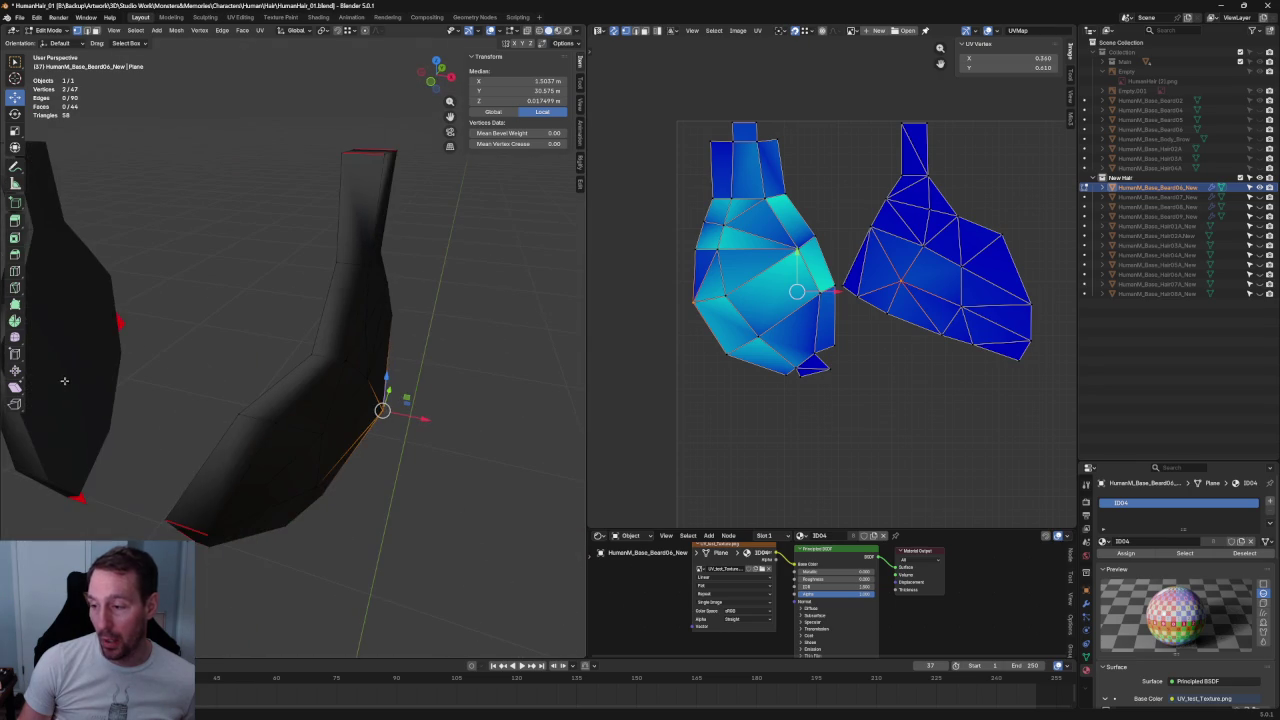
click(489, 253)
mouse_move(489, 253)
middle_down()
mouse_move(403, 376)
mouse_move(440, 250)
middle_up()
- Select the top edge of the neck and fill two new faces there
drag(452, 166, 402, 208)
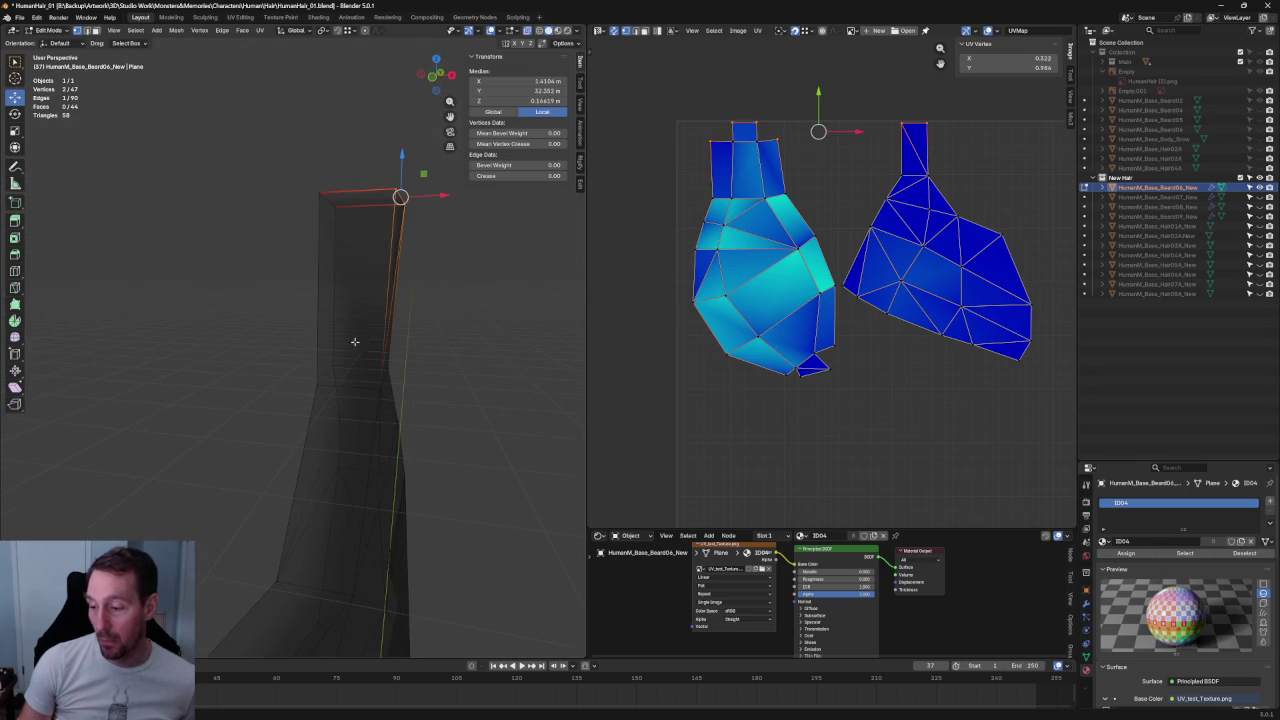
drag(305, 390, 300, 368)
right_click(300, 365)
click(286, 443)
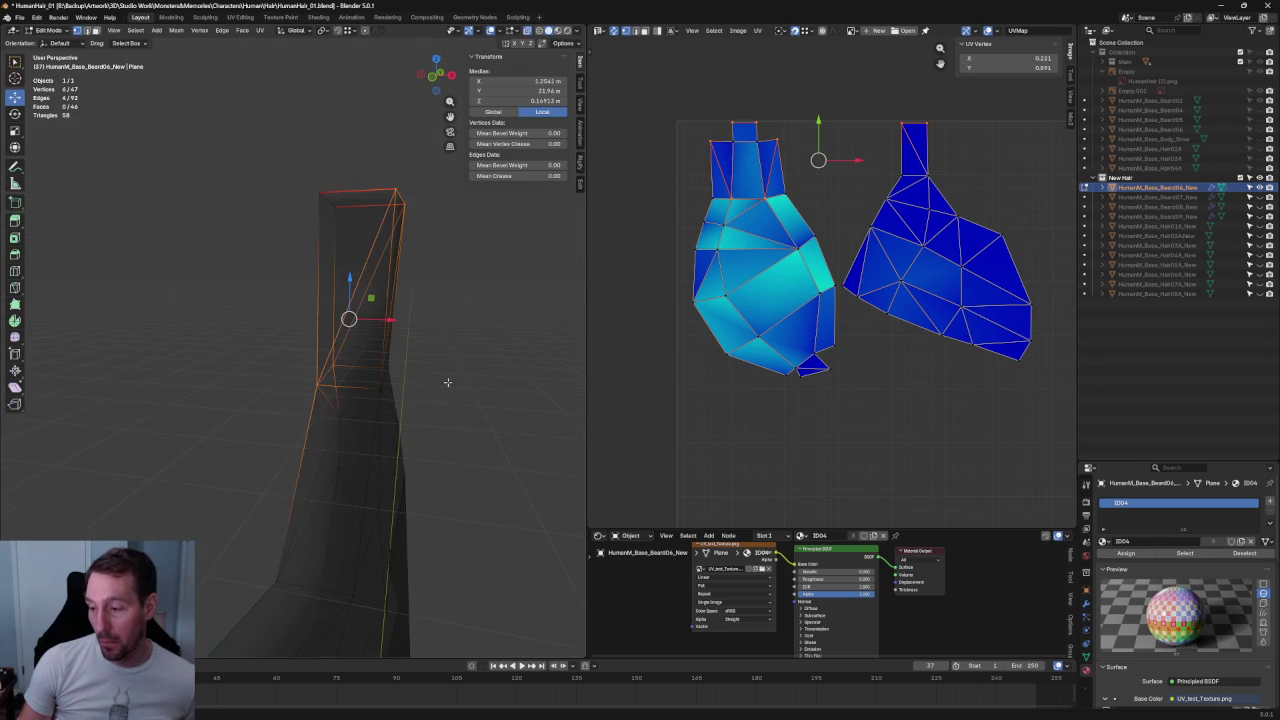
mouse_move(487, 347)
middle_down()
mouse_move(451, 366)
mouse_move(380, 366)
mouse_move(250, 298)
mouse_move(229, 329)
mouse_move(286, 380)
mouse_move(400, 366)
mouse_move(369, 383)
mouse_move(409, 366)
mouse_move(348, 368)
mouse_move(354, 354)
mouse_move(394, 380)
middle_up()
scroll(306, 366, up, 3)
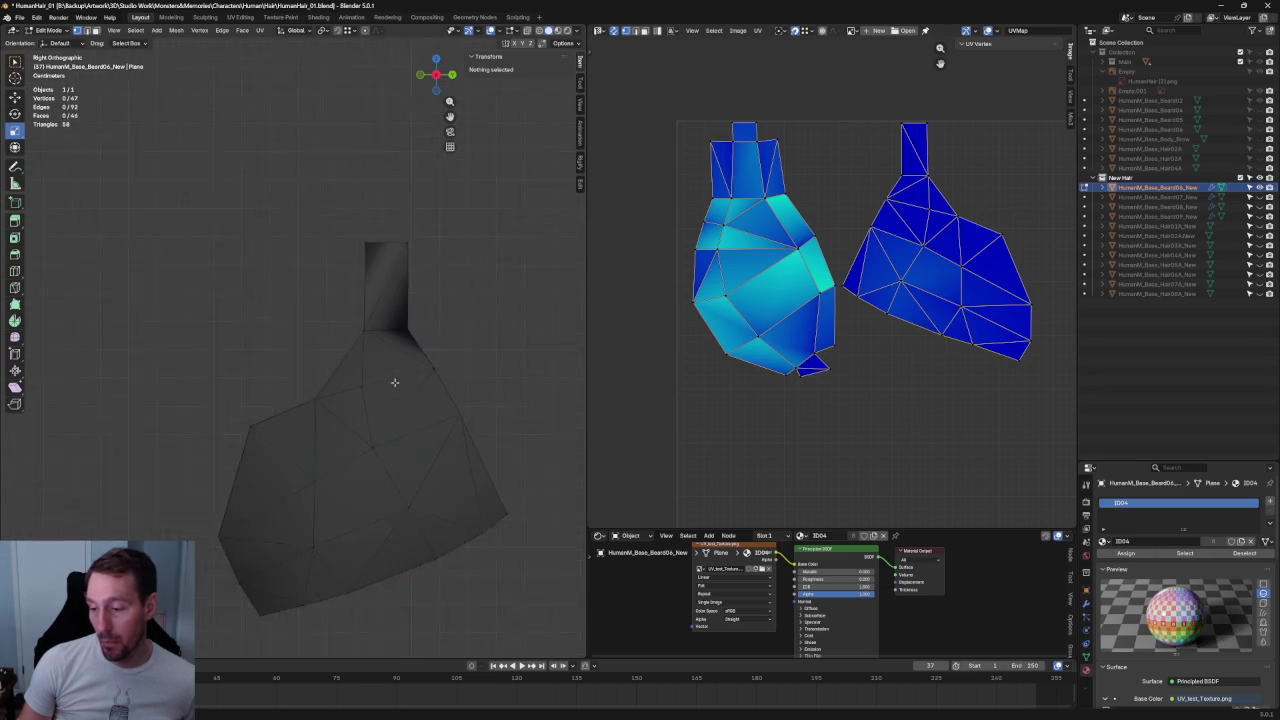
- Leave local view, go to front ortho in X-ray, and select two jaw vertices to inspect
scroll(410, 370, up, 1)
scroll(410, 370, down, 3)
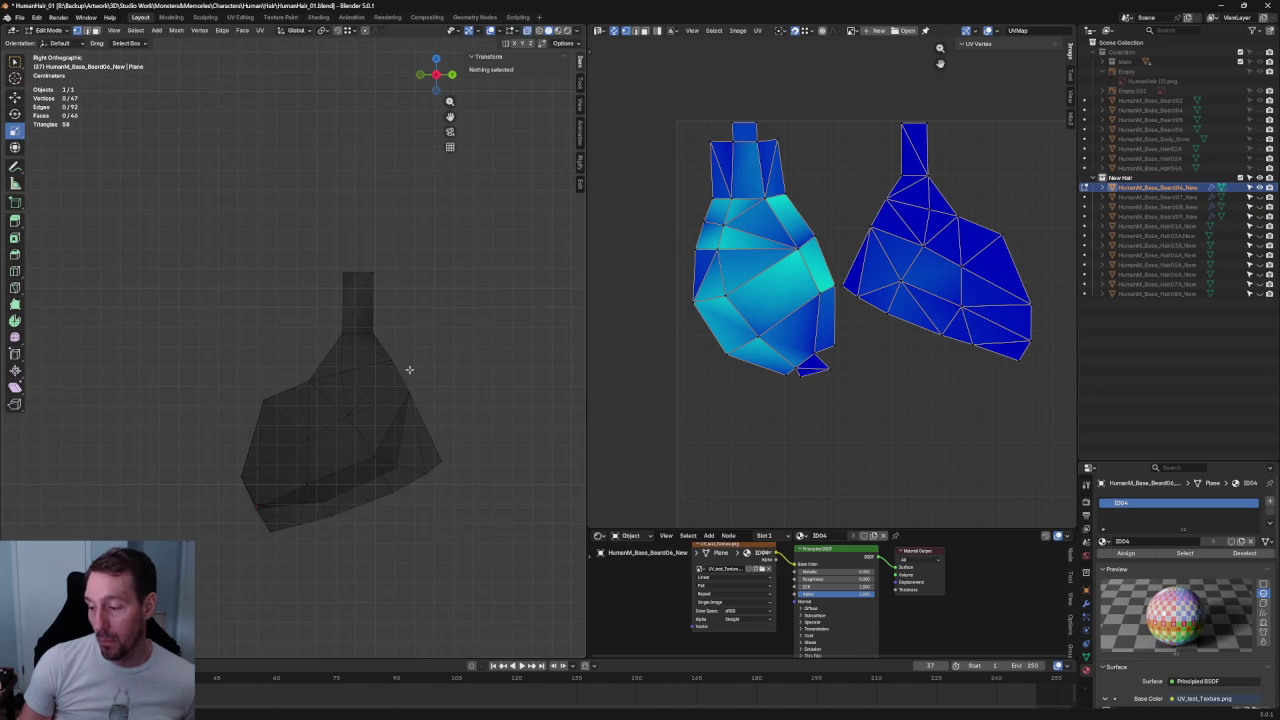
scroll(424, 372, up, 2)
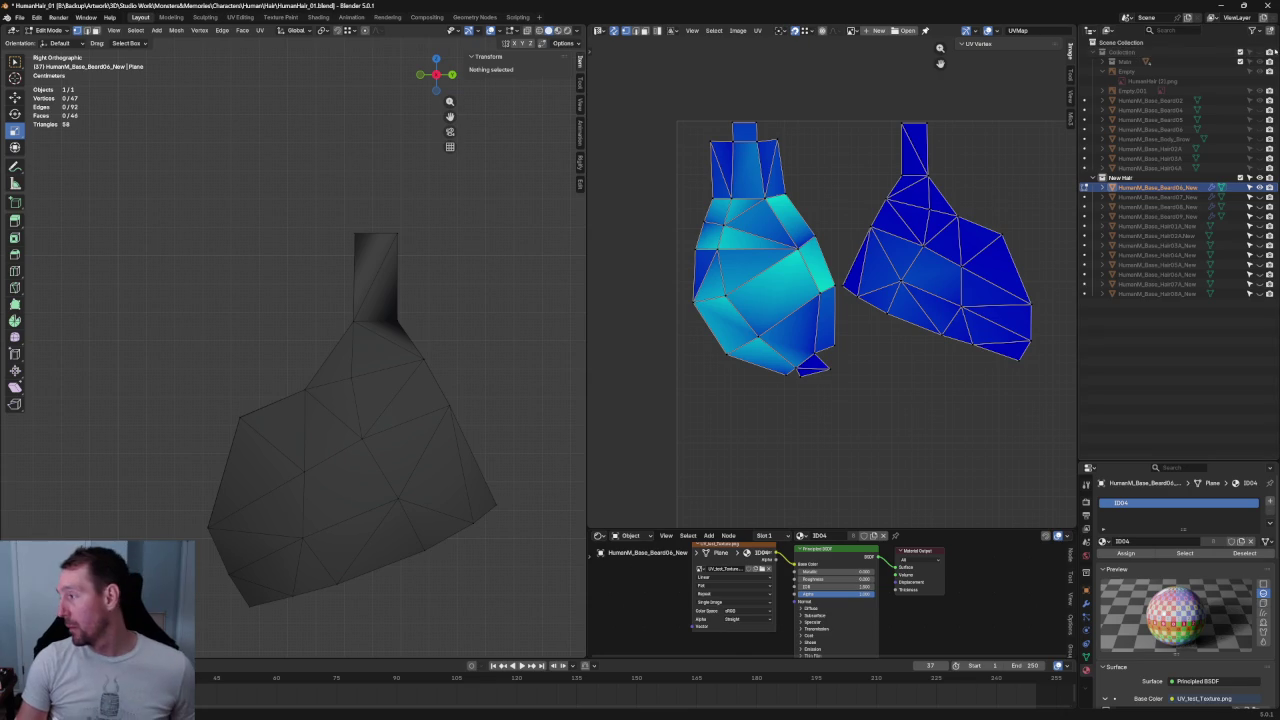
key(KP_Divide)
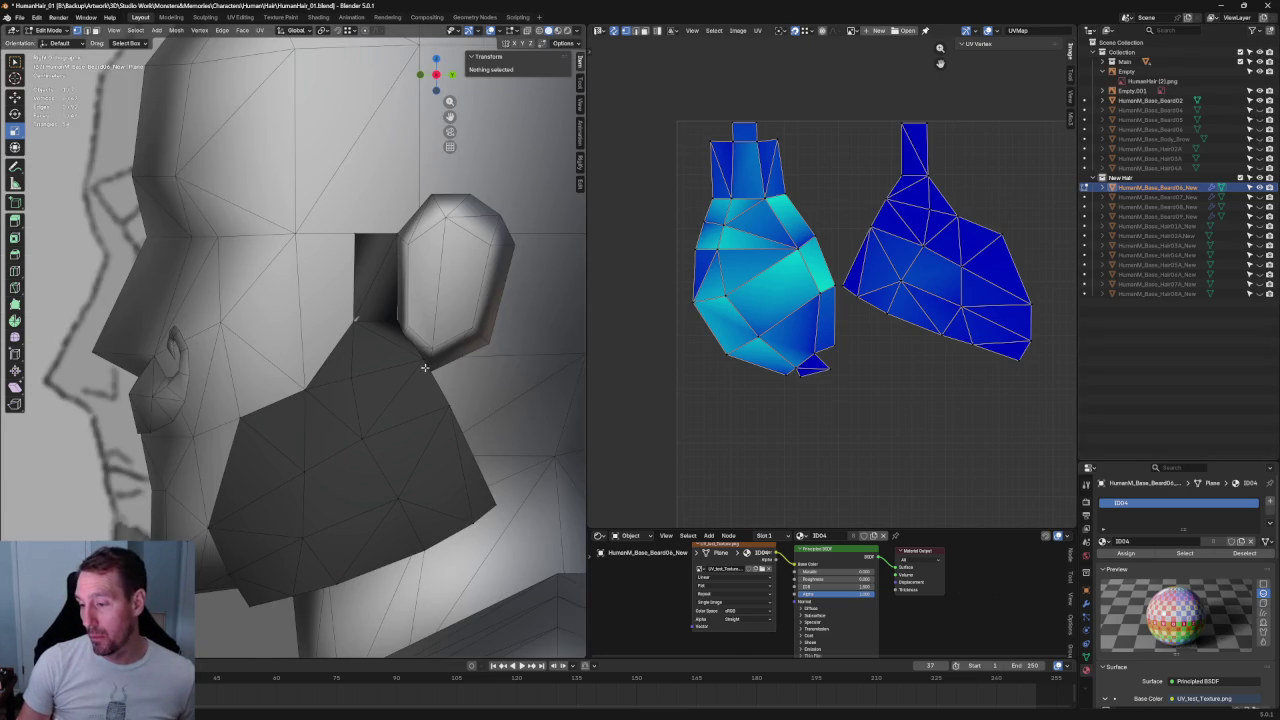
key(KP_1)
key(alt+z)
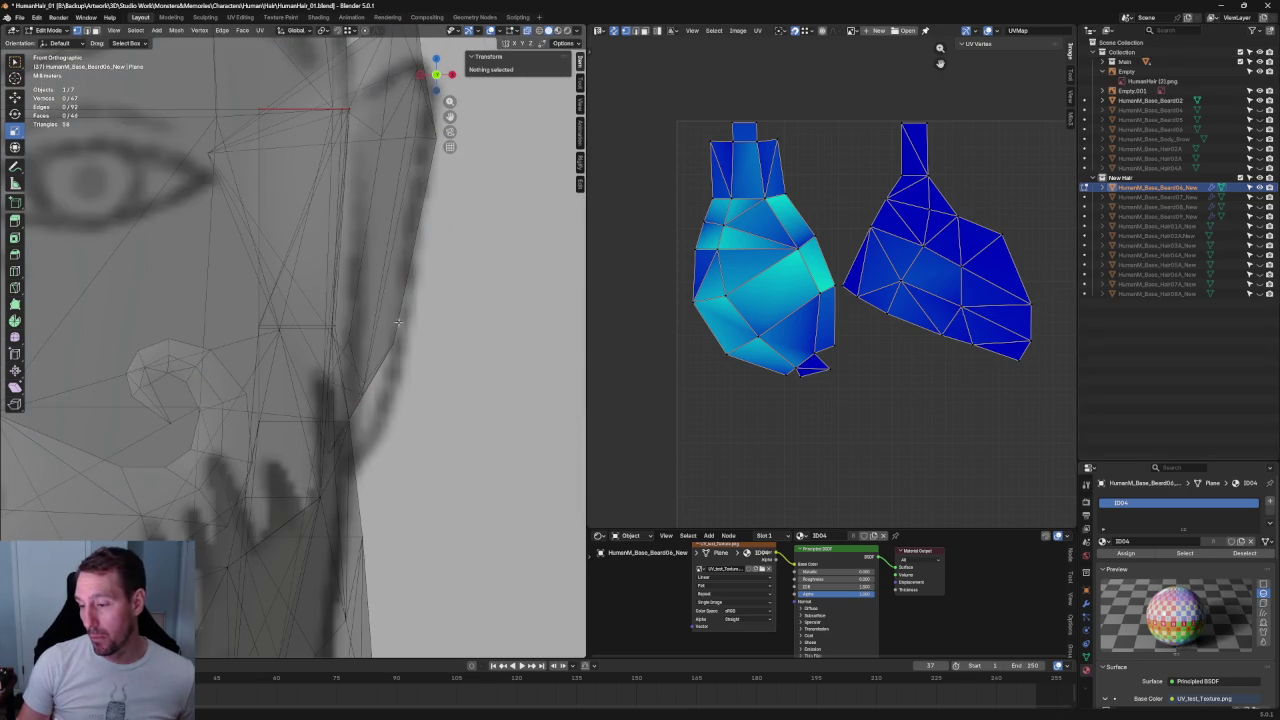
drag(398, 287, 320, 362)
key(alt+z)
middle_drag(320, 362, 298, 404)
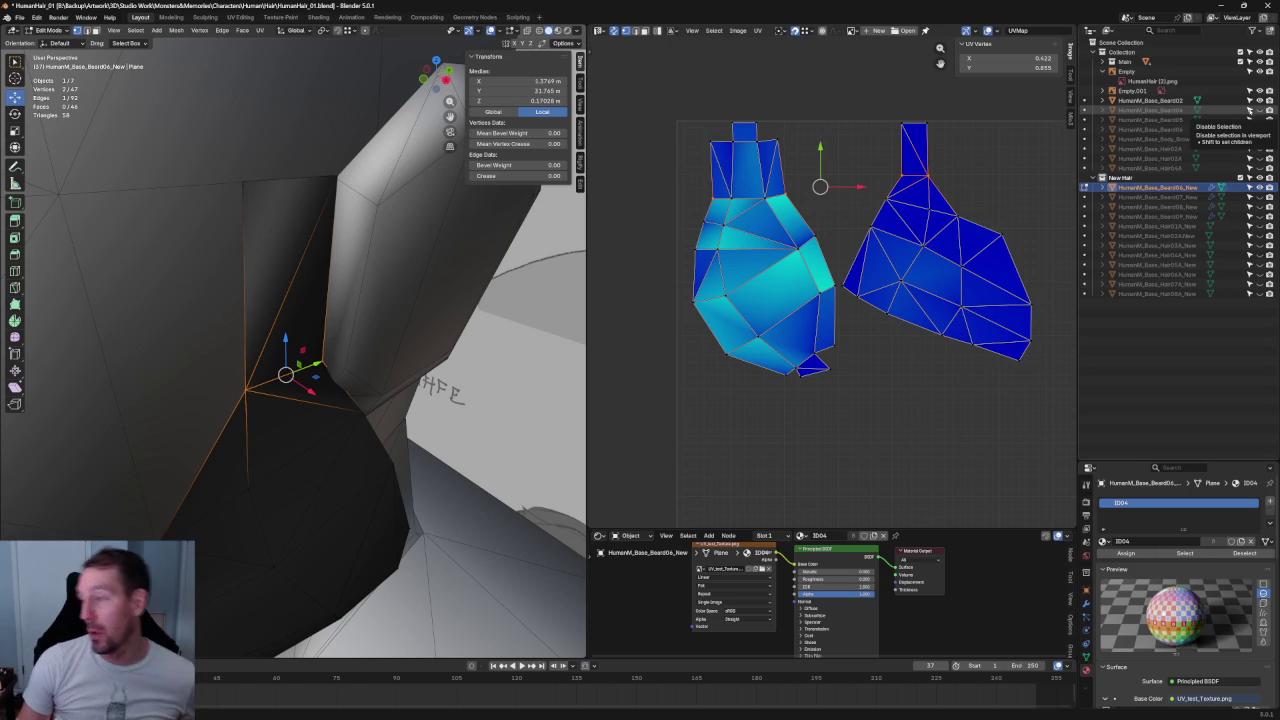
- Unhide Beard07_New and compare the beard card against the reference images in X-ray
scroll(627, 230, up, 1)
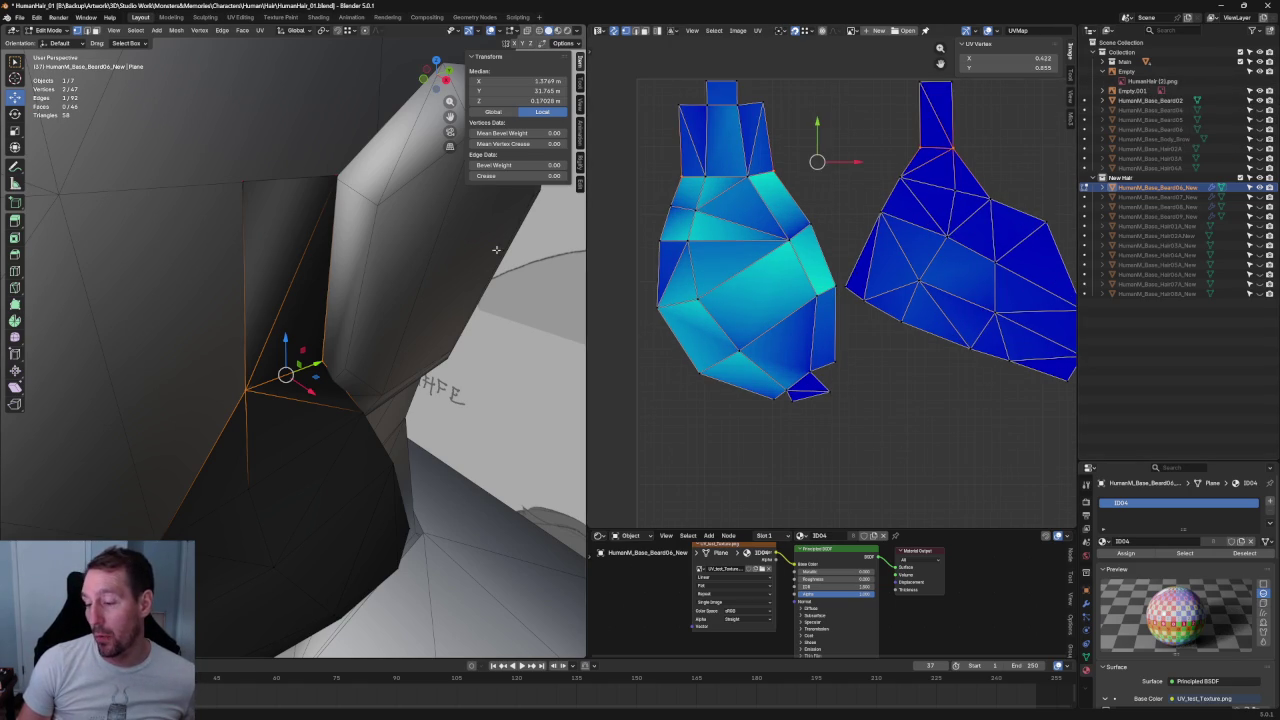
middle_drag(359, 331, 461, 337)
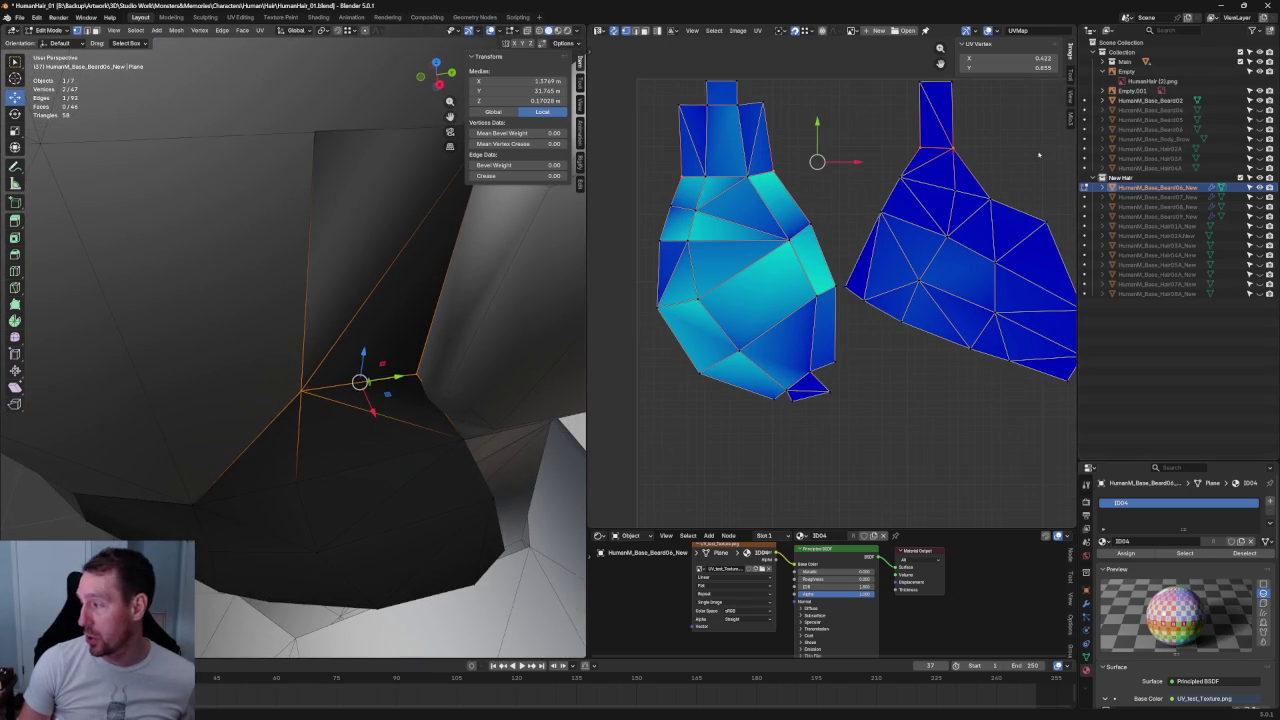
click(1249, 197)
mouse_move(420, 300)
middle_down()
mouse_move(471, 283)
mouse_move(308, 234)
mouse_move(401, 244)
middle_up()
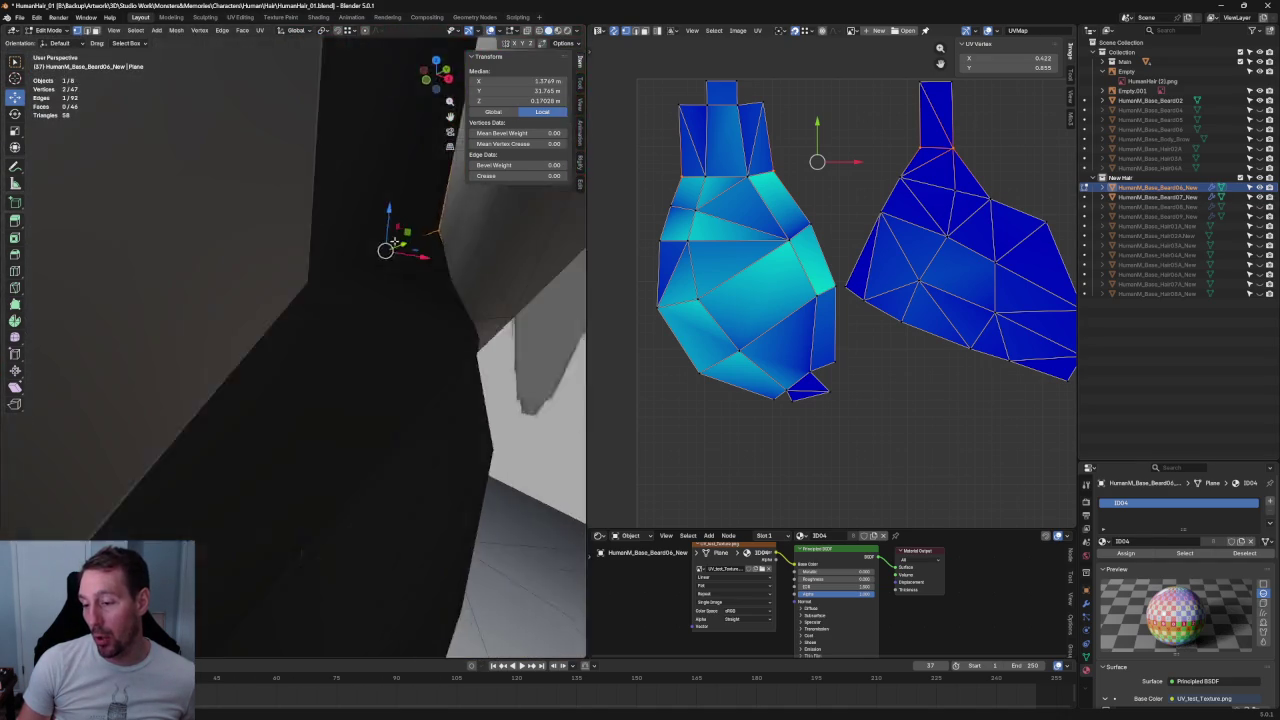
key(alt+z)
key(alt+z)
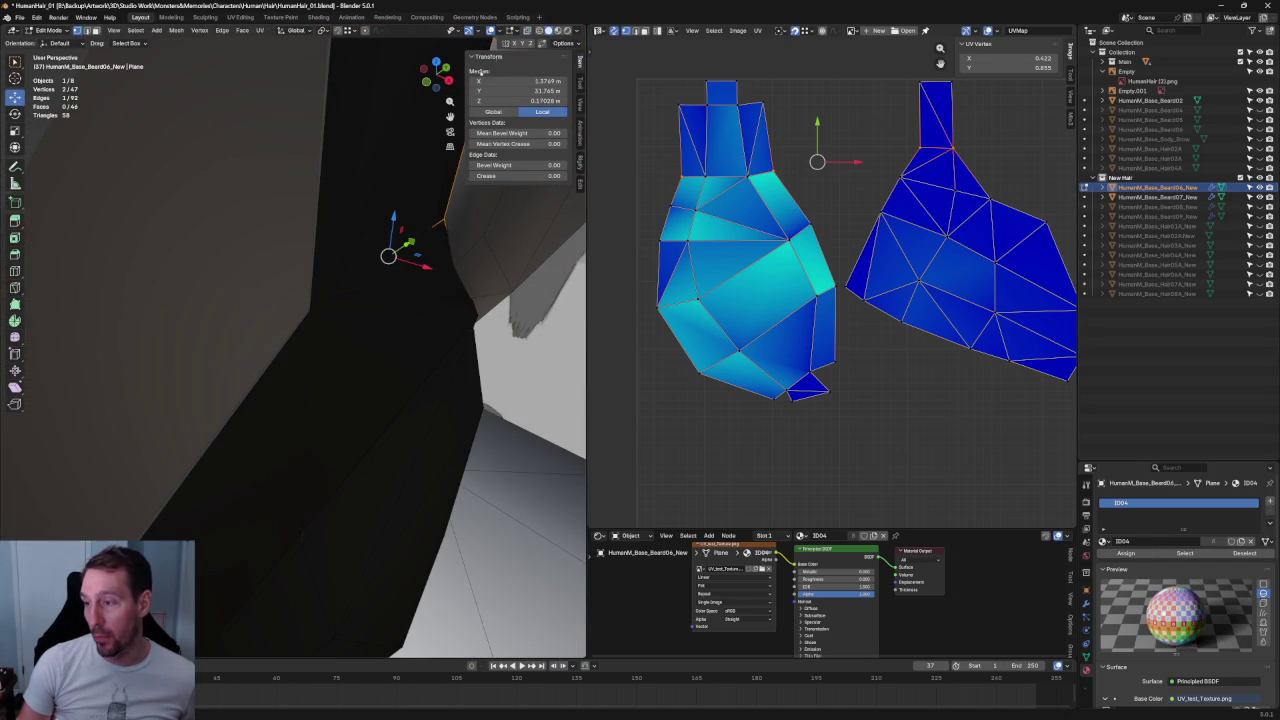
mouse_move(330, 97)
middle_down()
mouse_move(314, 329)
mouse_move(262, 388)
middle_up()
key(alt+z)
- Select single beard card vertices and jump to a side orthographic view
click(243, 372)
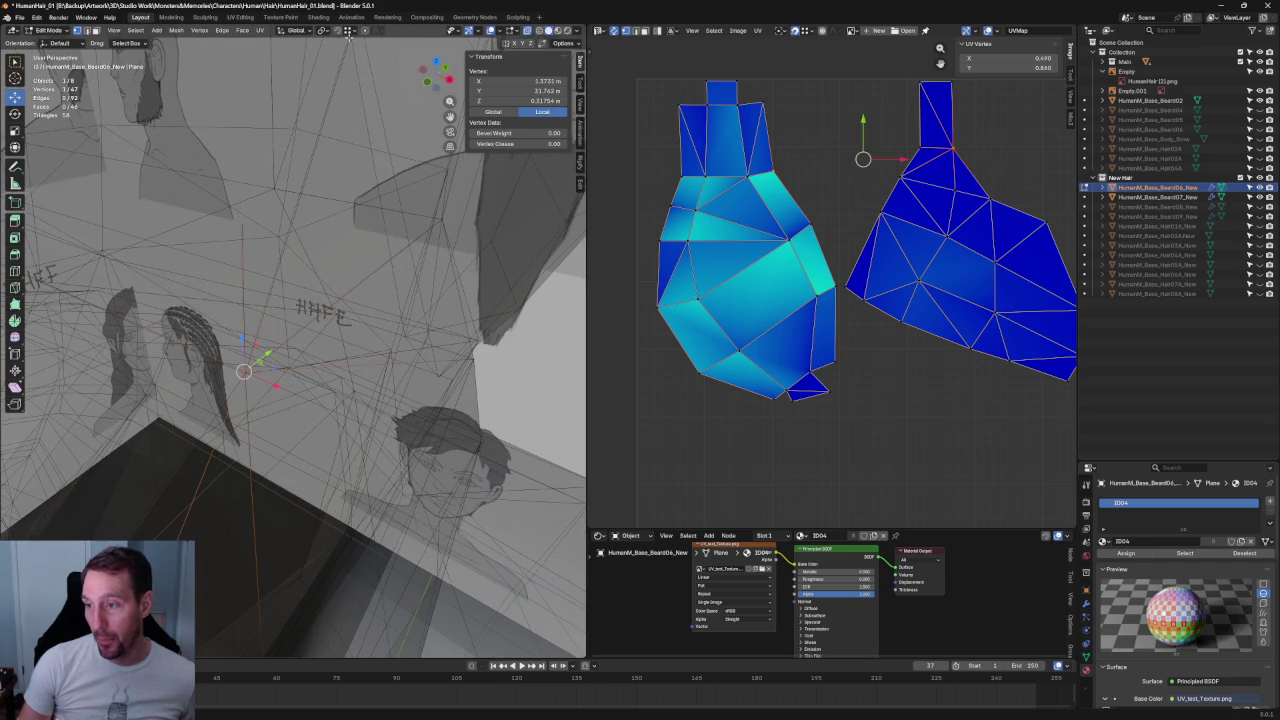
mouse_move(251, 366)
middle_down()
mouse_move(163, 366)
mouse_move(473, 319)
mouse_move(470, 296)
mouse_move(429, 303)
middle_up()
click(504, 290)
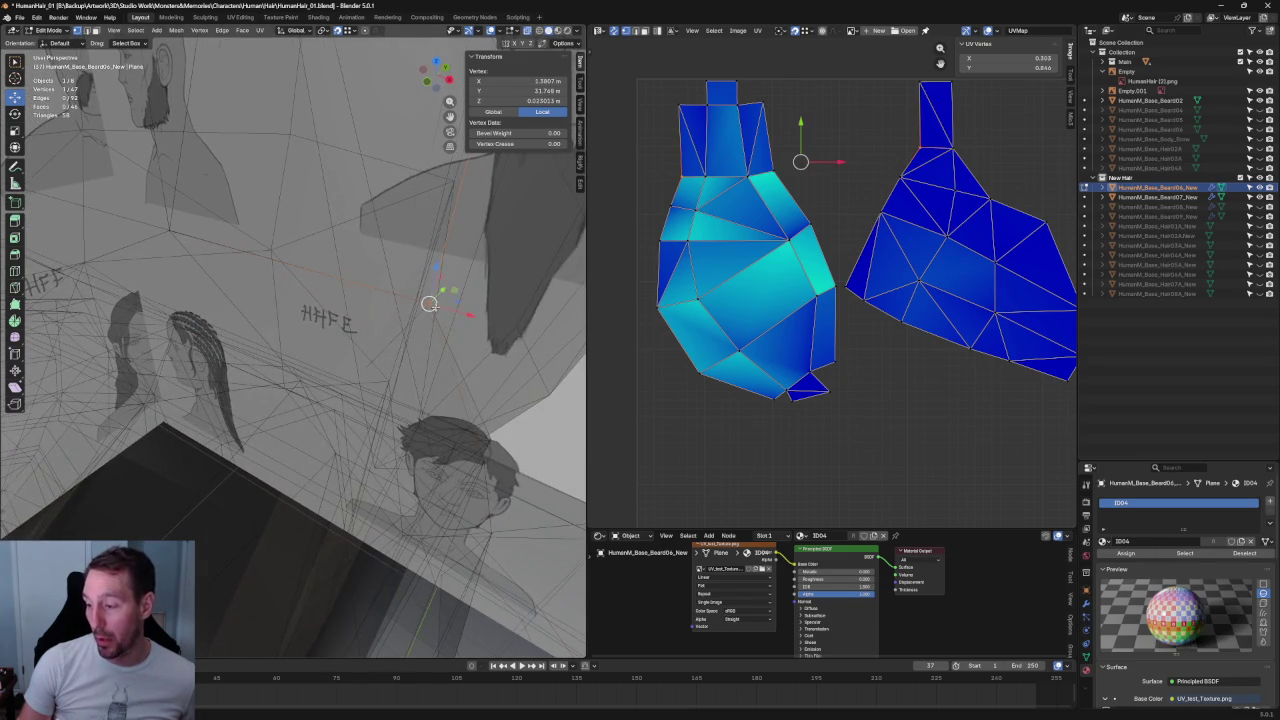
scroll(429, 303, down, 2)
scroll(429, 300, down, 2)
scroll(429, 295, down, 2)
scroll(429, 290, down, 2)
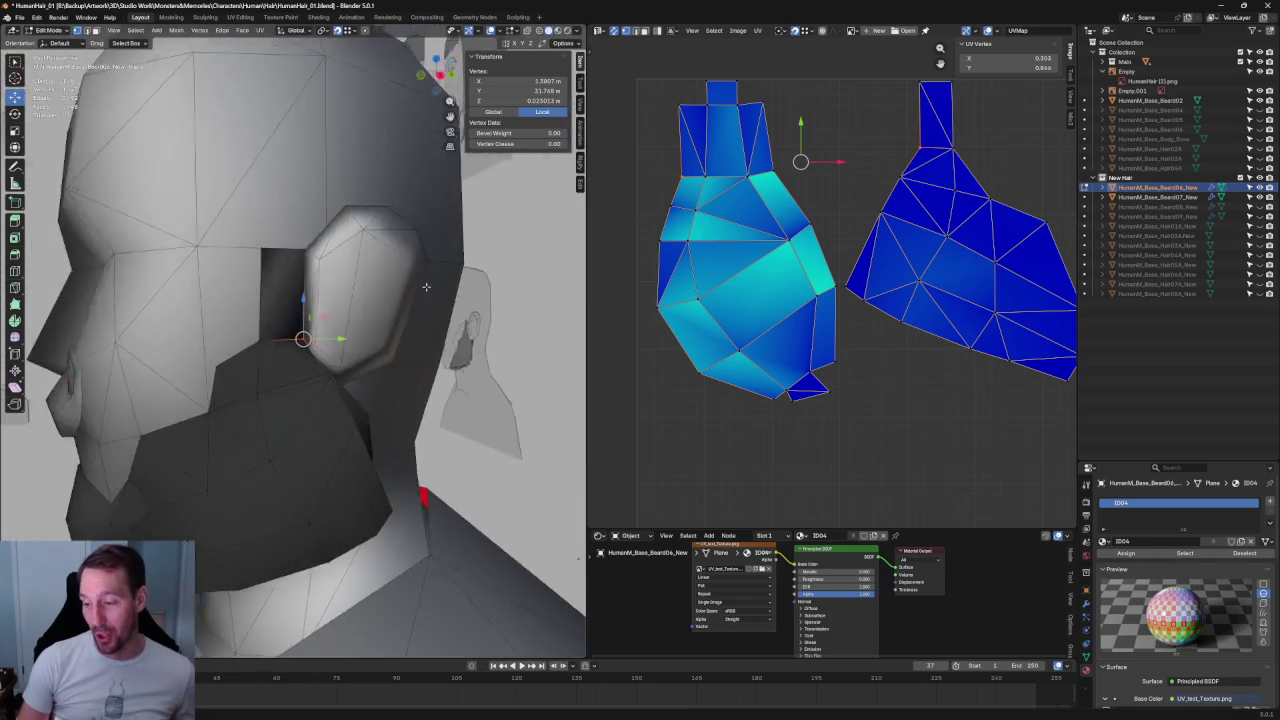
scroll(429, 288, down, 2)
scroll(432, 291, down, 2)
scroll(435, 294, down, 2)
scroll(439, 298, down, 2)
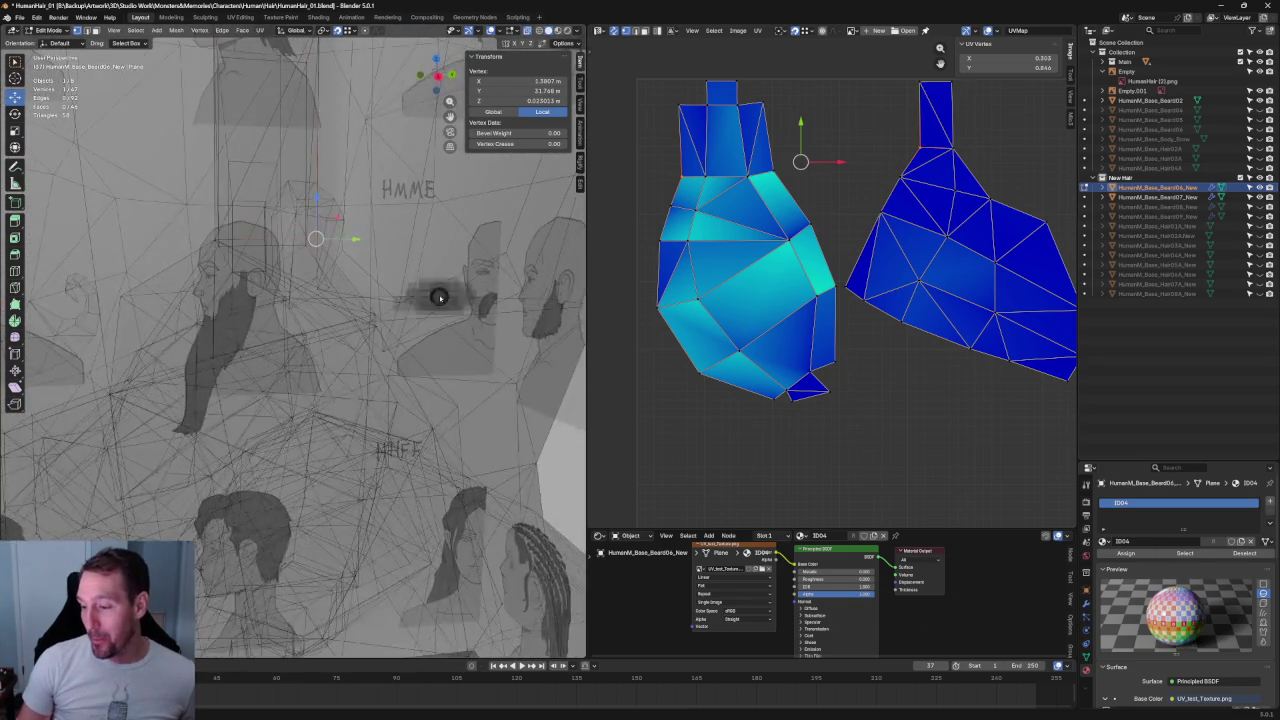
key(KP_Decimal)
scroll(439, 298, up, 3)
- Select vertices along the jaw edge, building an edge selection on the beard card
shift+click(378, 332)
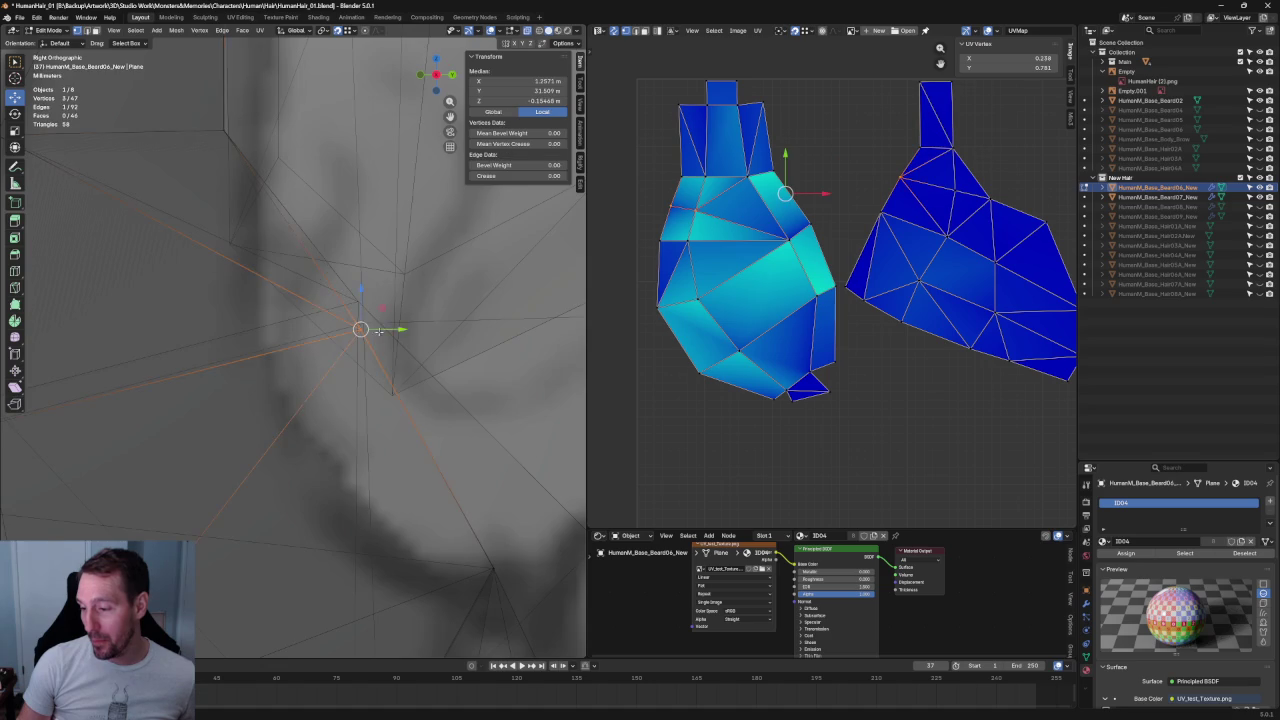
scroll(366, 329, down, 3)
scroll(366, 329, up, 2)
mouse_move(366, 329)
middle_down()
mouse_move(340, 316)
mouse_move(357, 300)
mouse_move(334, 314)
mouse_move(336, 341)
mouse_move(354, 329)
middle_up()
scroll(354, 329, down, 4)
middle_drag(460, 341, 470, 328)
click(345, 380)
mouse_move(345, 380)
middle_down()
mouse_move(337, 408)
mouse_move(353, 357)
mouse_move(422, 422)
middle_up()
shift+click(352, 362)
scroll(350, 380, up, 3)
scroll(348, 398, up, 3)
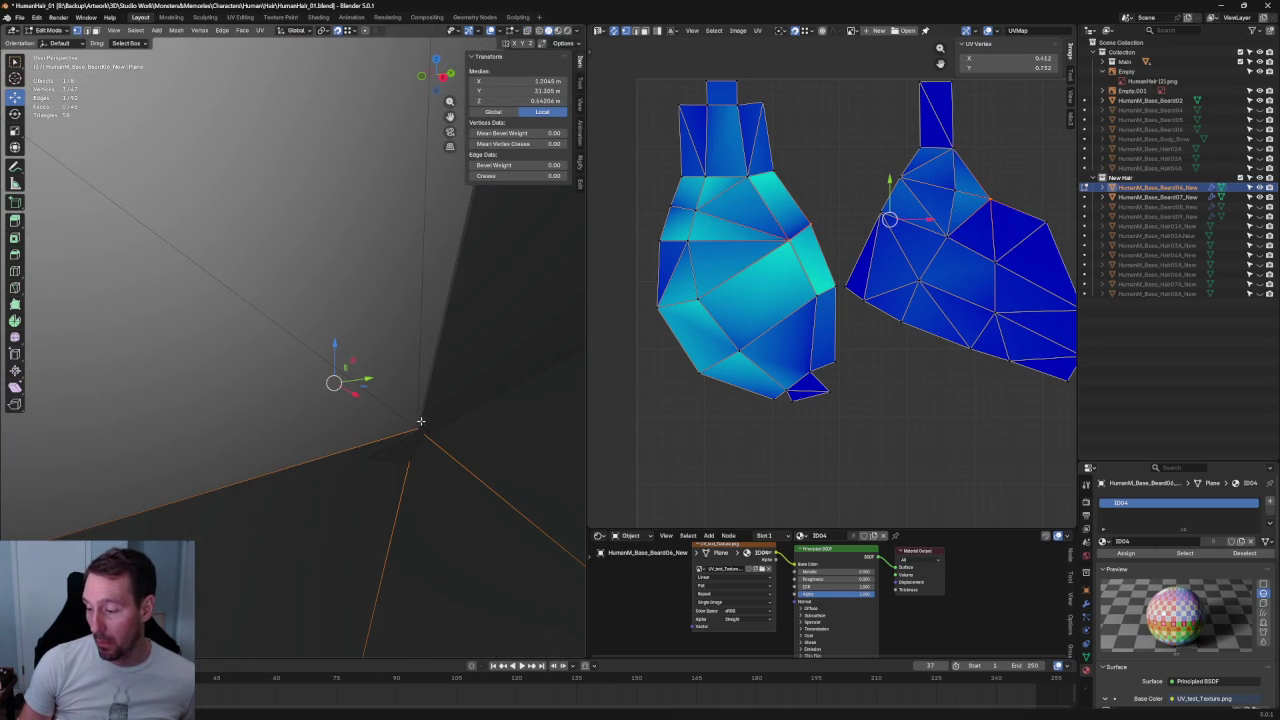
middle_drag(337, 393, 429, 422)
- Orbit to check the jaw fit and deselect all vertices
scroll(429, 422, down, 2)
scroll(400, 403, down, 2)
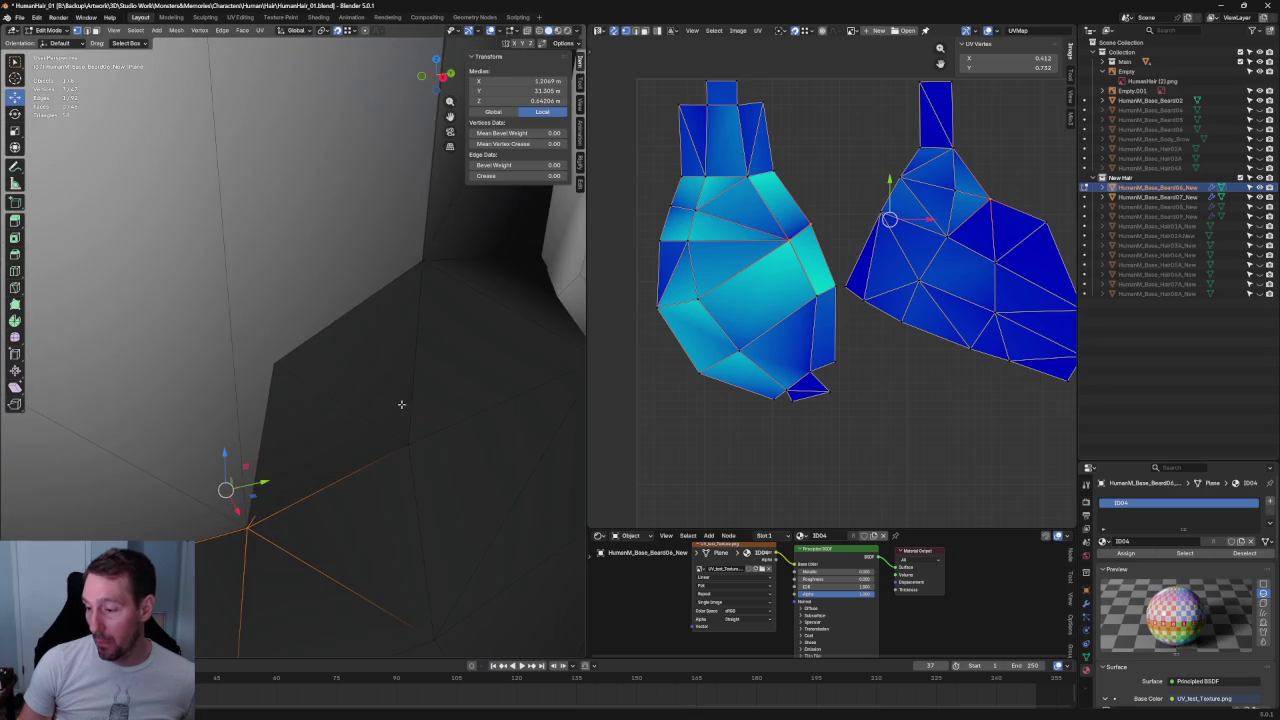
scroll(390, 385, down, 2)
scroll(382, 370, down, 3)
mouse_move(384, 368)
middle_down()
mouse_move(323, 360)
mouse_move(290, 290)
middle_up()
click(272, 340)
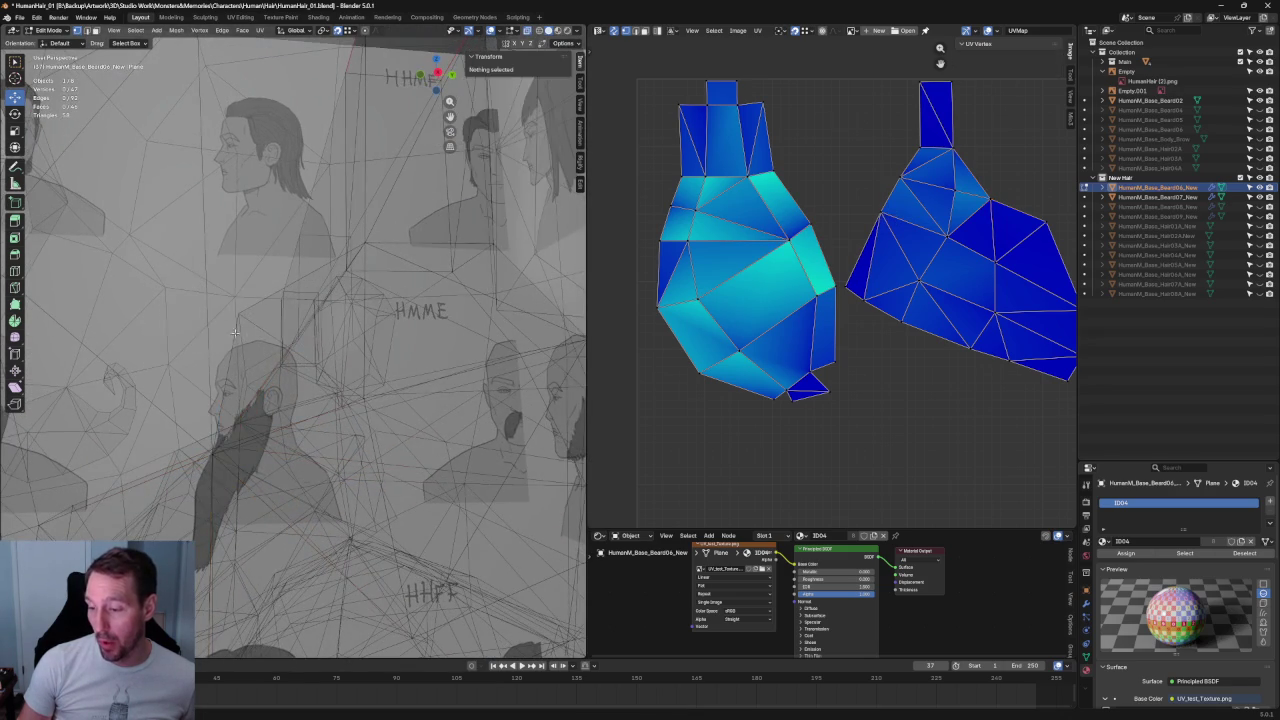
scroll(274, 347, up, 3)
scroll(274, 347, up, 3)
scroll(274, 347, down, 3)
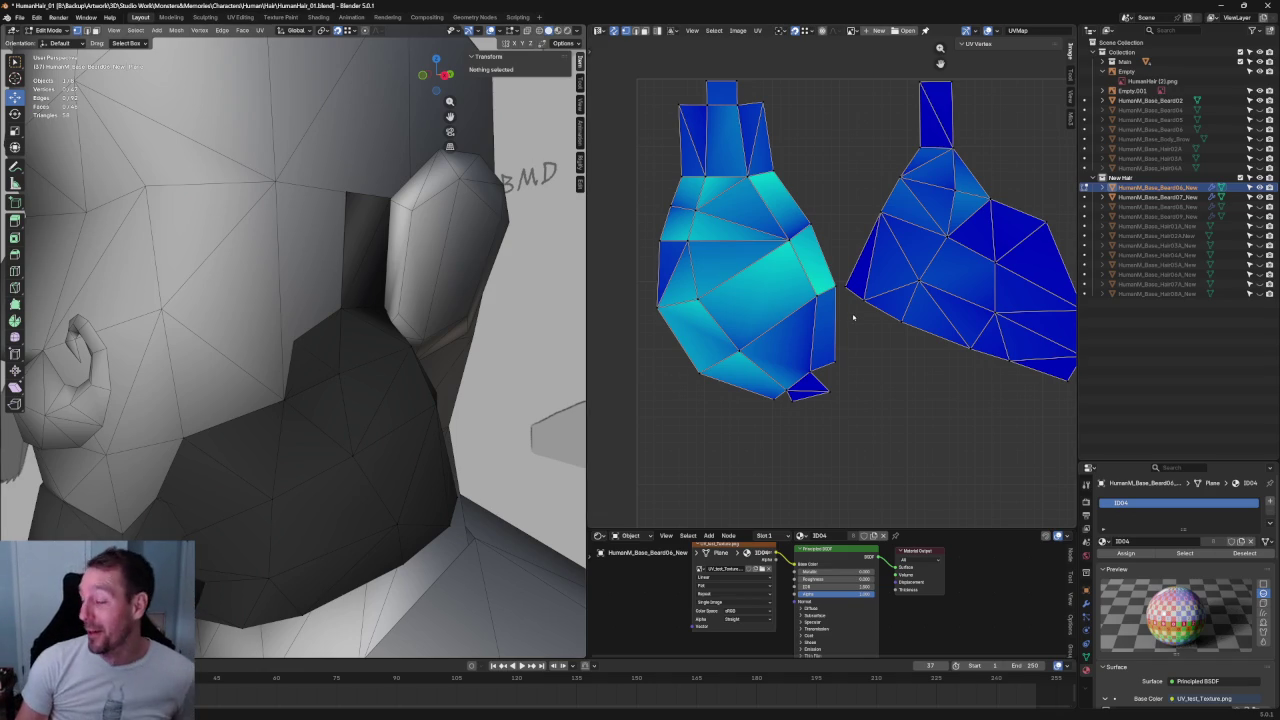
- Inspect the edited beard card against the reference sketches in see-through (Alt+Z) side and angled views
scroll(374, 224, up, 2)
mouse_move(384, 242)
middle_down()
mouse_move(314, 257)
mouse_move(337, 206)
mouse_move(370, 250)
middle_up()
key(alt+z)
scroll(370, 250, down, 3)
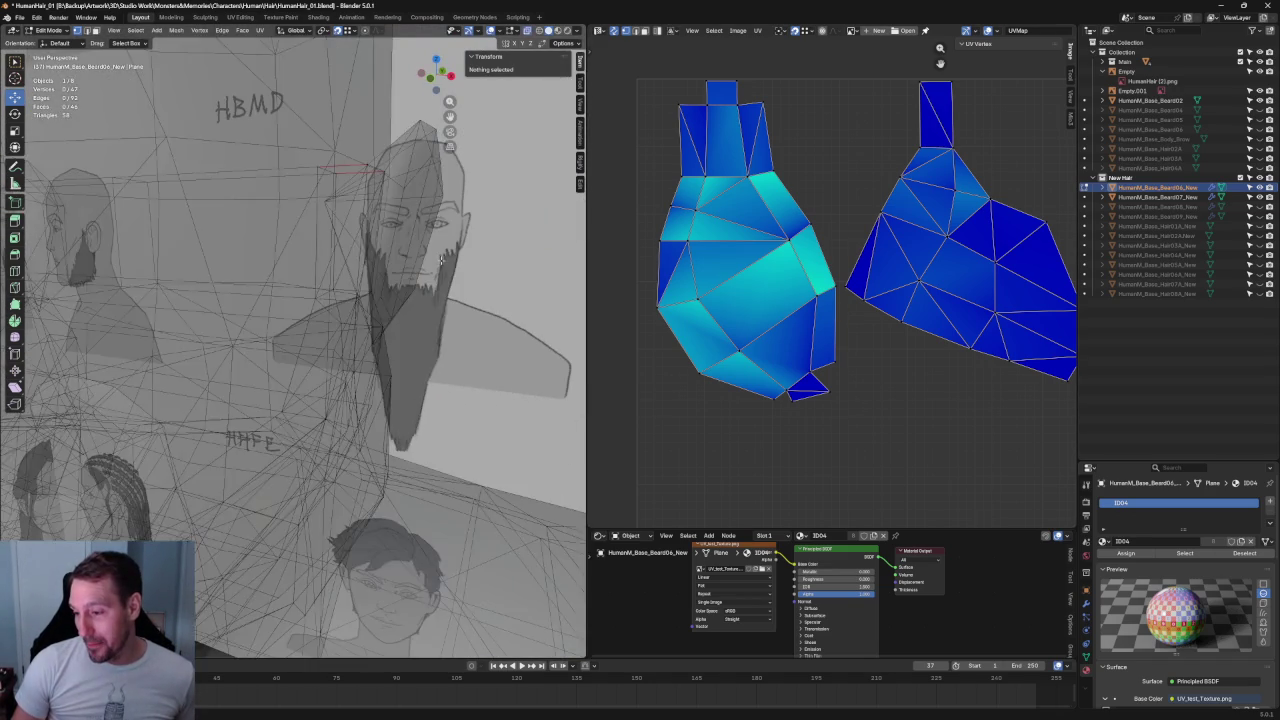
scroll(370, 250, down, 2)
key(grave)
scroll(375, 255, up, 5)
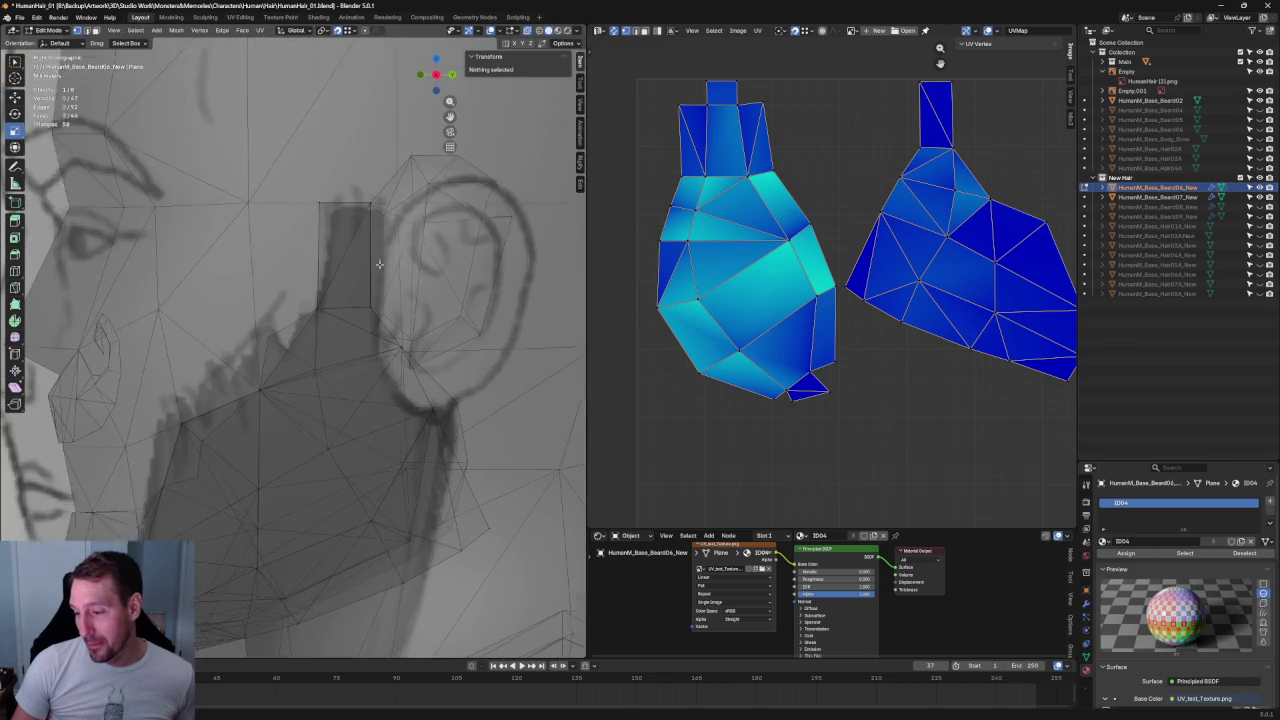
scroll(378, 262, up, 1)
scroll(380, 267, up, 1)
scroll(405, 275, up, 1)
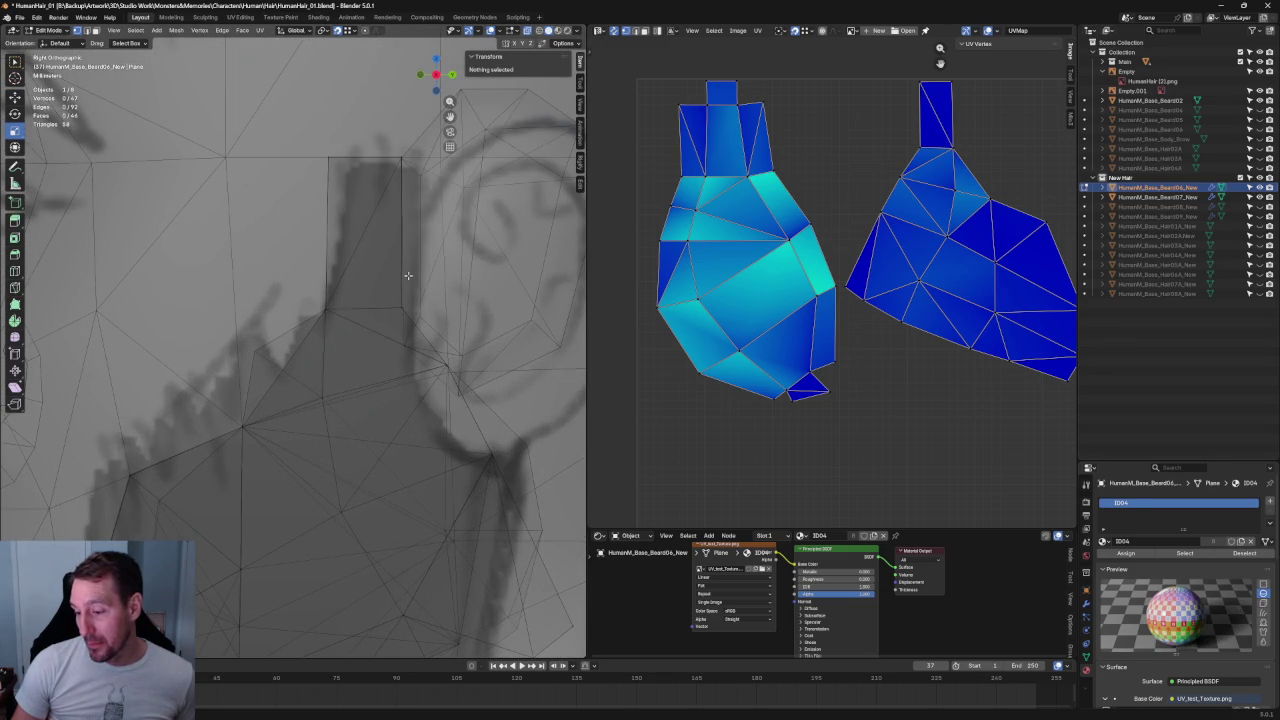
scroll(408, 275, down, 5)
mouse_move(408, 275)
middle_down()
mouse_move(373, 316)
mouse_move(380, 298)
middle_up()
scroll(373, 316, down, 3)
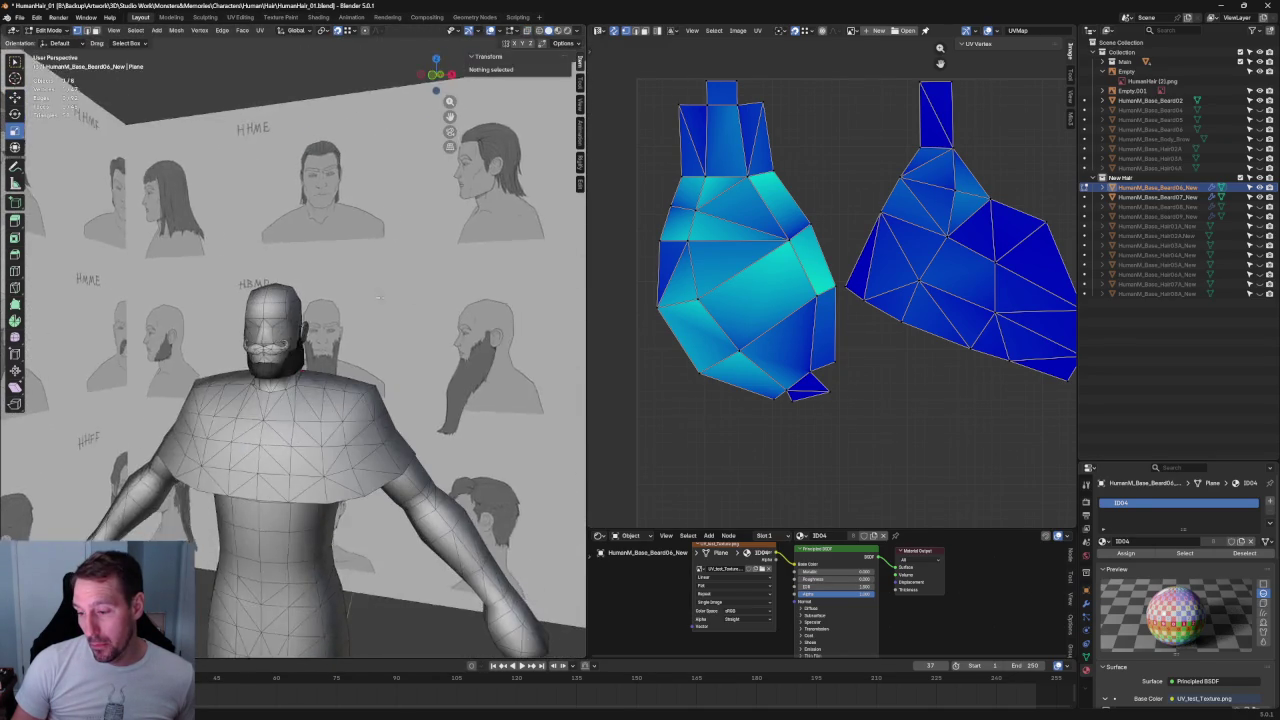
scroll(380, 298, up, 3)
scroll(349, 427, up, 5)
scroll(355, 416, down, 5)
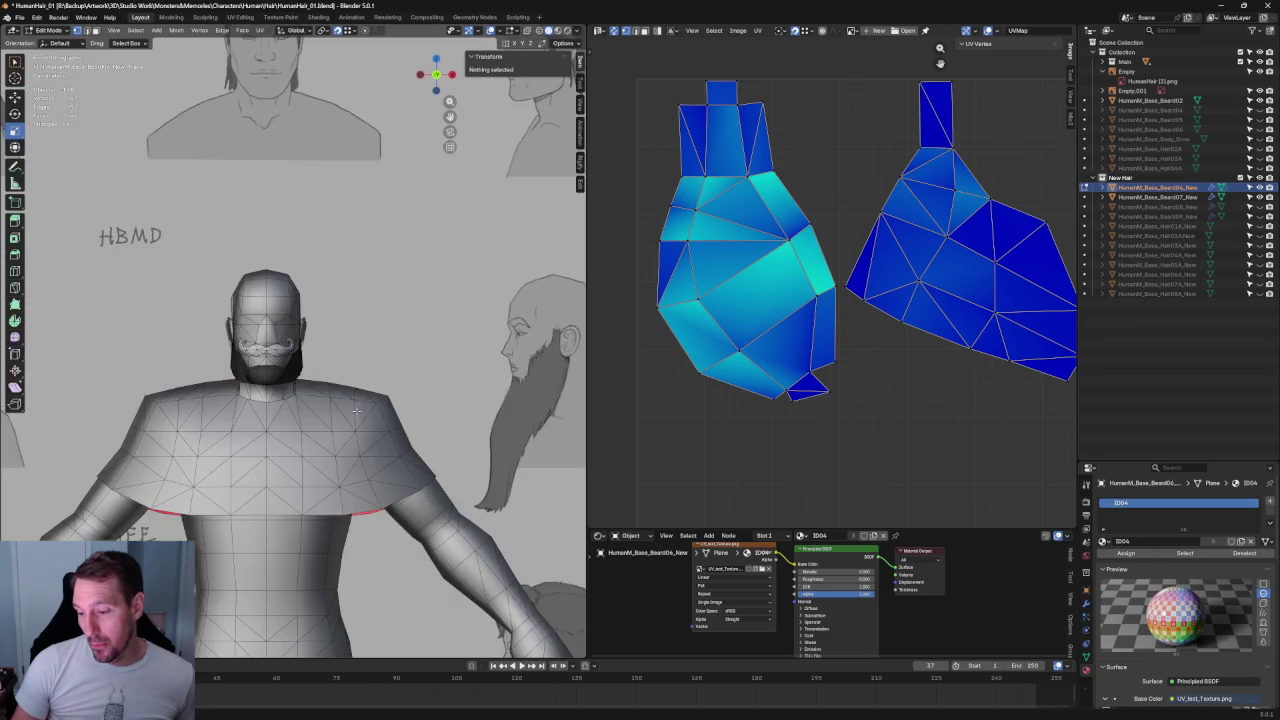
middle_drag(355, 416, 260, 460)
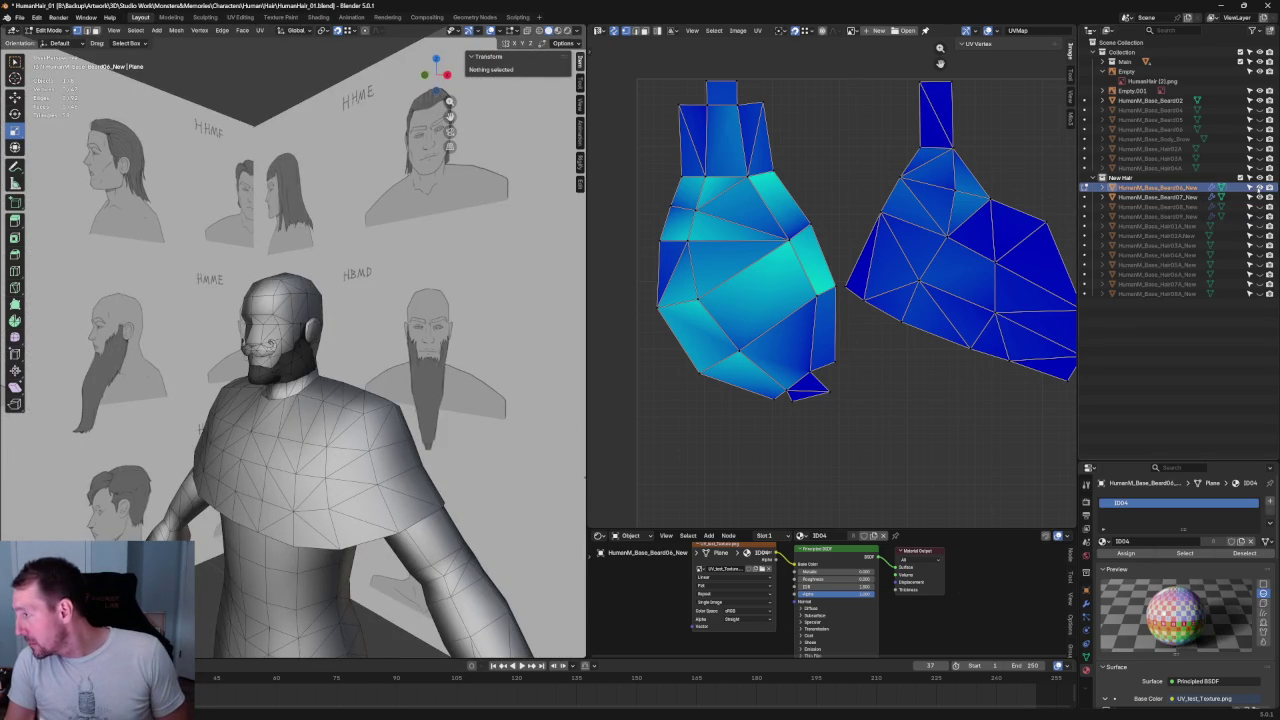
- Hide the edited Beard06 card, show Beard07, and check it against the sketch from the side
click(1249, 187)
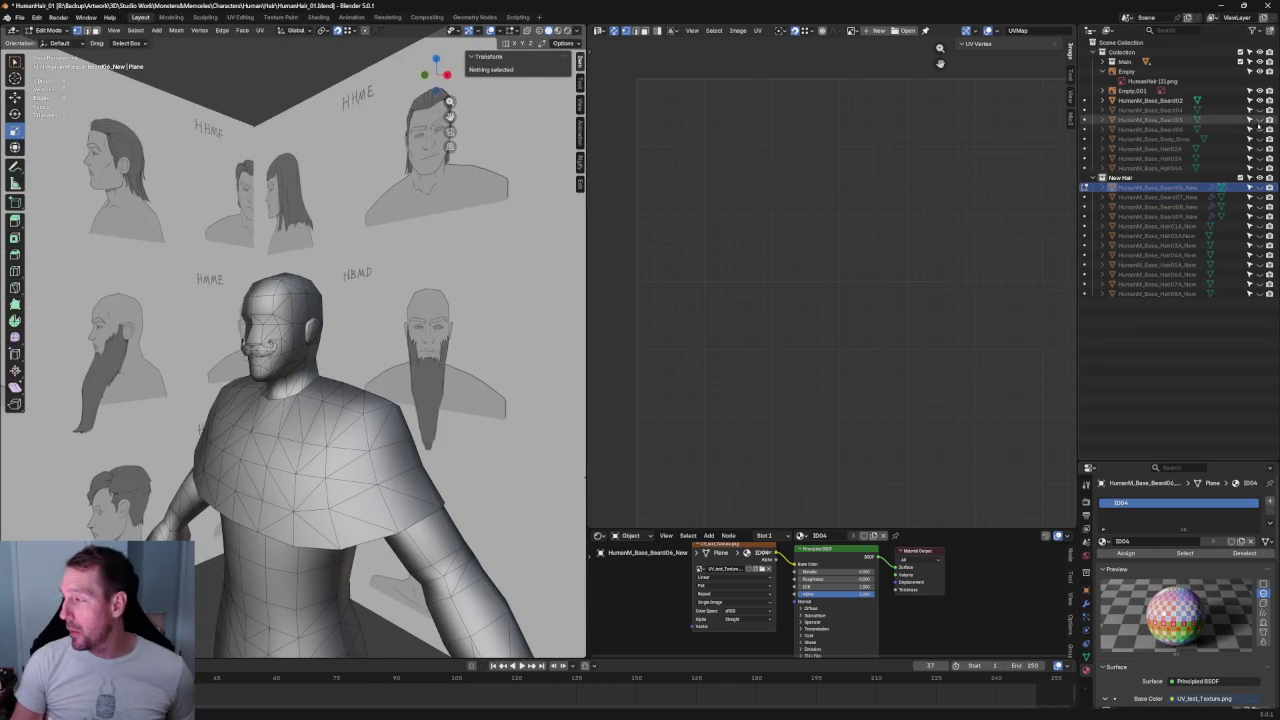
click(1249, 197)
scroll(229, 371, up, 4)
scroll(229, 371, up, 4)
scroll(229, 371, up, 4)
middle_drag(229, 371, 316, 358)
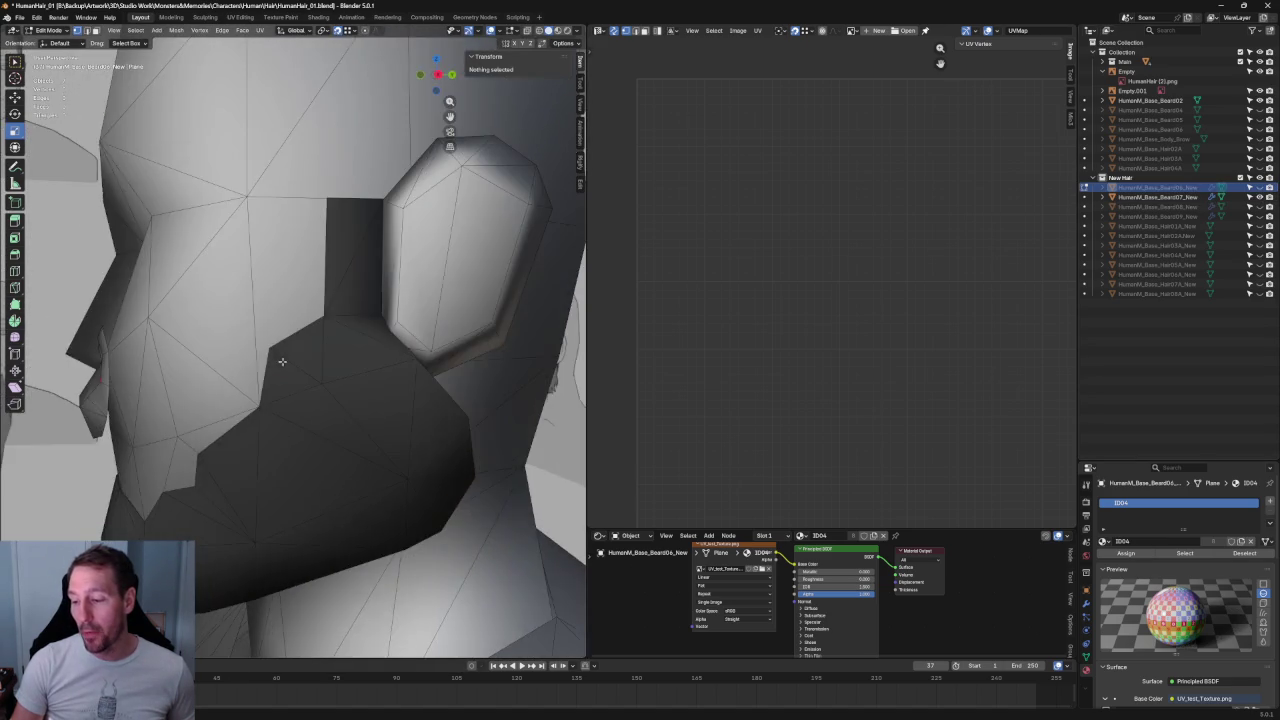
key(alt+z)
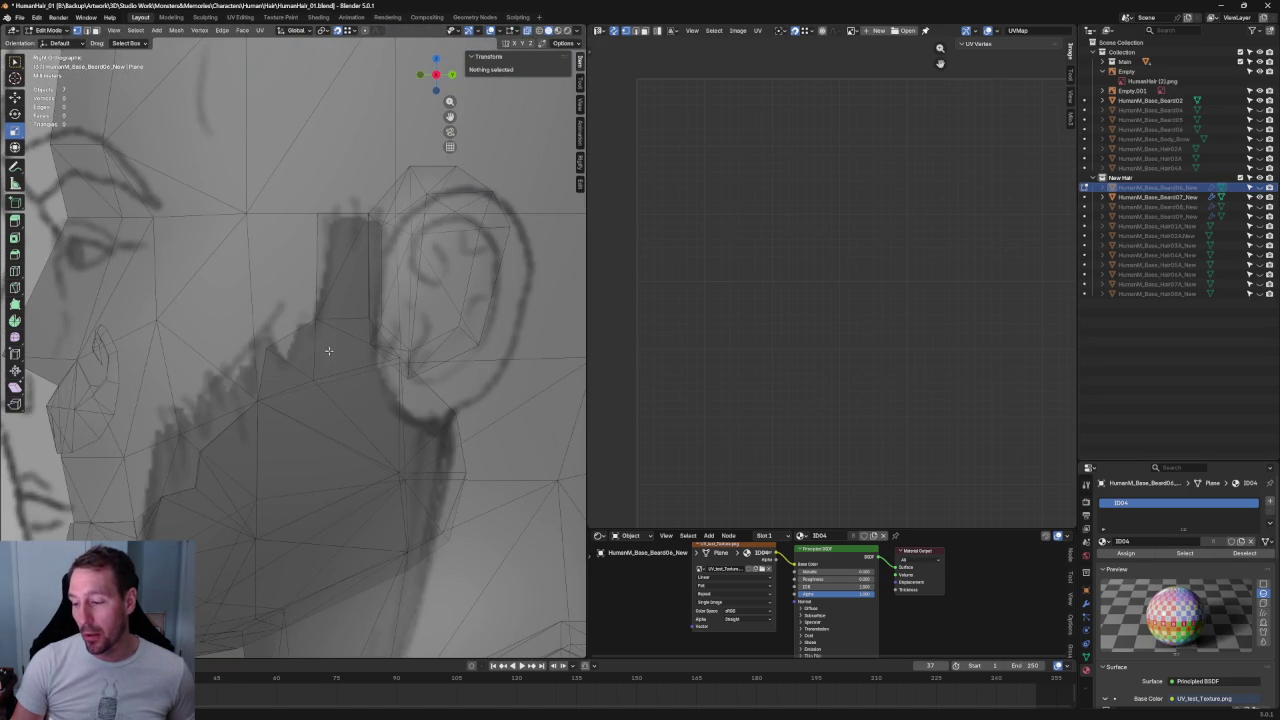
key(alt+z)
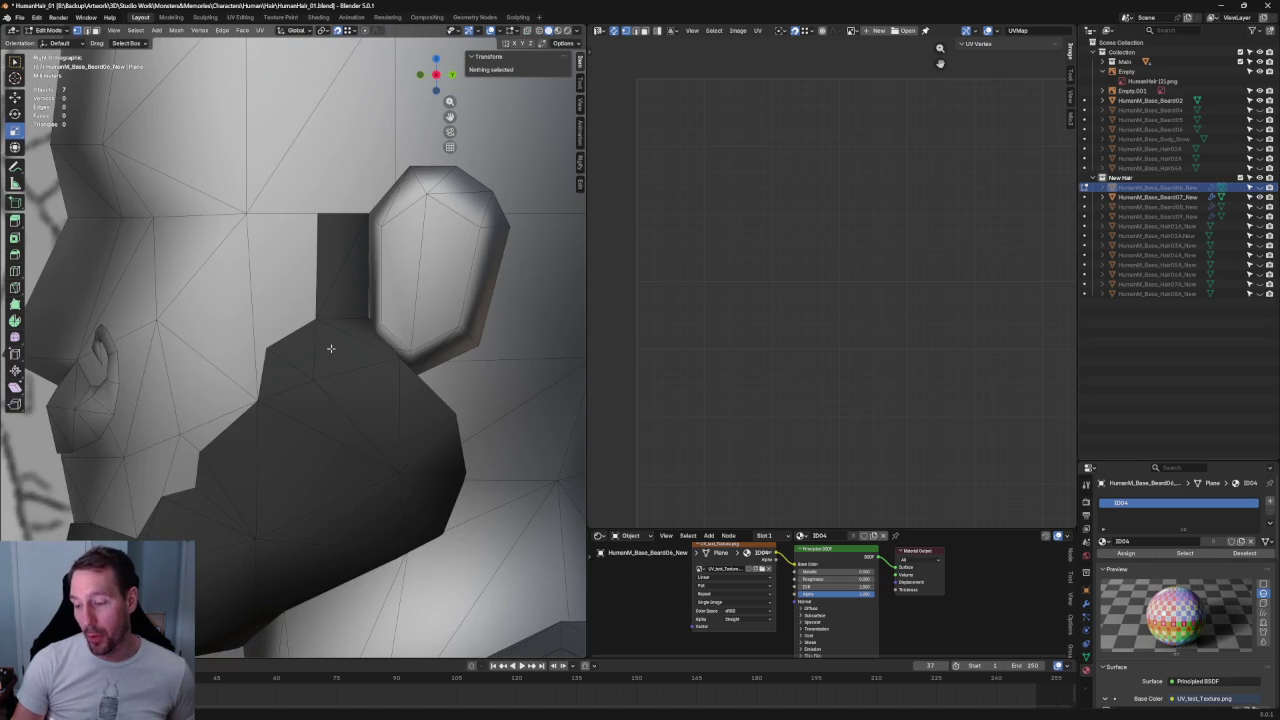
scroll(331, 348, down, 2)
scroll(366, 334, down, 3)
scroll(400, 329, up, 4)
mouse_move(400, 329)
middle_down()
mouse_move(375, 342)
mouse_move(420, 348)
mouse_move(279, 393)
middle_up()
scroll(375, 342, up, 3)
scroll(343, 331, down, 3)
- Review the Beard07 beard from front and side views, finish in front orthographic view, and exit to Object Mode
key(KP_1)
scroll(279, 393, up, 2)
scroll(279, 393, down, 2)
scroll(300, 370, down, 5)
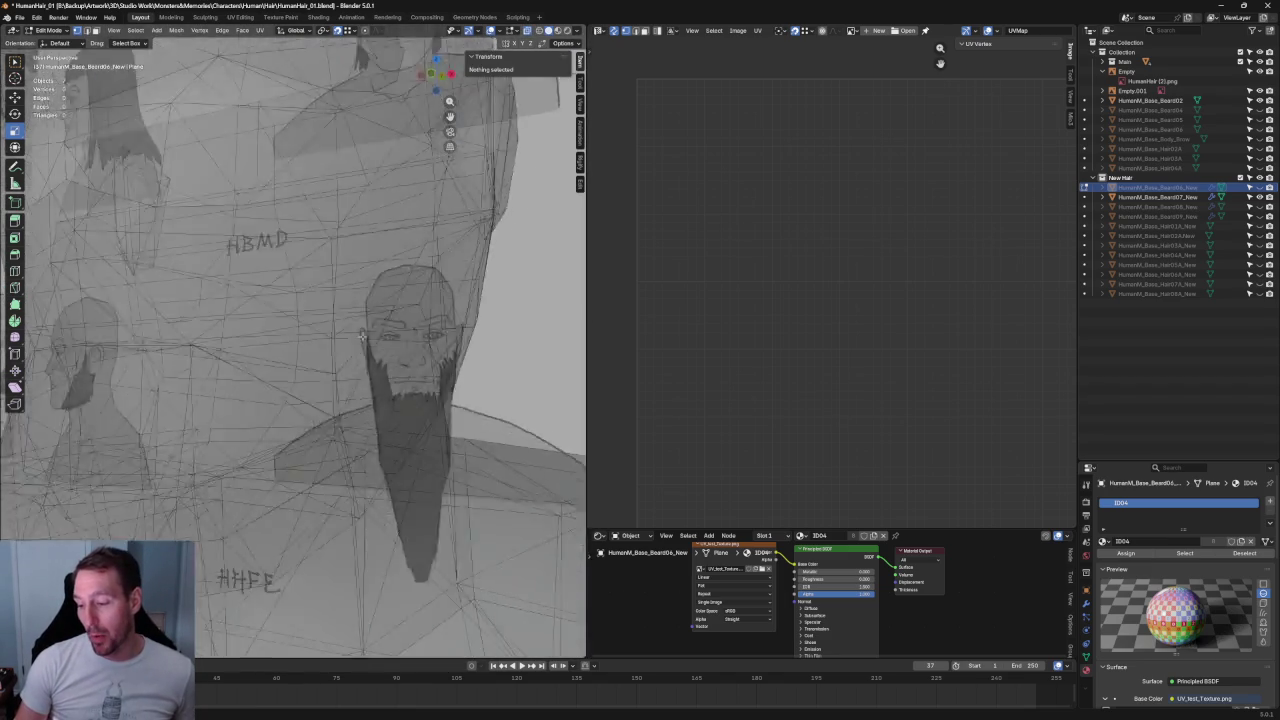
scroll(325, 346, up, 2)
scroll(325, 346, up, 5)
scroll(346, 340, down, 2)
mouse_move(343, 337)
middle_down()
mouse_move(260, 326)
mouse_move(245, 343)
middle_up()
scroll(245, 343, down, 3)
scroll(323, 331, up, 3)
scroll(380, 320, up, 2)
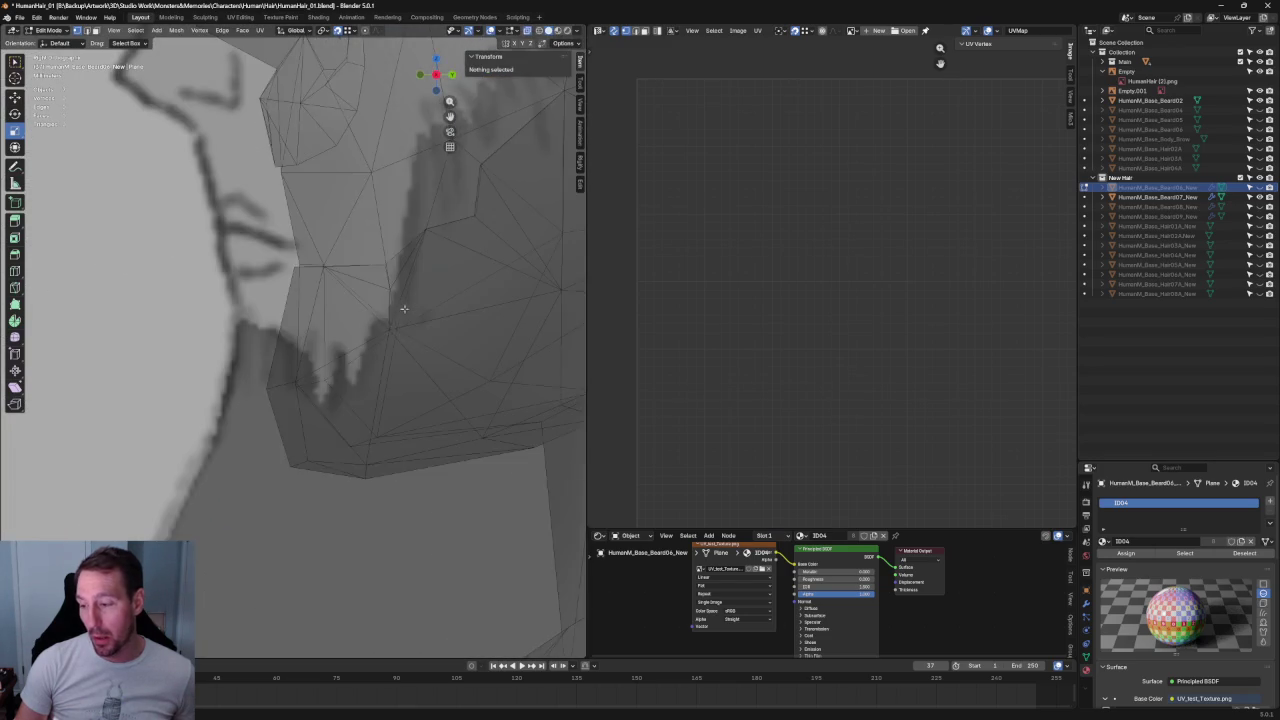
scroll(435, 311, up, 2)
middle_drag(435, 311, 404, 317)
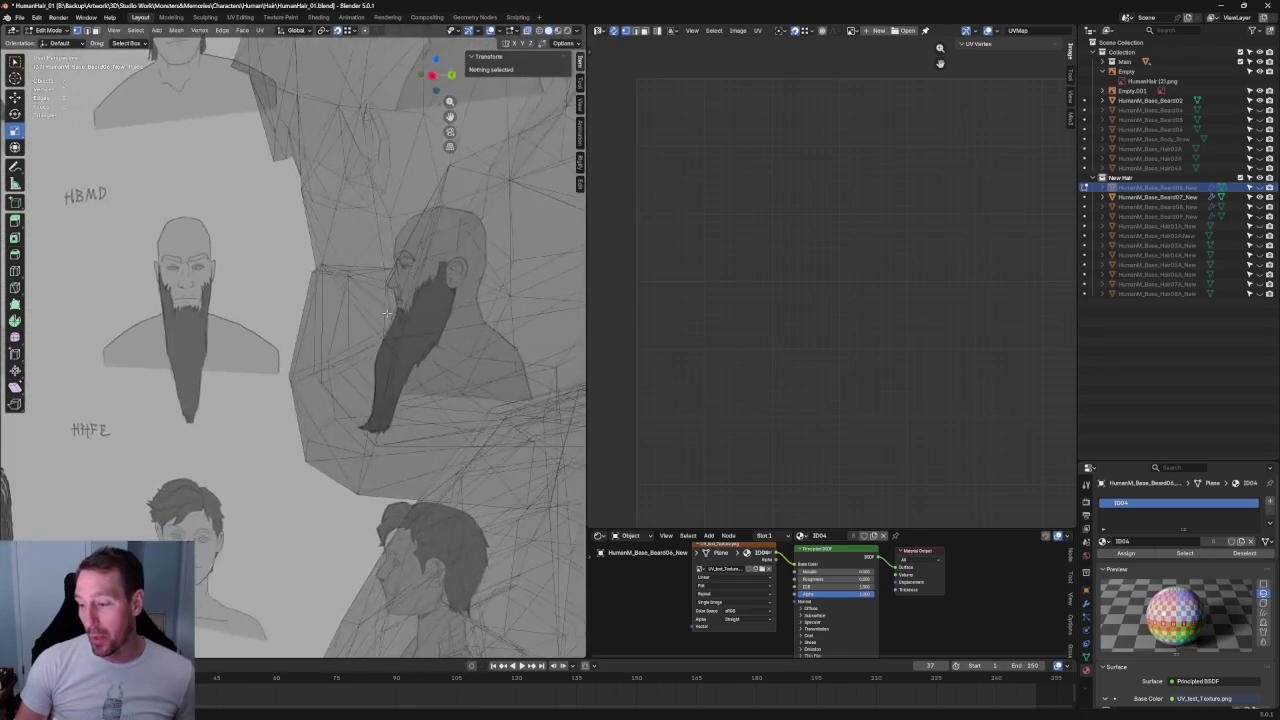
scroll(404, 317, up, 3)
scroll(404, 317, up, 2)
scroll(293, 375, up, 1)
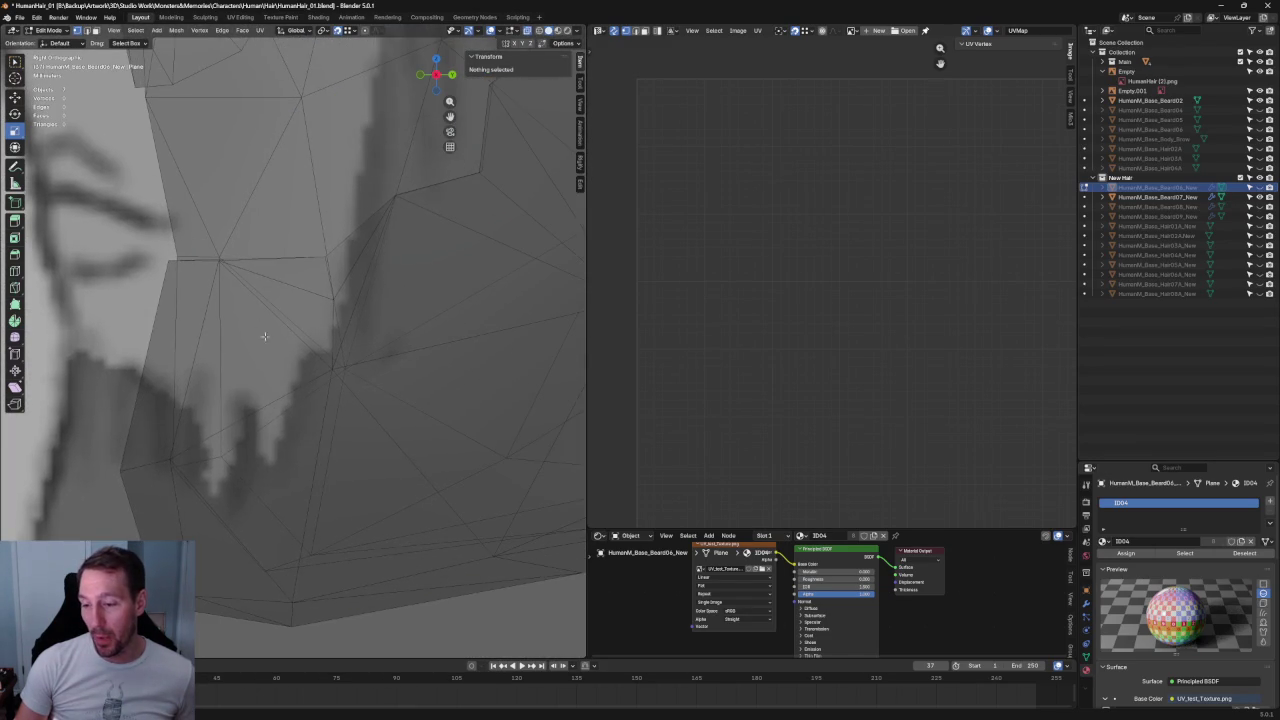
scroll(274, 351, down, 2)
scroll(278, 355, down, 2)
scroll(282, 360, down, 2)
mouse_move(282, 360)
middle_down()
mouse_move(296, 375)
mouse_move(320, 365)
middle_up()
scroll(330, 360, down, 4)
key(KP_1)
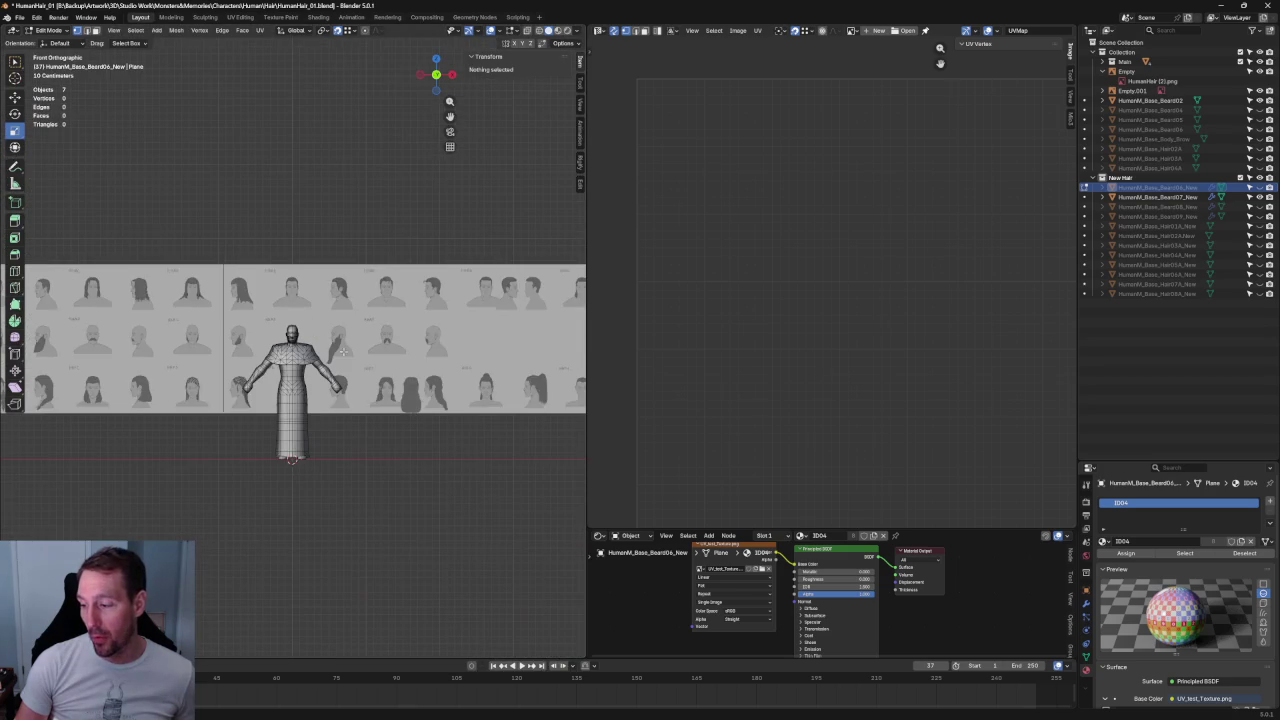
key(Tab)
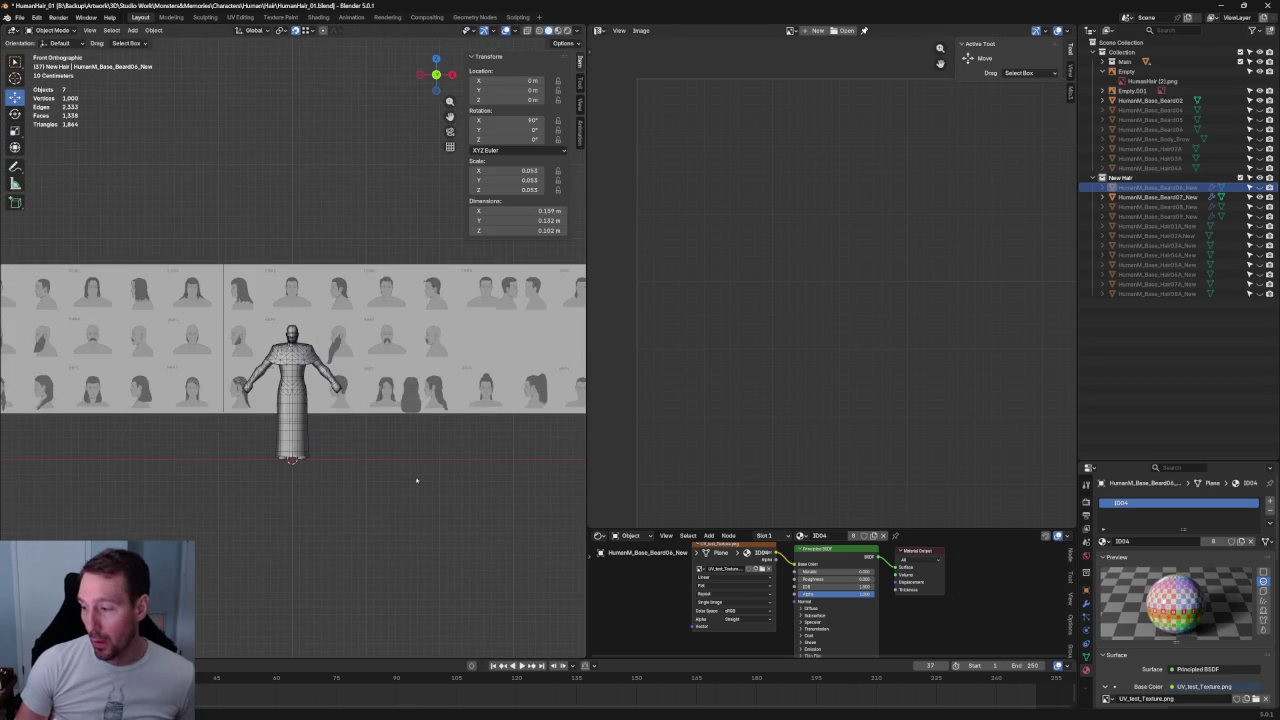
- Slide the reference Empty left along X (to about X −6.9462 m) so the HMMB mustache sketch sits behind the head
click(462, 340)
scroll(460, 365, down, 3)
scroll(450, 367, up, 2)
scroll(437, 370, down, 2)
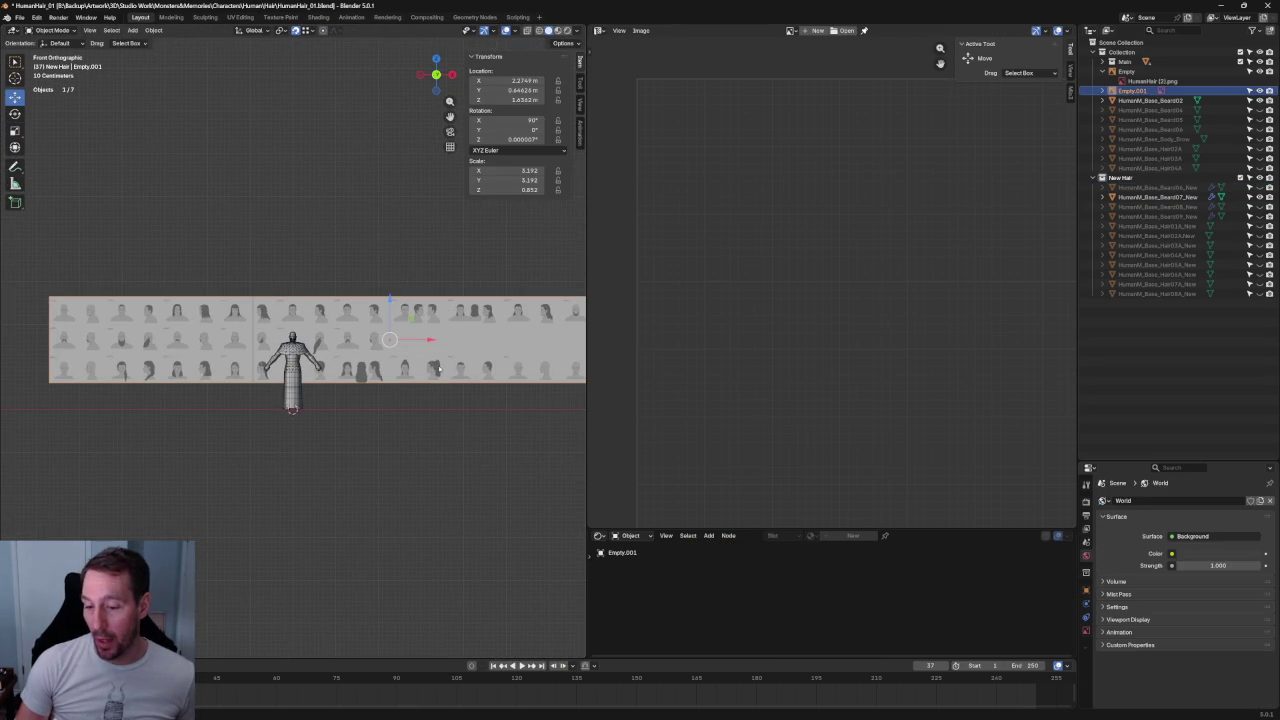
drag(412, 346, 80, 342)
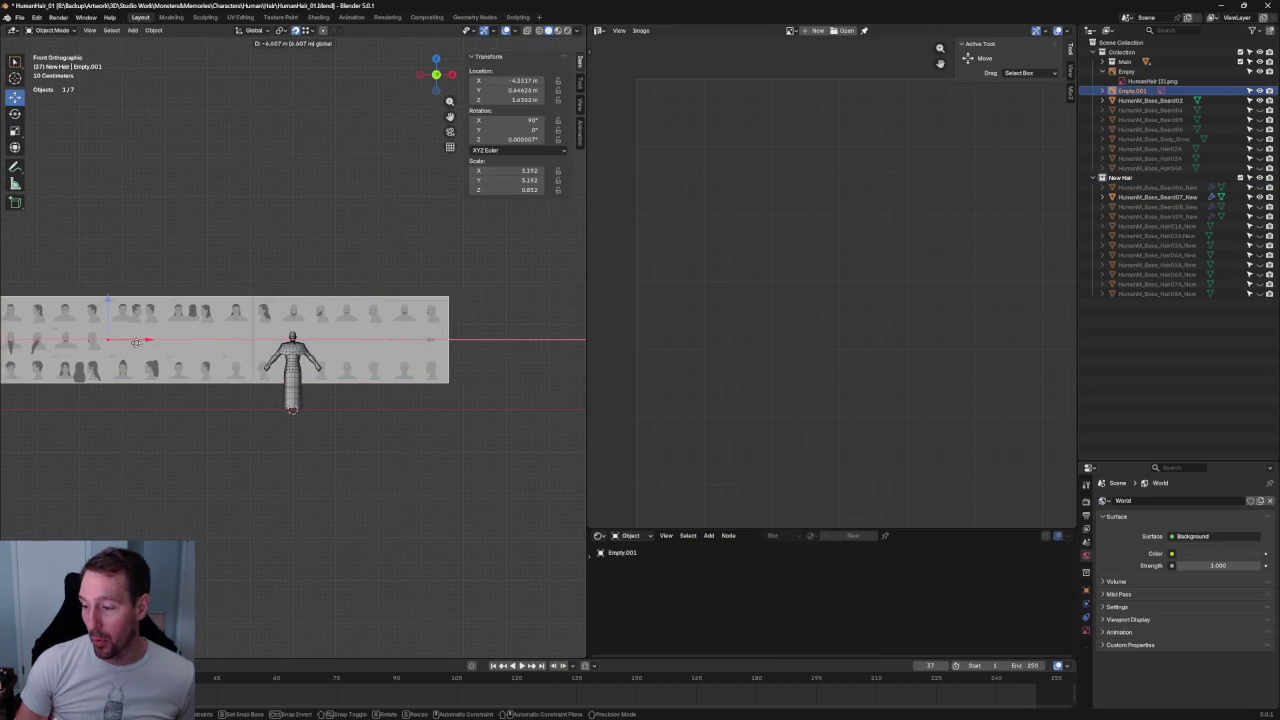
scroll(177, 340, up, 1)
scroll(177, 340, up, 1)
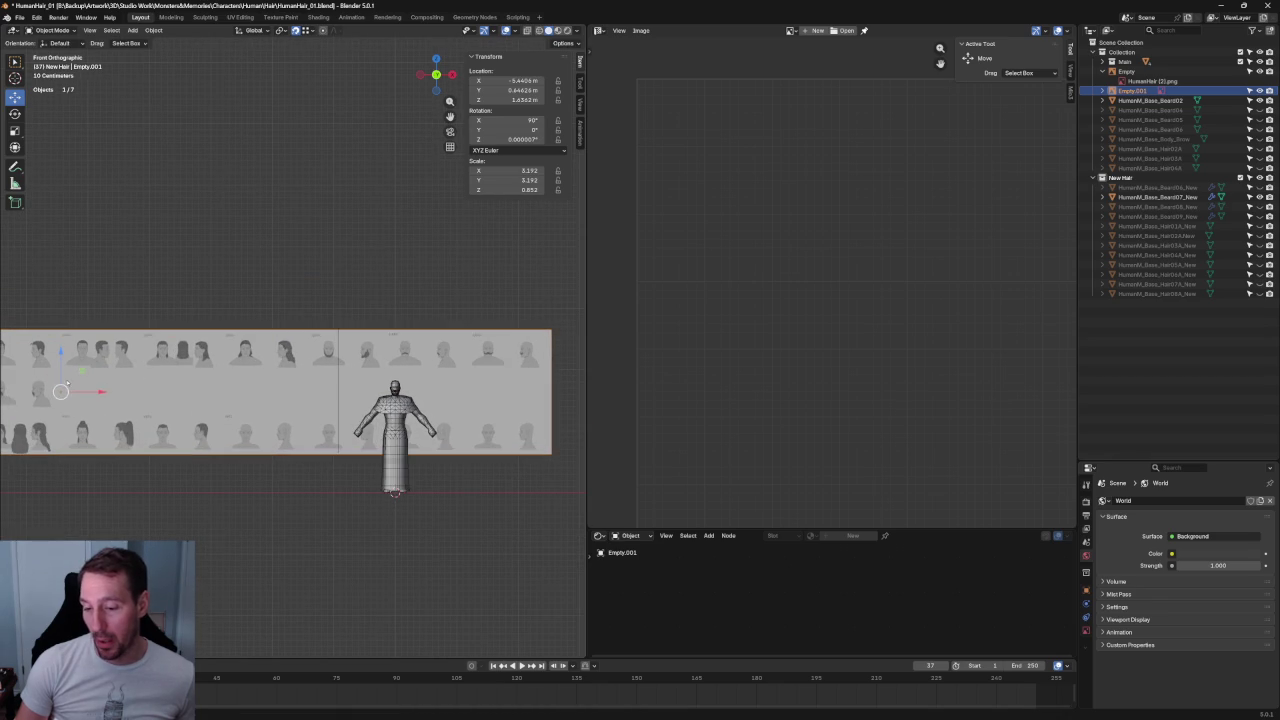
drag(71, 386, 57, 410)
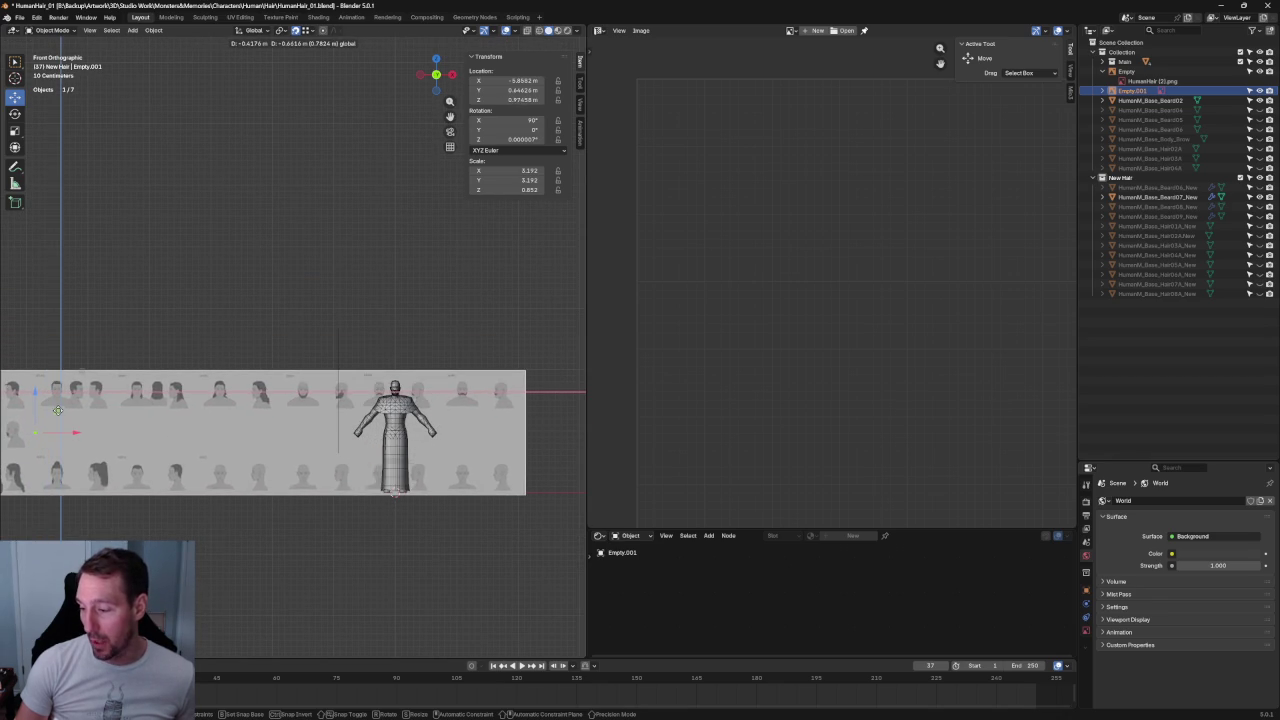
key(x)
drag(57, 410, 8, 426)
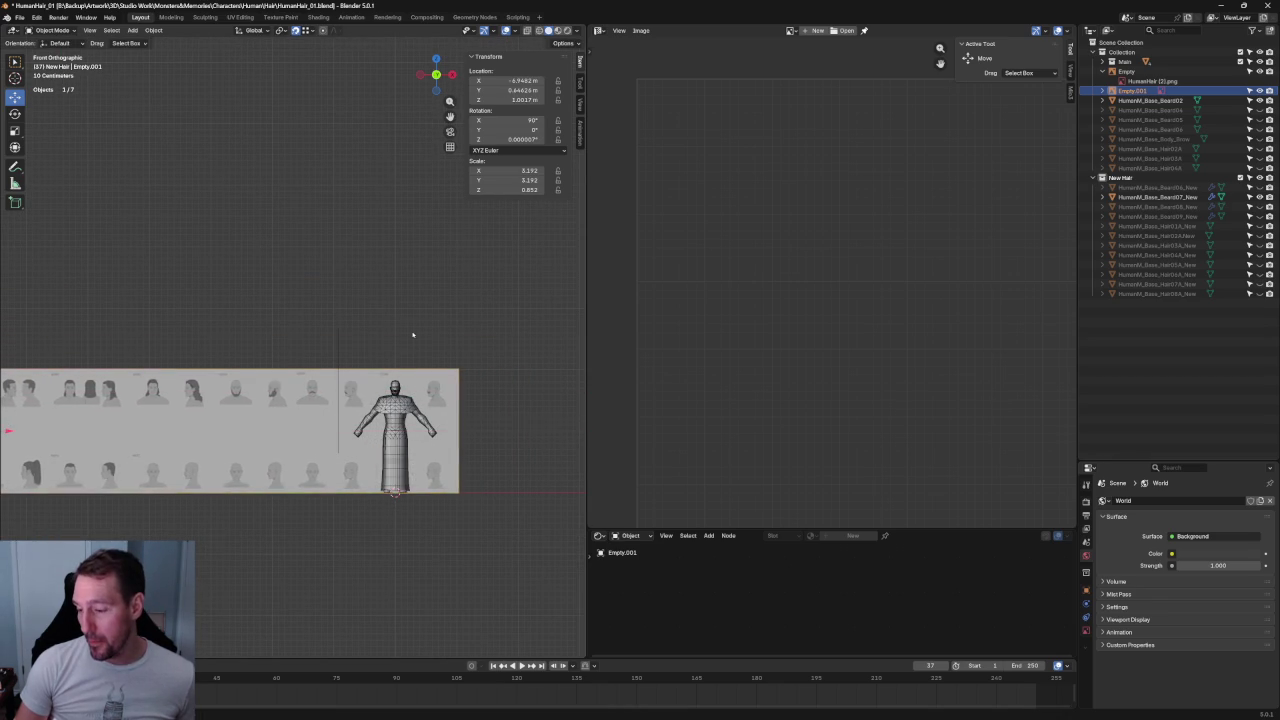
scroll(407, 334, up, 2)
scroll(400, 340, up, 4)
scroll(360, 337, up, 3)
scroll(325, 335, up, 2)
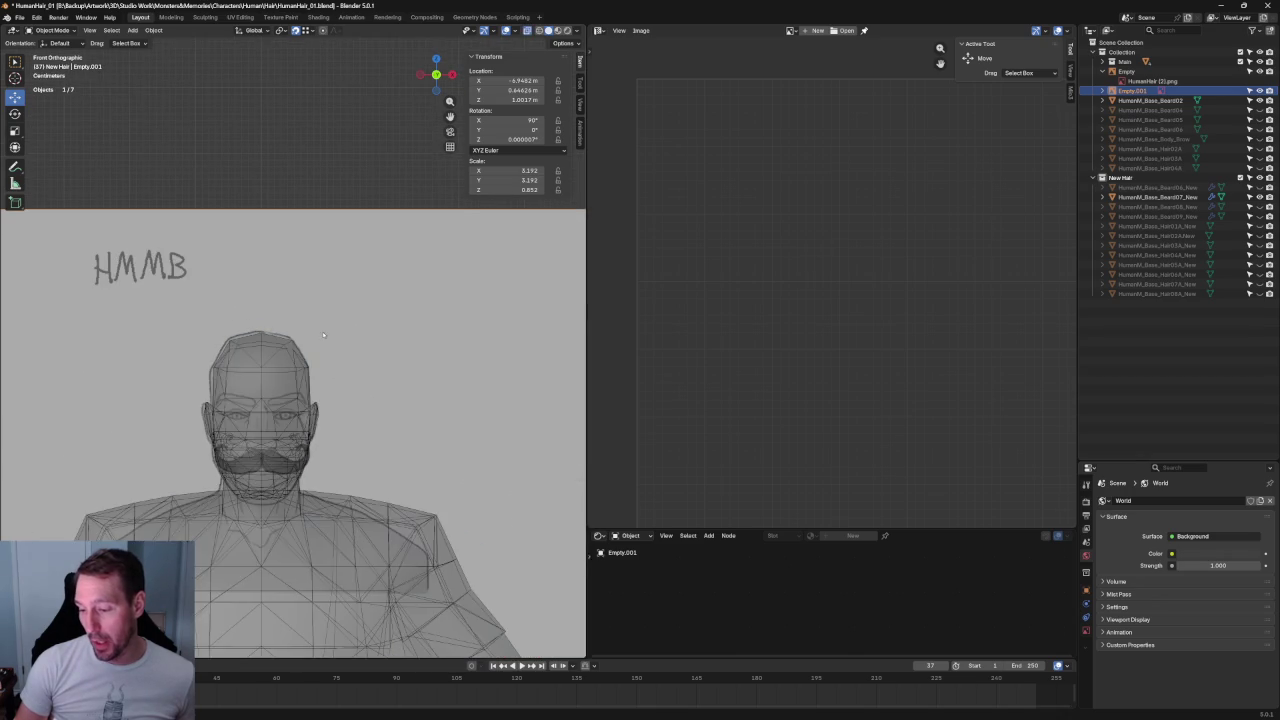
scroll(325, 335, up, 3)
scroll(341, 338, up, 3)
scroll(344, 341, down, 5)
key(alt+z)
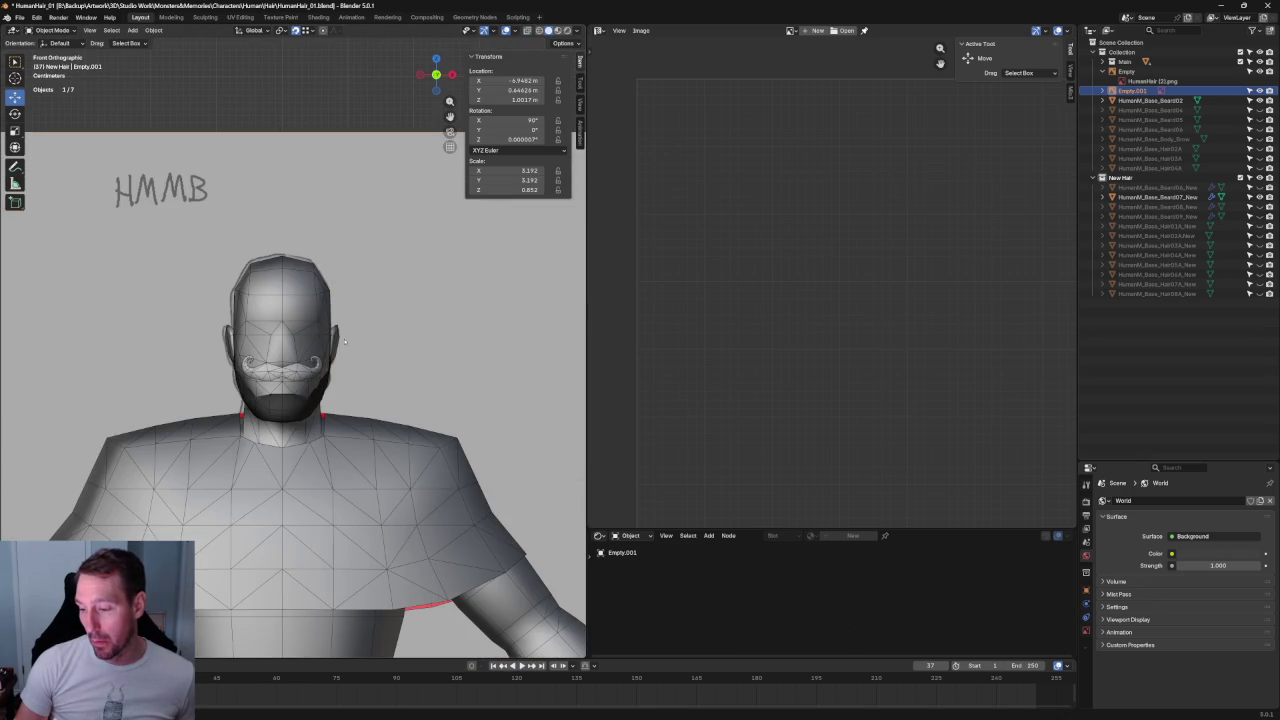
scroll(344, 341, up, 4)
key(alt+z)
key(alt+z)
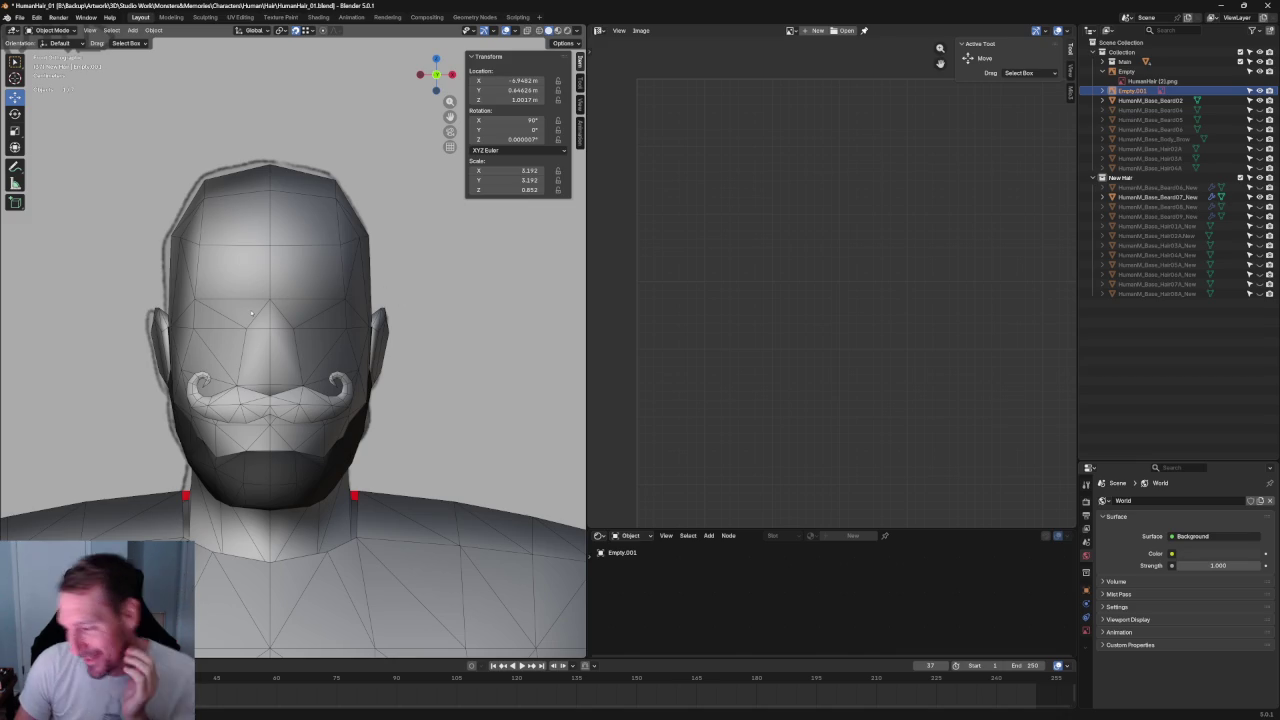
scroll(235, 356, up, 4)
key(alt+z)
shift+middle_drag(285, 363, 345, 290)
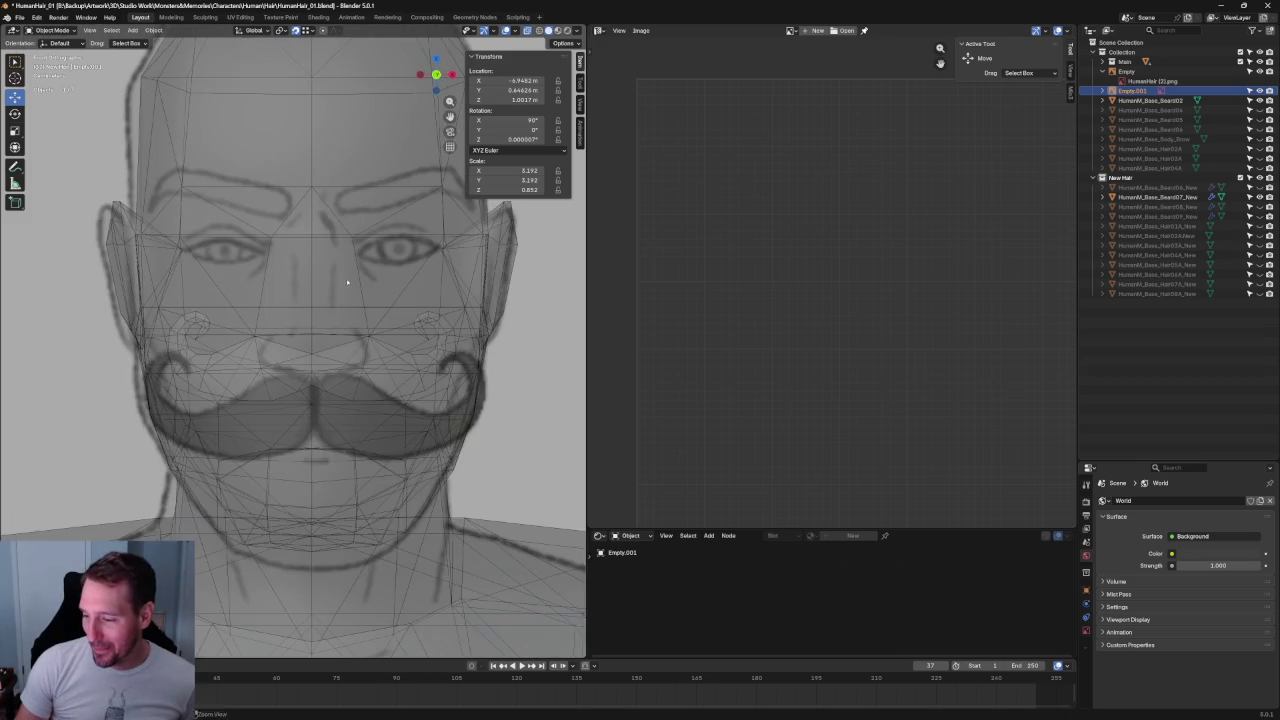
key(alt+z)
scroll(345, 290, down, 3)
key(alt+z)
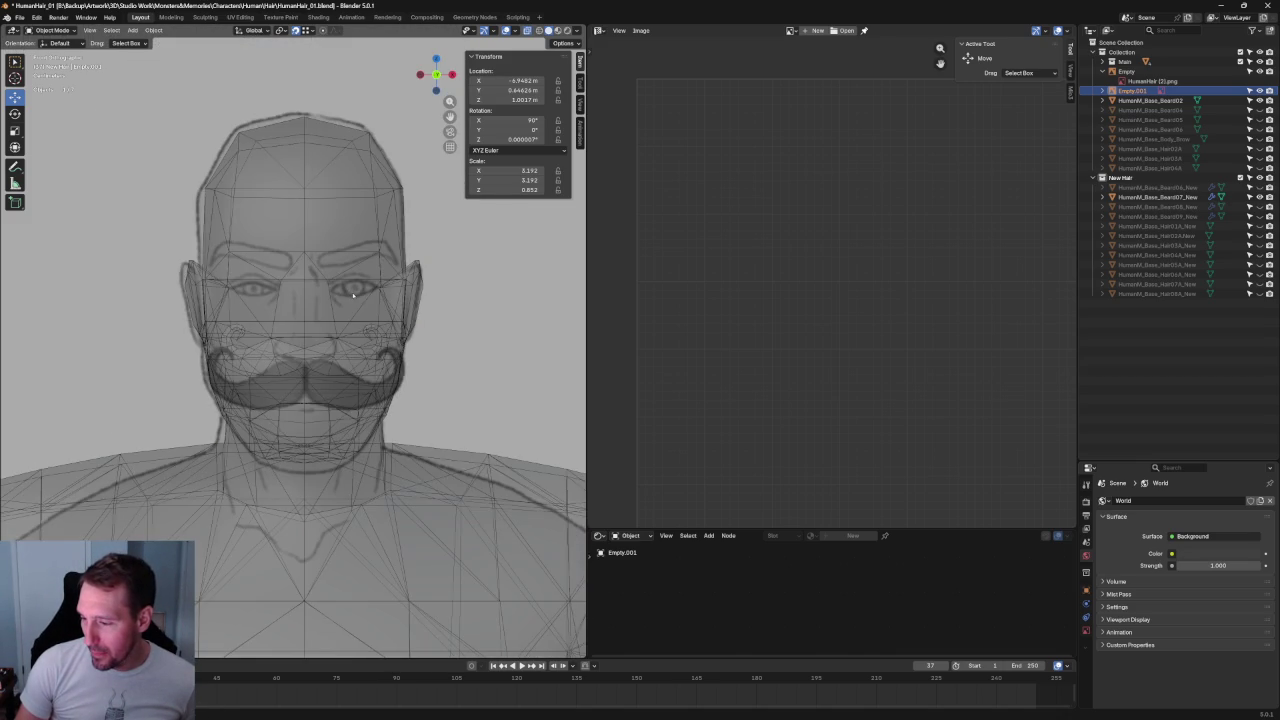
scroll(485, 339, down, 5)
scroll(237, 294, down, 3)
scroll(423, 286, up, 1)
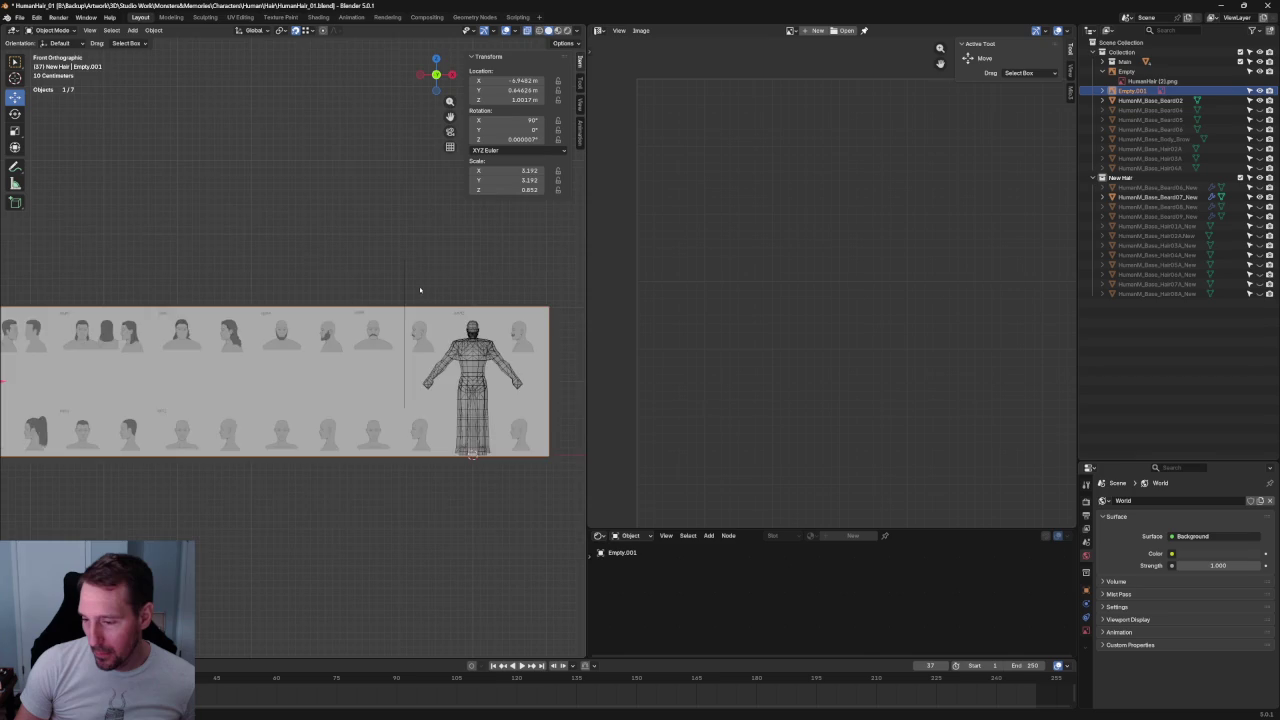
- Bring up the move tool settings and try several moves of the reference sheet, cancelling each one
scroll(419, 292, down, 2)
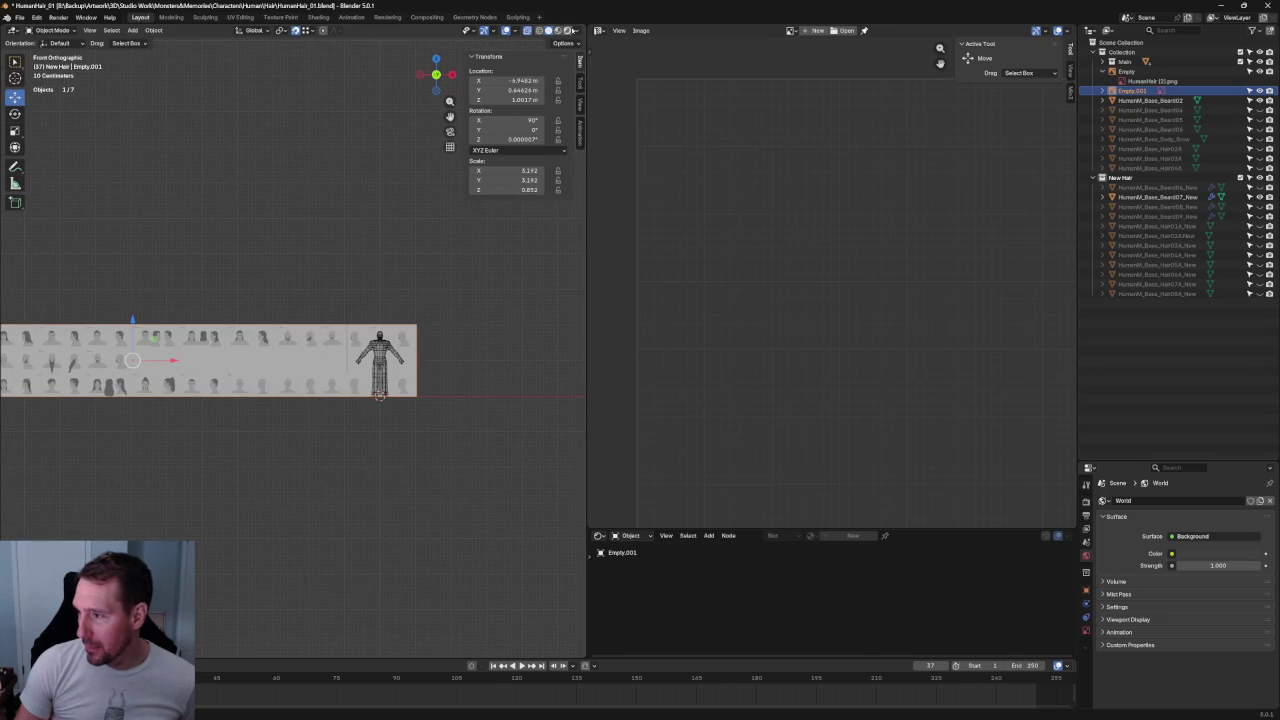
click(582, 83)
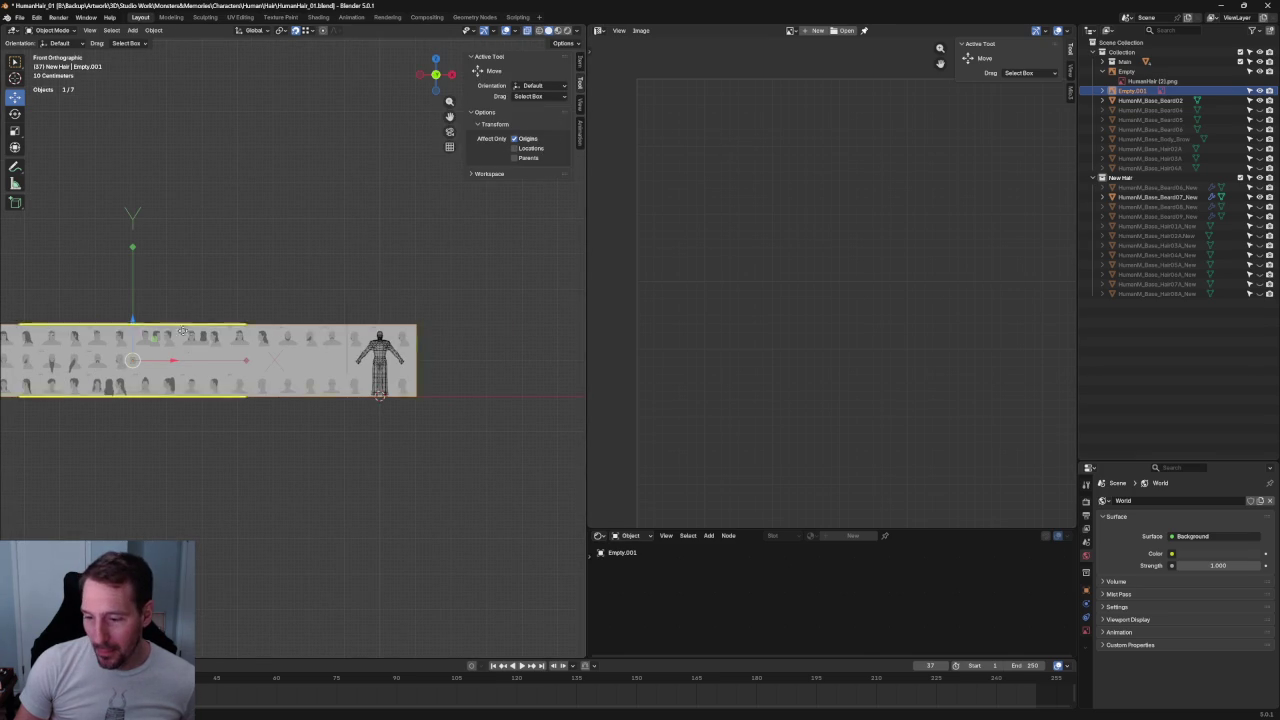
drag(159, 363, 284, 365)
right_click(284, 365)
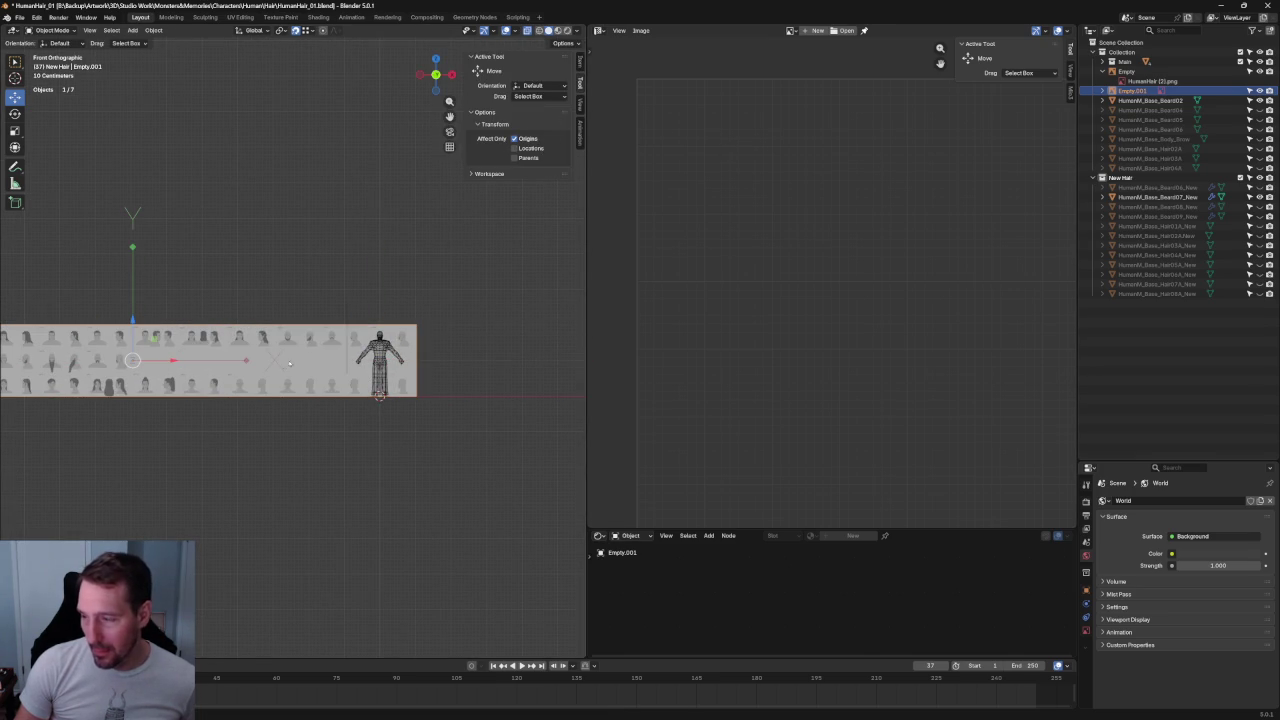
drag(174, 362, 223, 363)
right_click(223, 363)
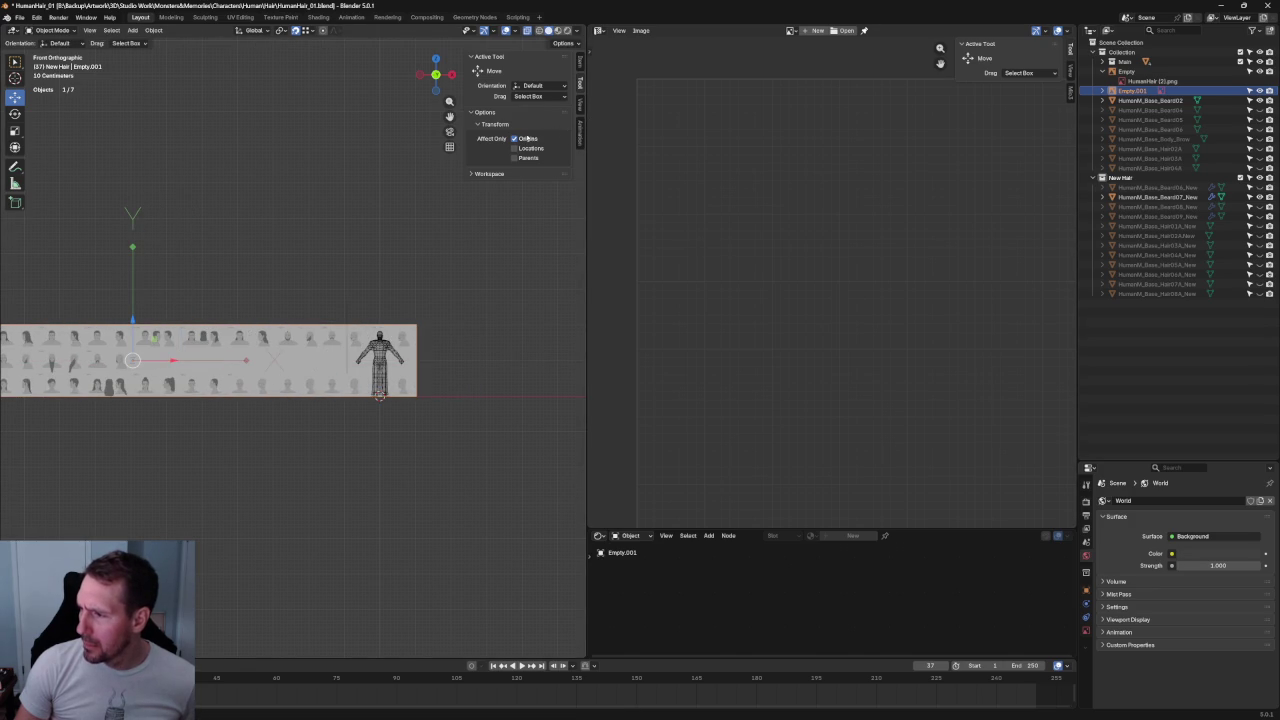
drag(132, 362, 284, 376)
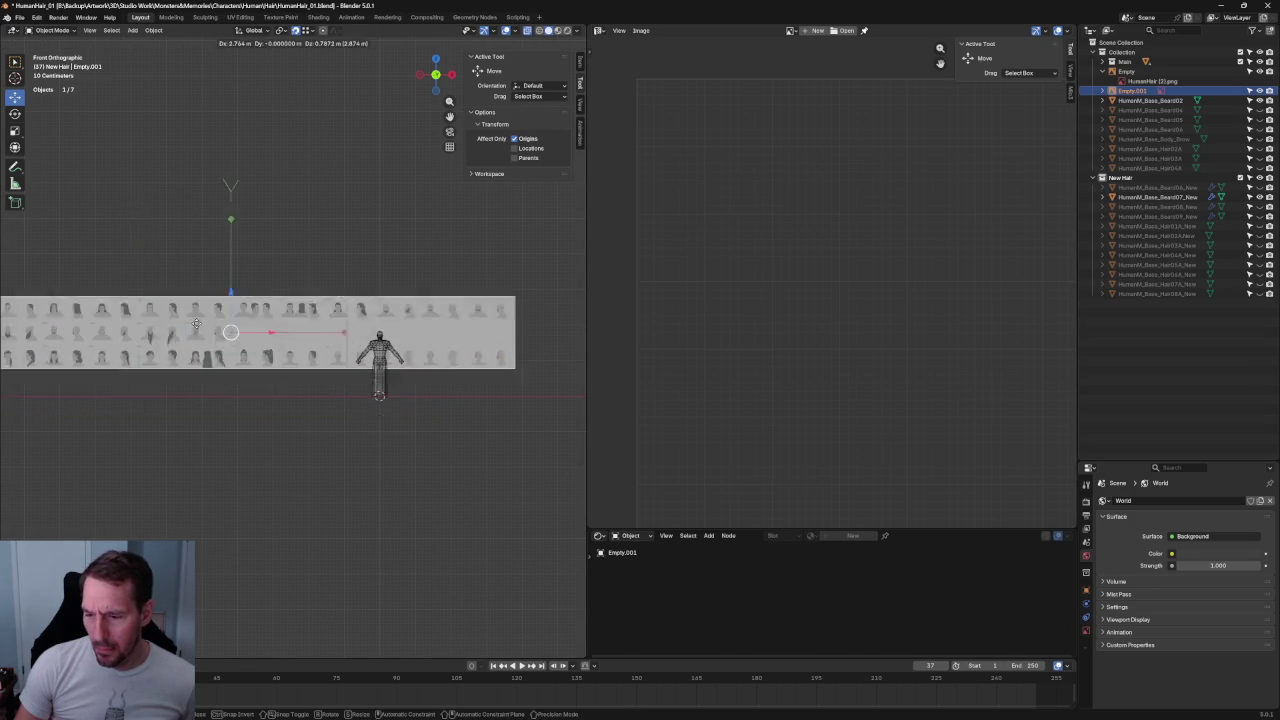
right_click(284, 376)
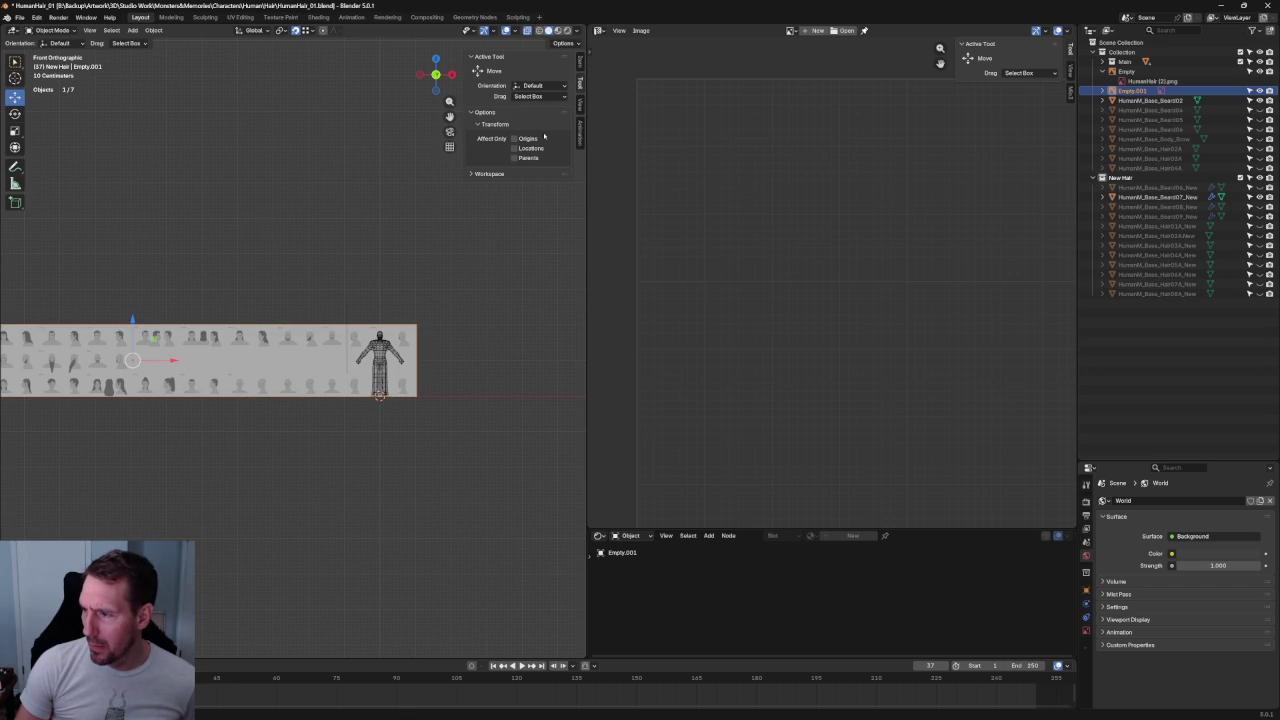
- Nudge the reference sheet slightly so the HMMB handlebar mustache centres on the face, then deselect it
scroll(278, 389, up, 1)
scroll(278, 389, up, 1)
scroll(278, 389, up, 3)
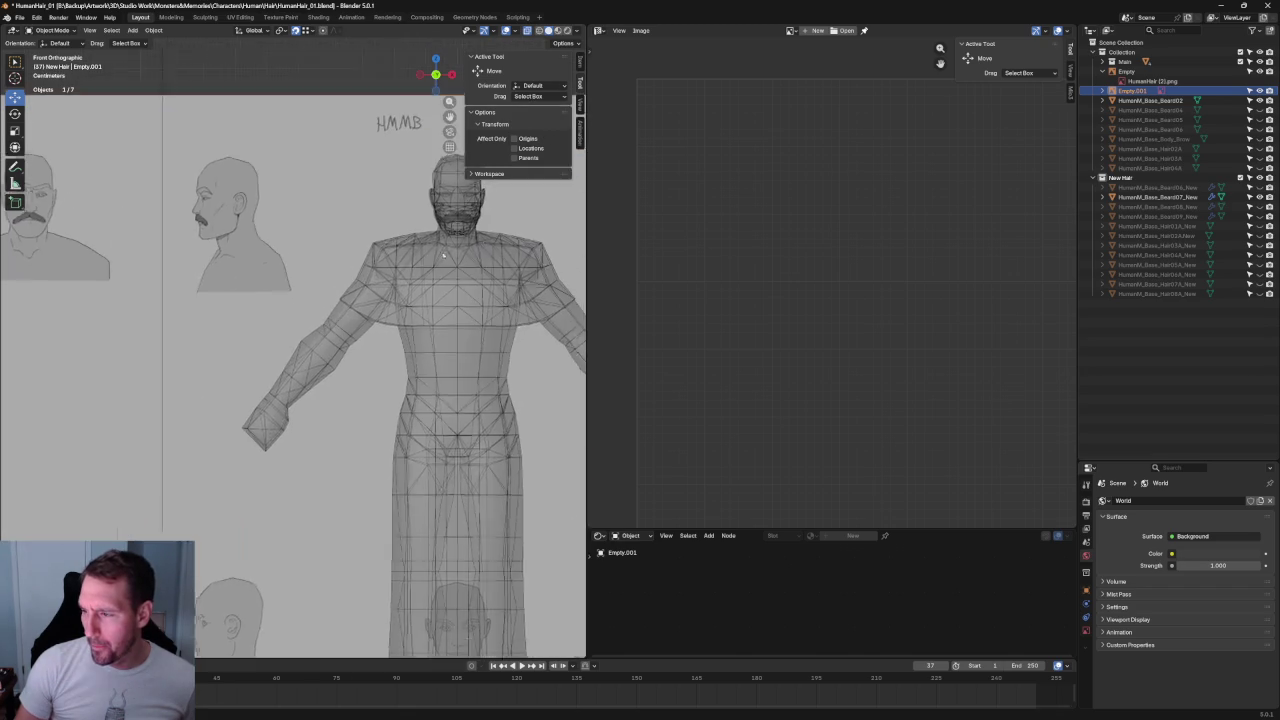
scroll(278, 389, up, 2)
scroll(288, 374, down, 6)
scroll(385, 301, up, 1)
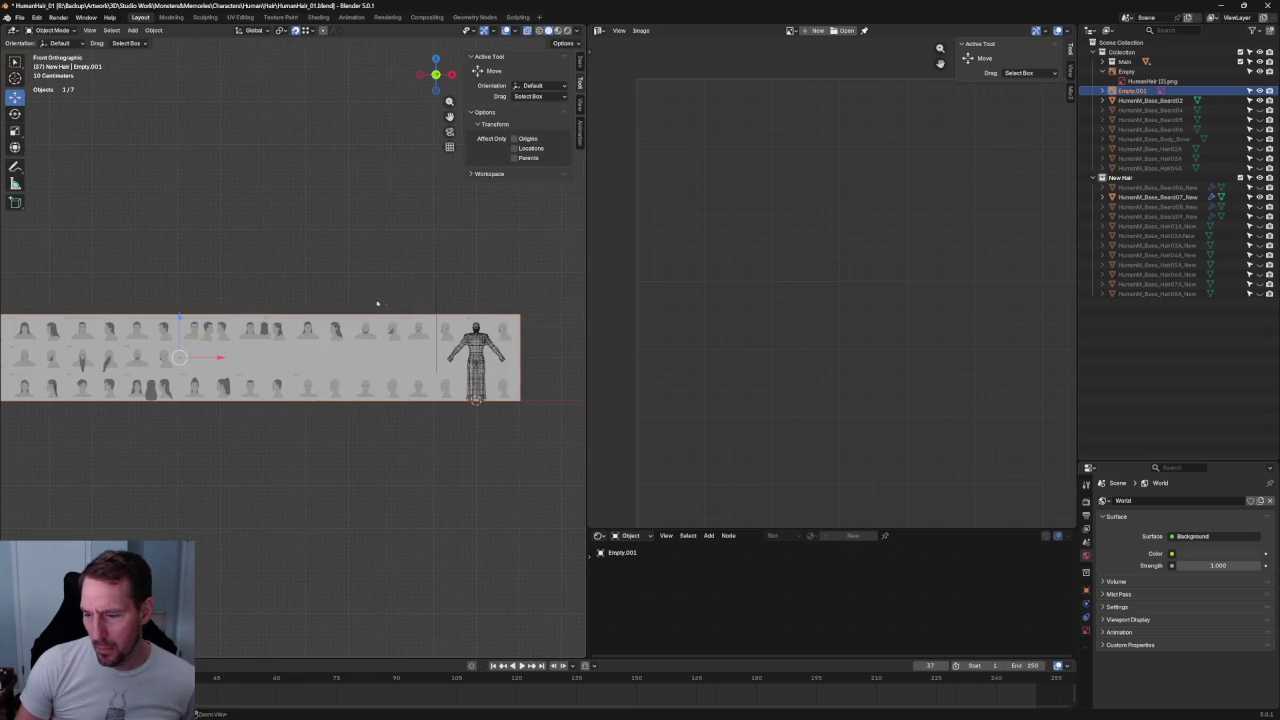
drag(217, 357, 214, 357)
scroll(250, 350, up, 5)
scroll(300, 335, up, 2)
scroll(330, 323, up, 4)
scroll(234, 351, down, 6)
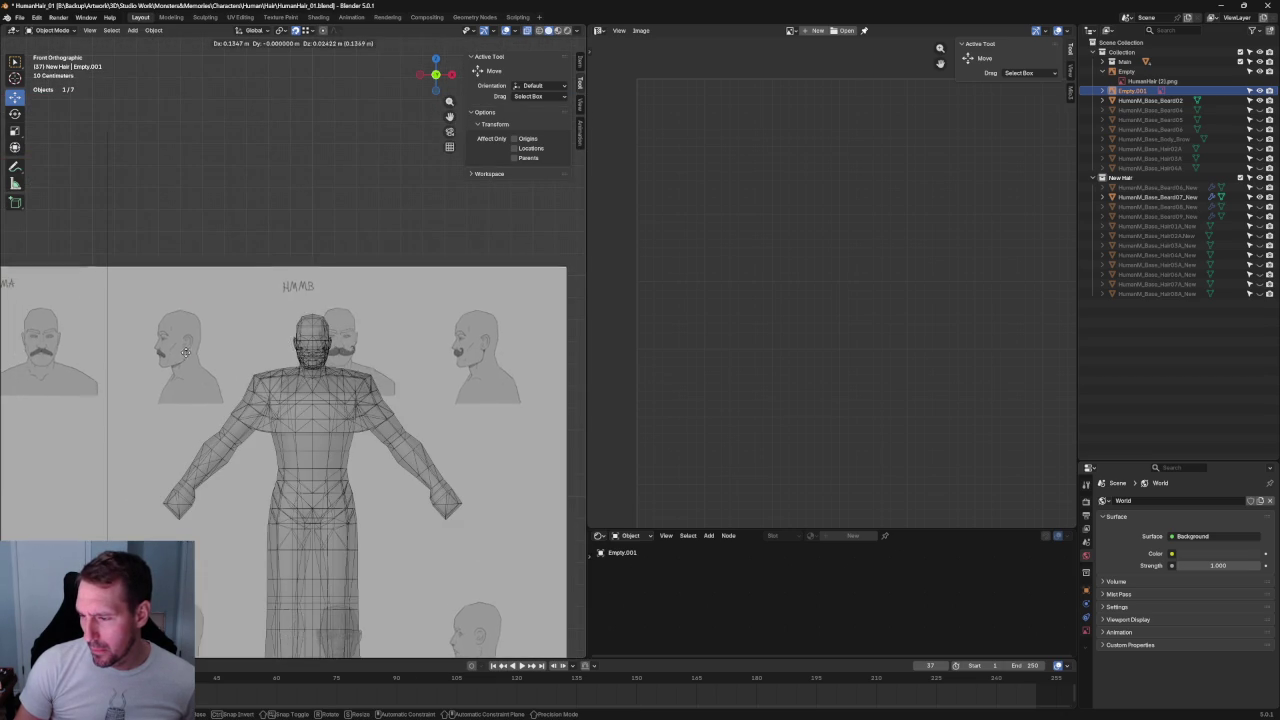
scroll(423, 299, up, 6)
scroll(423, 299, up, 2)
key(g)
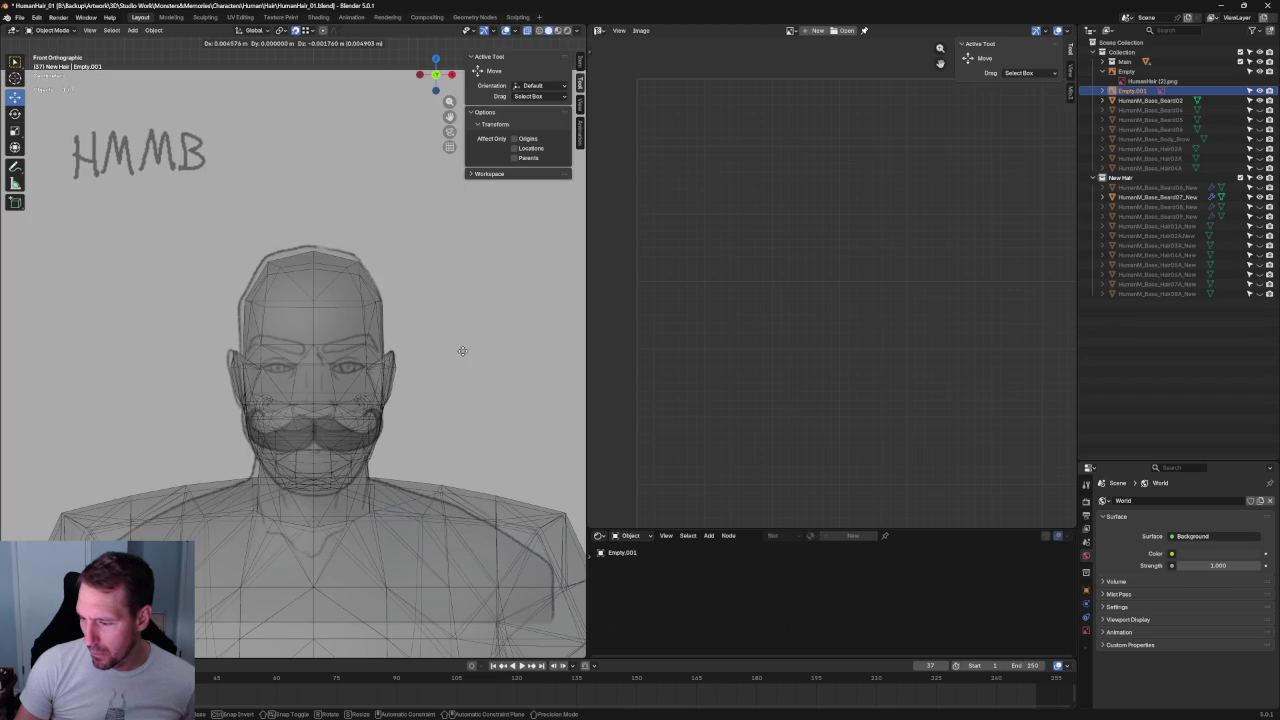
click(462, 350)
scroll(458, 351, down, 3)
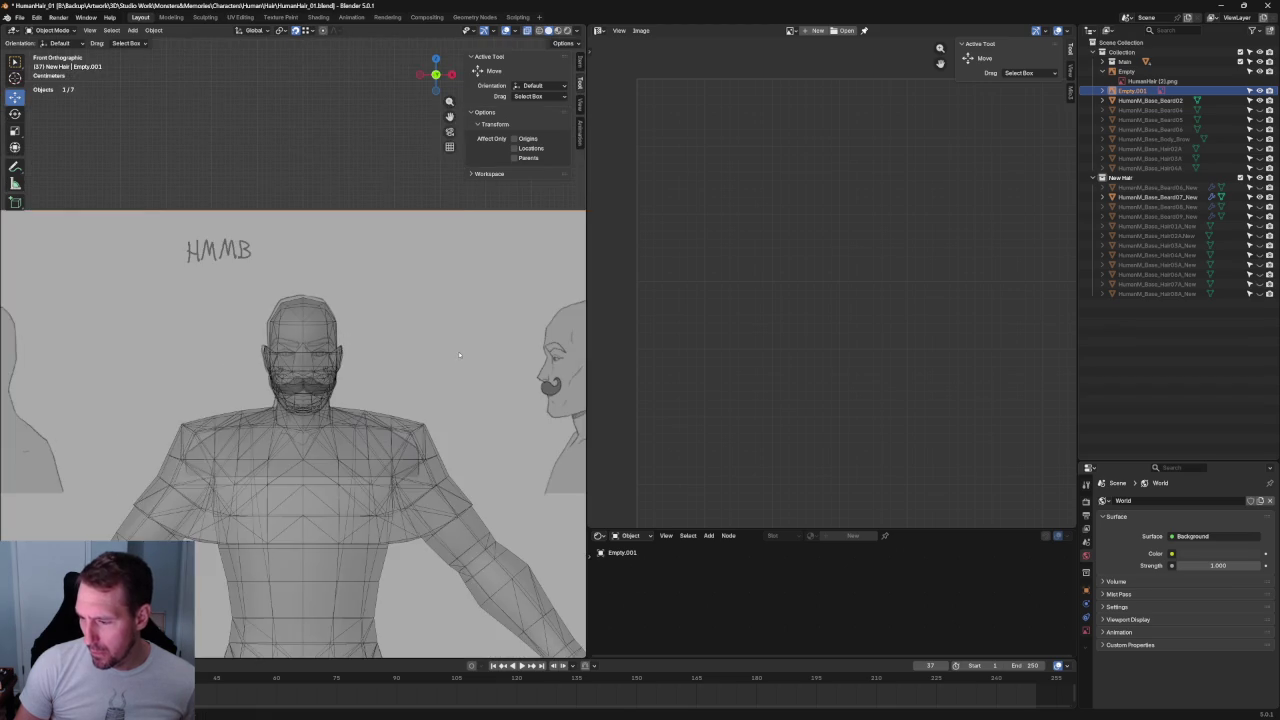
scroll(427, 383, up, 4)
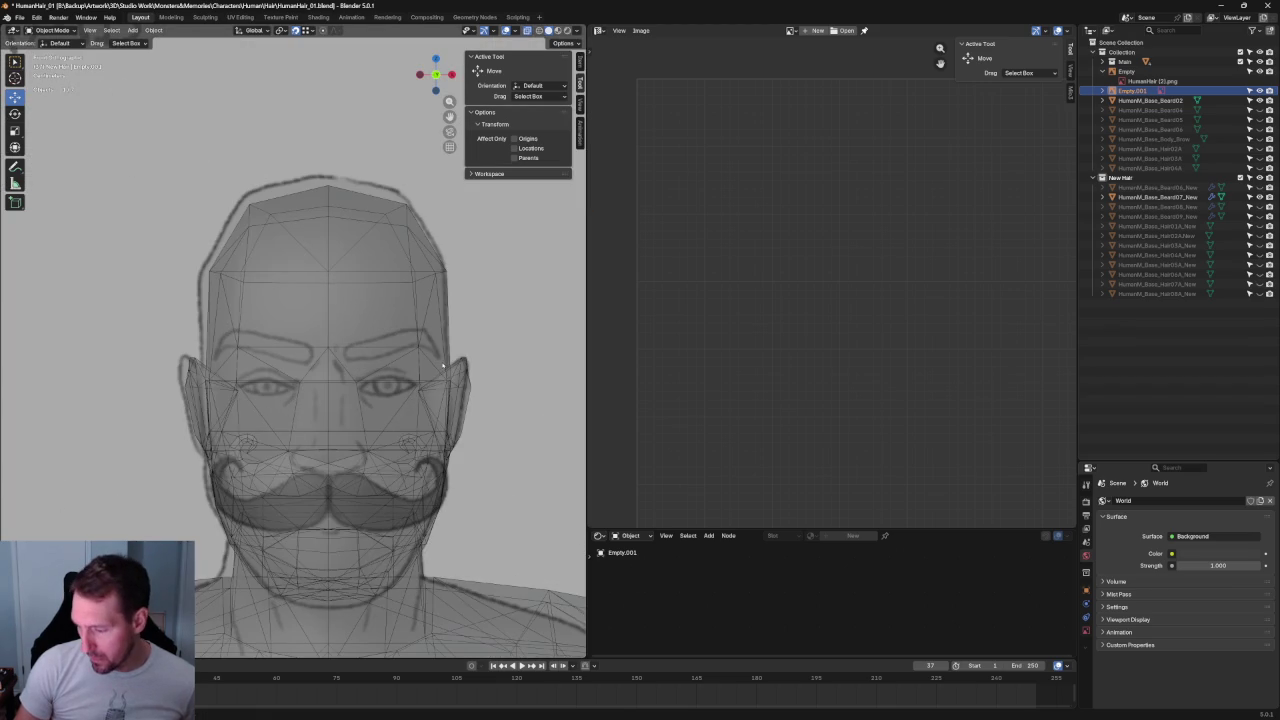
scroll(441, 368, down, 5)
scroll(441, 365, down, 3)
click(386, 209)
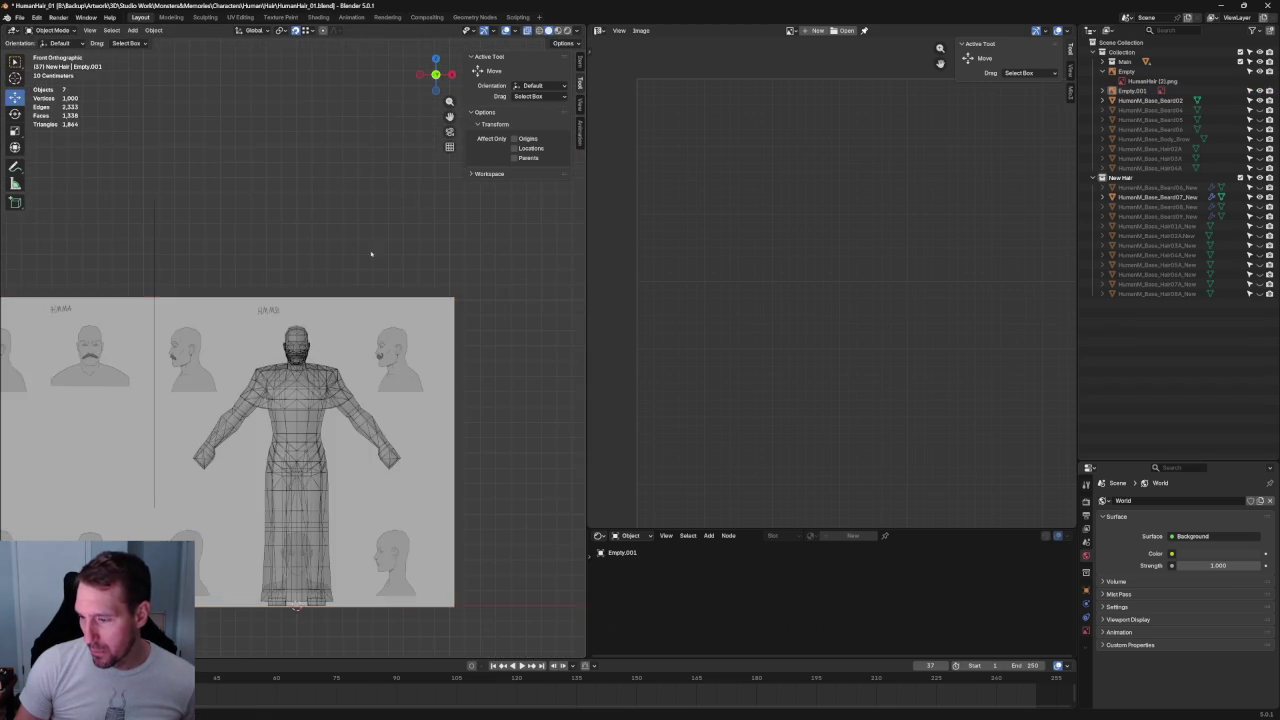
- Adjust the reference Empty's position once more, then select HumanM_Base_Beard02 and copy it with Ctrl+C
scroll(300, 300, up, 3)
scroll(281, 323, up, 1)
scroll(281, 323, up, 3)
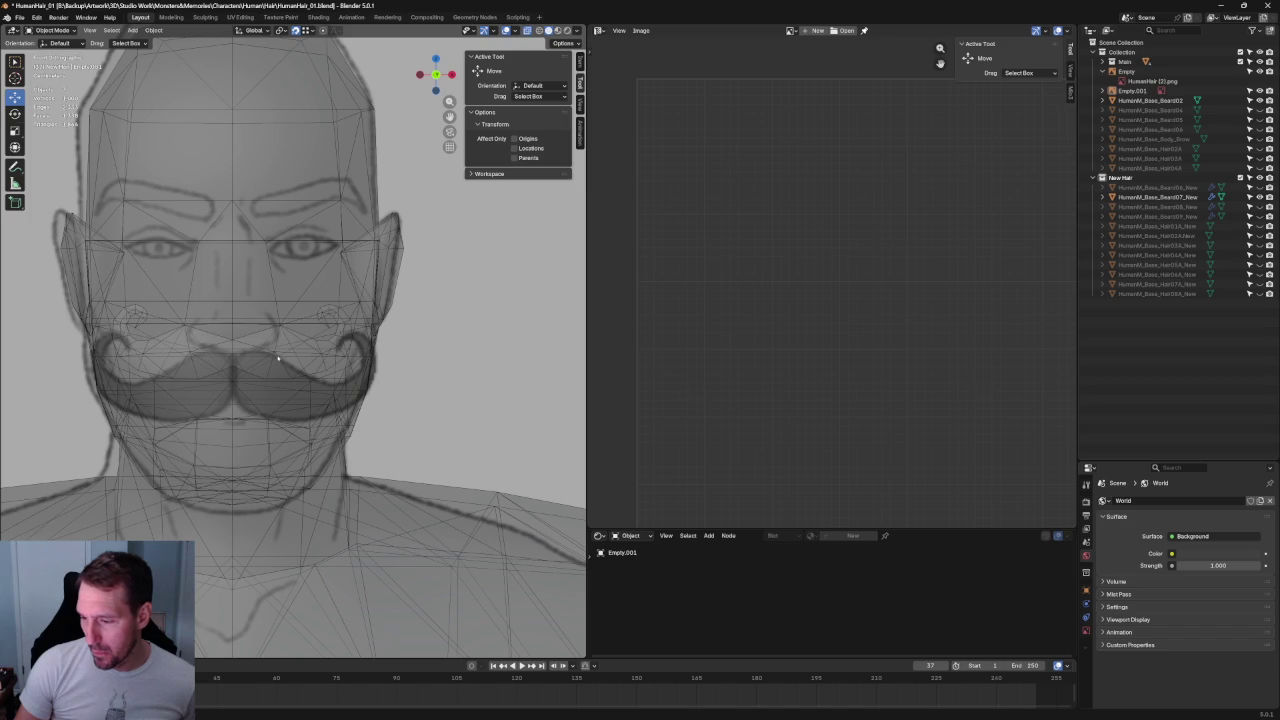
click(278, 357)
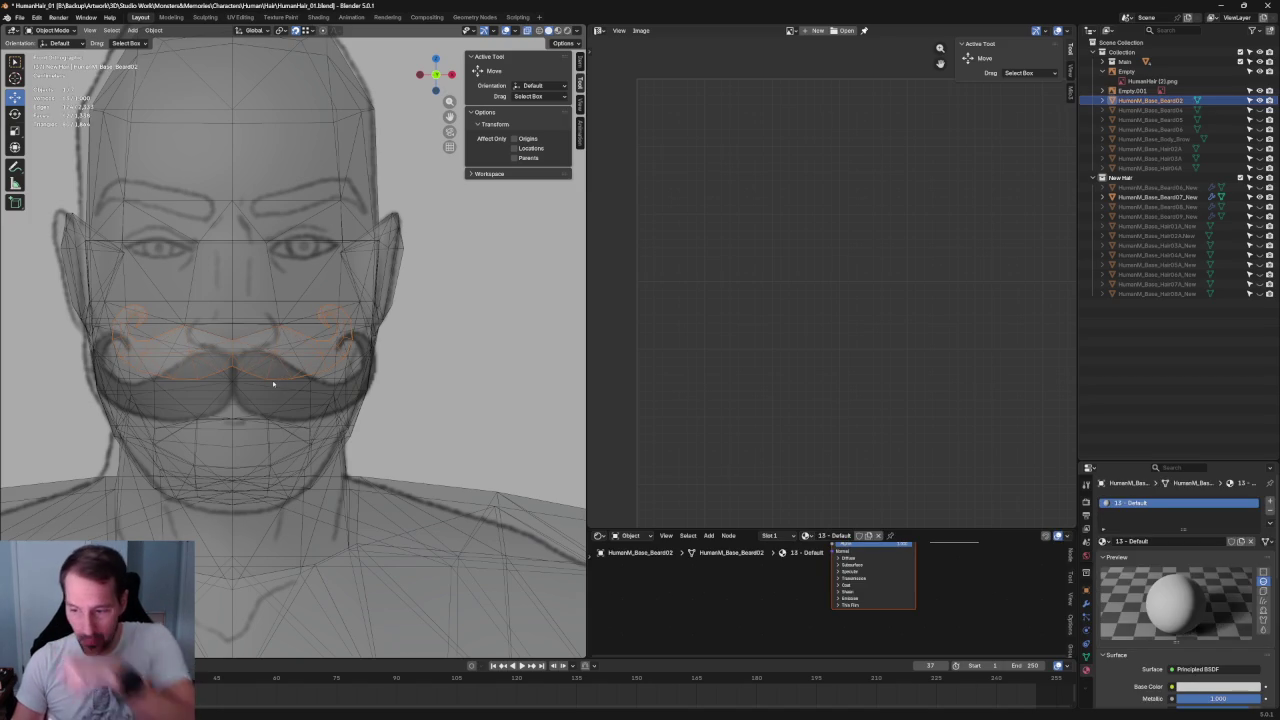
click(443, 358)
key(g)
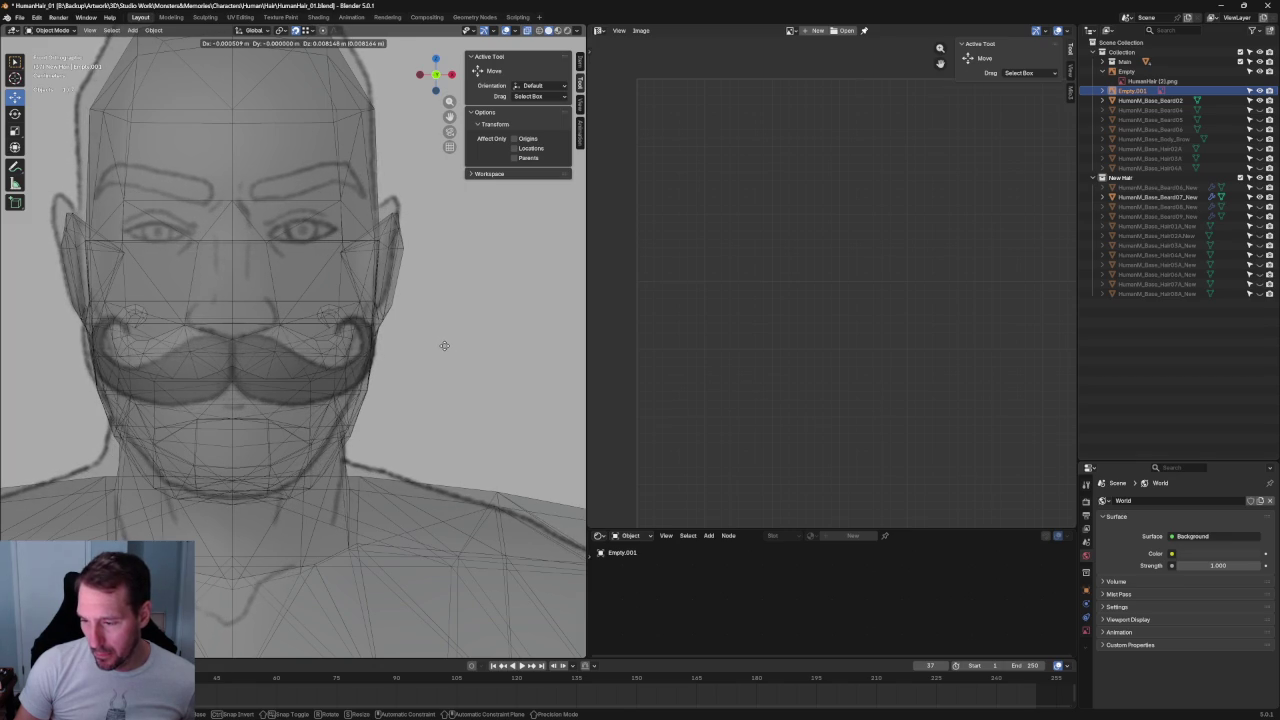
click(451, 347)
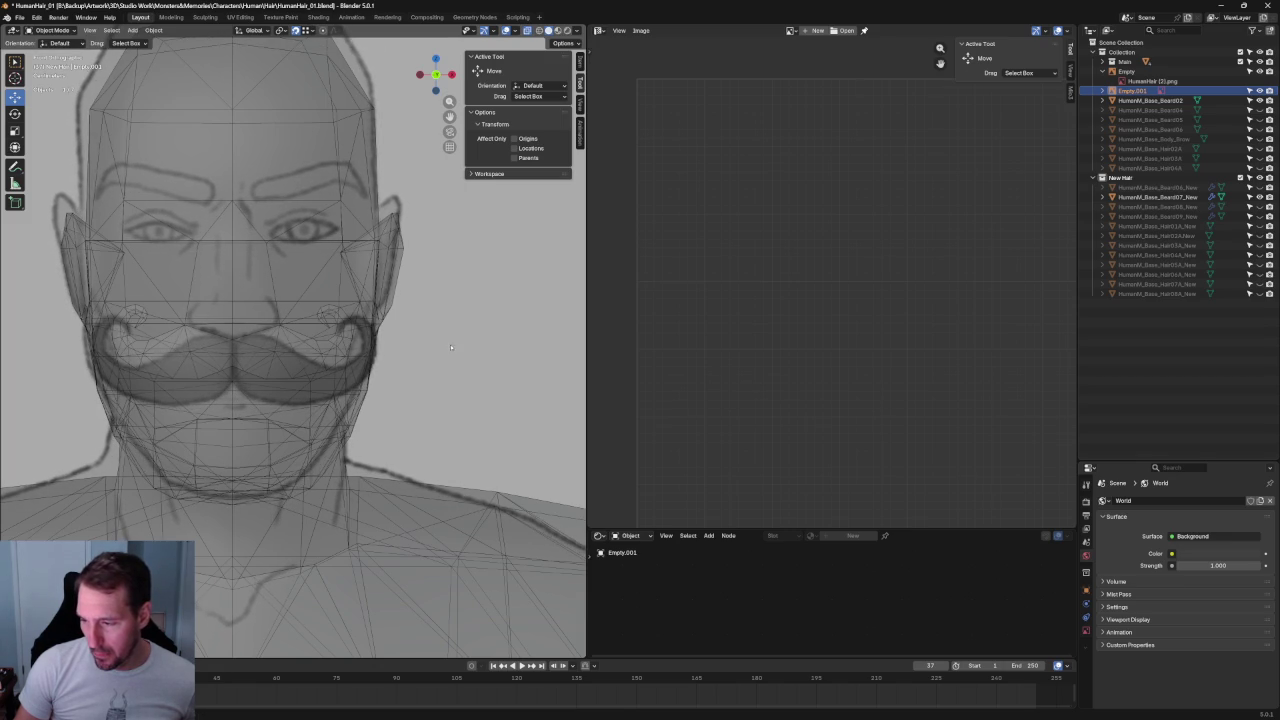
click(281, 367)
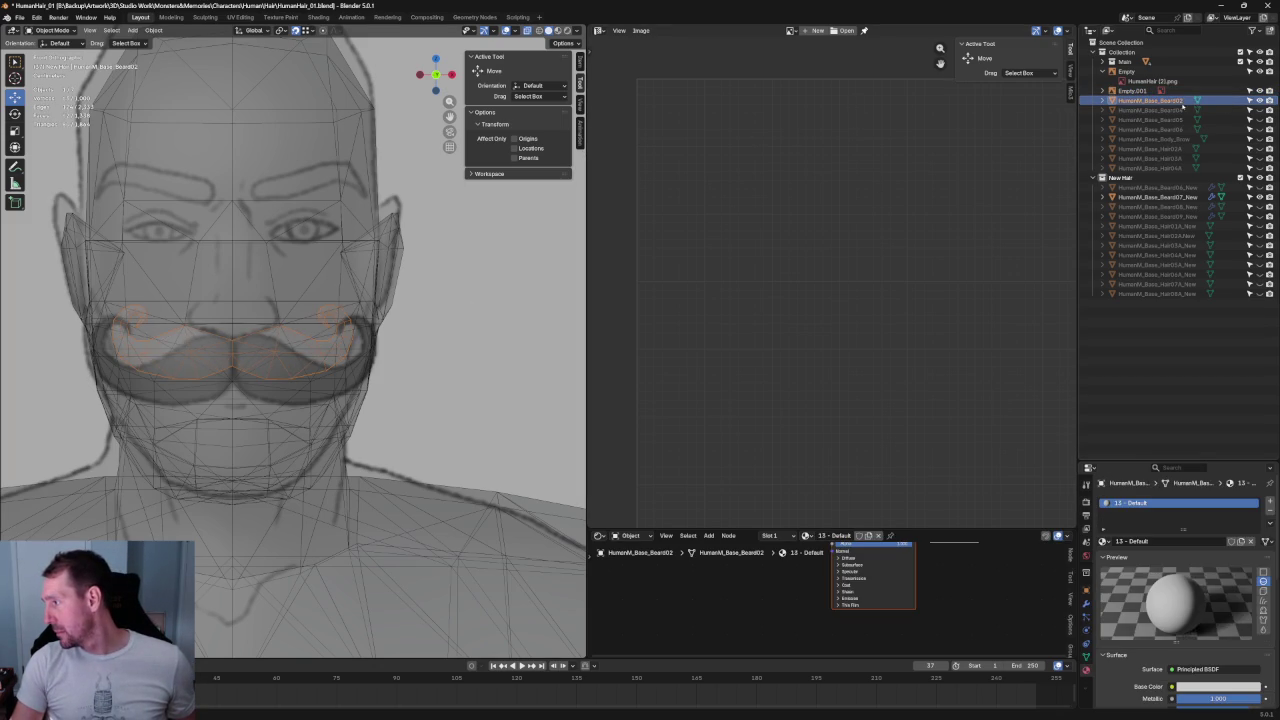
key(ctrl+c)
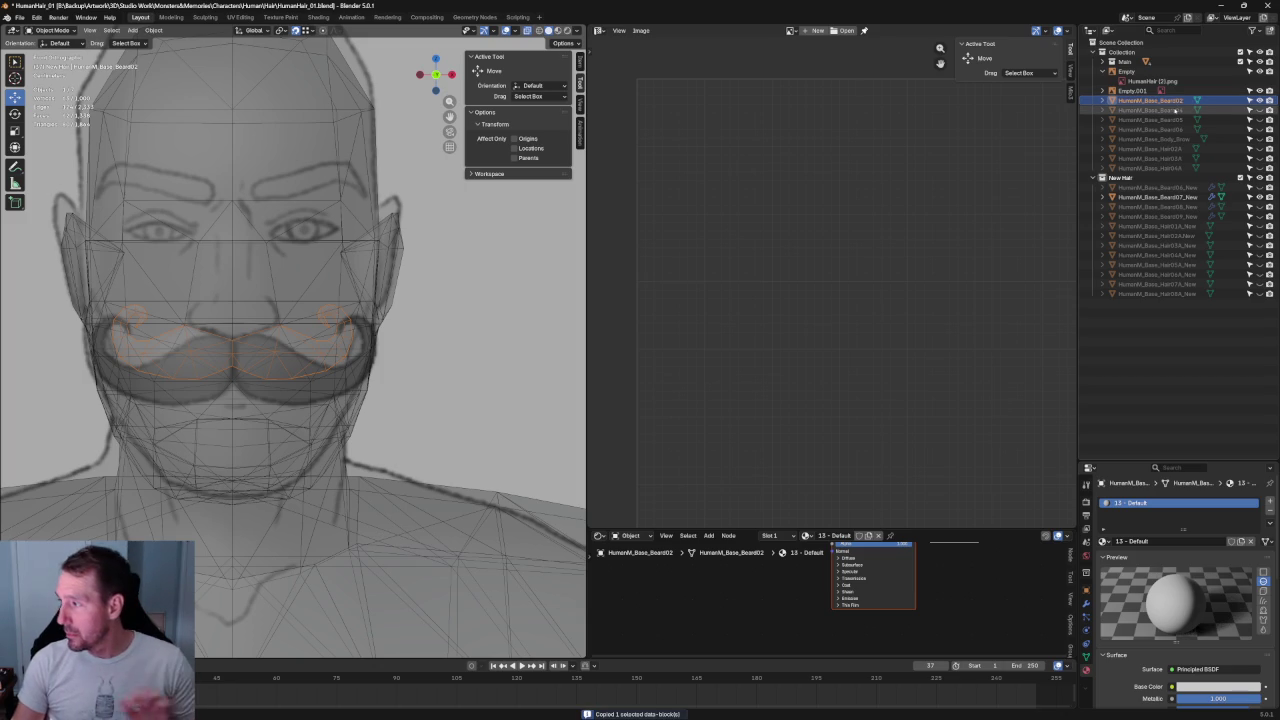